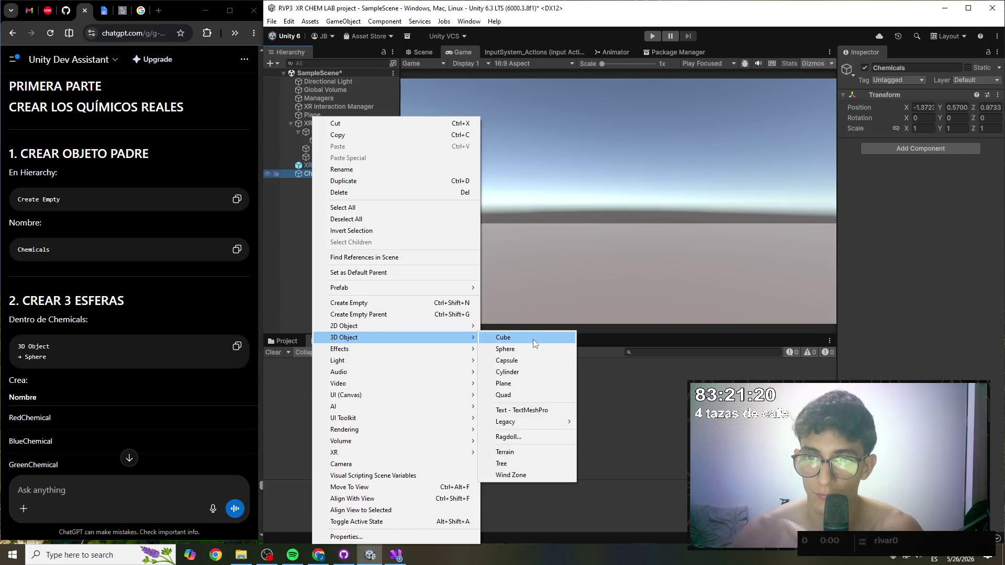
- Create a Sphere under Chemicals and duplicate it into two copies
click(523, 349)
key(Return)
scroll(193, 317, down, 1)
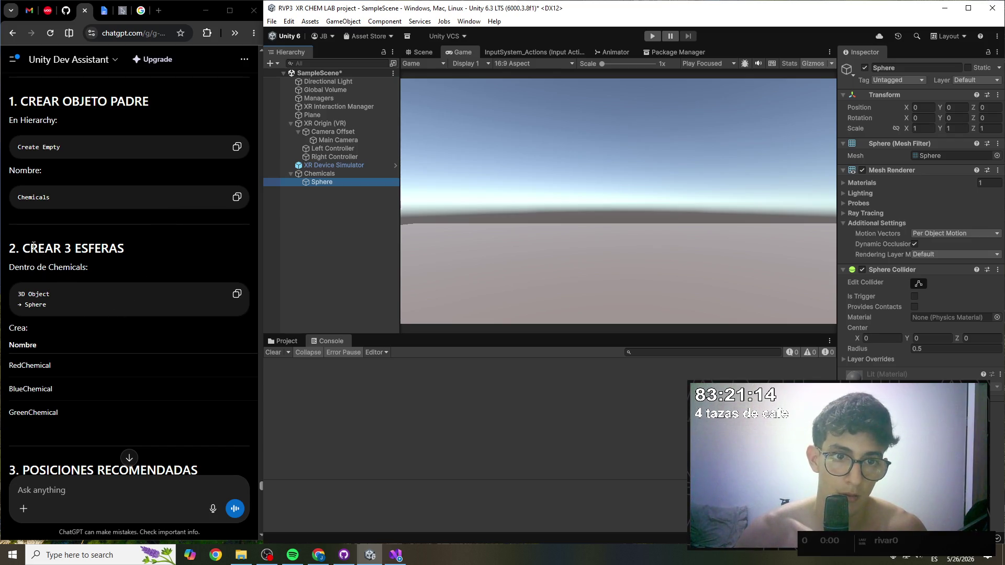
click(106, 249)
right_click(323, 172)
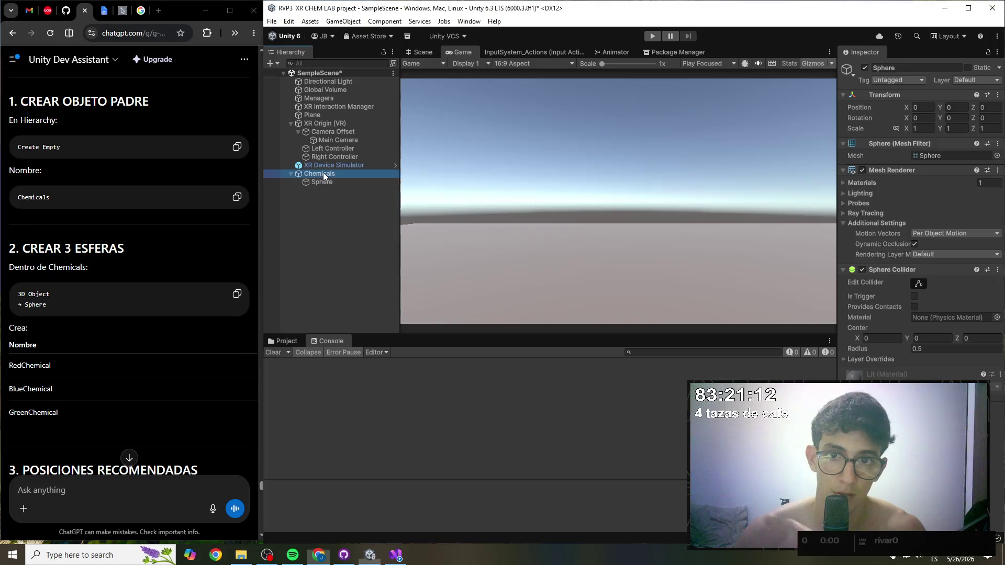
click(285, 219)
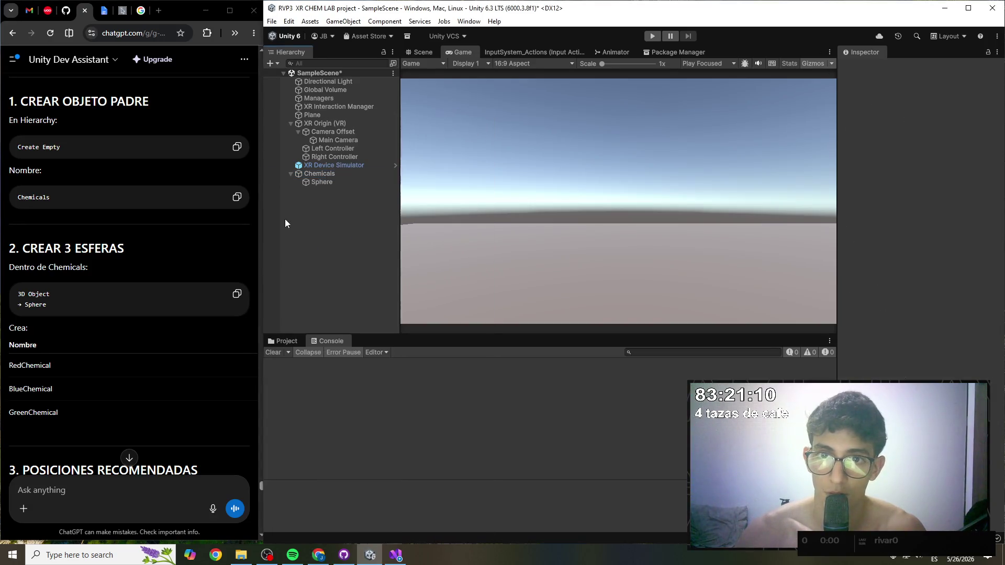
click(315, 183)
key(ctrl+d)
key(ctrl+d)
- Rename the first two spheres RedChemical and BlueChemical
click(316, 183)
right_click(324, 182)
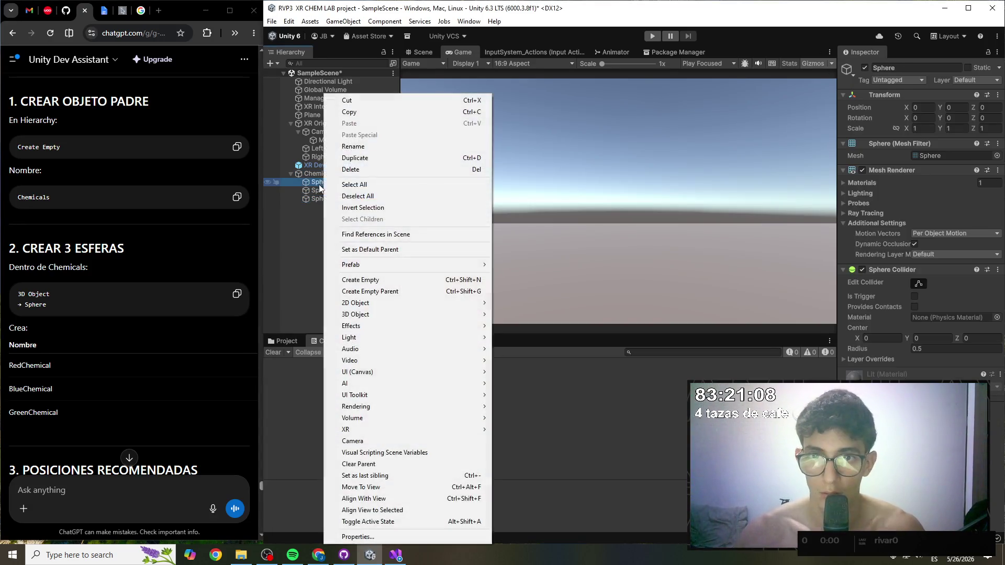
click(363, 150)
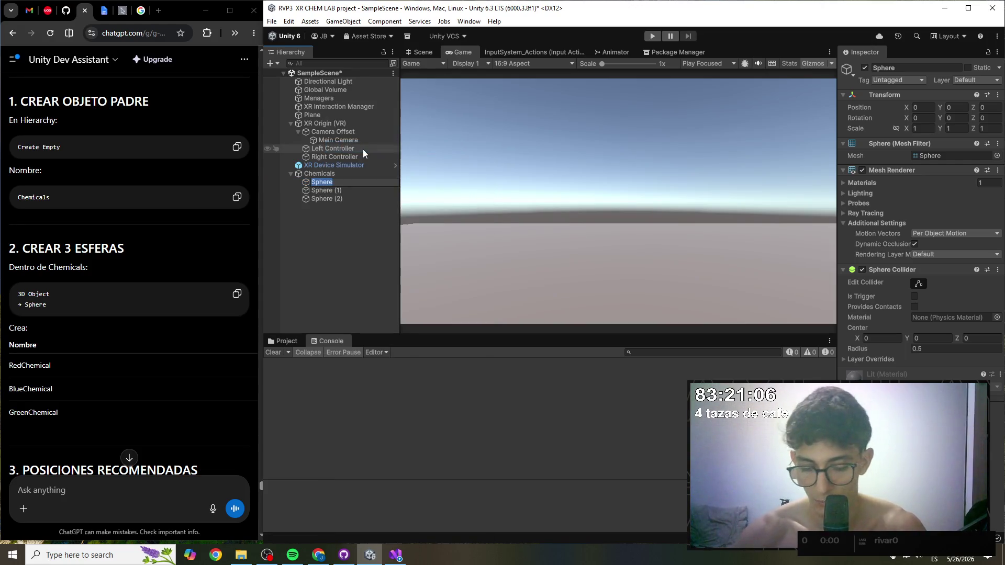
text(RedChemical)
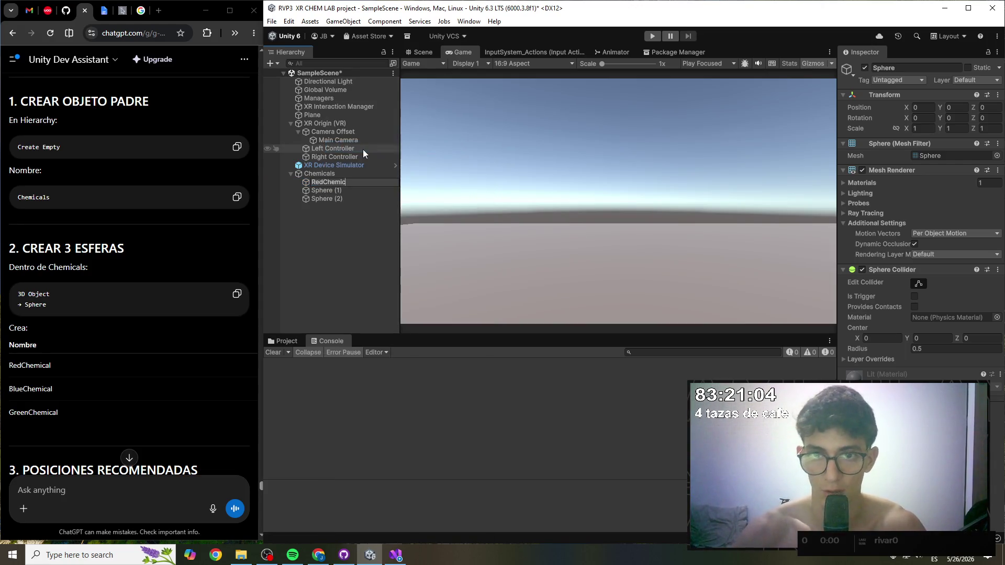
key(Return)
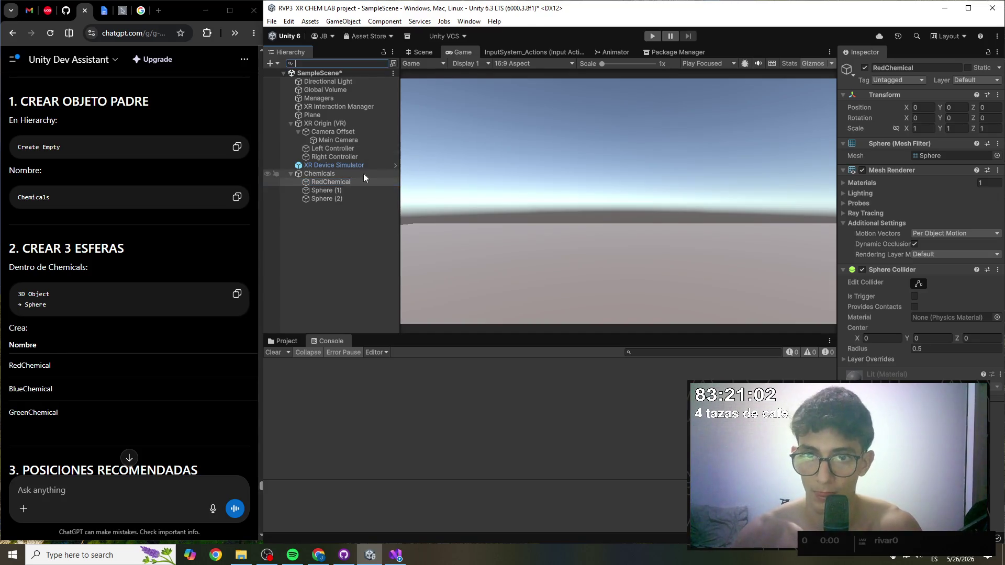
right_click(347, 189)
click(418, 135)
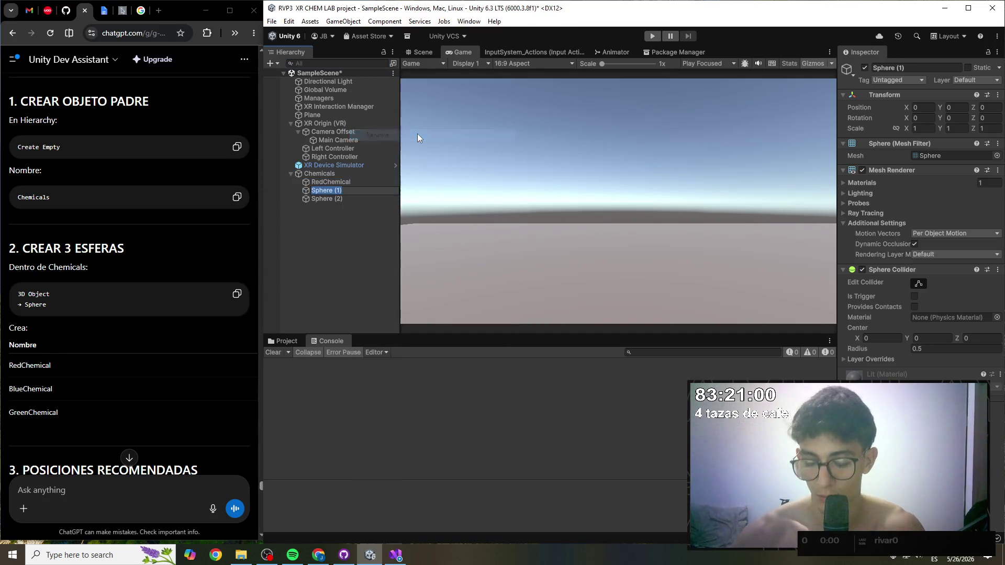
text(Bl)
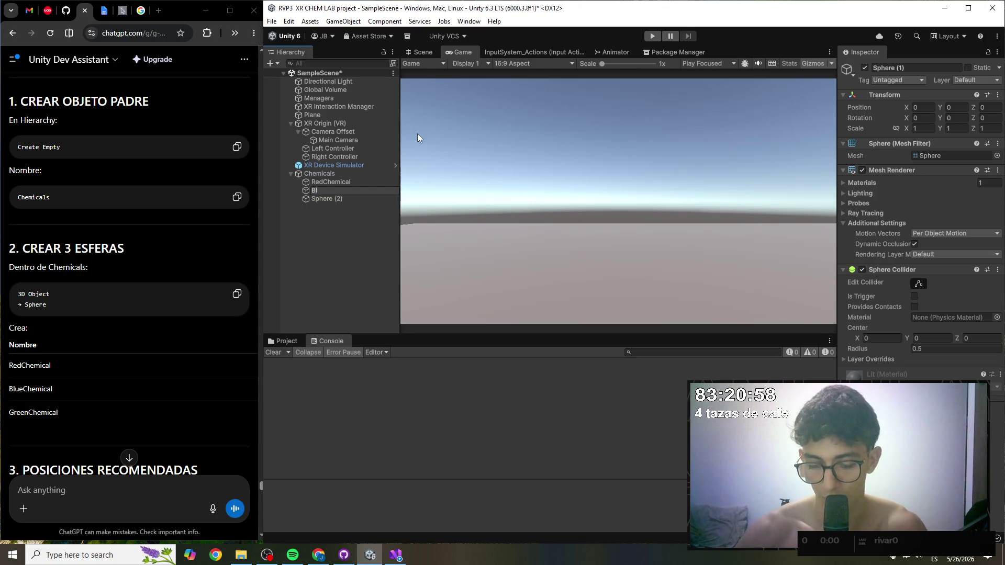
text(ueChe)
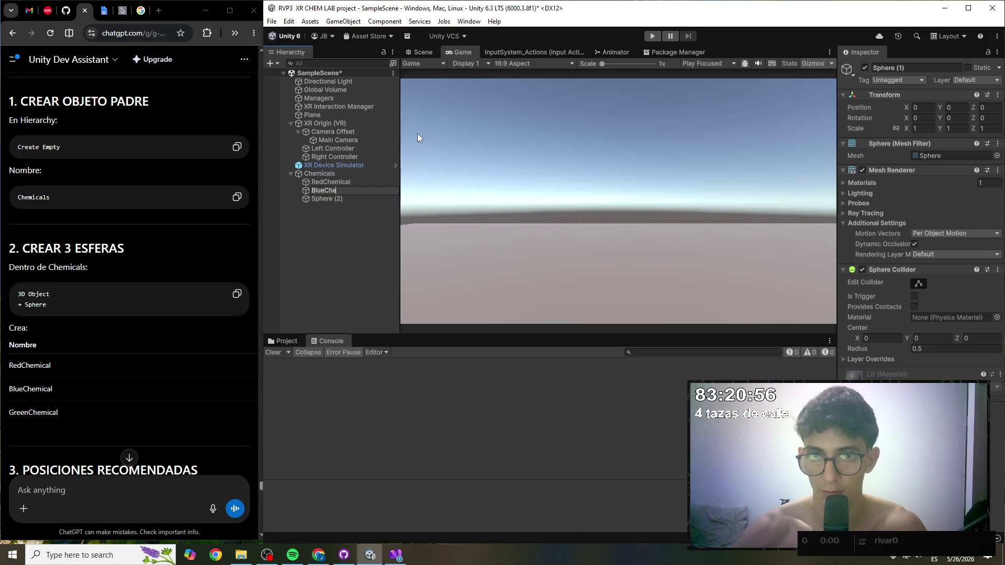
text(mical)
key(Return)
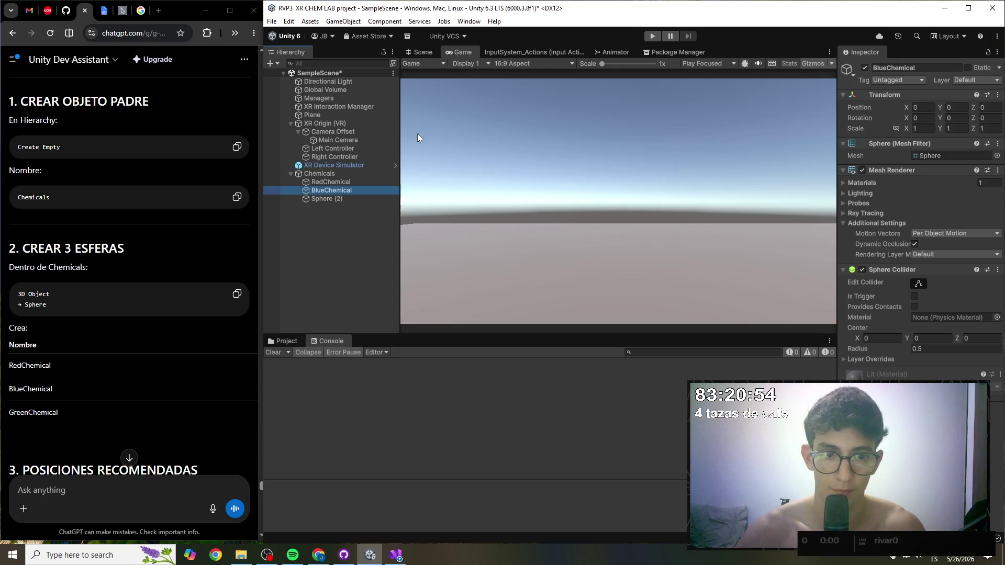
- Rename the third sphere GreenChemical and save the scene
right_click(337, 198)
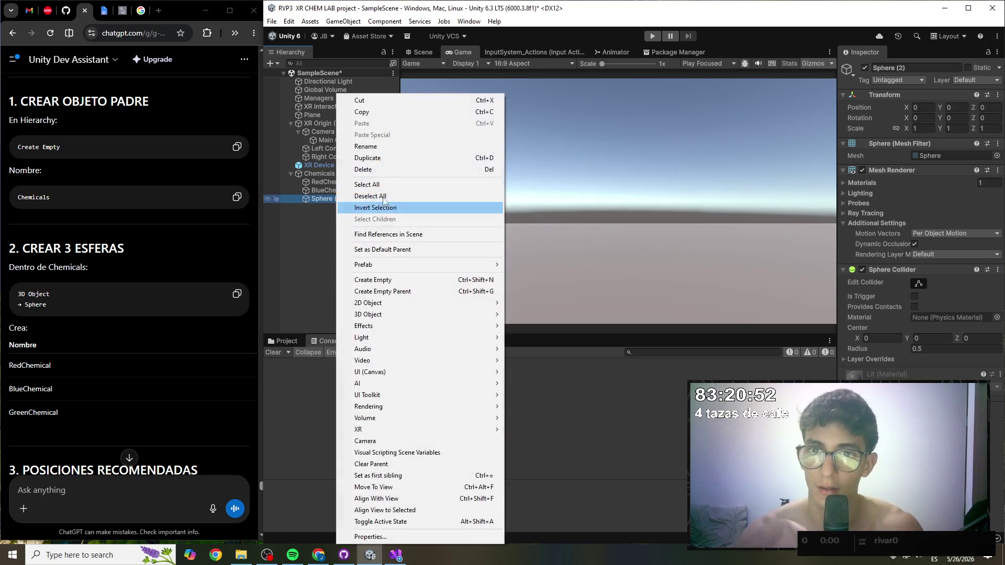
click(378, 147)
text(Green)
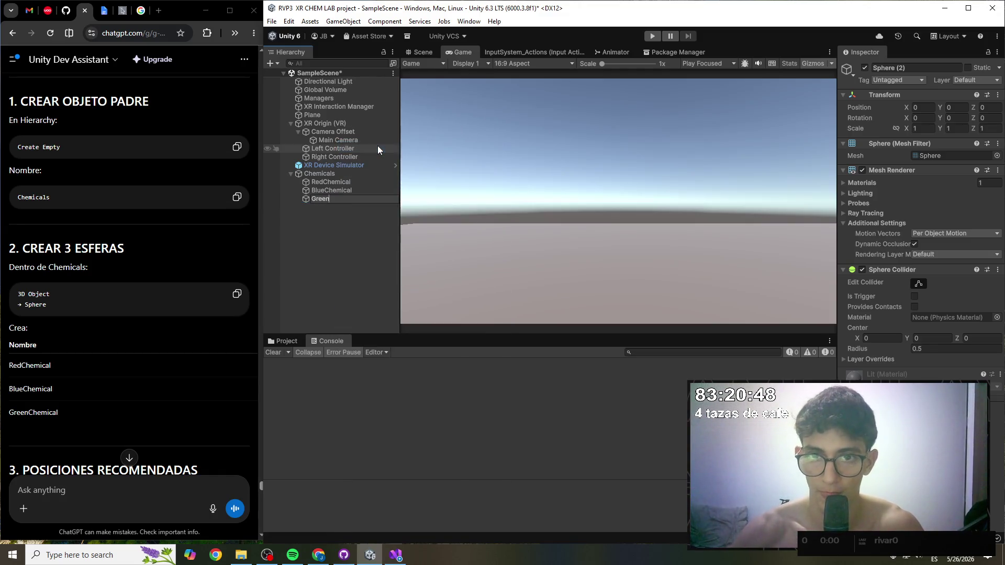
text(Chemical)
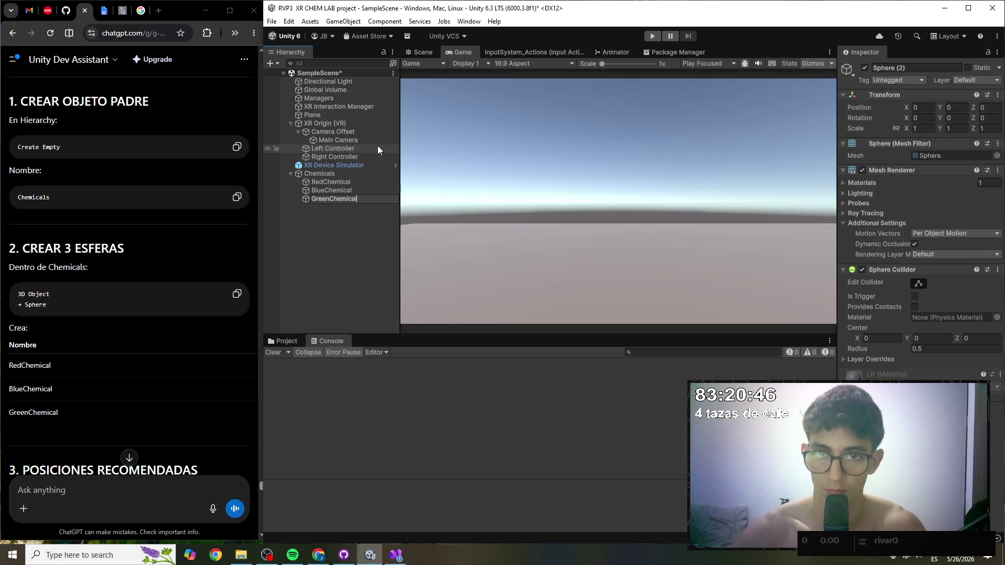
key(Return)
key(ctrl+s)
scroll(112, 357, down, 2)
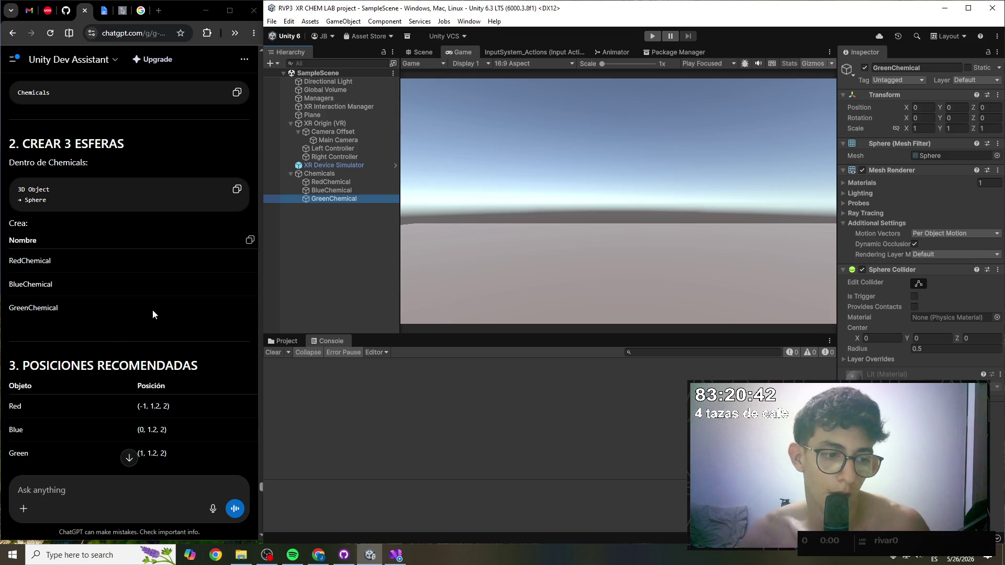
- Move RedChemical to position (-1, 1.2, 2) and save
scroll(152, 310, down, 1)
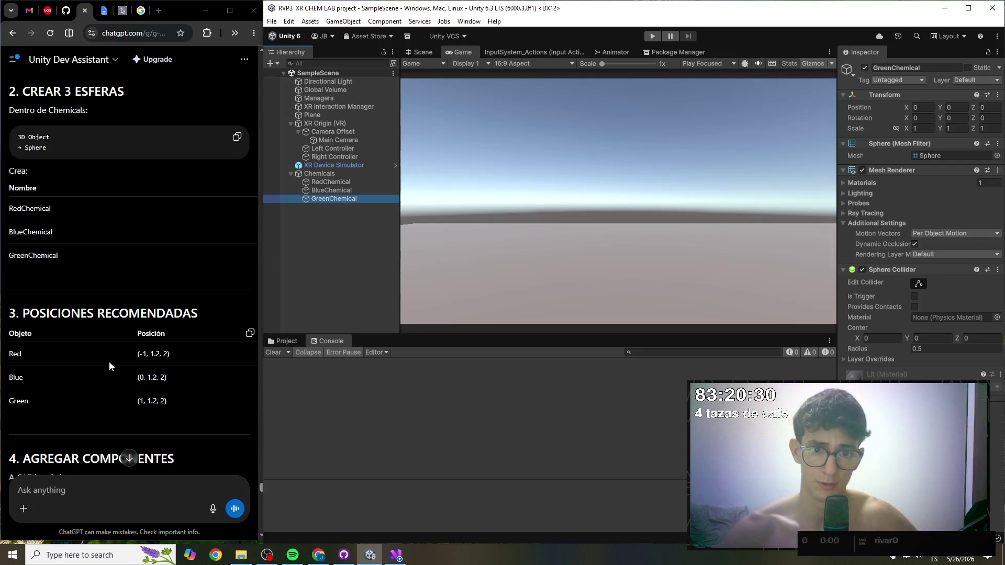
scroll(110, 355, down, 1)
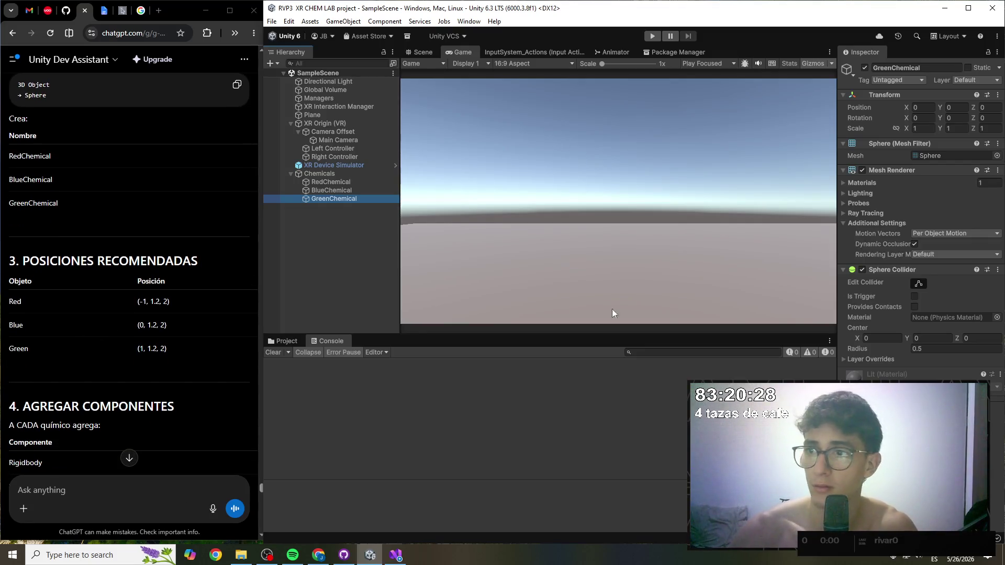
click(340, 182)
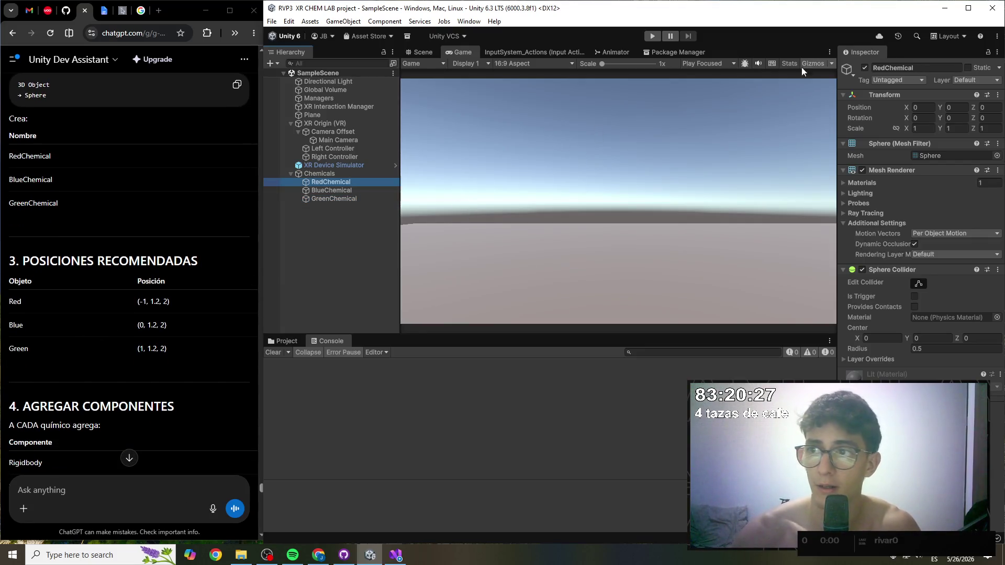
click(924, 110)
text(-)
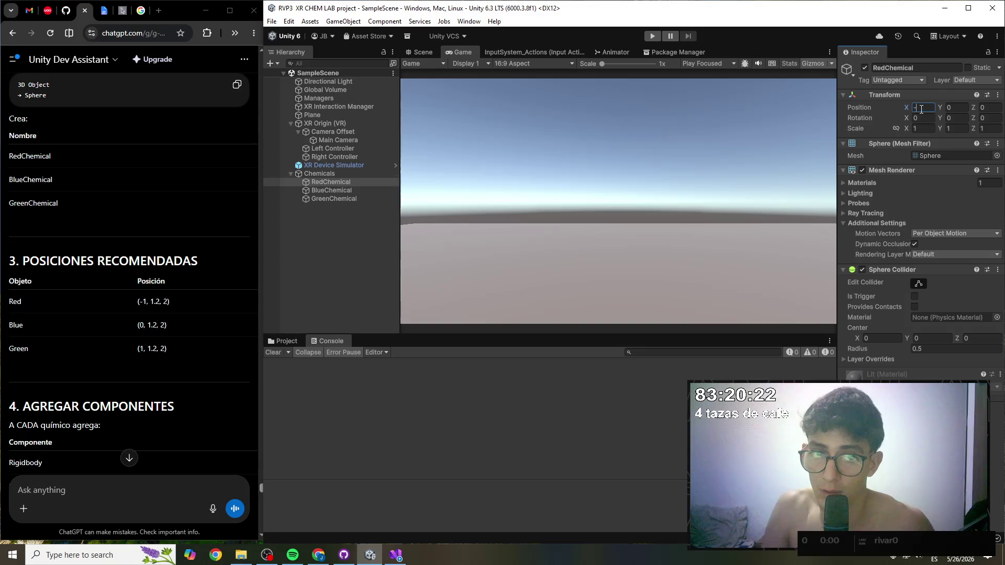
text(1)
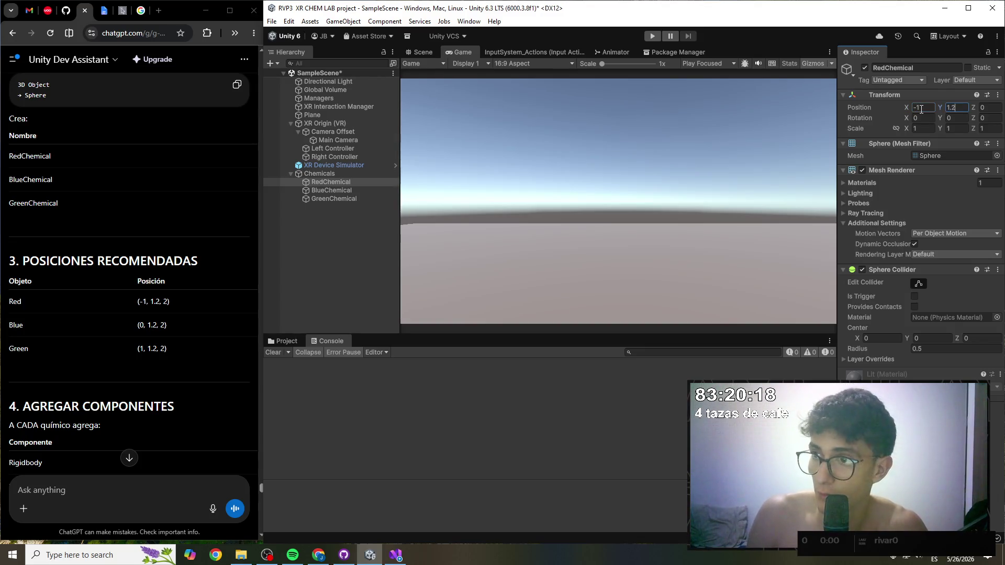
key(Tab)
text(2)
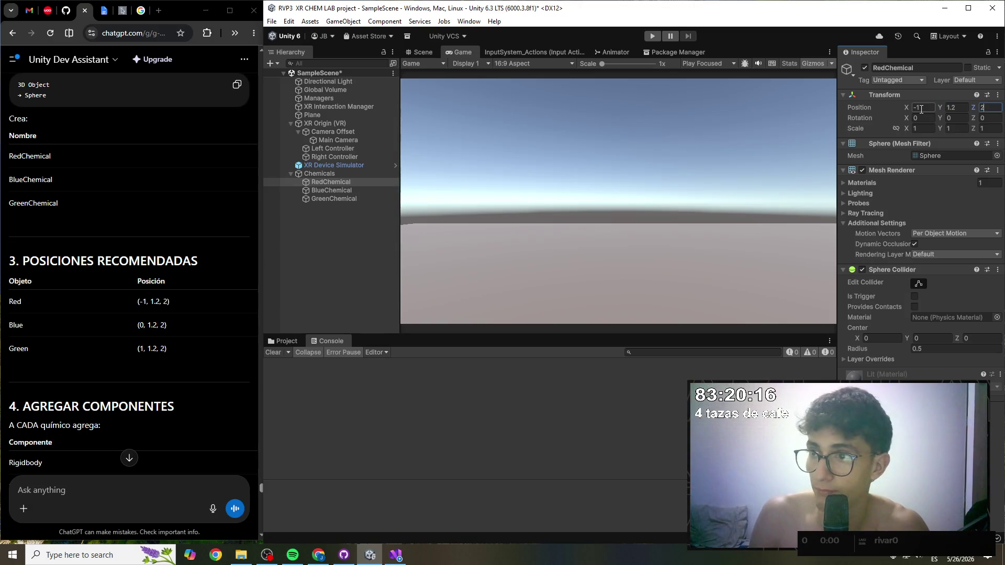
key(ctrl+s)
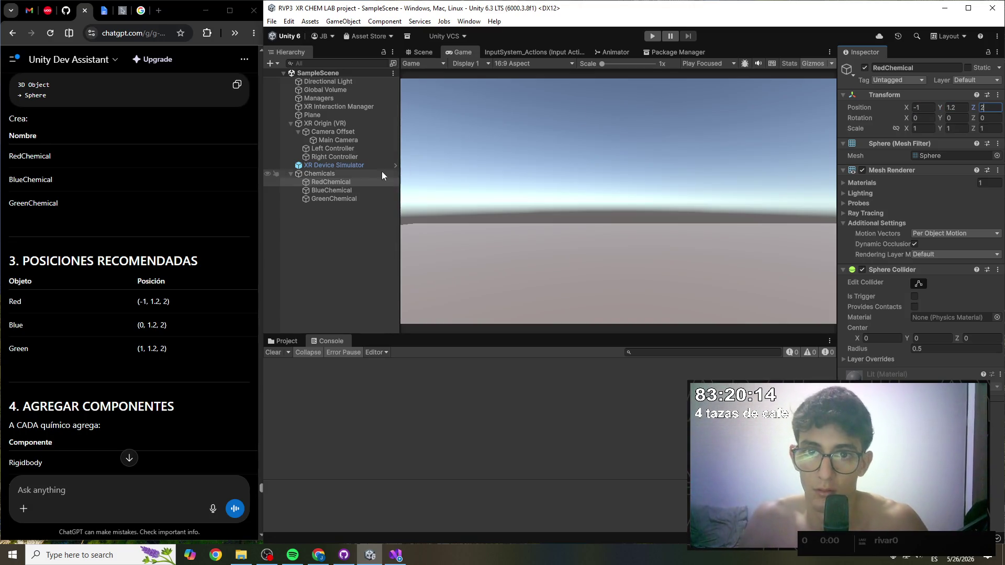
- Move BlueChemical to position (0, 1.2, 2) and save
click(353, 191)
click(923, 108)
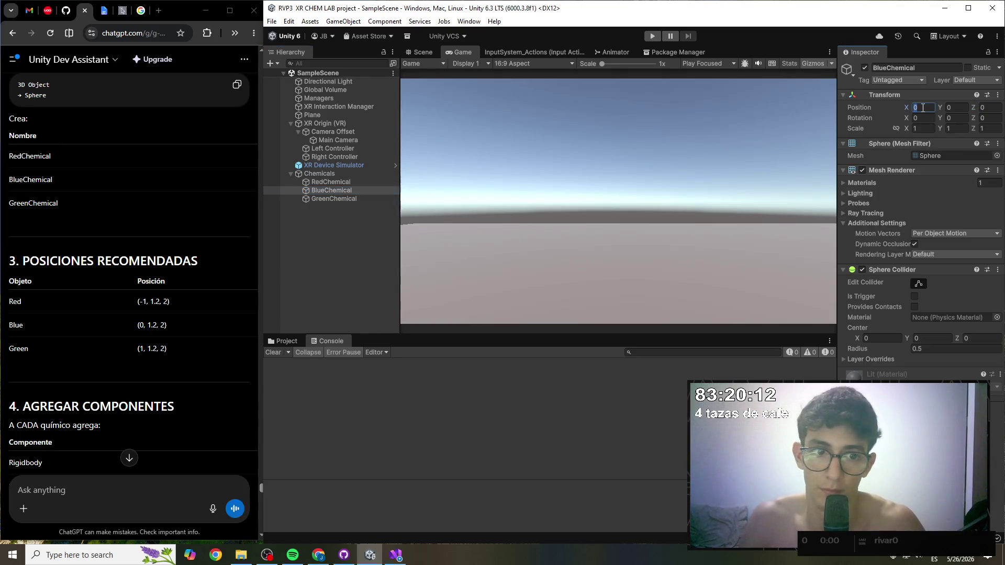
text(0)
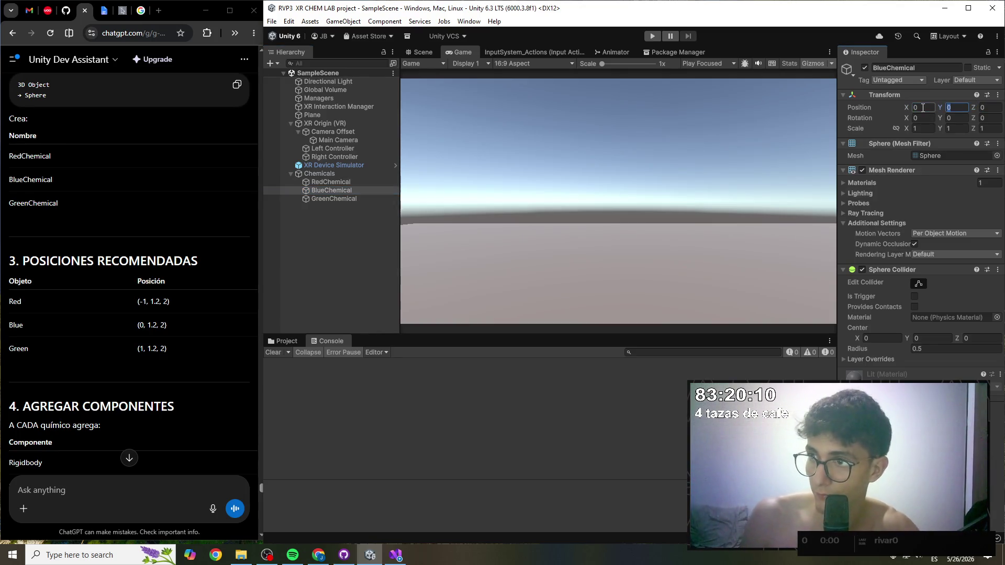
text(1.2)
key(Tab)
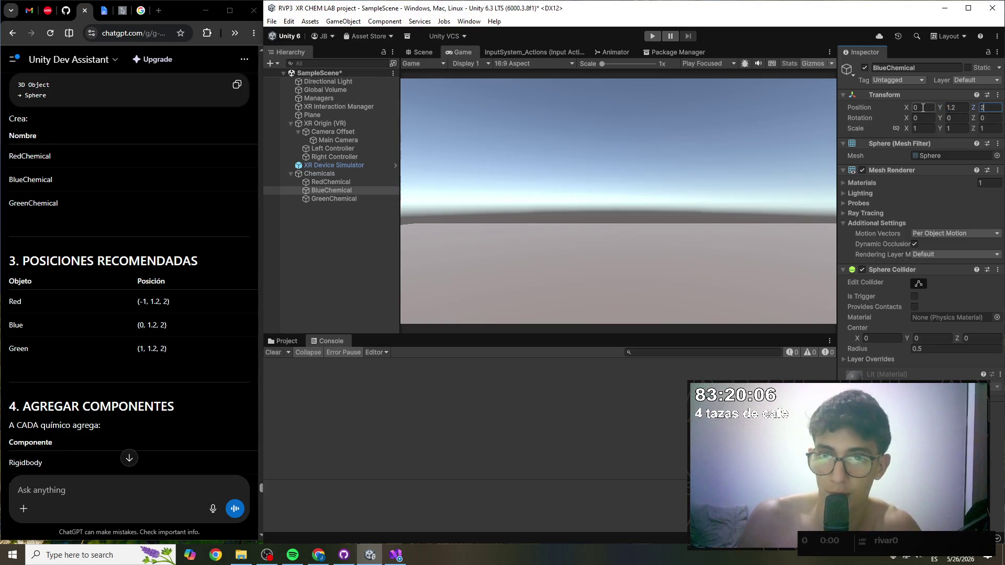
key(ctrl+s)
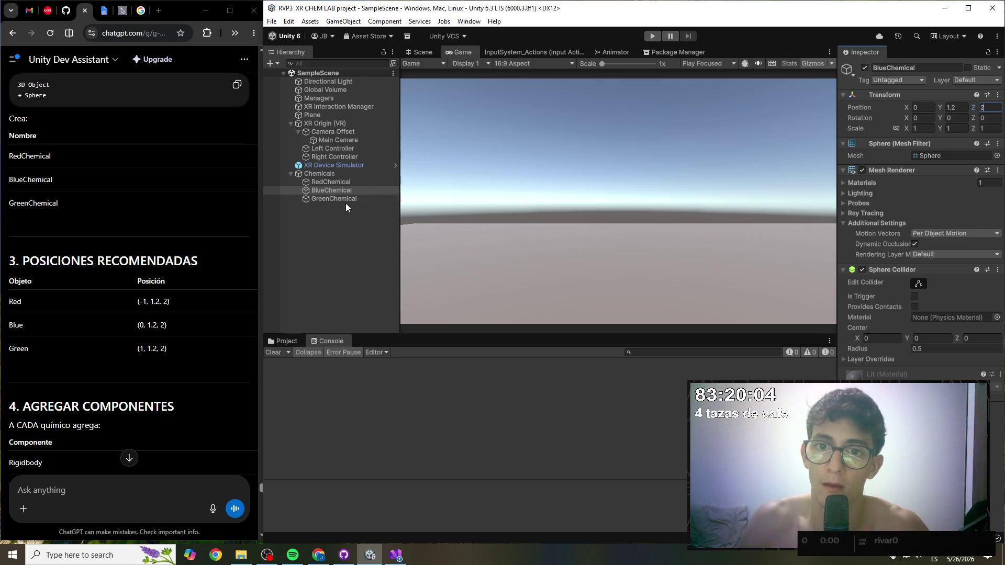
- Set GreenChemical's position to Y 1.2 and Z 2, then save
click(345, 199)
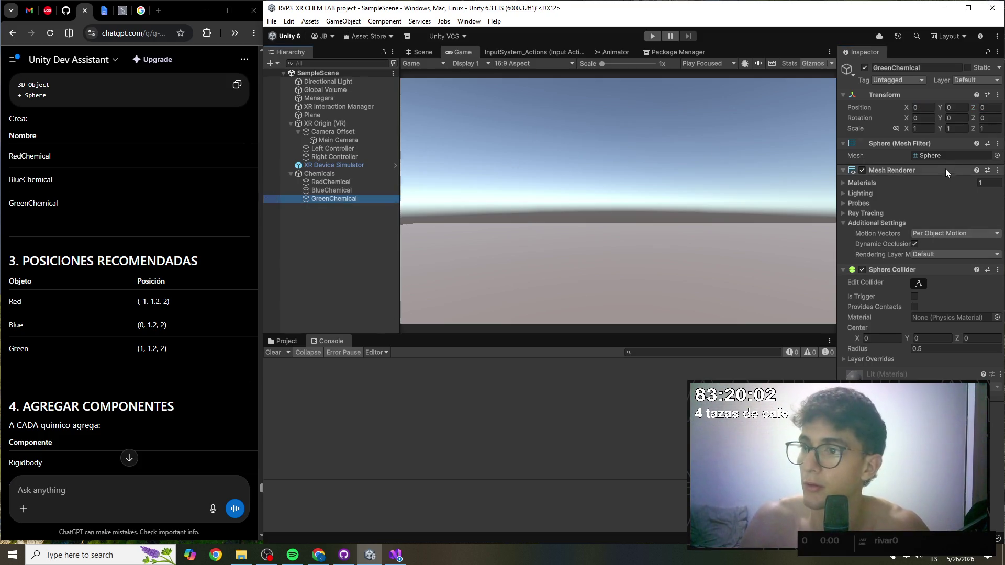
click(952, 128)
text(1)
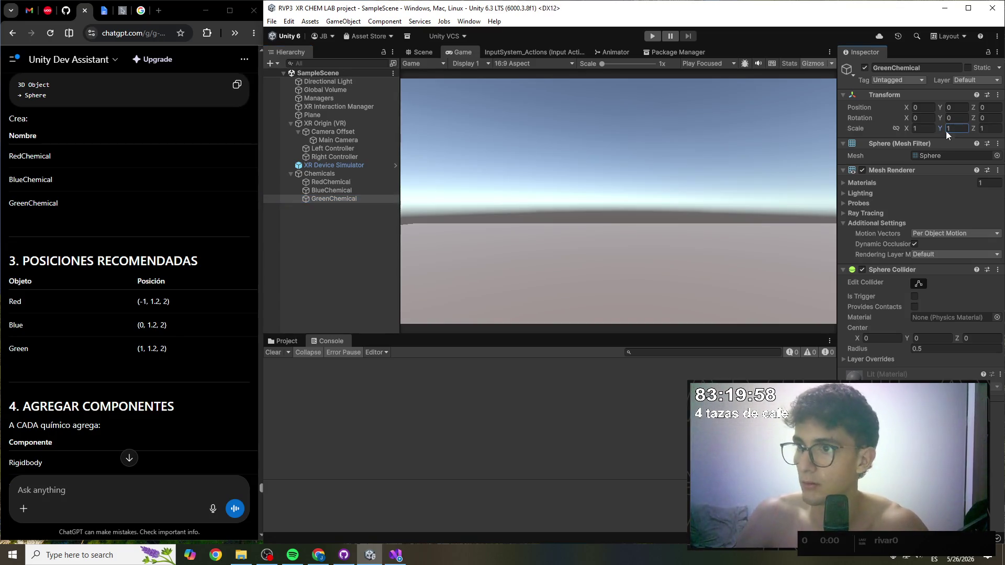
text(1.2)
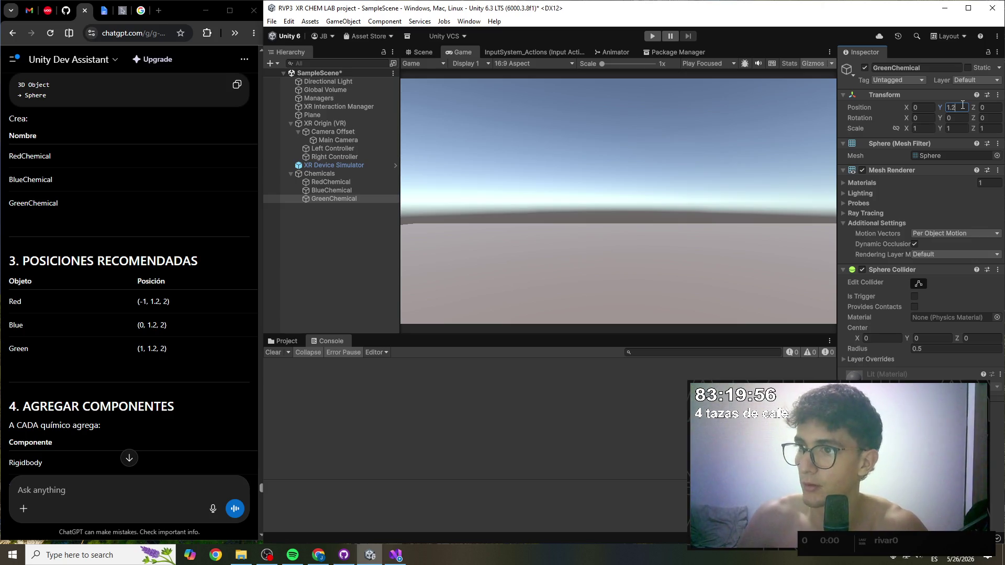
key(Tab)
text(2)
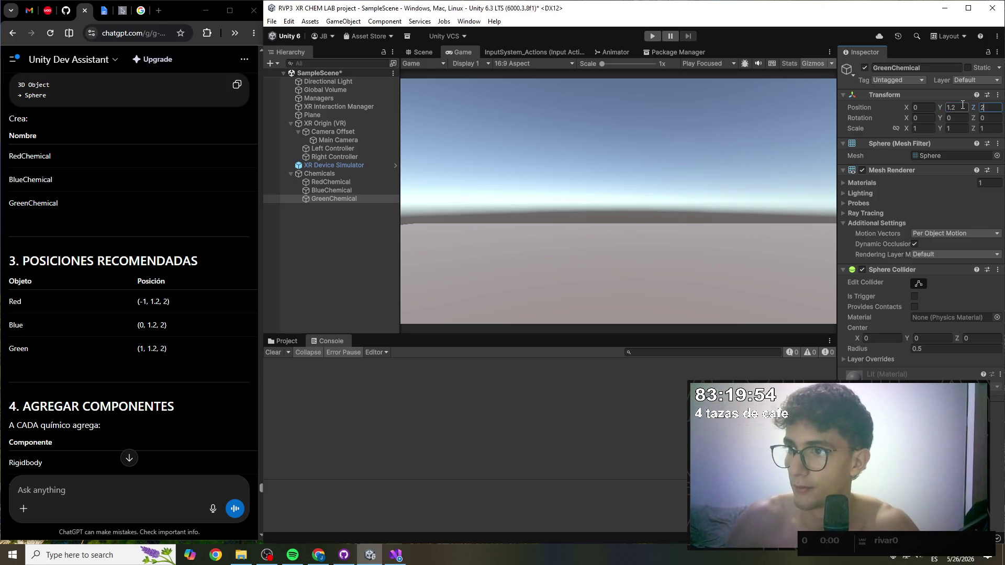
key(ctrl+s)
scroll(121, 329, down, 2)
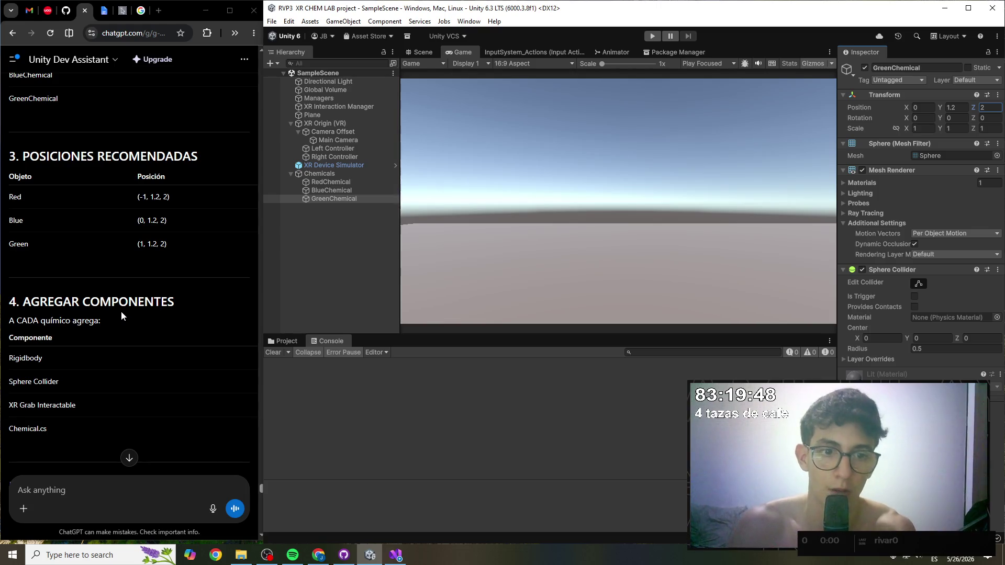
- Select RedChemical, BlueChemical and GreenChemical together and add Rigidbody and XR Grab Interactable
scroll(116, 315, down, 1)
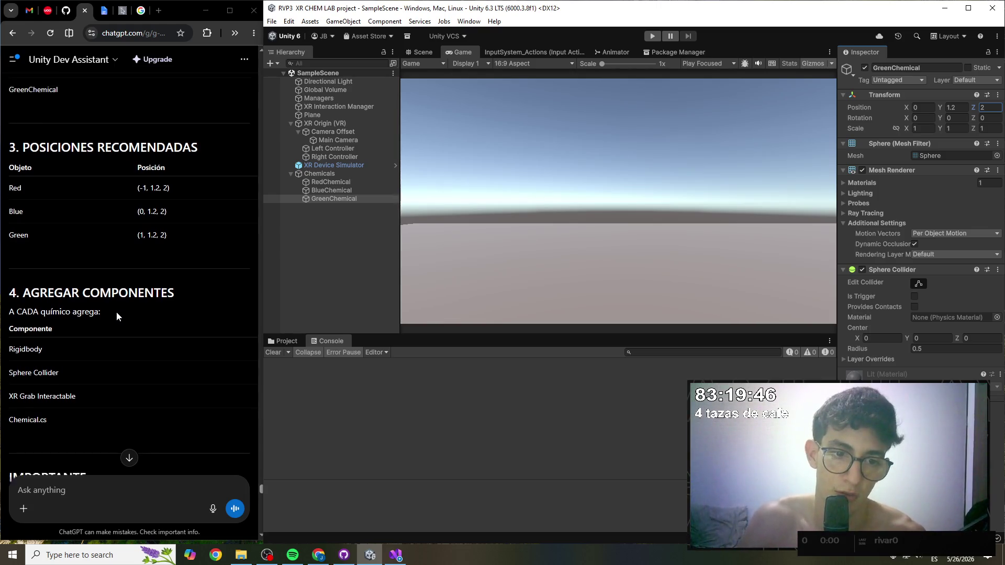
scroll(117, 312, down, 1)
click(359, 182)
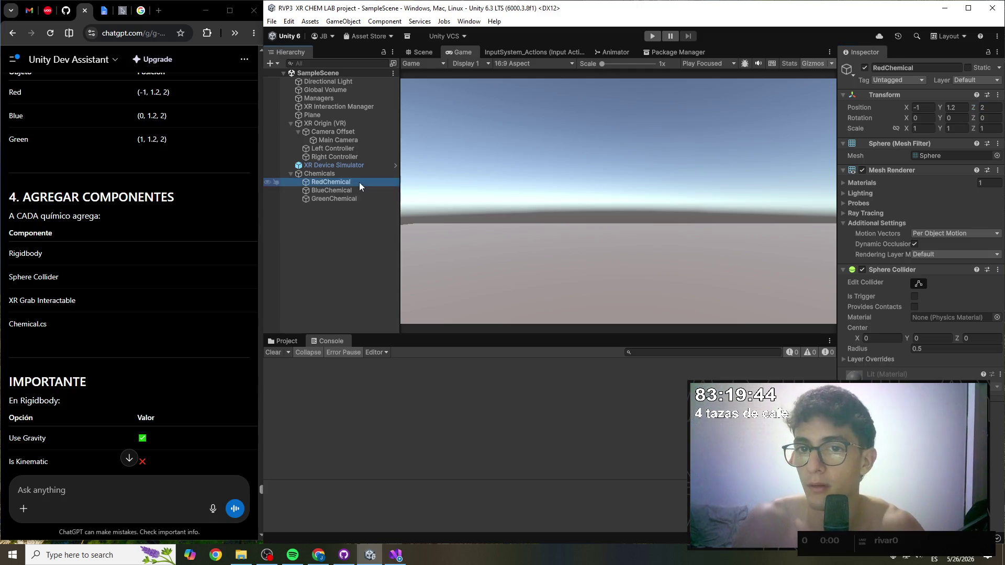
ctrl+click(358, 191)
ctrl+click(358, 199)
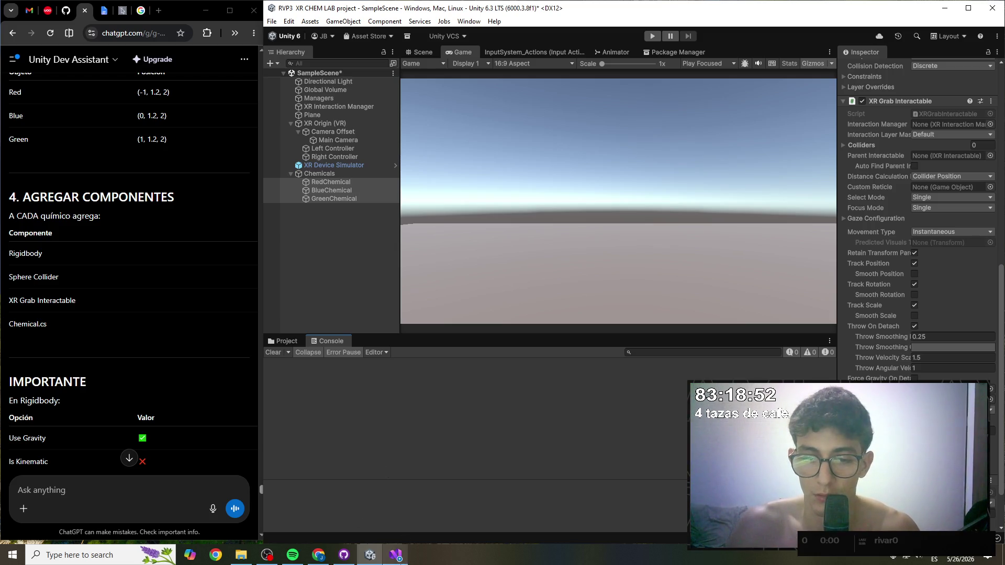
mouse_move(320, 558)
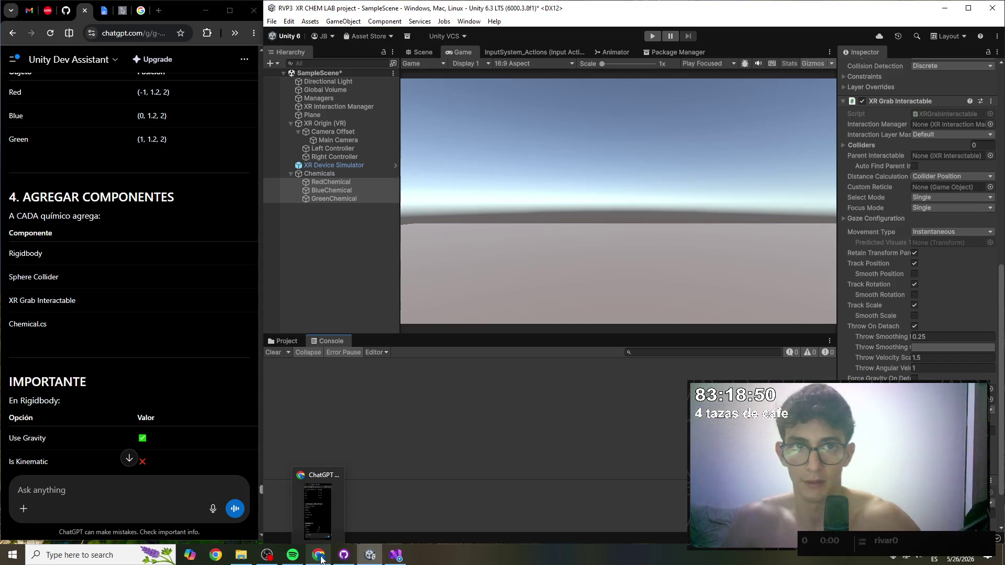
- In OBS, unlock the Facecam and Text sources and select them together
click(267, 555)
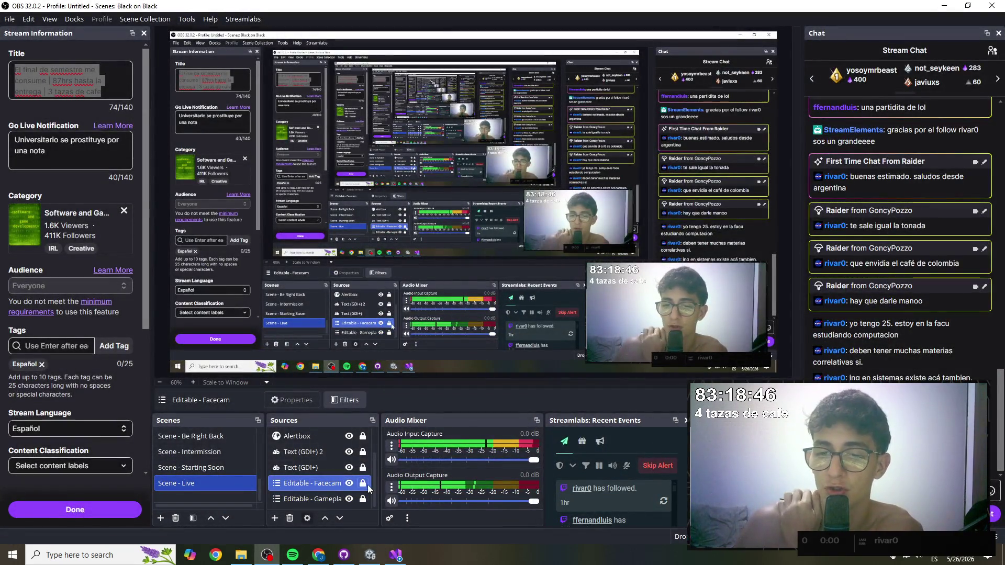
click(362, 483)
click(362, 467)
click(362, 452)
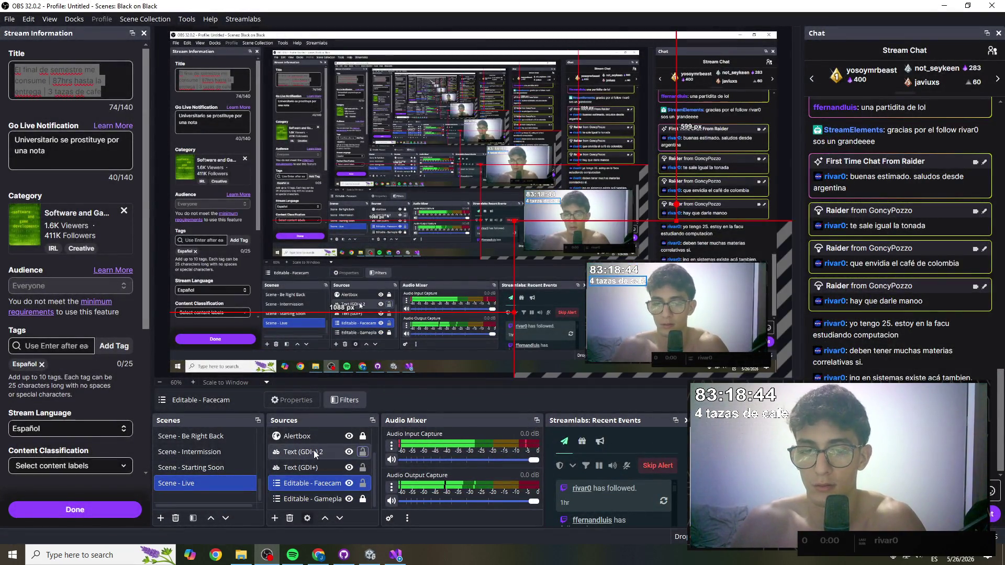
click(312, 450)
shift+click(315, 487)
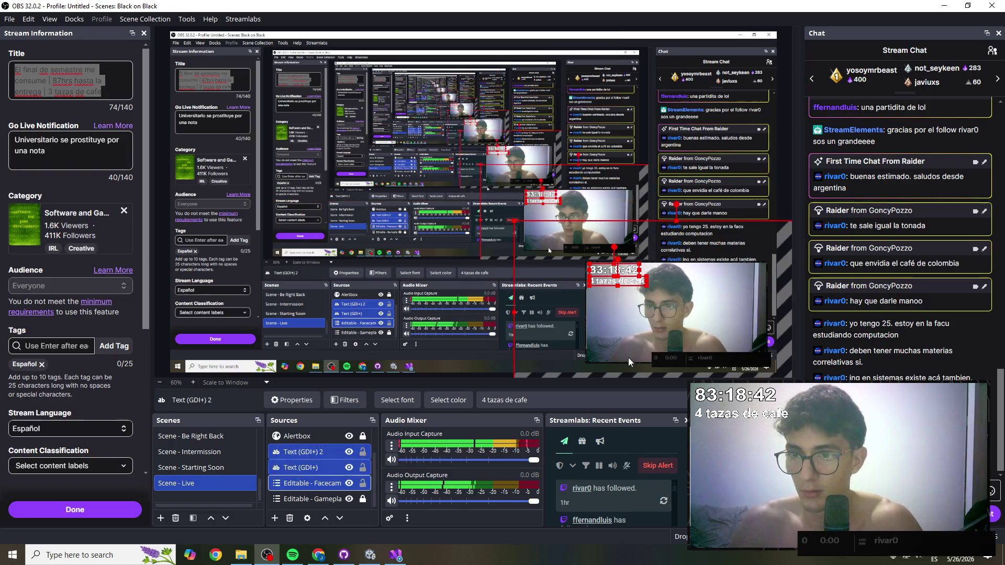
- Drag the facecam and timer text to the top-left of the layout, then return to Unity
mouse_move(676, 315)
mouse_down()
mouse_move(604, 296)
mouse_move(342, 146)
mouse_move(257, 77)
mouse_up()
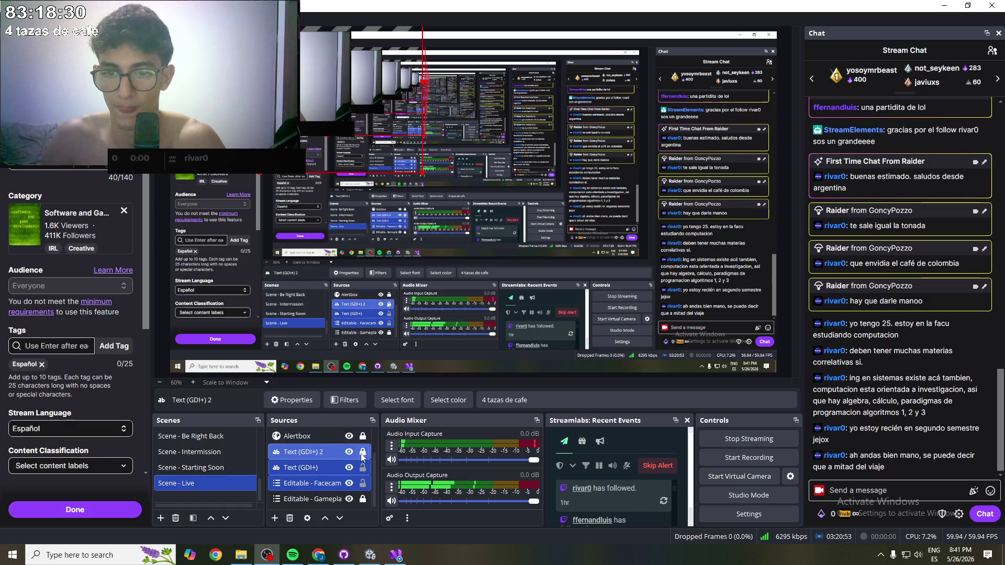
click(316, 497)
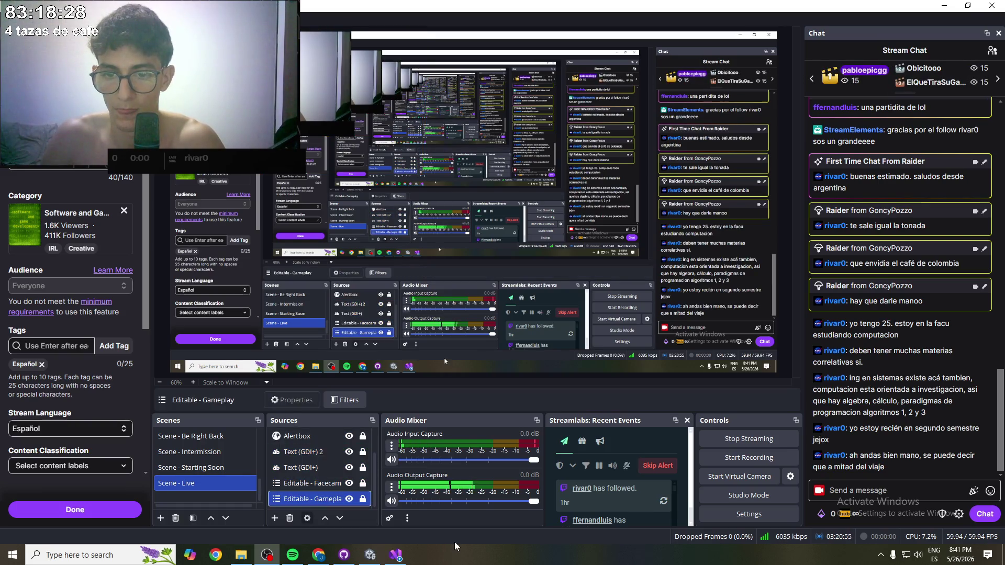
scroll(321, 470, up, 2)
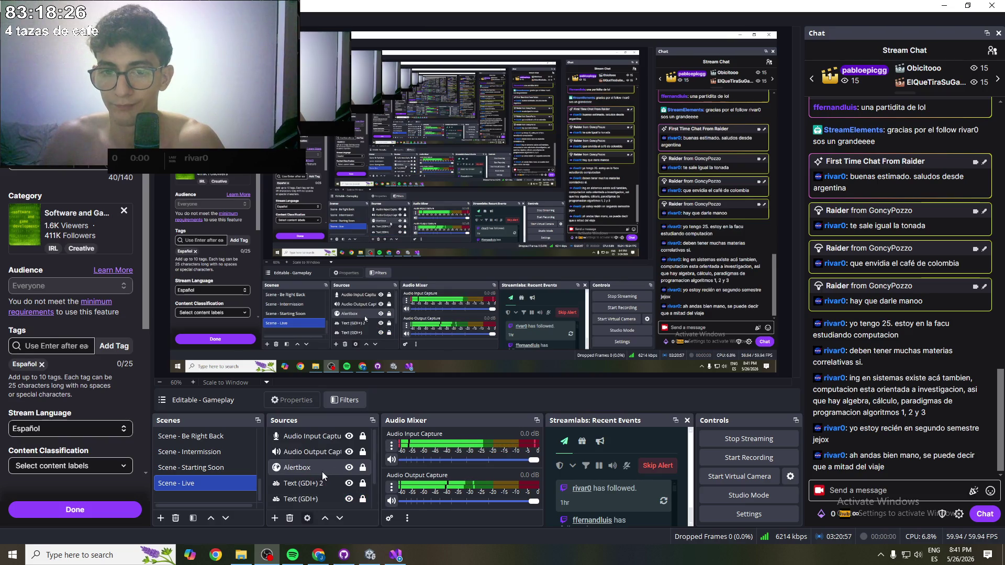
scroll(313, 470, down, 2)
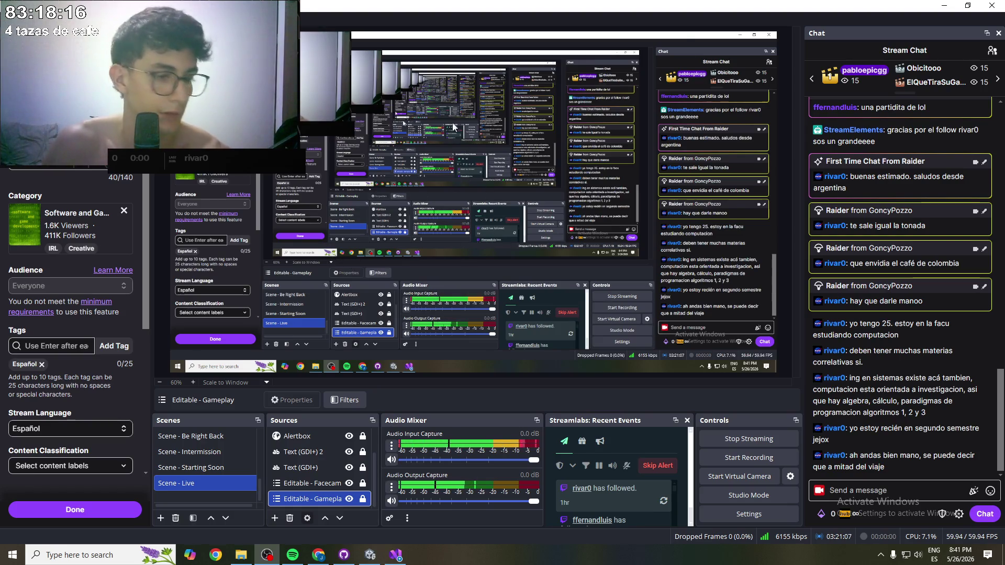
key(alt+Tab)
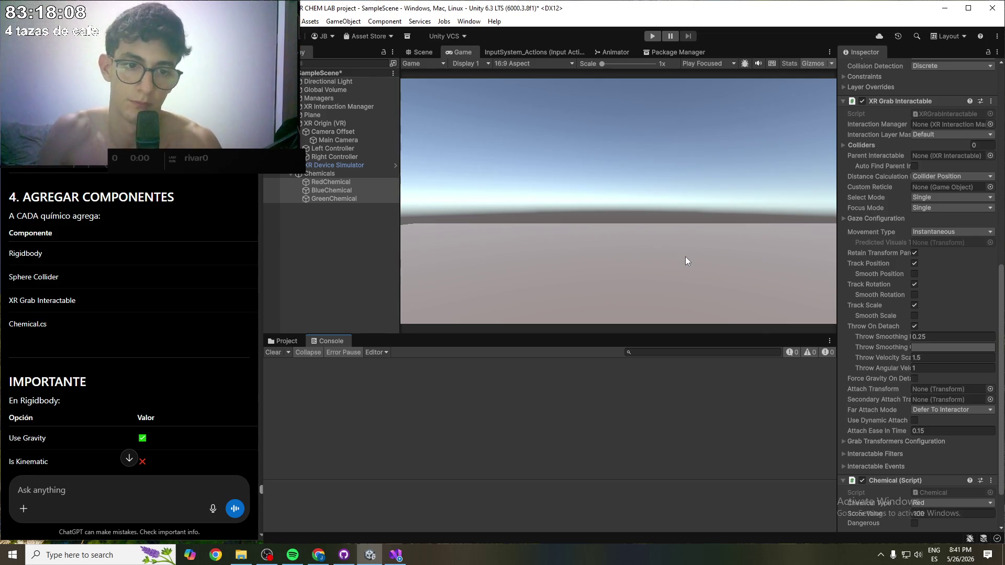
- Collapse the XR Grab Interactable, Sphere Collider and Chemical (Script) components in the Inspector
scroll(125, 325, down, 2)
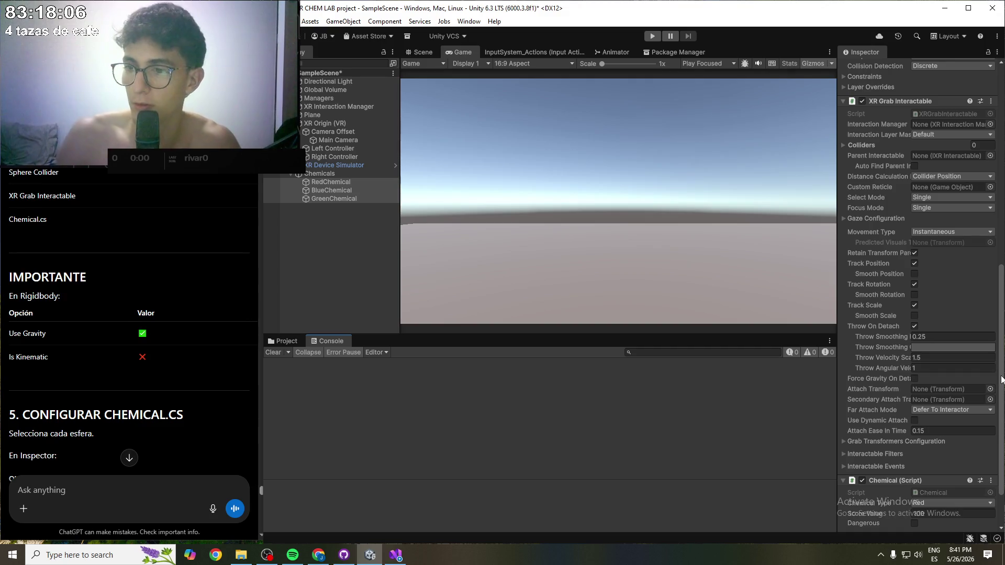
scroll(870, 289, up, 1)
scroll(866, 272, up, 1)
click(843, 157)
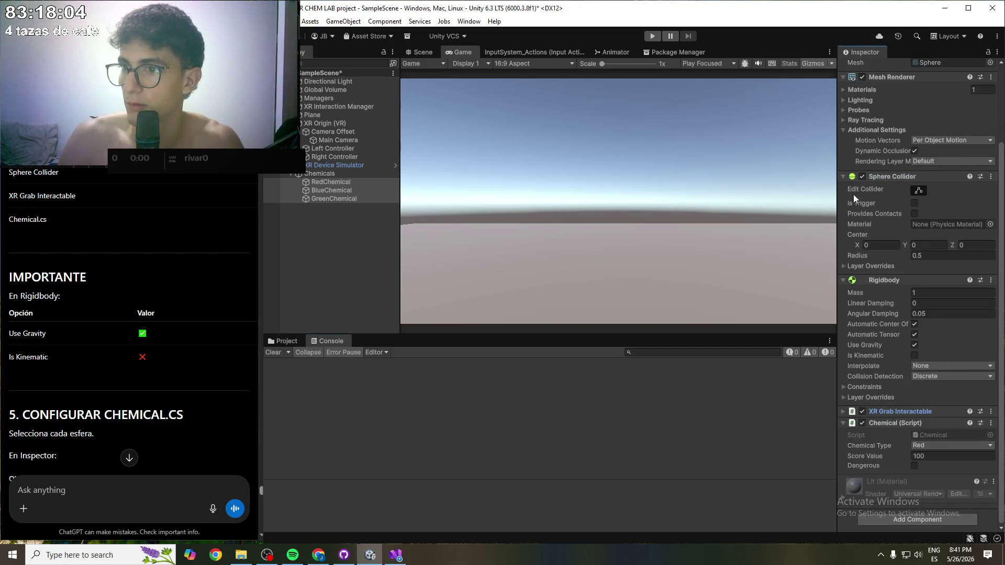
click(842, 176)
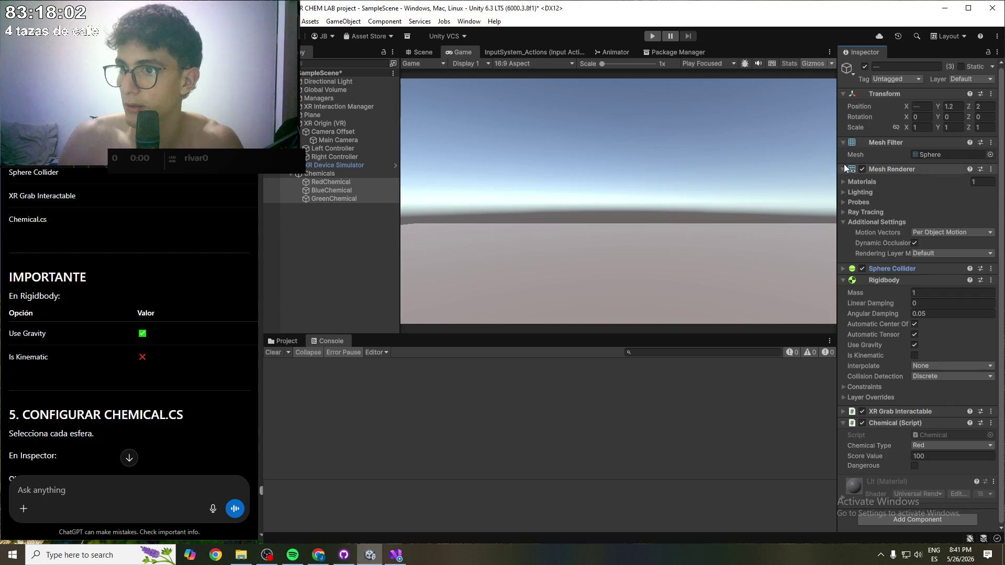
scroll(844, 157, up, 3)
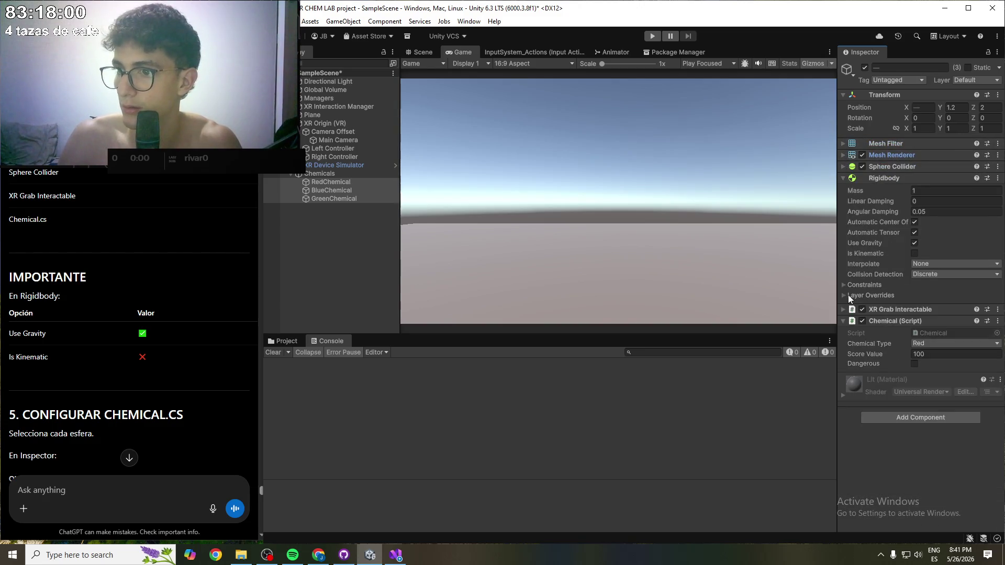
click(843, 321)
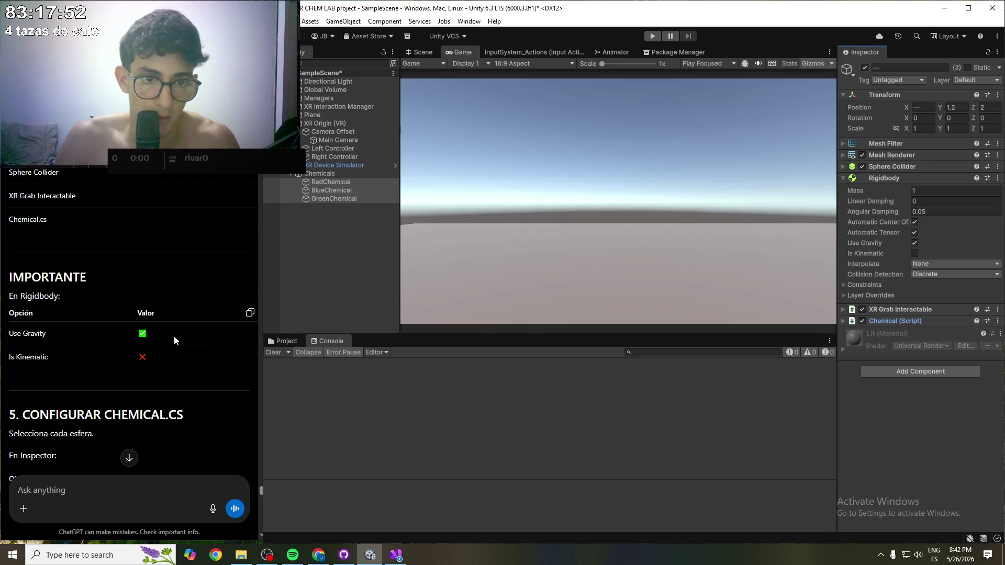
scroll(174, 335, down, 1)
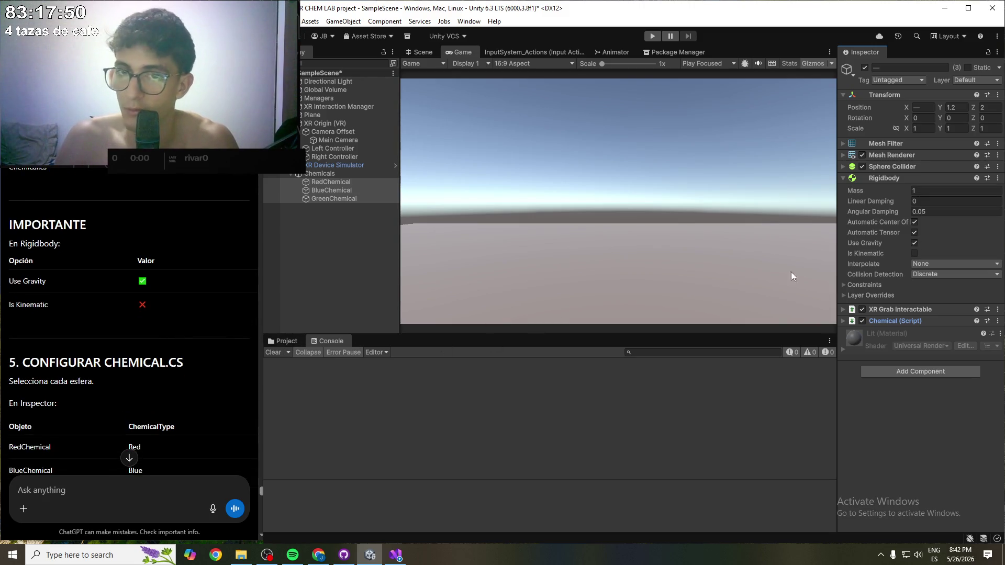
scroll(83, 319, down, 2)
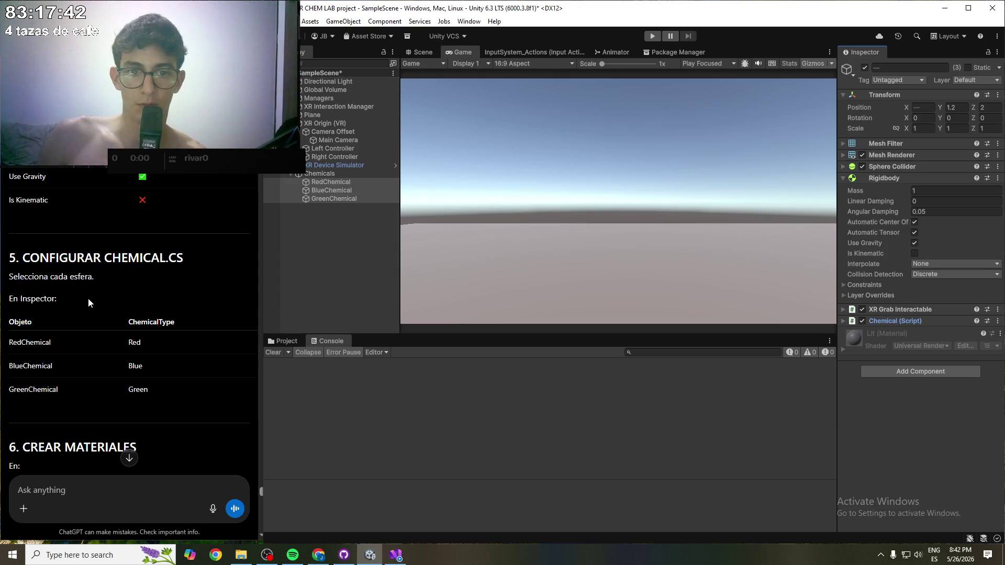
click(344, 177)
- Set BlueChemical's Chemical Type to Blue and GreenChemical's to Green, leaving RedChemical as Red
click(344, 181)
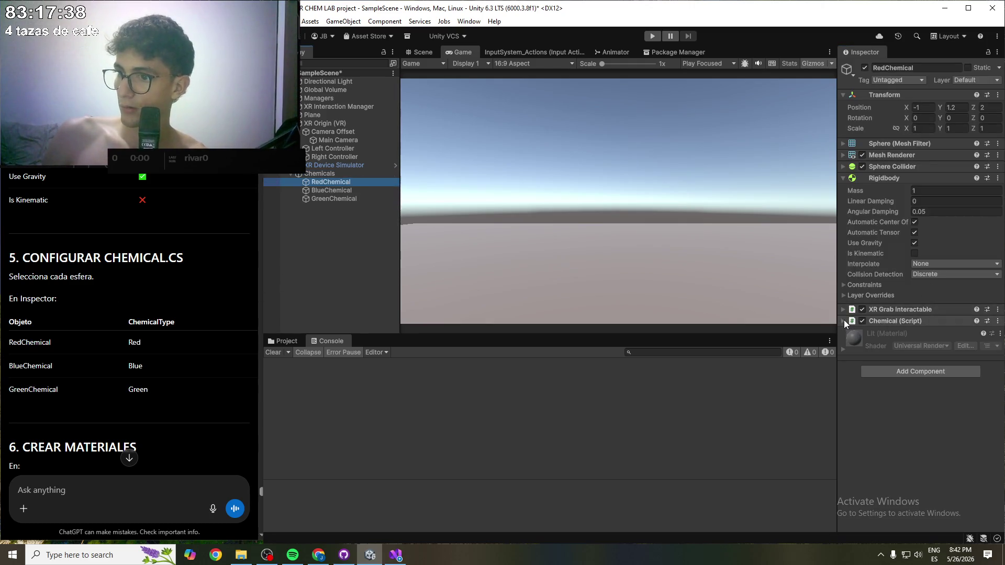
click(843, 321)
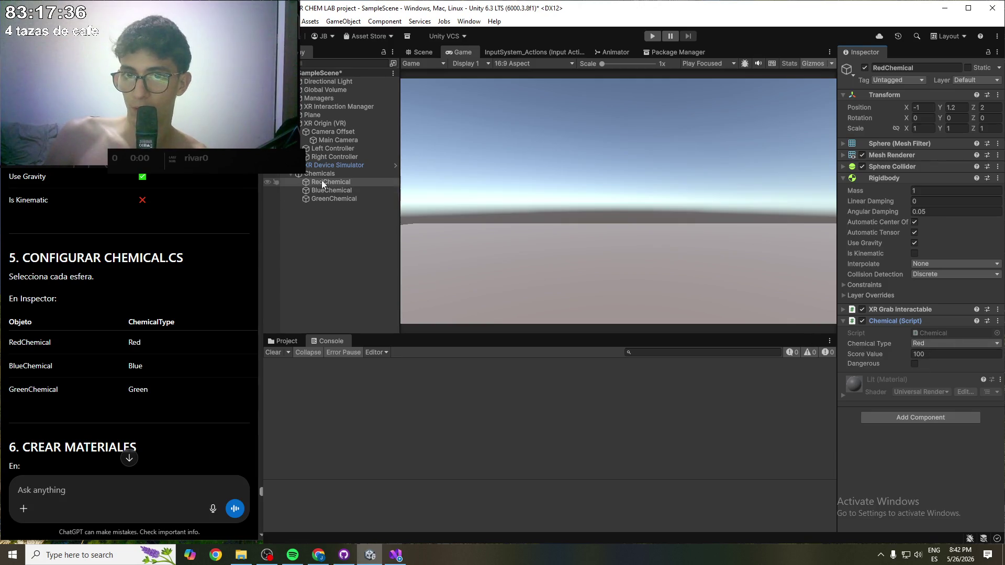
click(331, 190)
click(937, 342)
click(937, 366)
click(345, 199)
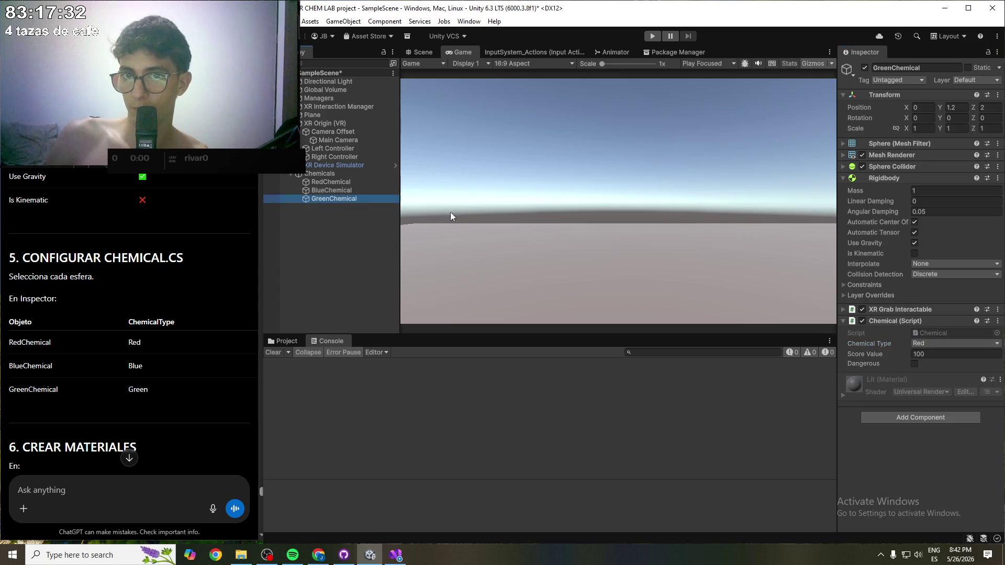
click(971, 341)
click(931, 377)
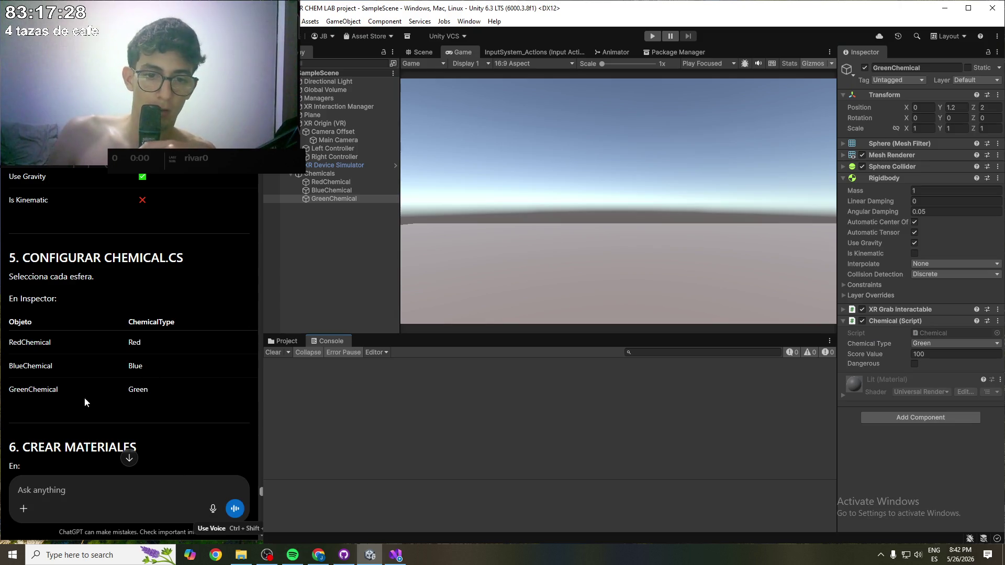
scroll(99, 377, down, 1)
scroll(99, 375, down, 2)
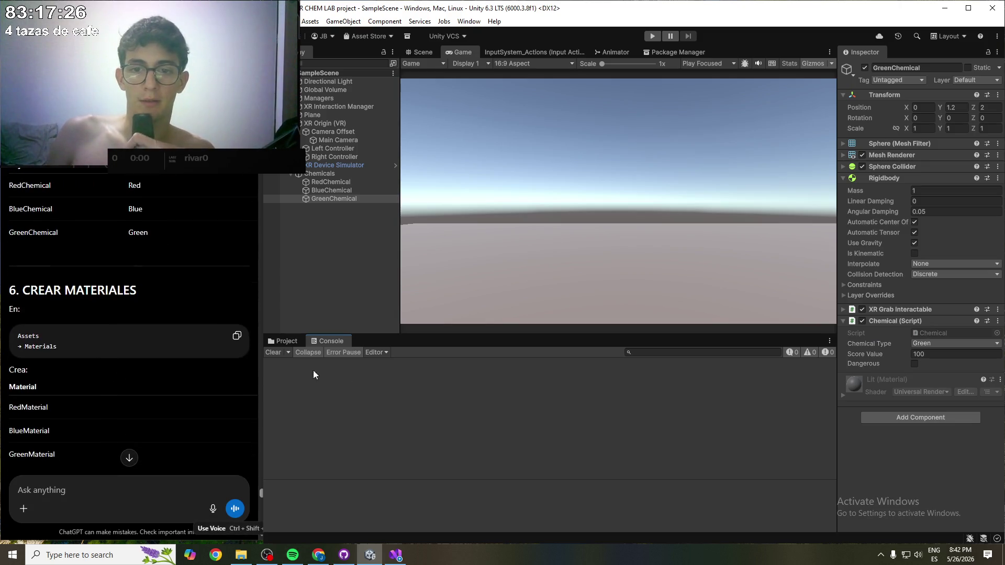
click(293, 340)
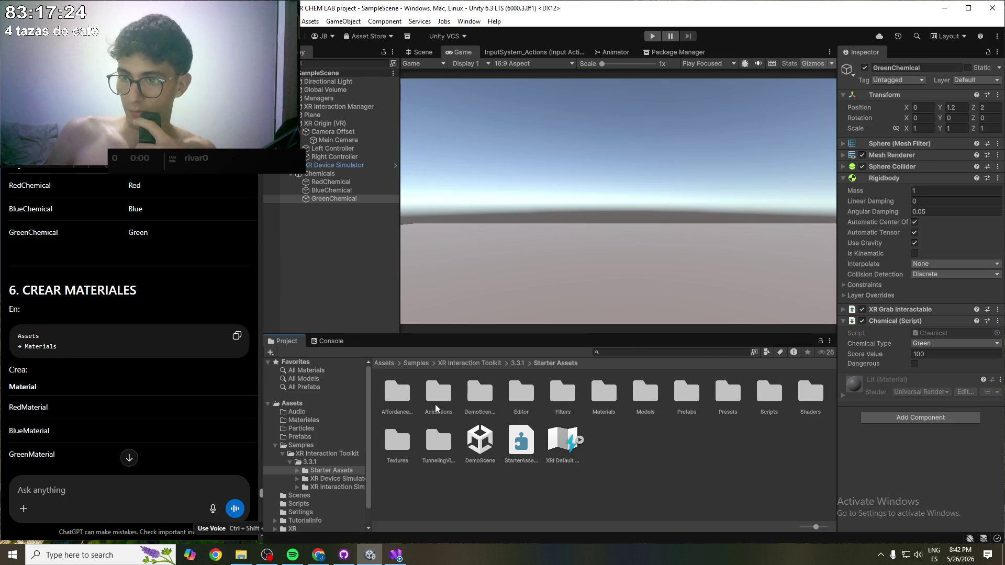
- Navigate into the empty Materiales folder under Assets
click(600, 406)
double_click(600, 397)
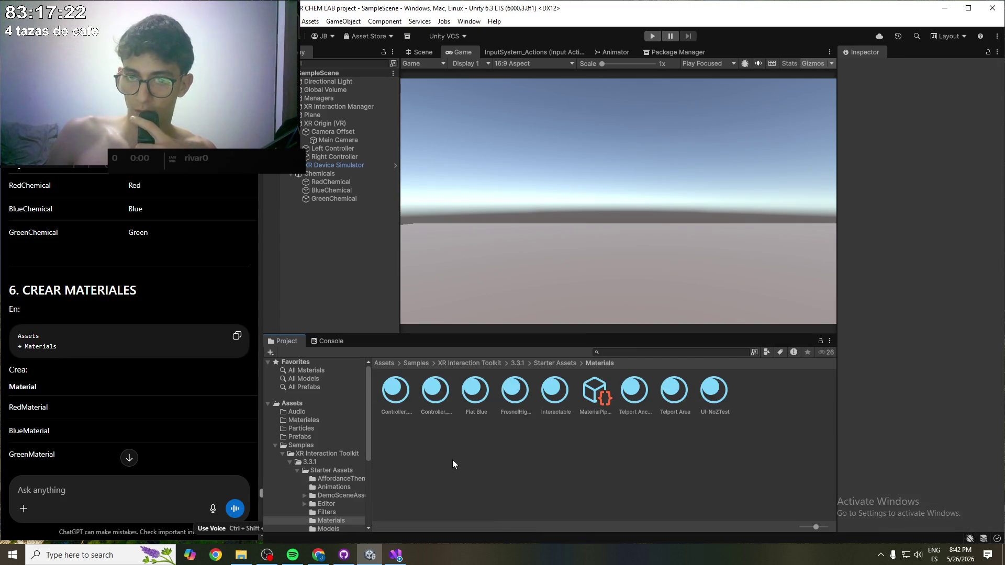
click(554, 363)
click(385, 363)
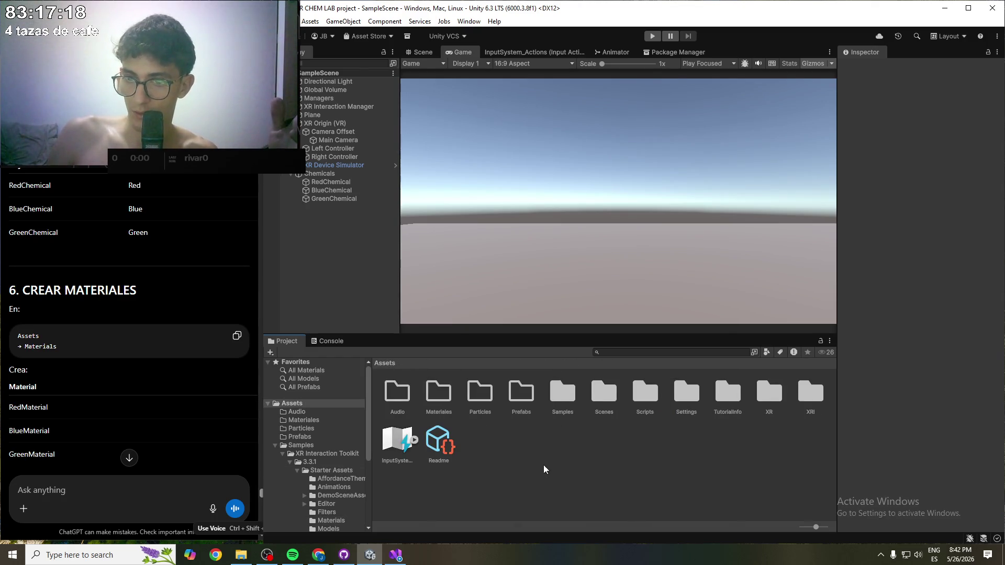
double_click(429, 401)
click(416, 392)
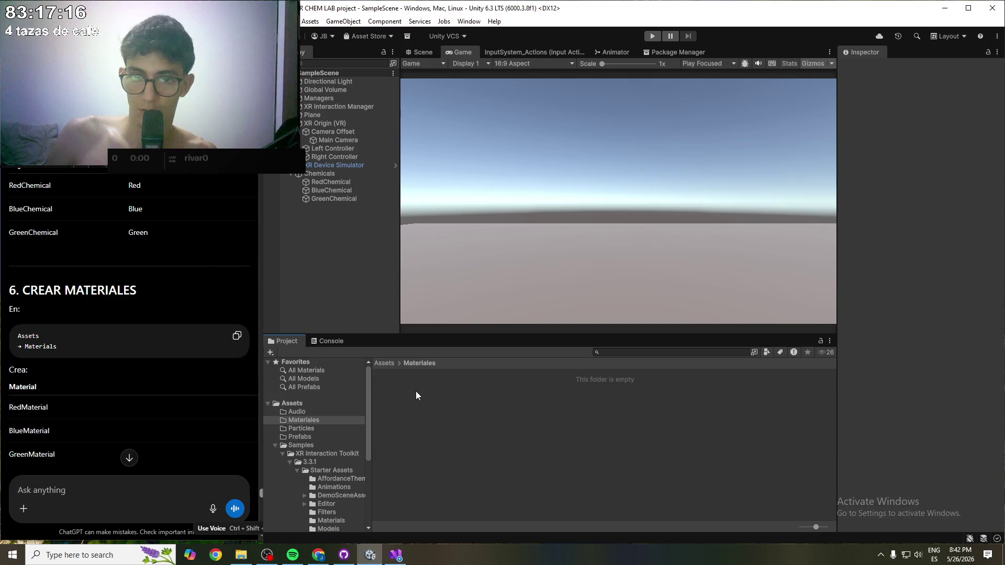
scroll(79, 402, down, 2)
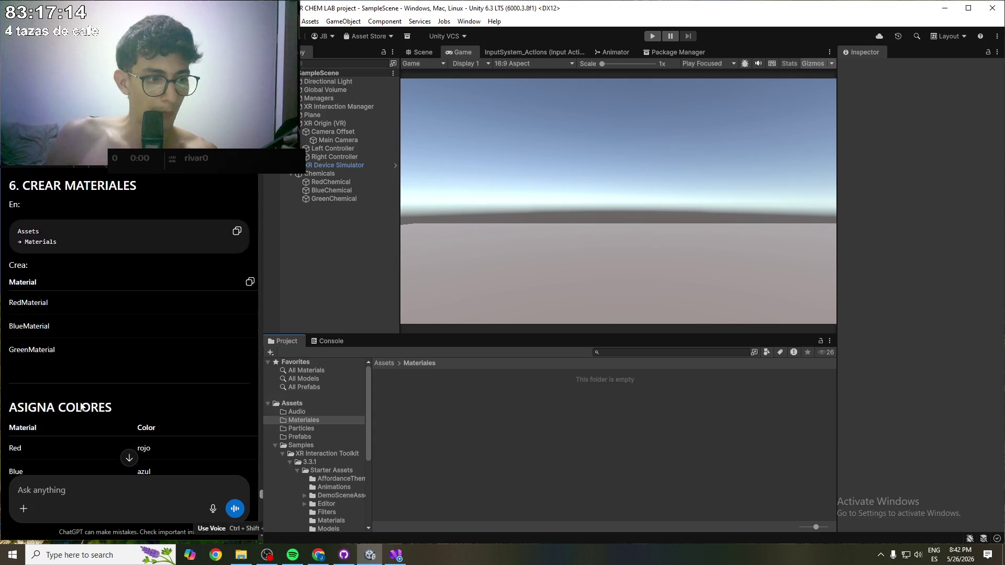
scroll(77, 338, down, 1)
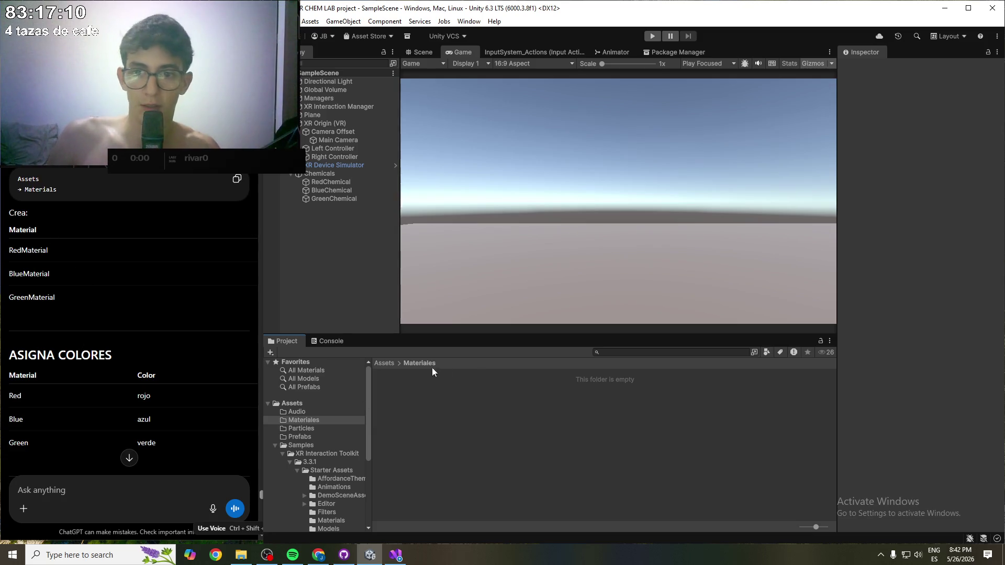
- Create a material named RedMaterial and set its base colour to red FF0000
right_click(417, 375)
mouse_move(495, 74)
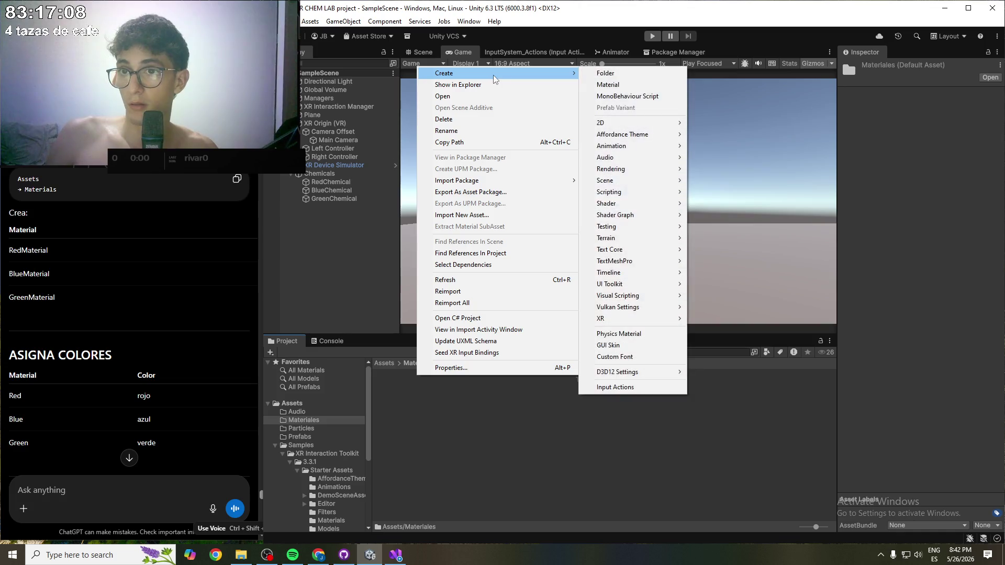
click(610, 87)
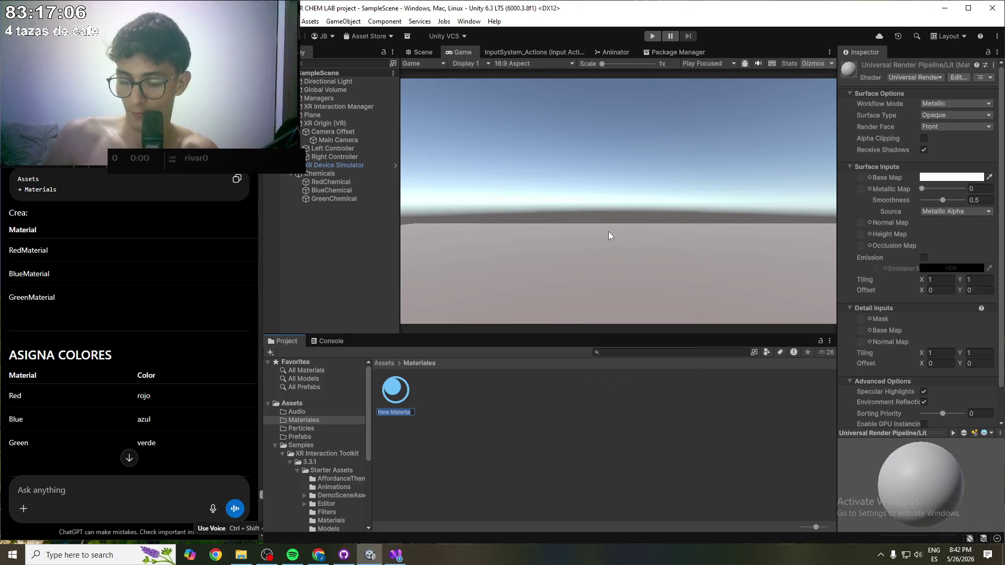
text(Red)
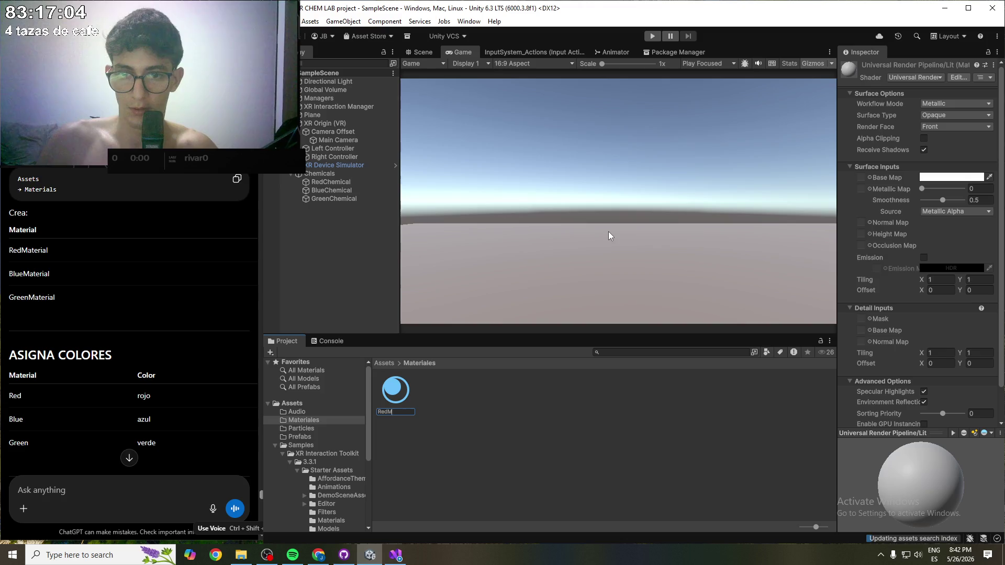
key(Return)
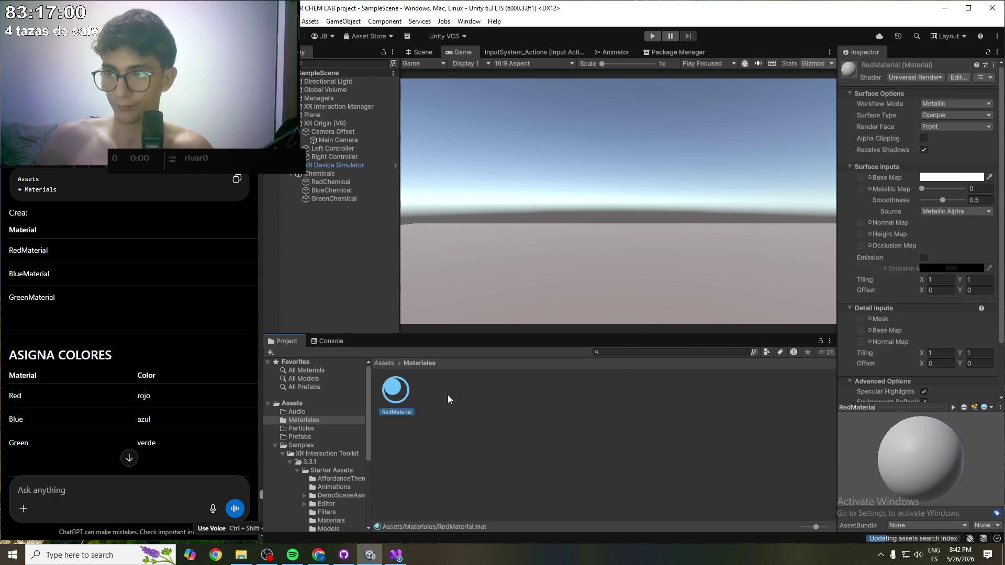
click(988, 178)
click(988, 179)
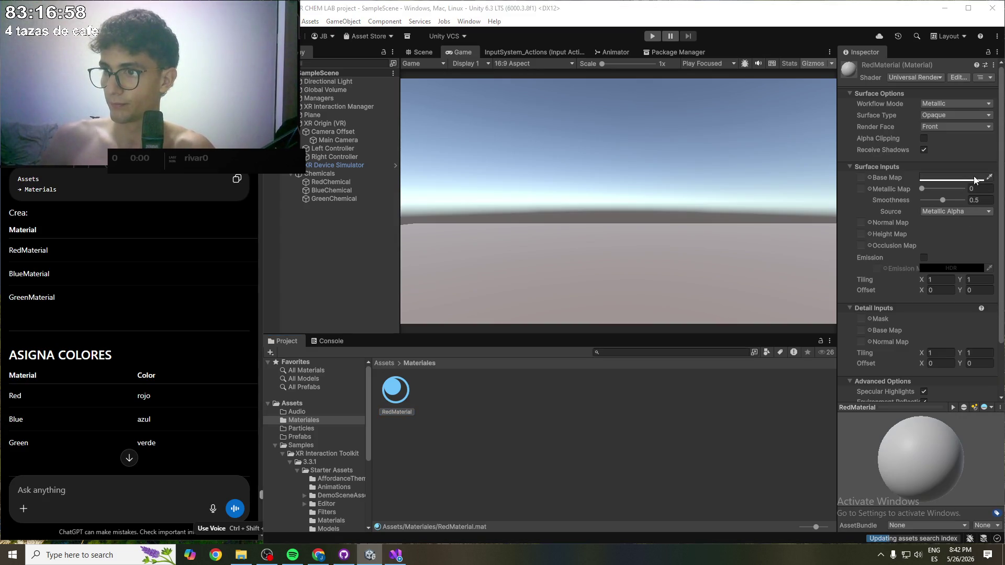
click(953, 177)
drag(947, 256, 985, 197)
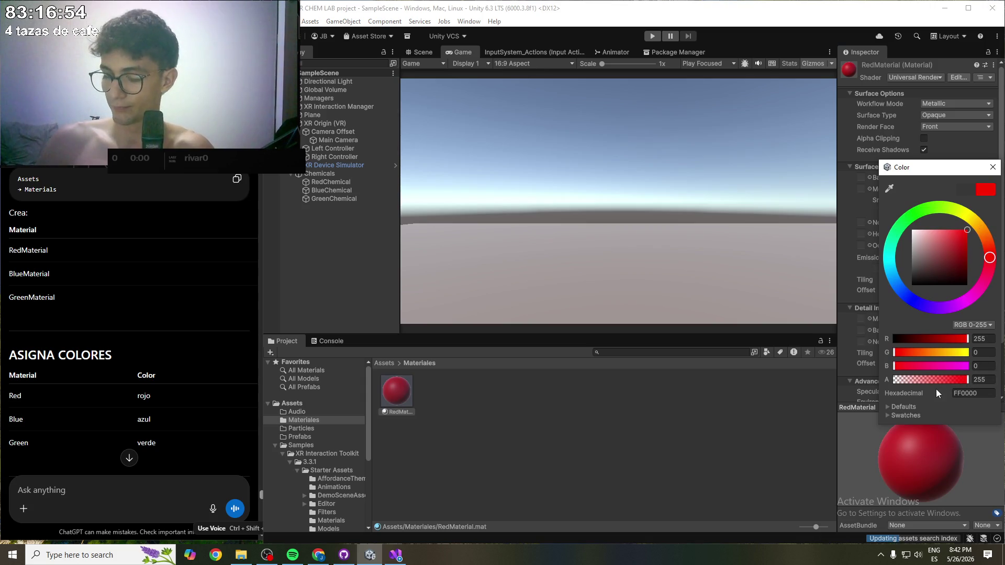
key(Return)
- Create a new material named BlueMaterial in Materiales
right_click(448, 396)
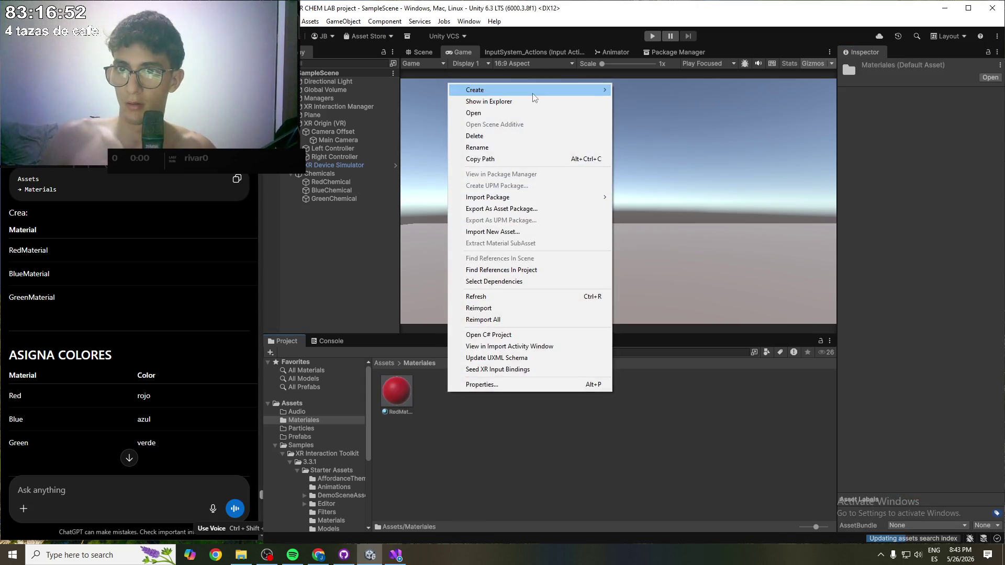
mouse_move(539, 90)
click(653, 104)
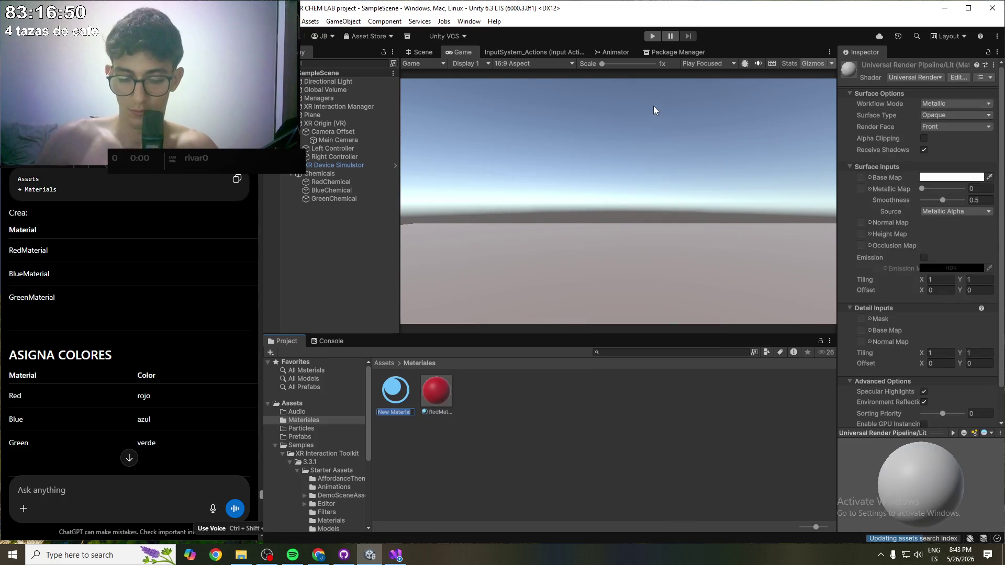
text(B)
text(e)
text(ial)
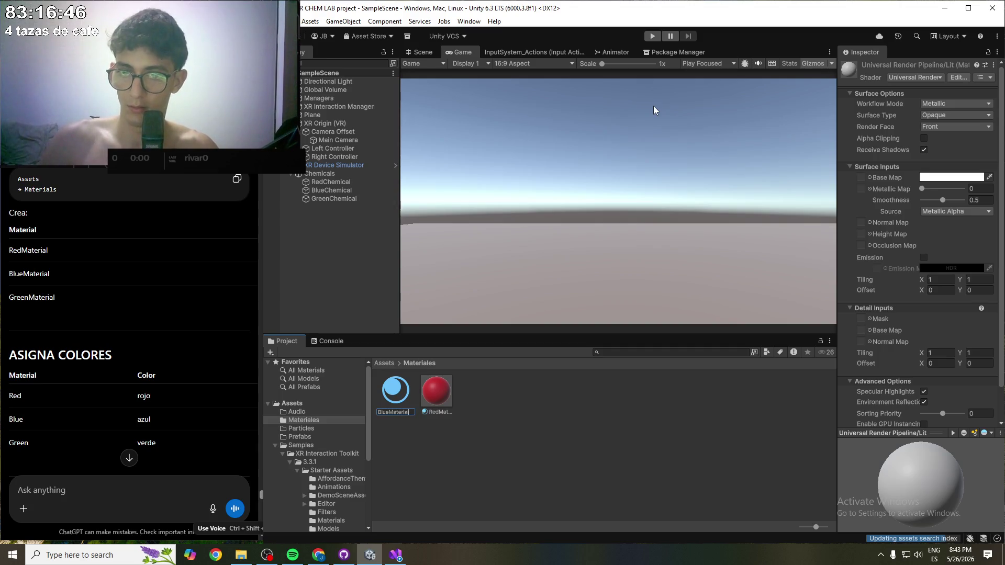
key(Return)
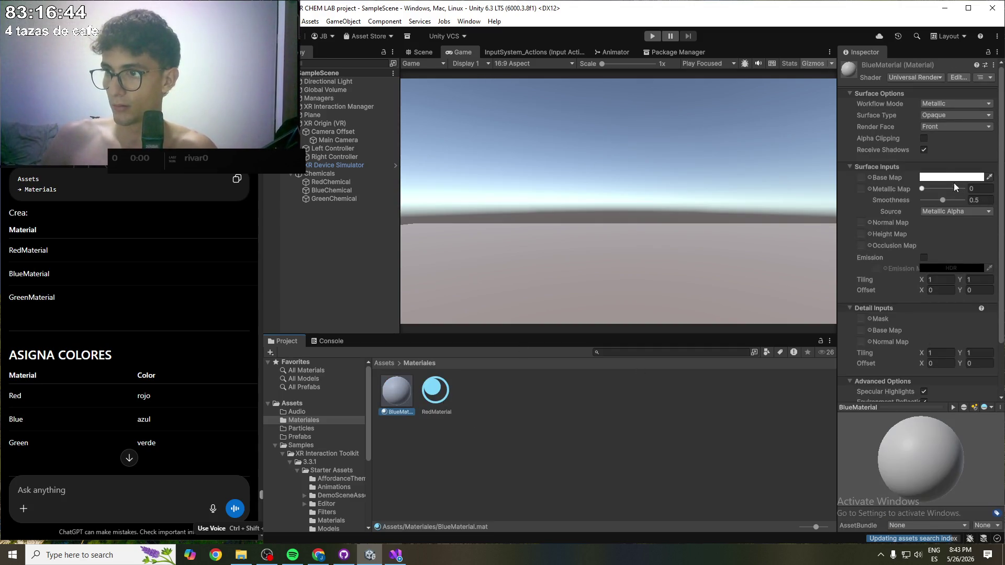
- Set BlueMaterial's base colour to pure blue, hex 0000FF
click(950, 178)
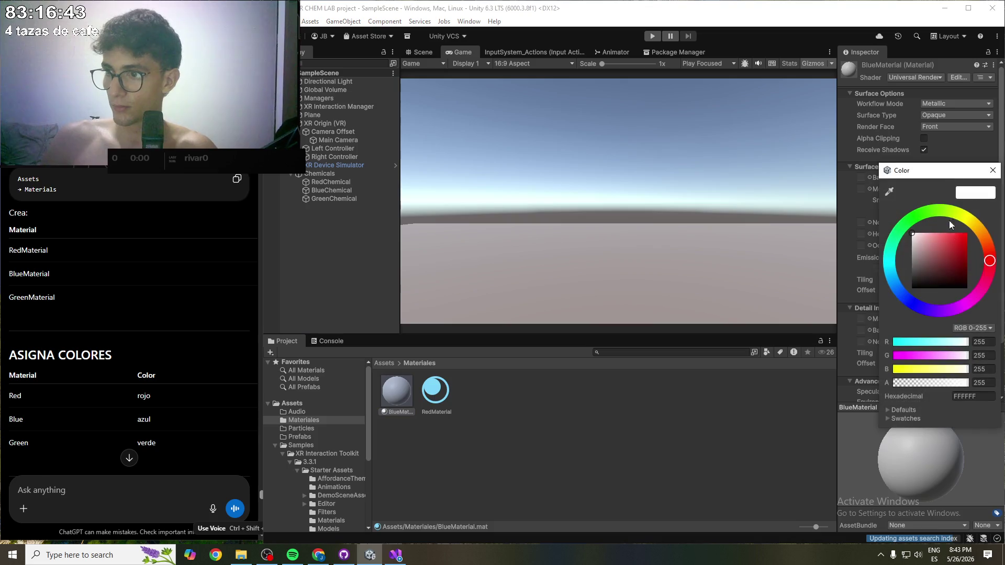
click(915, 307)
drag(926, 282, 979, 217)
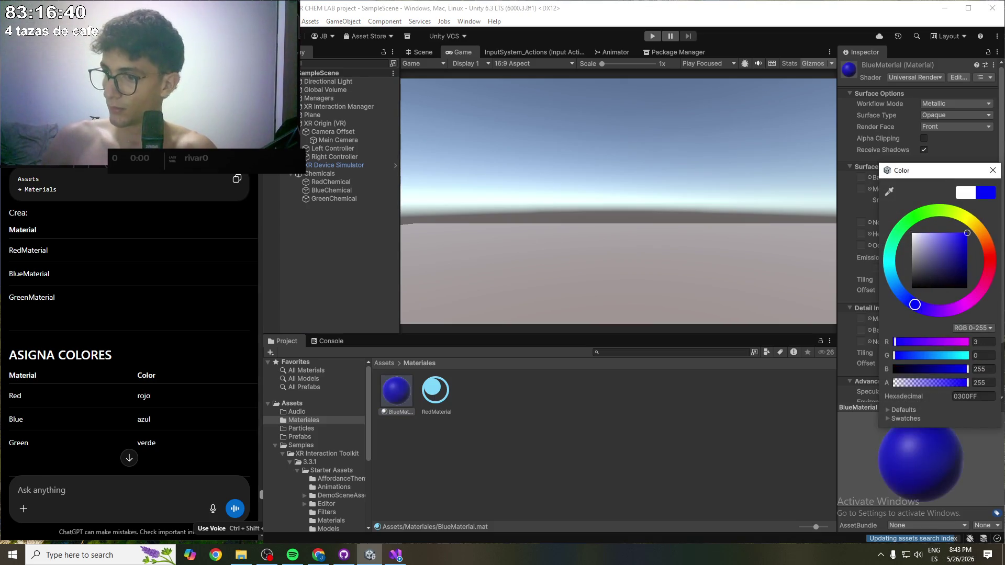
click(973, 398)
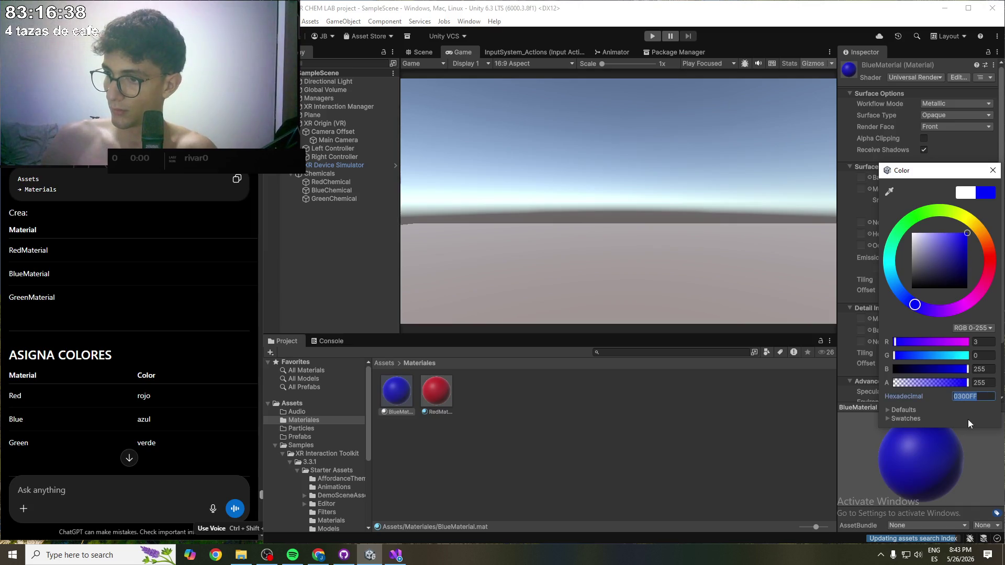
click(957, 397)
key(BackSpace)
text(0)
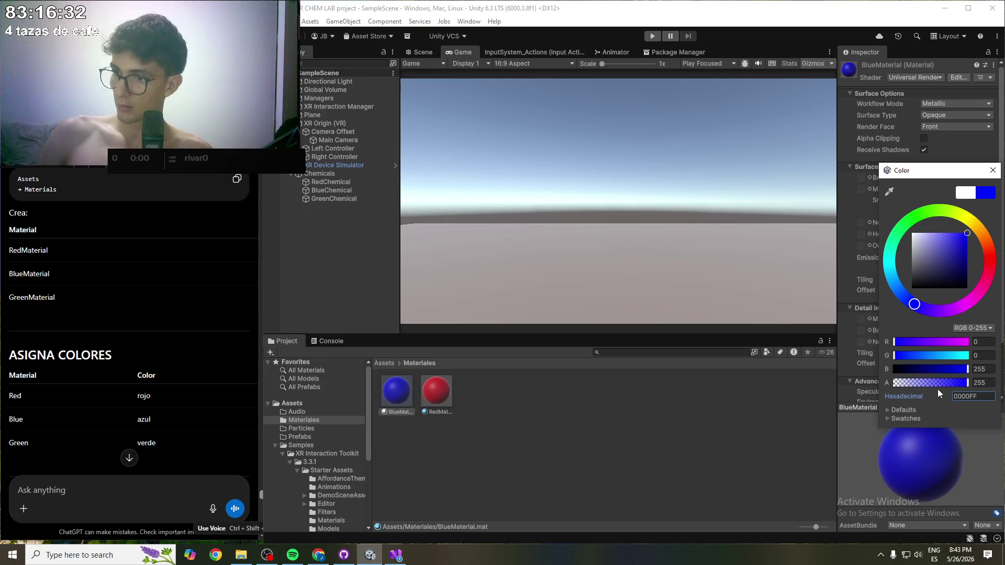
click(993, 170)
right_click(482, 394)
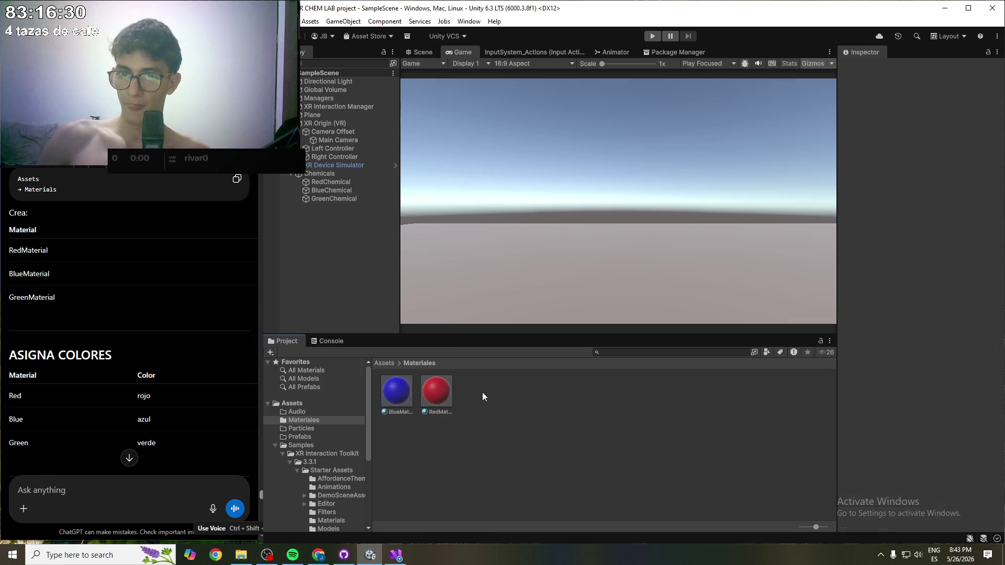
- Create another new material in Materiales and name it GreenMaterial
mouse_move(597, 90)
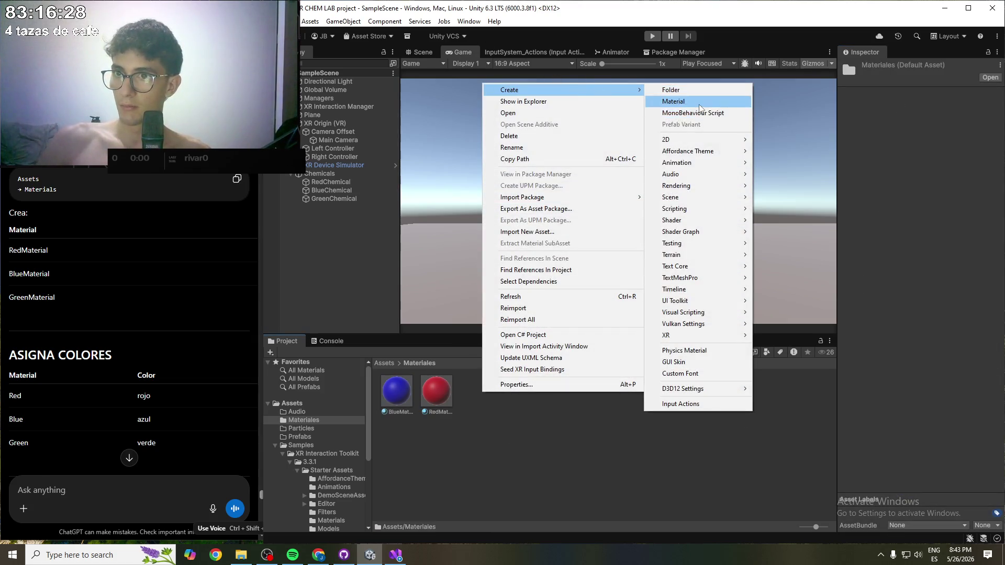
click(699, 103)
text(Green)
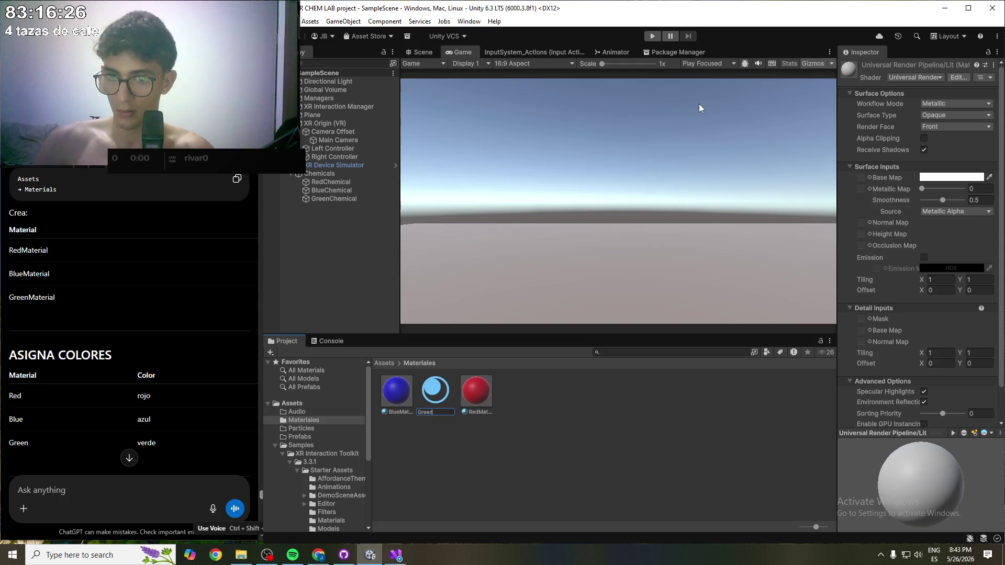
text(aterial)
key(Return)
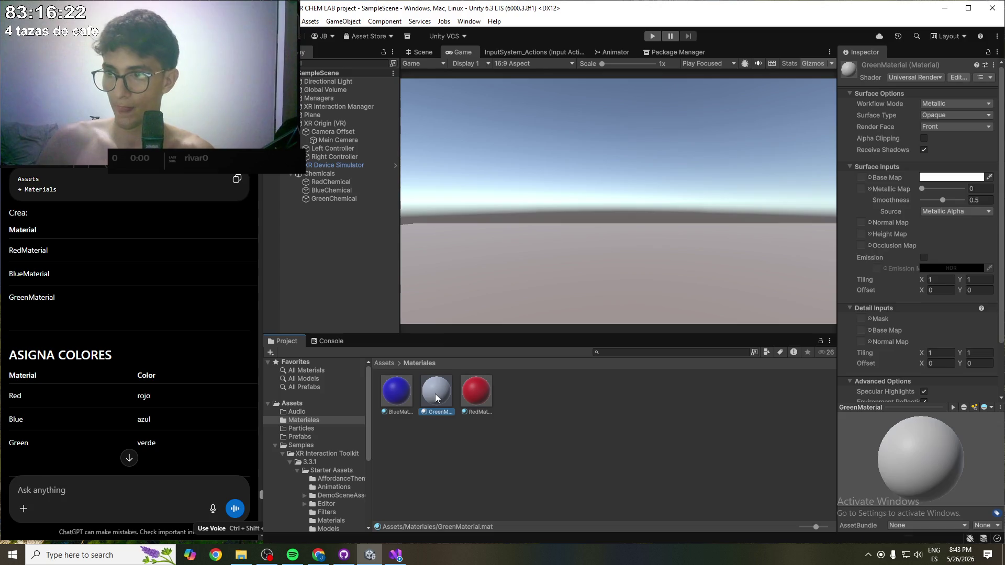
- In GreenMaterial's base colour picker, try a saturated green hue and several green preset swatches
click(951, 177)
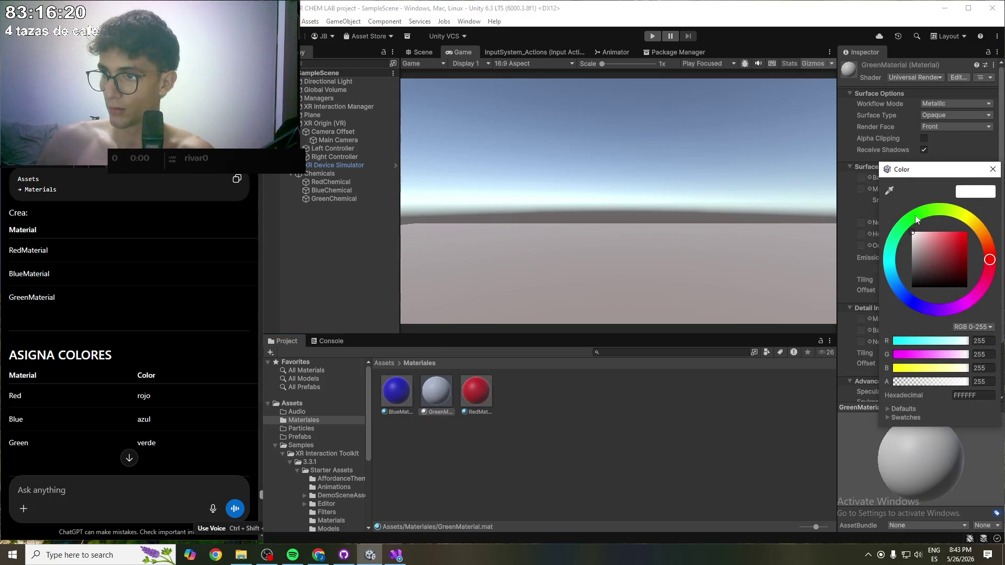
click(914, 217)
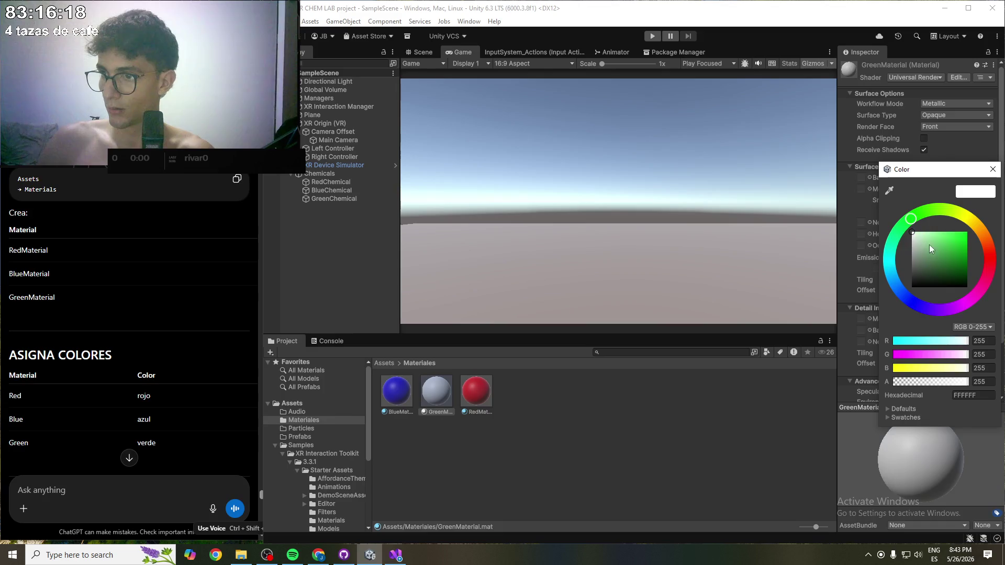
drag(929, 244, 1000, 225)
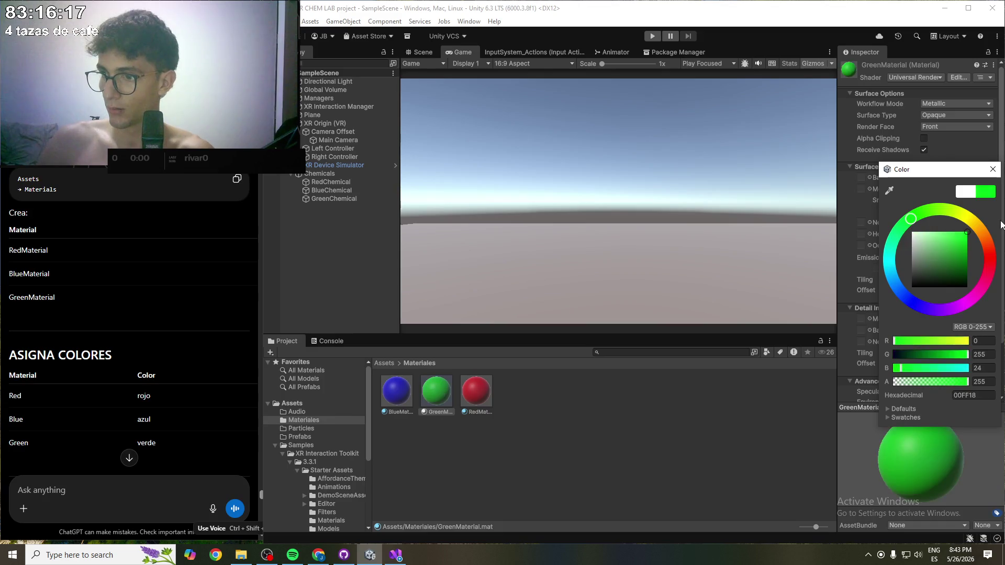
click(981, 396)
click(981, 396)
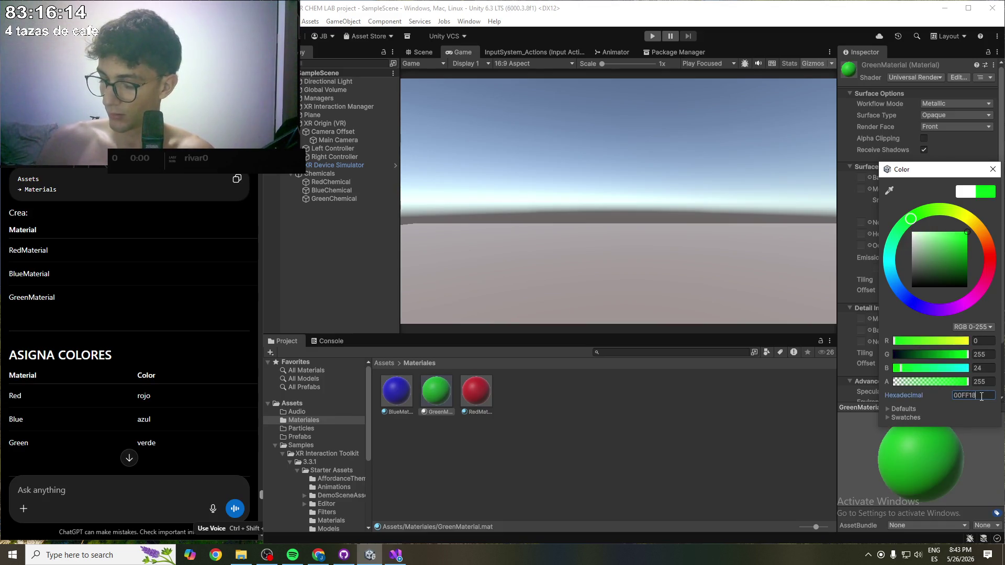
click(886, 409)
click(909, 454)
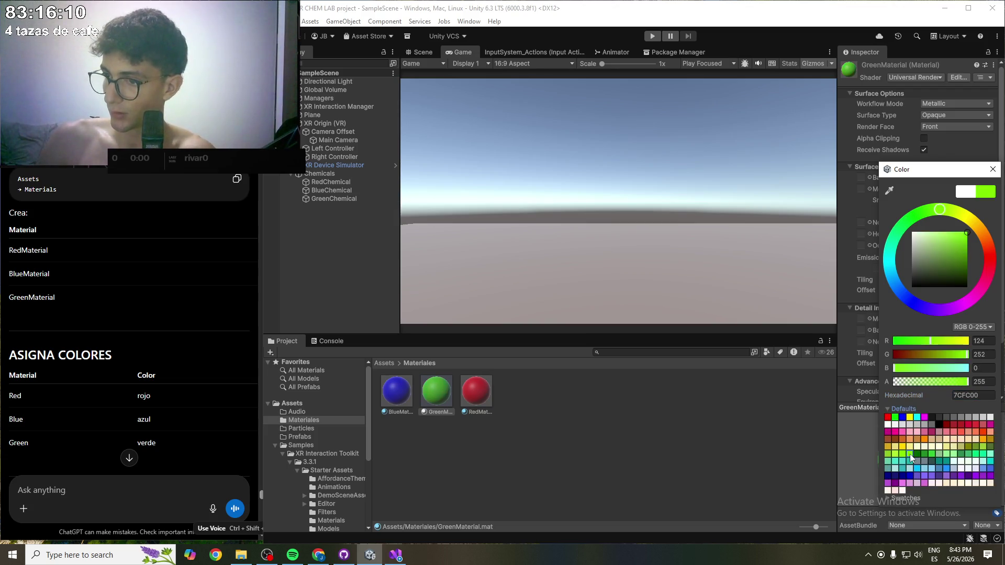
click(918, 454)
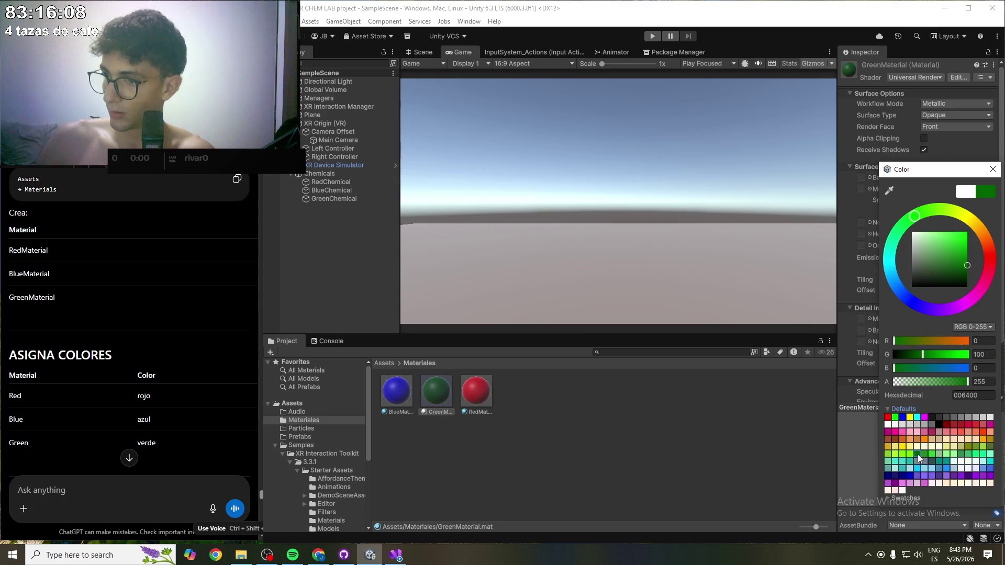
click(923, 454)
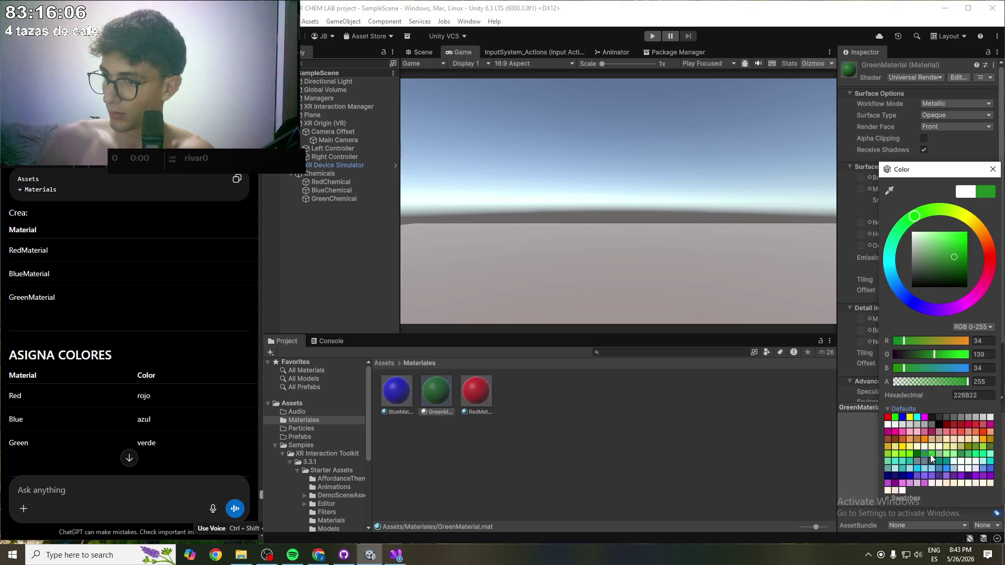
click(931, 453)
click(953, 455)
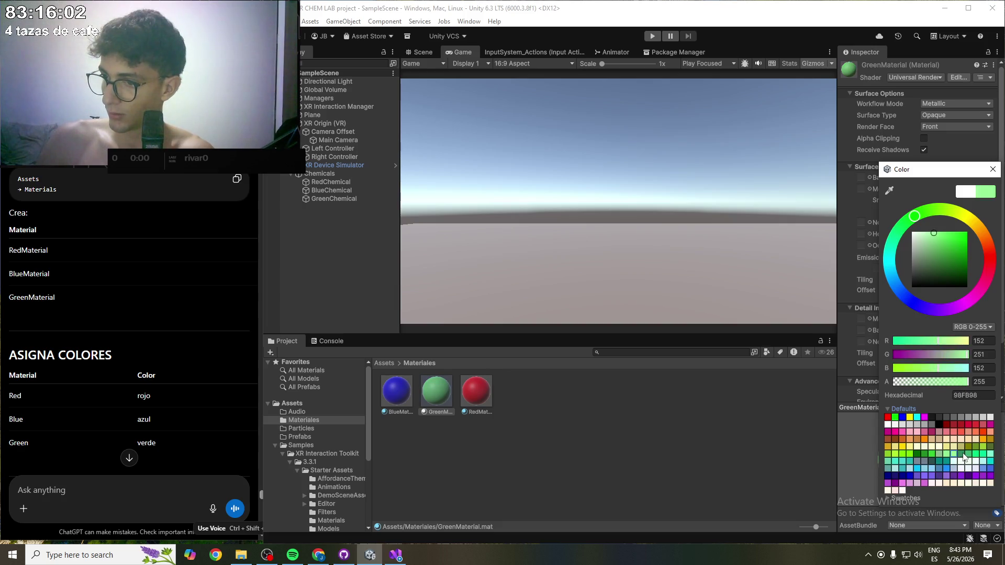
click(969, 454)
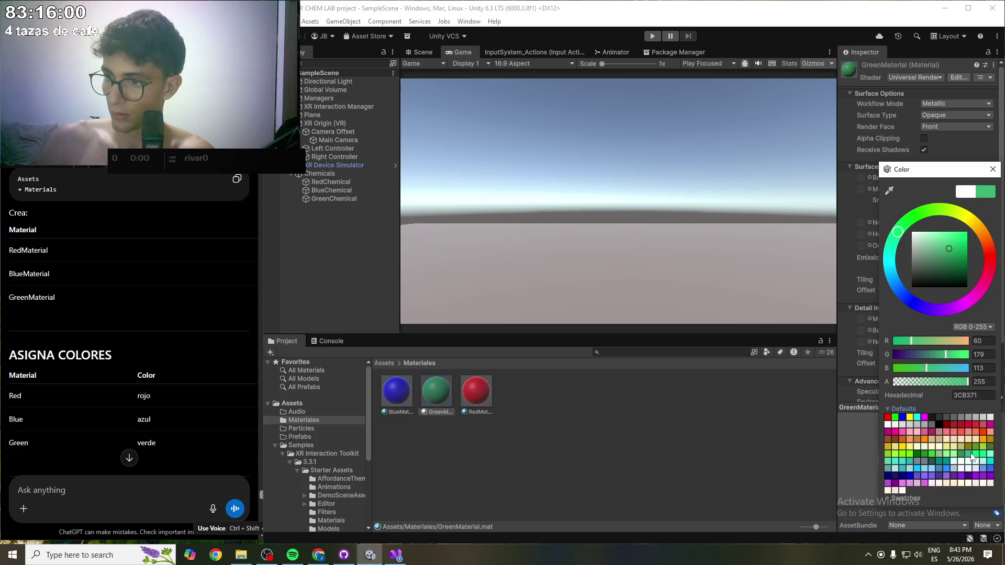
click(983, 446)
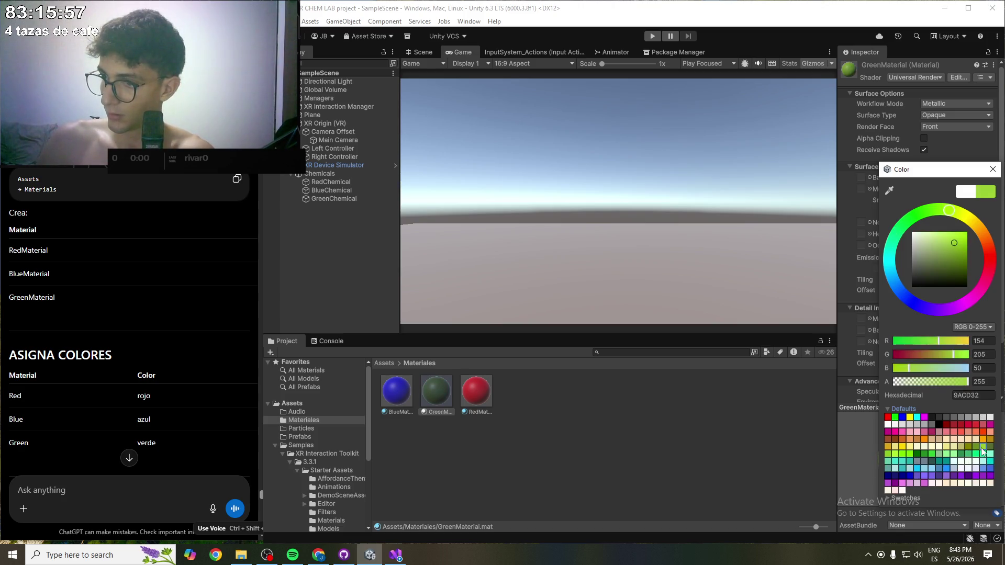
click(890, 454)
click(895, 455)
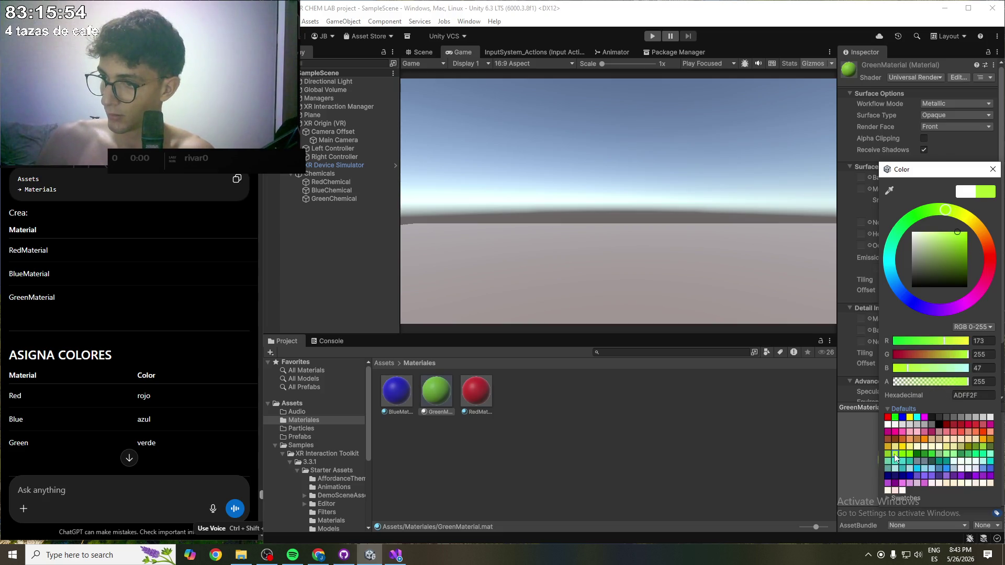
click(904, 456)
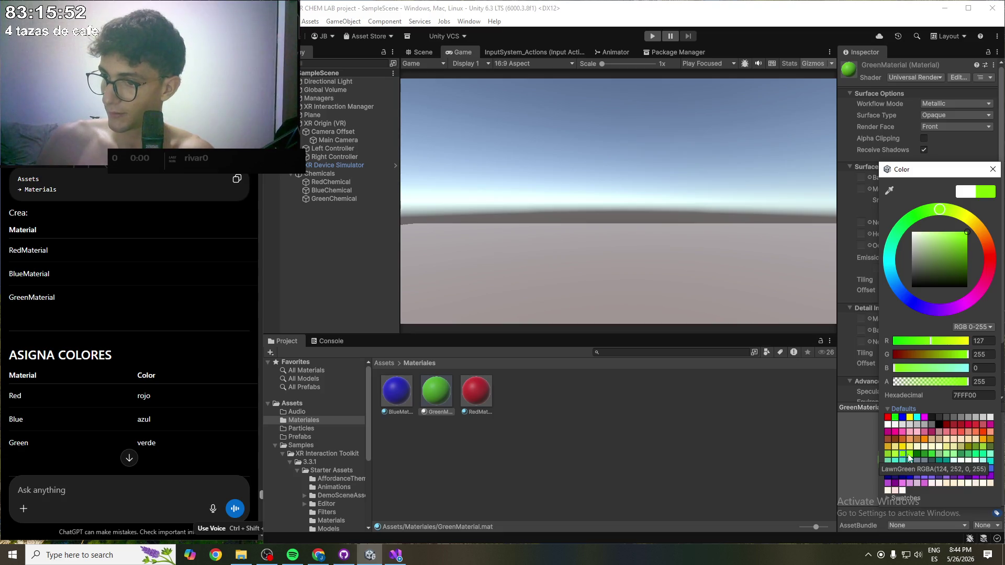
- Edit the hex value until the base colour is pure green 00FF00, then close the picker
click(958, 396)
key(BackSpace)
text(0)
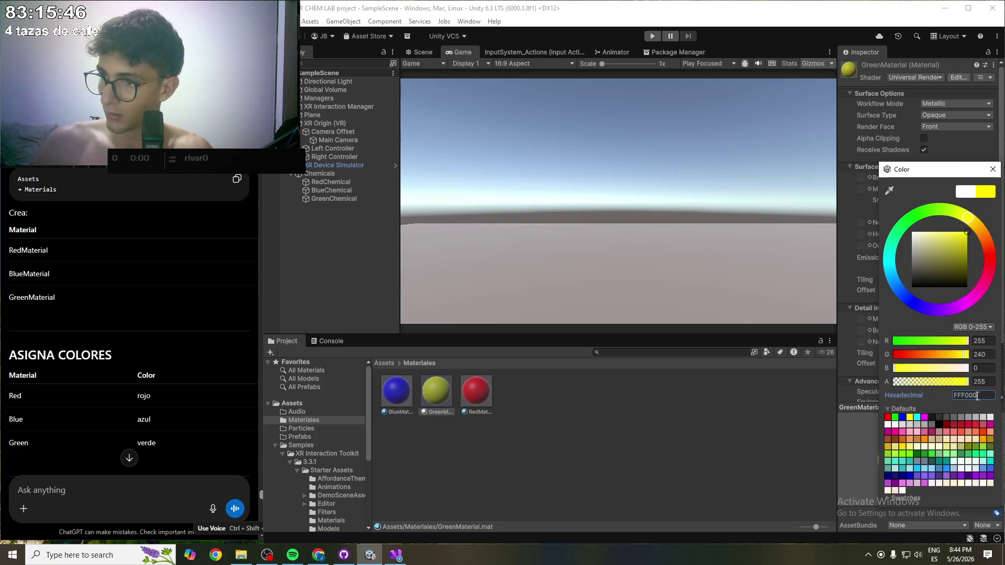
key(BackSpace)
key(BackSpace)
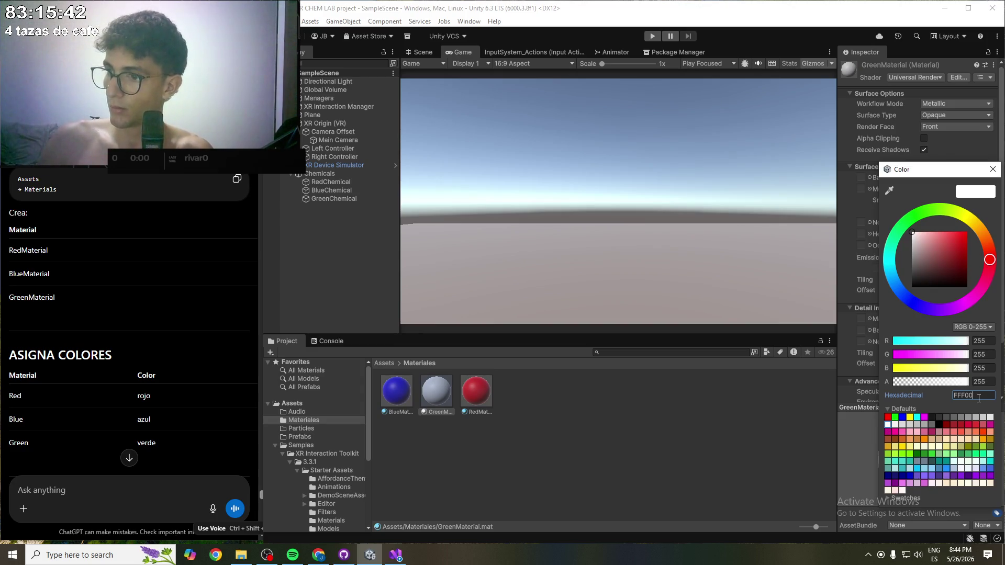
key(Return)
click(978, 396)
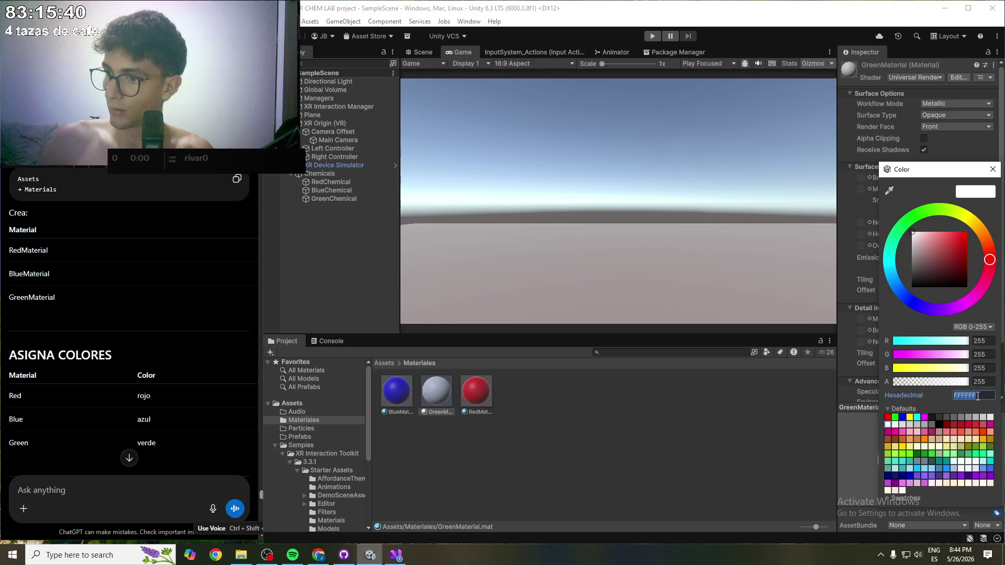
text(F)
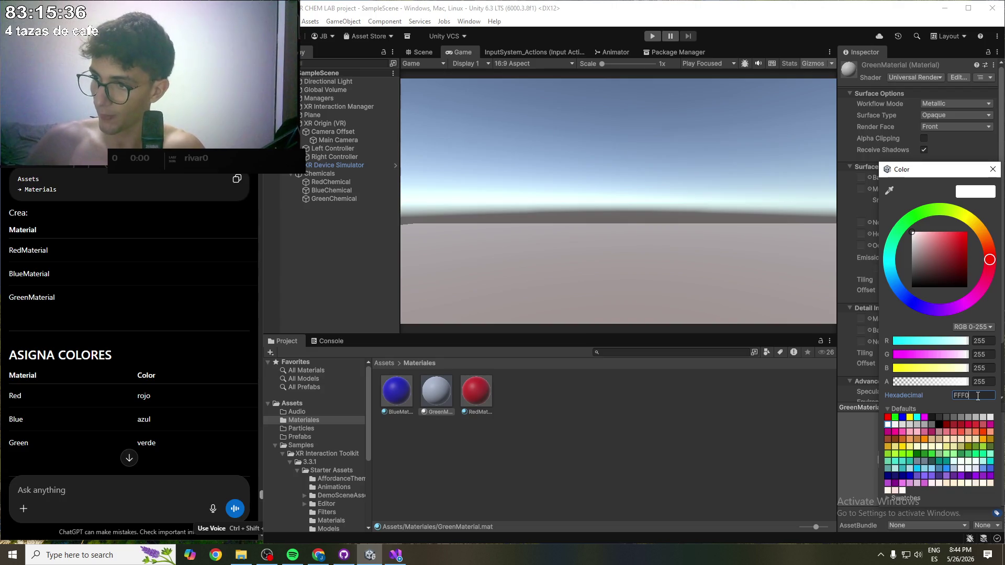
text(00)
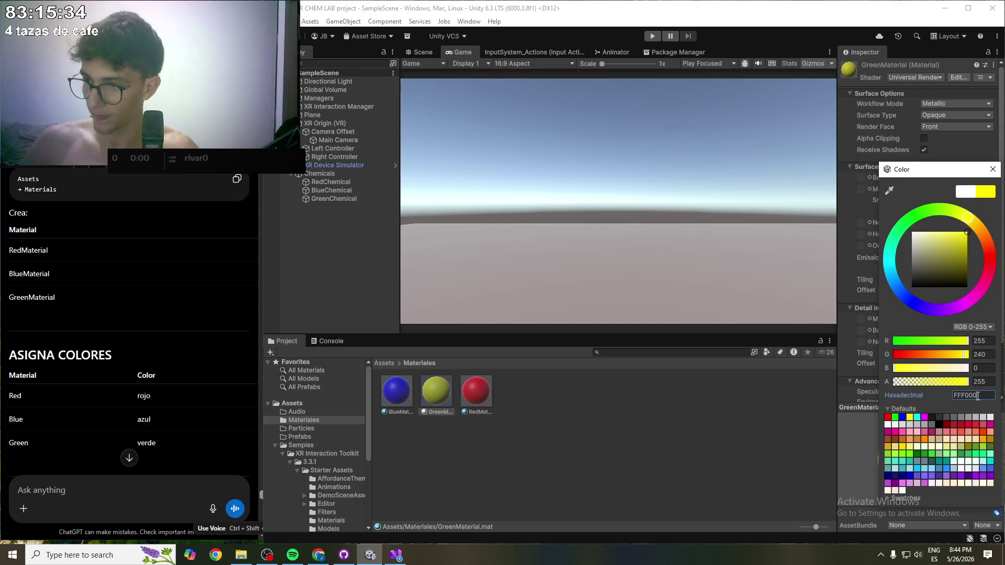
key(BackSpace)
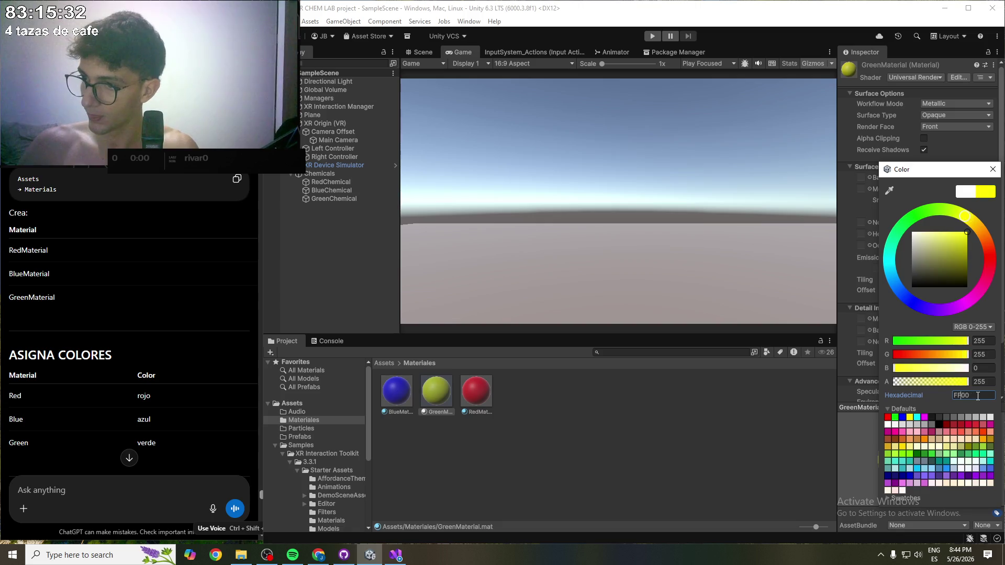
key(Left)
key(Left)
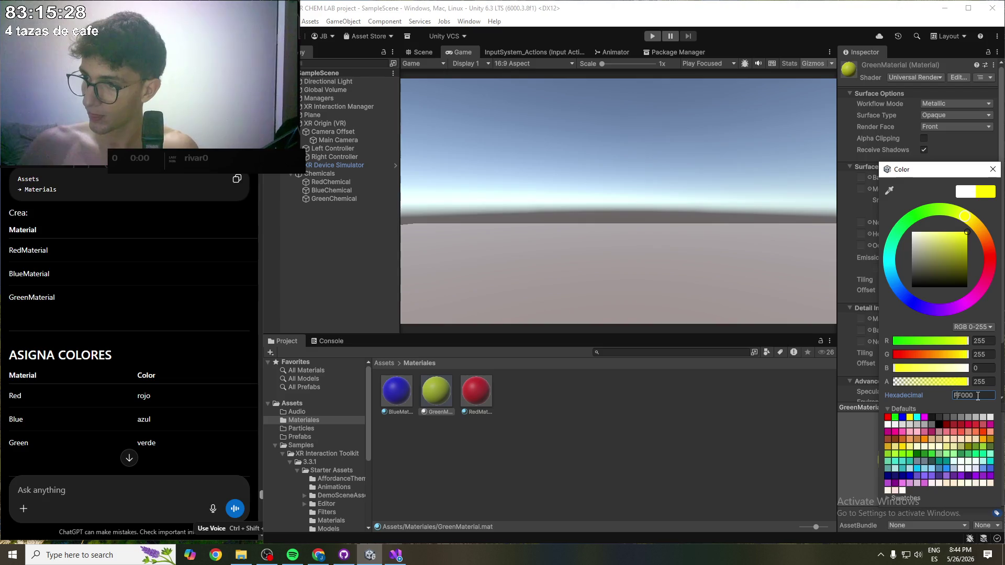
text(F)
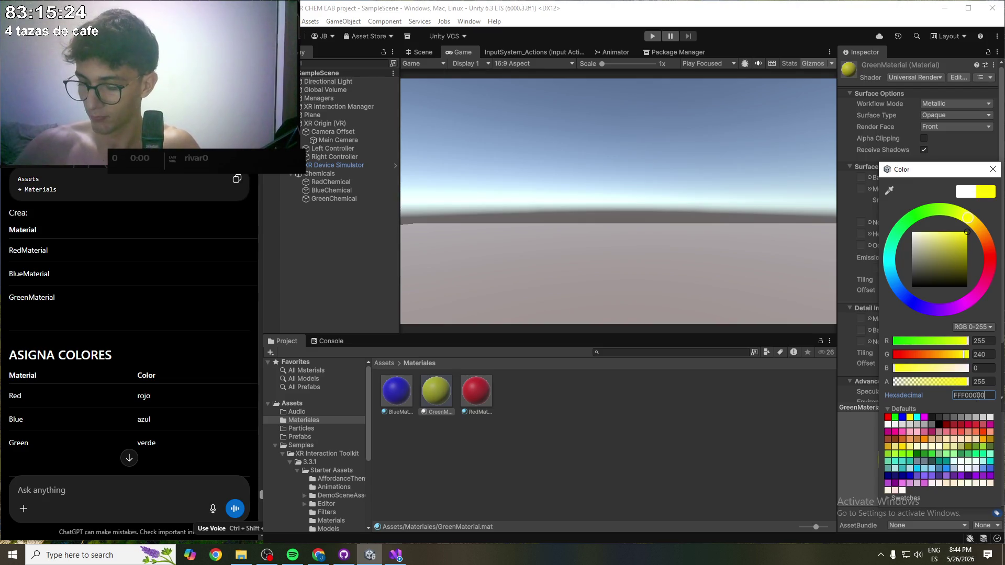
click(895, 418)
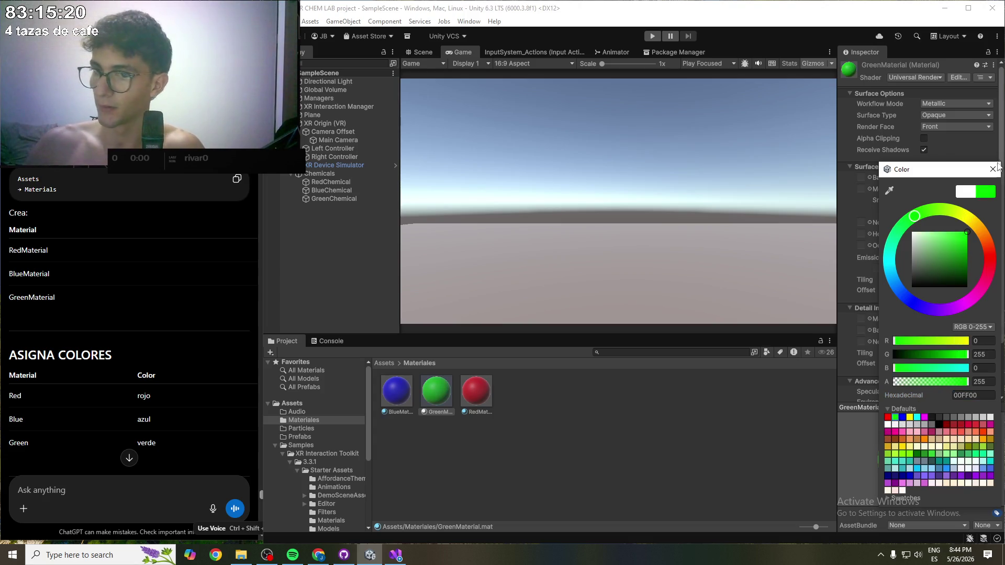
click(991, 172)
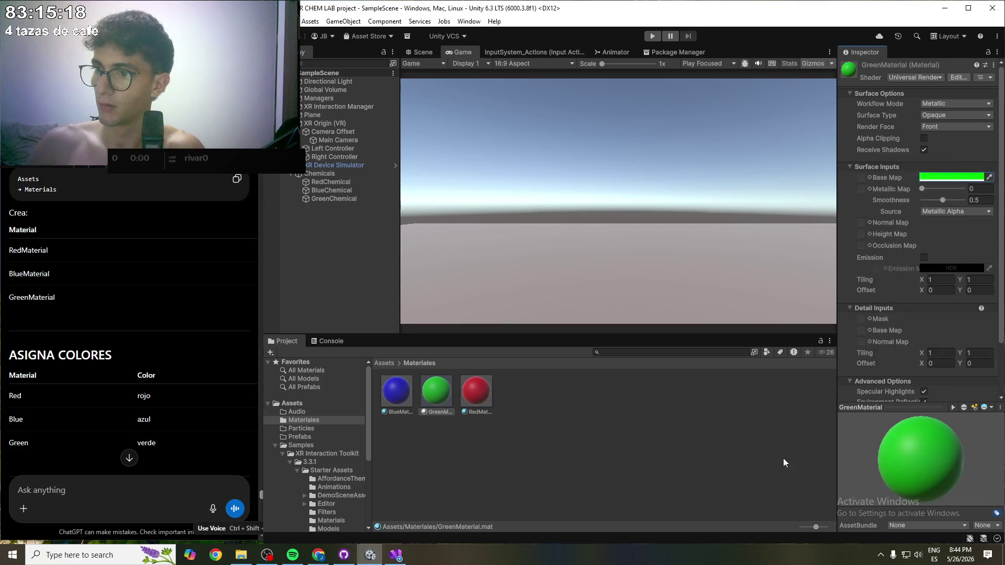
- Drag GreenMaterial from the Project window onto the GreenChemical sphere in the Hierarchy
scroll(26, 226, down, 1)
scroll(26, 226, down, 2)
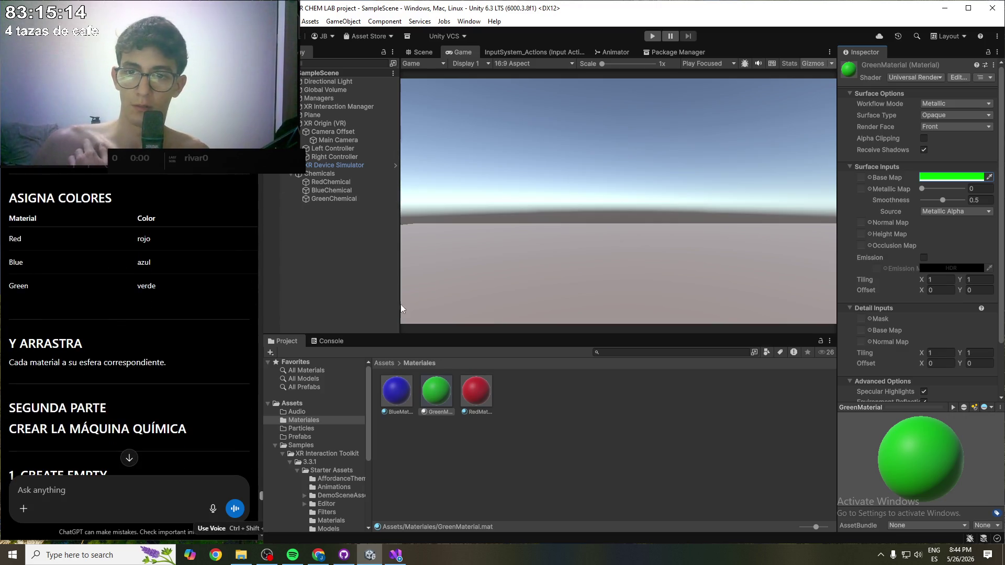
drag(436, 392, 335, 183)
drag(439, 389, 342, 195)
drag(399, 399, 361, 228)
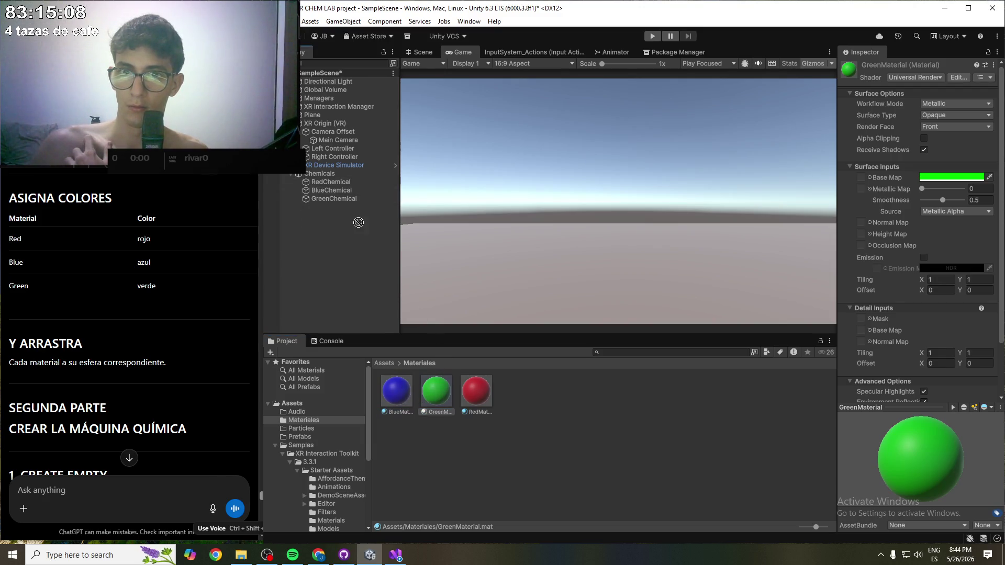
mouse_move(338, 190)
mouse_down()
mouse_move(434, 421)
mouse_move(337, 198)
mouse_up()
click(335, 200)
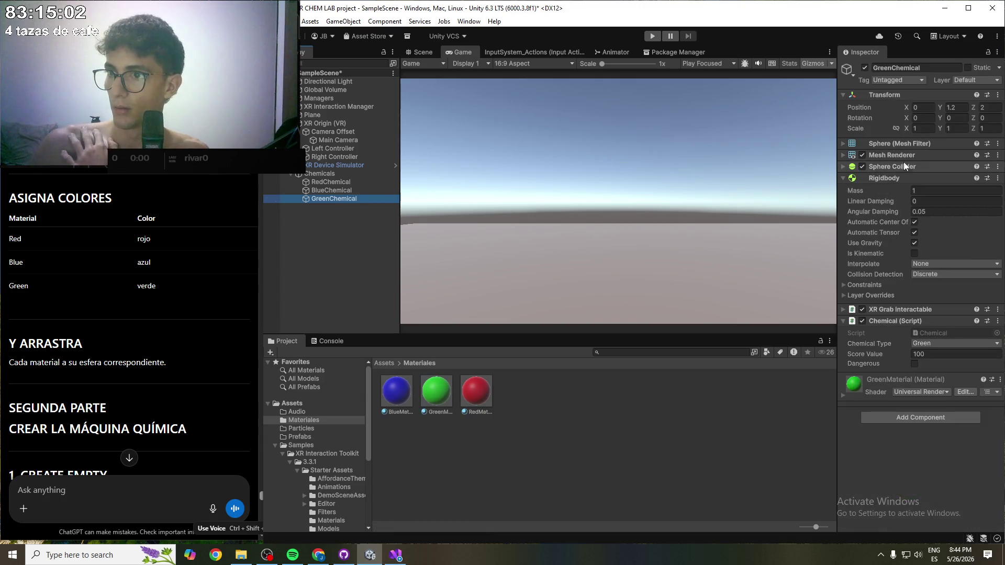
- Check GreenChemical's and BlueChemical's materials in the Inspector, then clear the selection
click(842, 144)
click(843, 144)
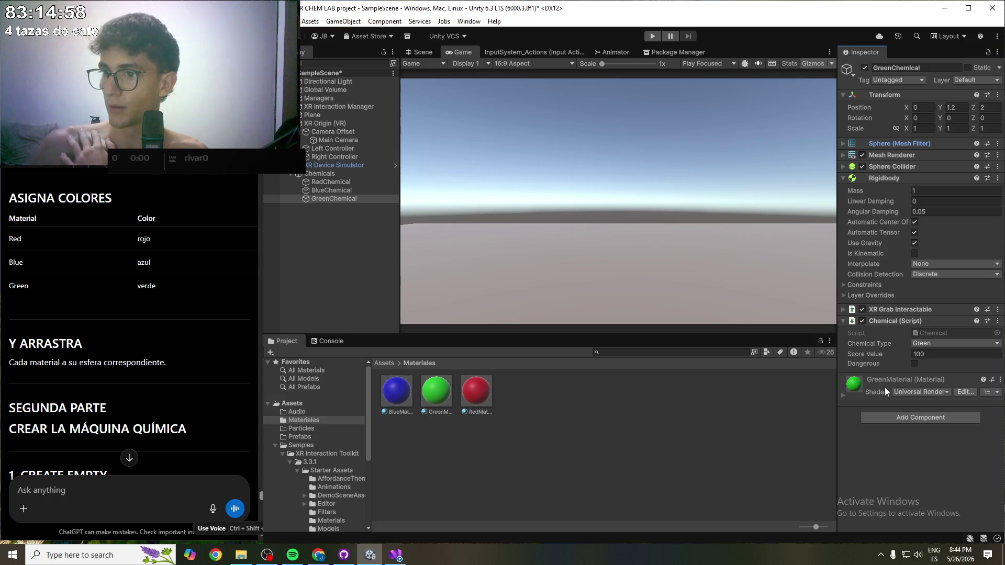
click(363, 191)
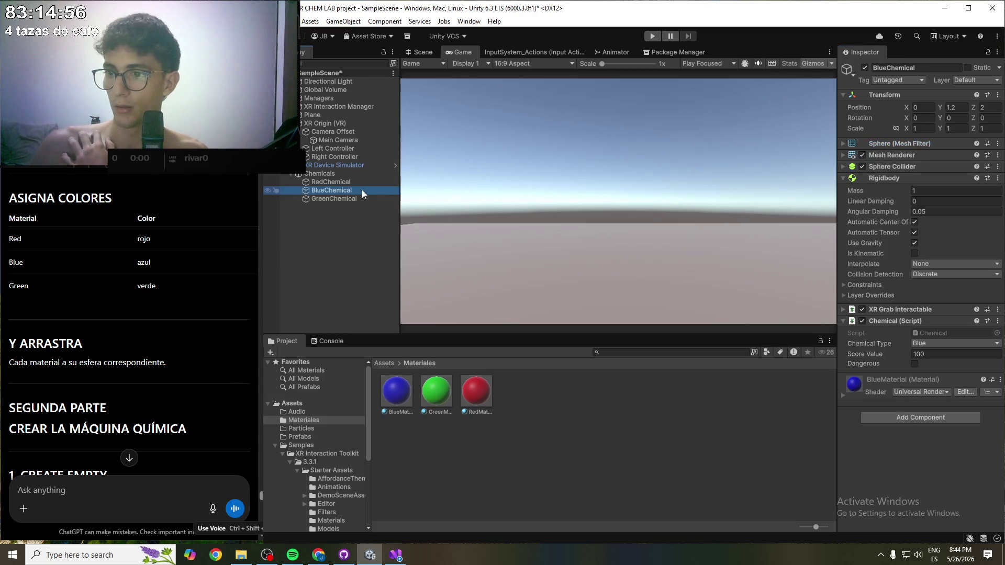
click(362, 181)
click(649, 450)
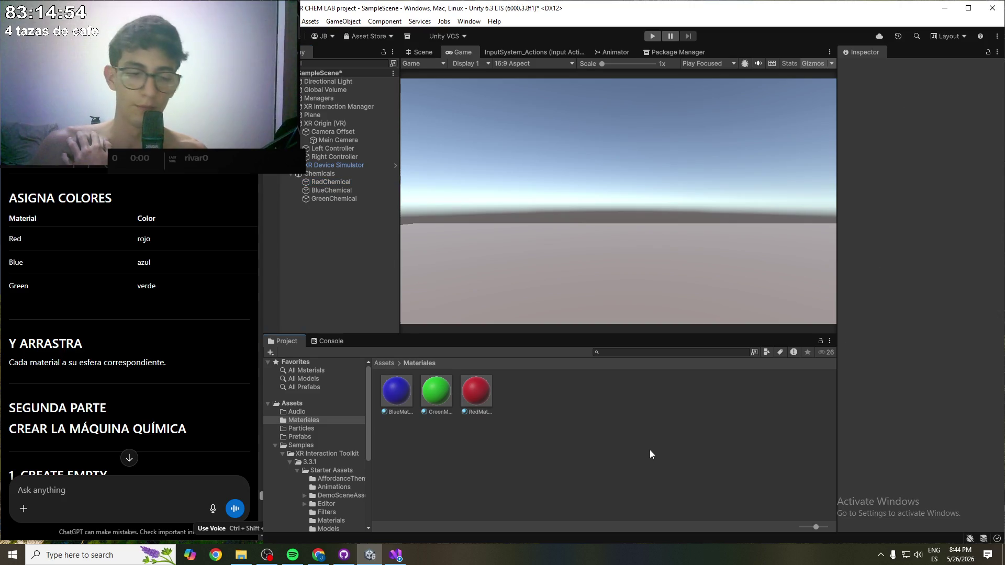
scroll(122, 368, down, 2)
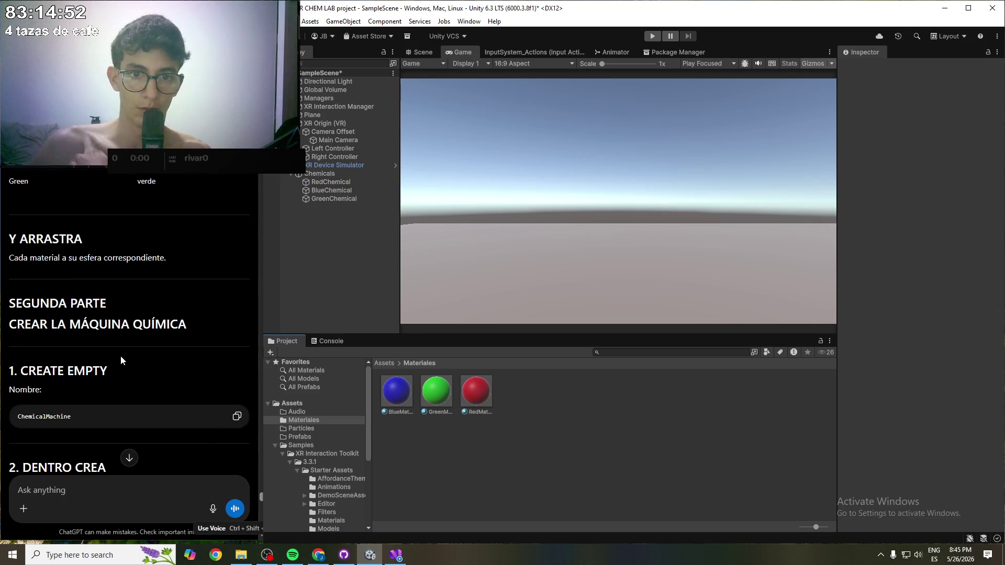
drag(24, 325, 159, 327)
click(159, 328)
scroll(131, 344, down, 1)
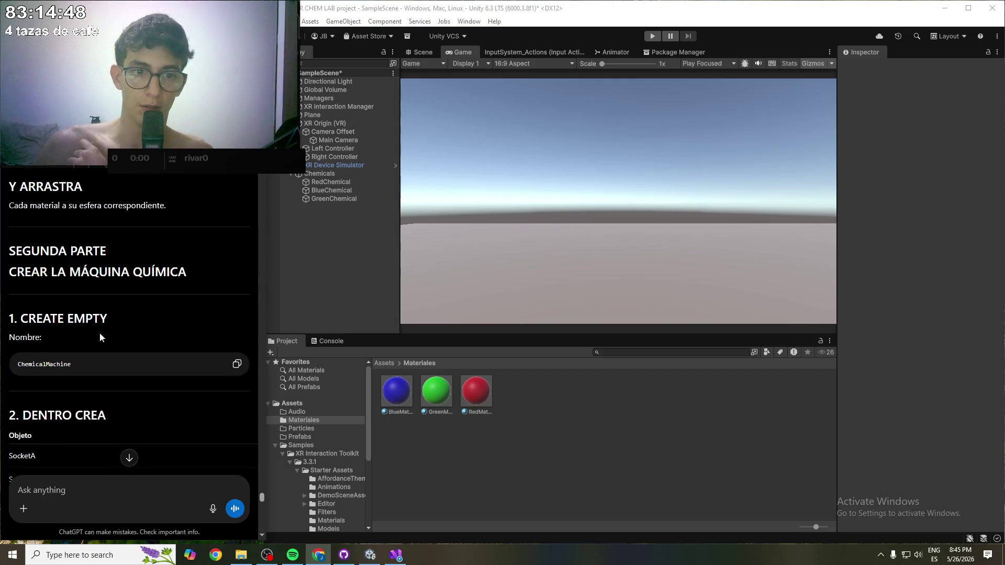
- Create an empty GameObject named ChemicalMachine in the Hierarchy and save the scene with Ctrl+S
right_click(321, 218)
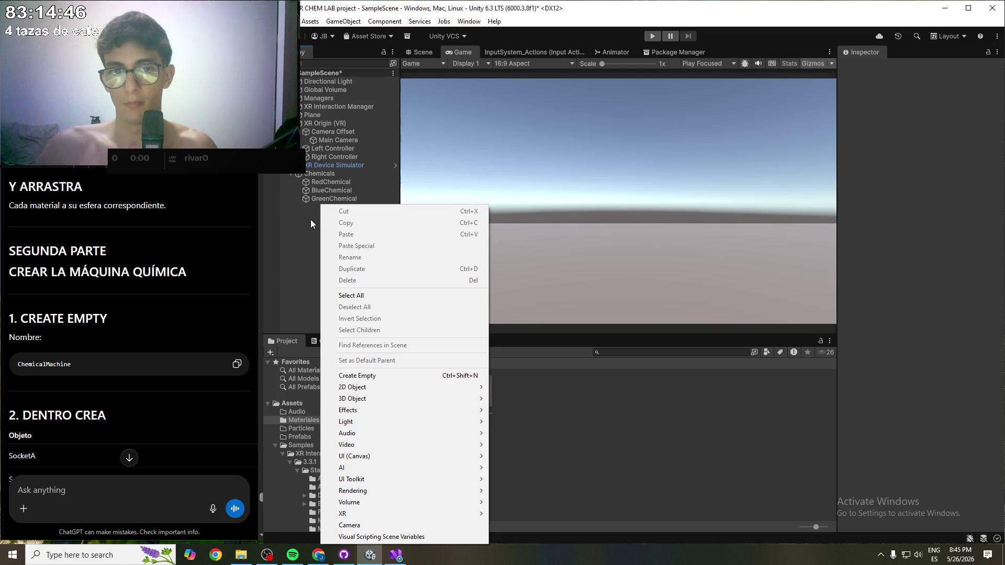
click(388, 373)
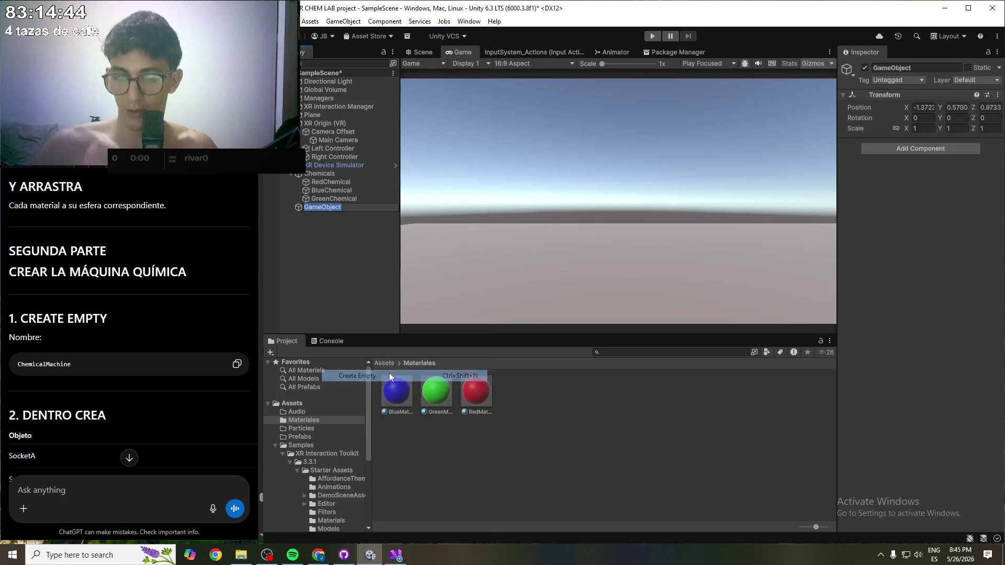
text(Chemical)
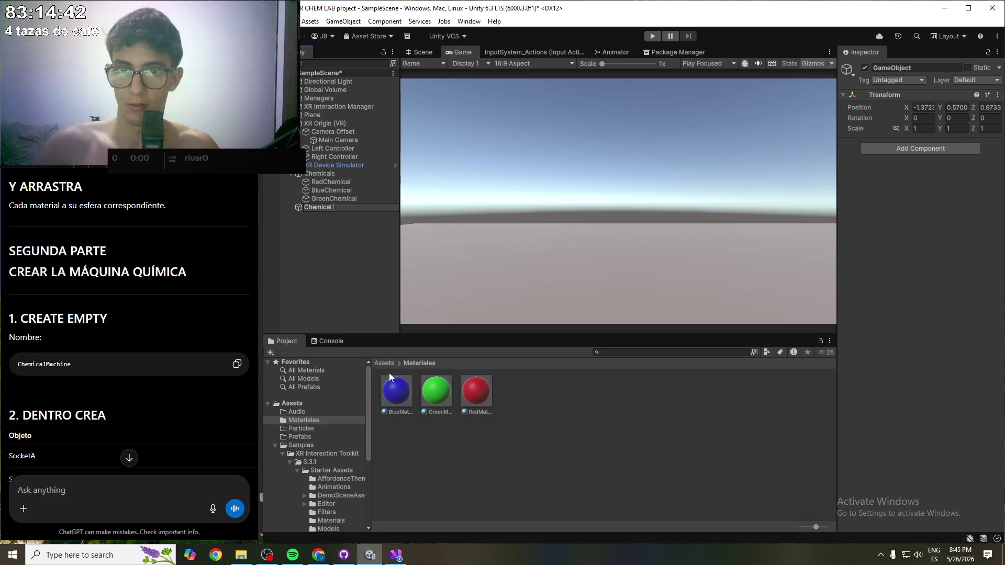
text(Machine)
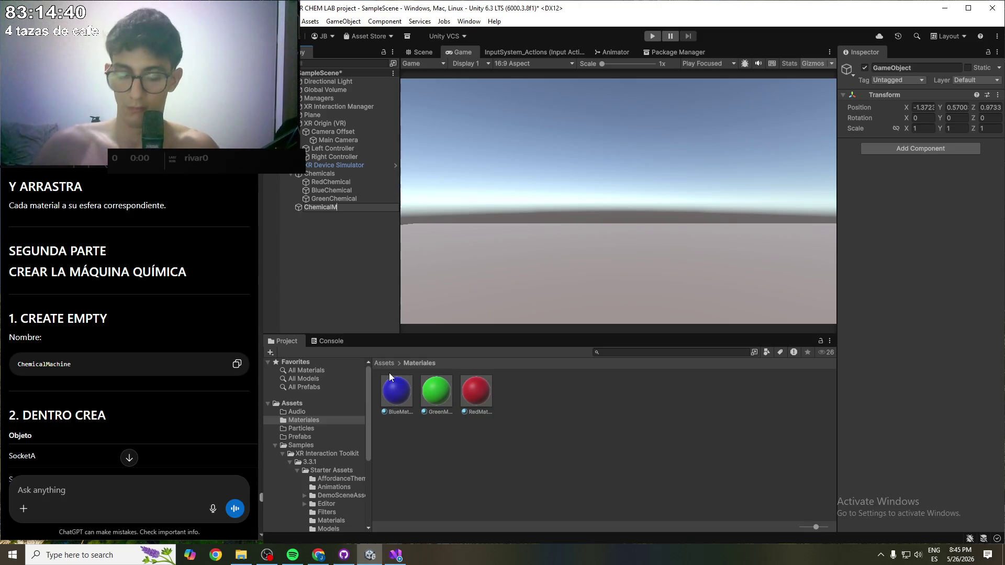
key(Return)
key(ctrl+s)
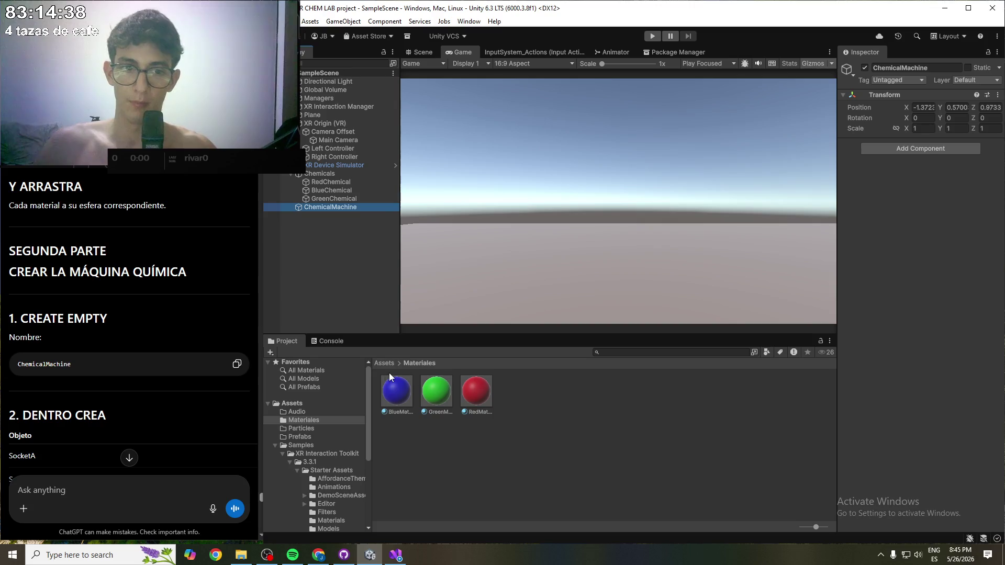
scroll(71, 291, down, 3)
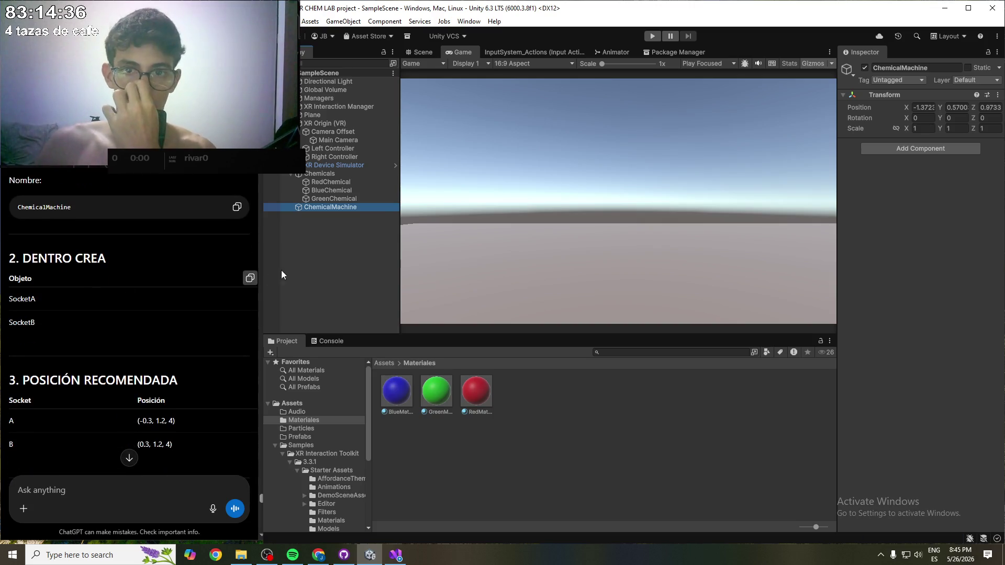
- Create an empty child named SocketA under ChemicalMachine
right_click(333, 208)
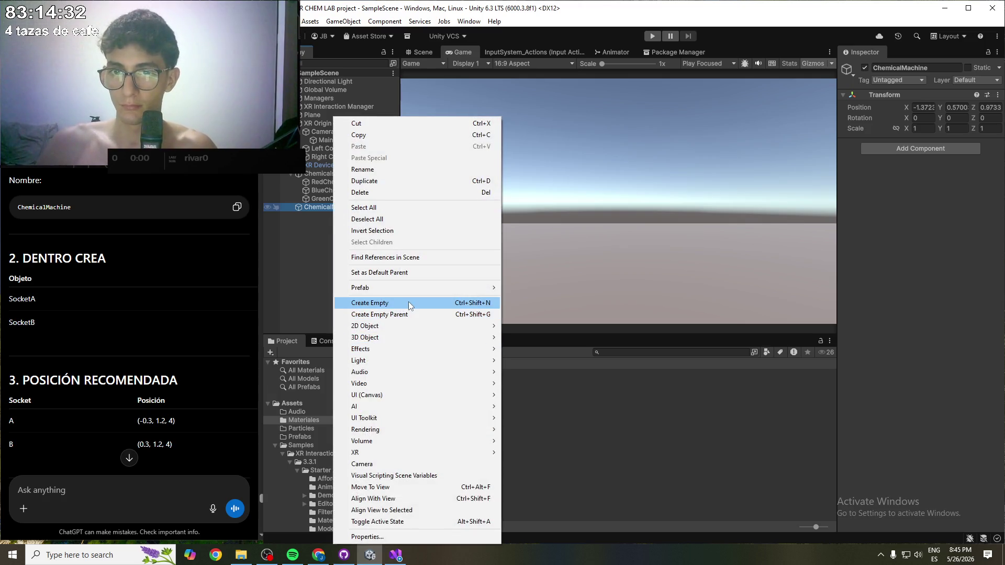
click(410, 304)
text(SocketA)
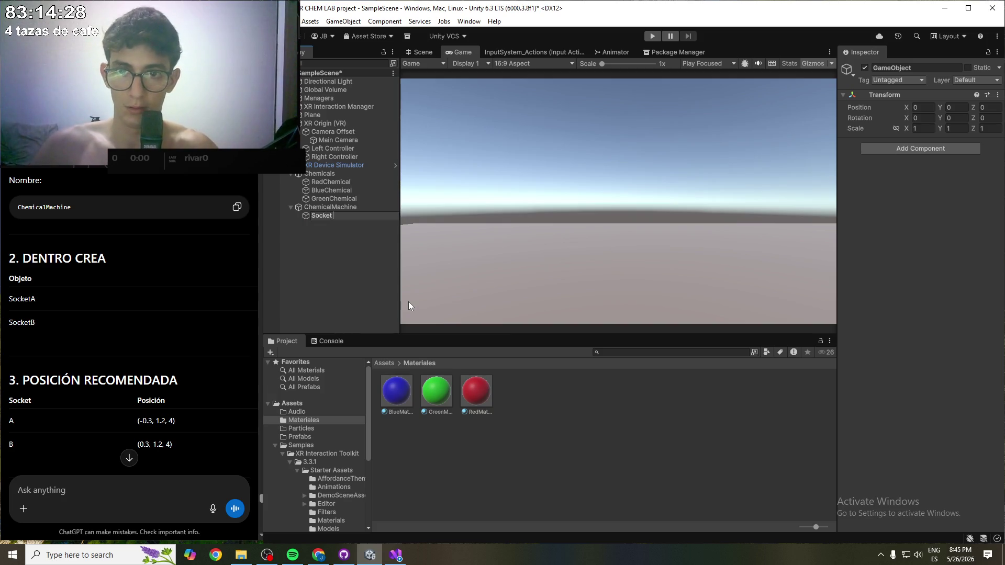
key(Return)
- Duplicate SocketA and rename the copy SocketB
key(ctrl+d)
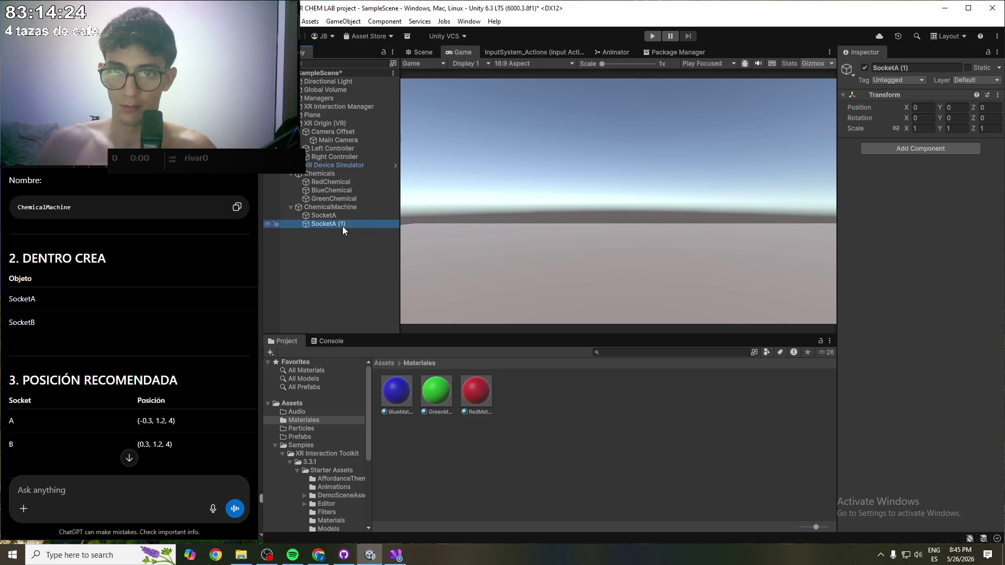
right_click(341, 225)
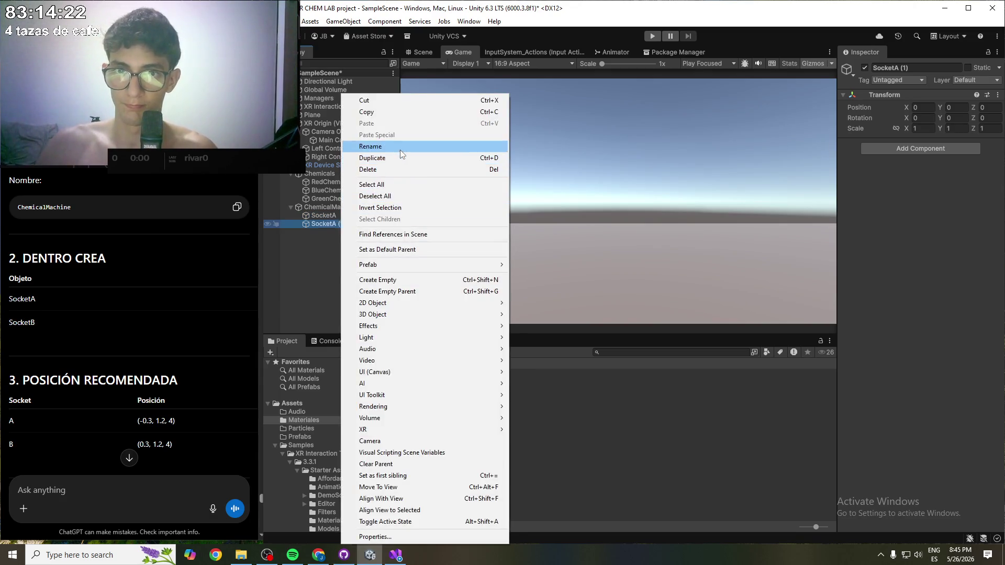
click(400, 149)
text(Socjet)
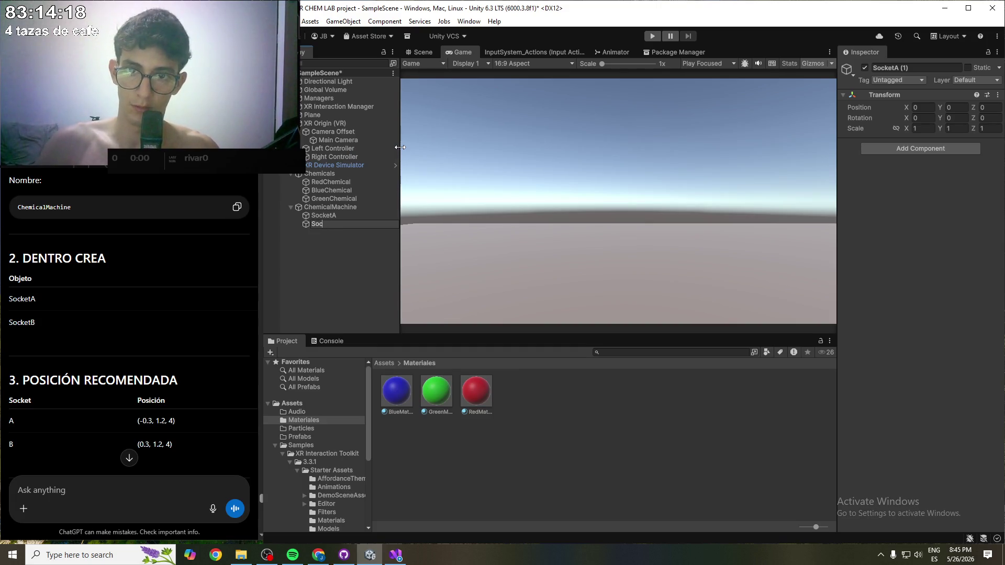
key(Return)
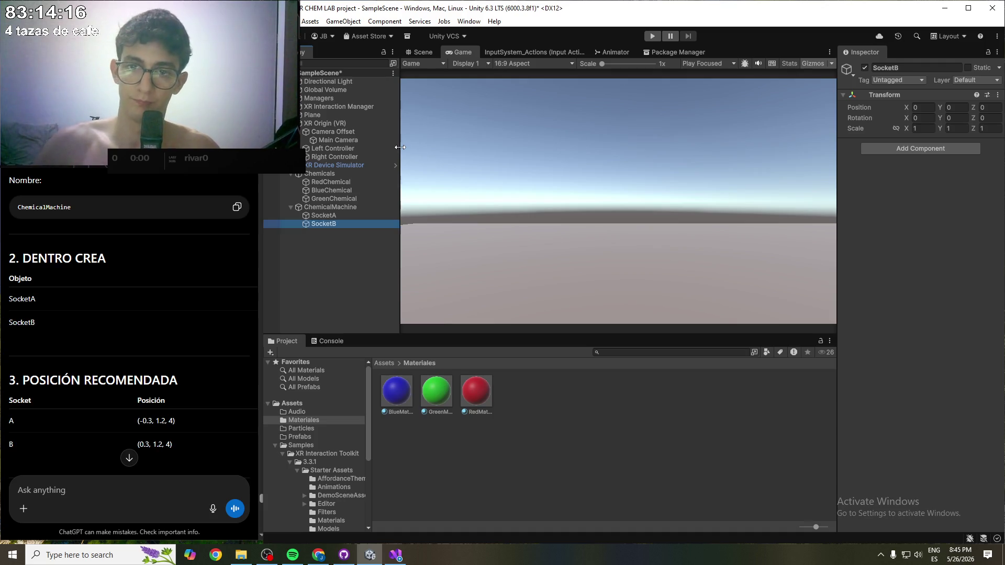
scroll(108, 310, down, 2)
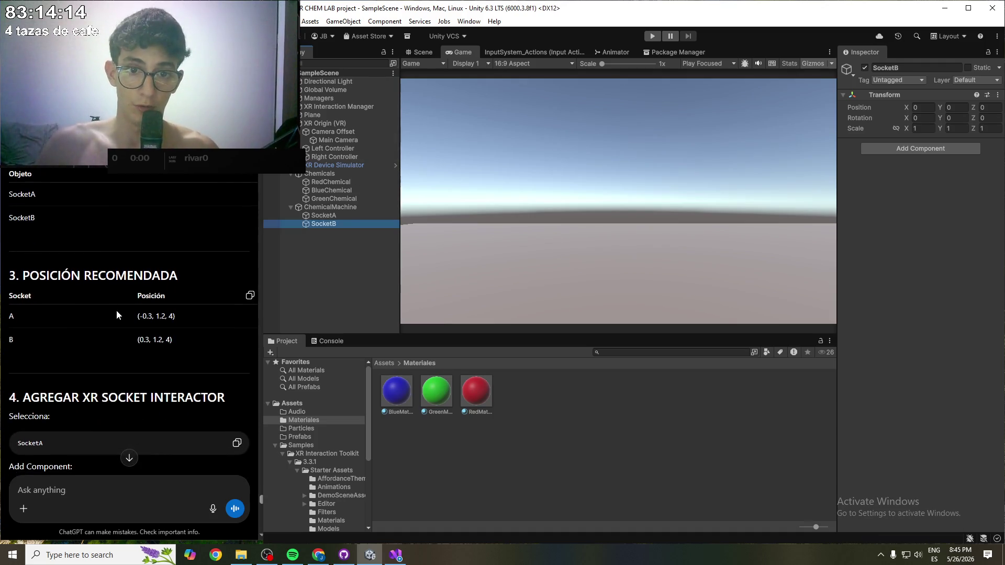
- Set SocketA's Position X to 0.3 and Y to 1.2
click(331, 215)
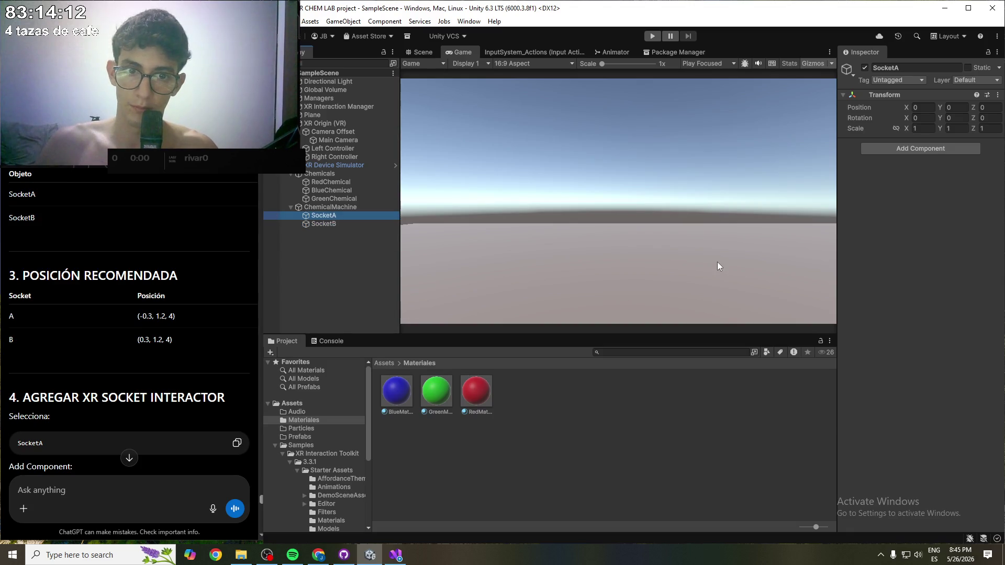
click(921, 107)
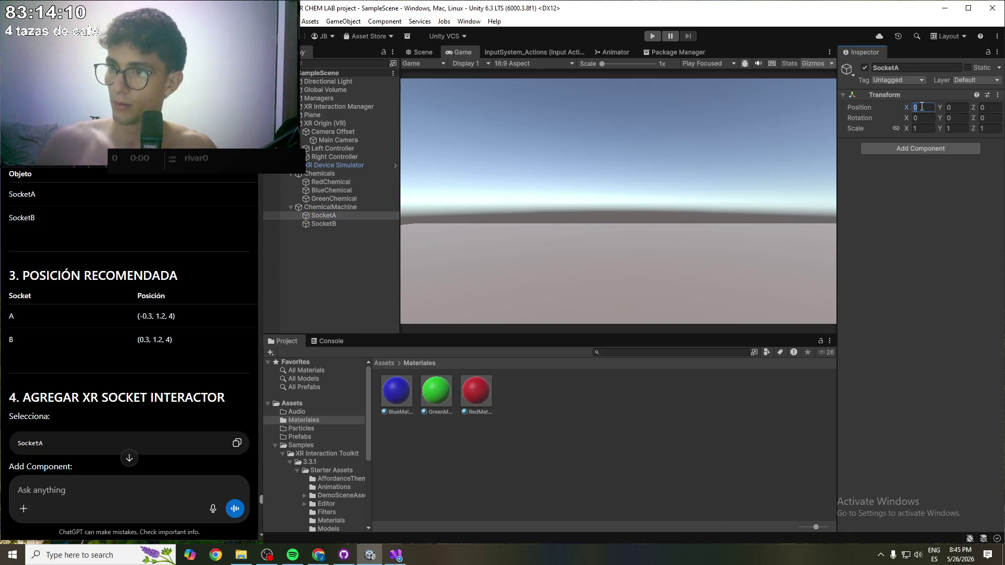
text(0.3)
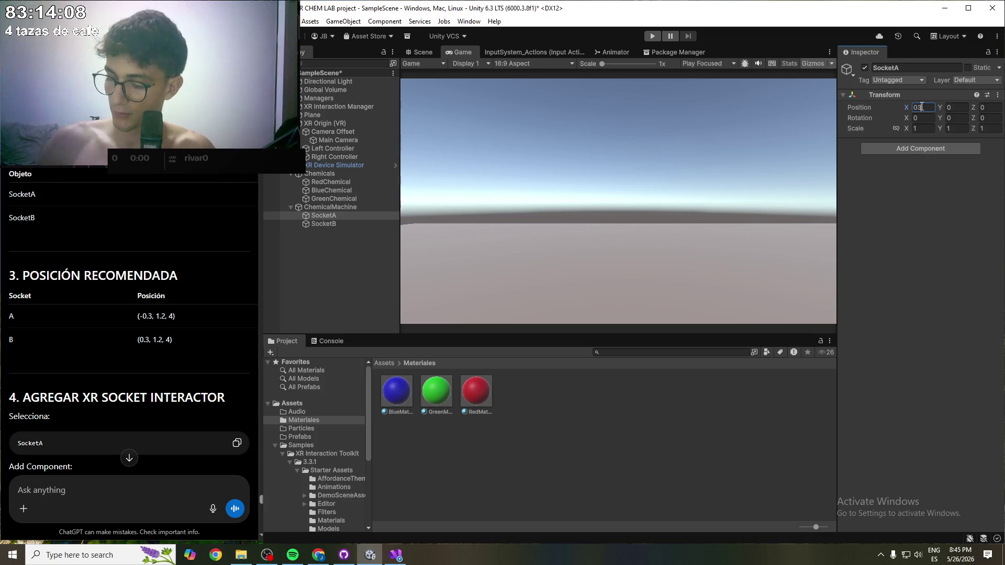
key(Tab)
text(.2)
key(Tab)
text(4)
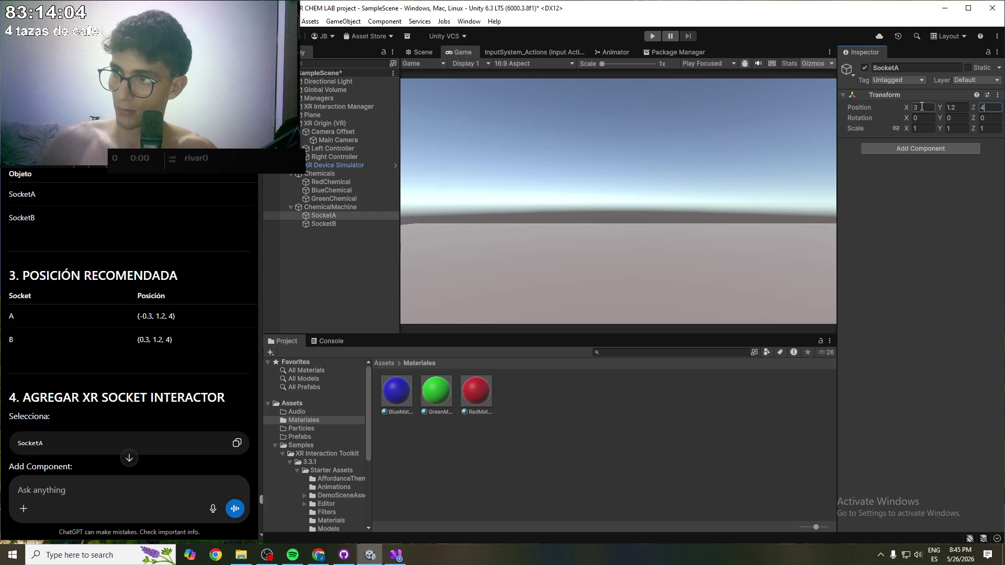
- Set SocketB's Position to X 0.3 and Y 1.2
click(349, 225)
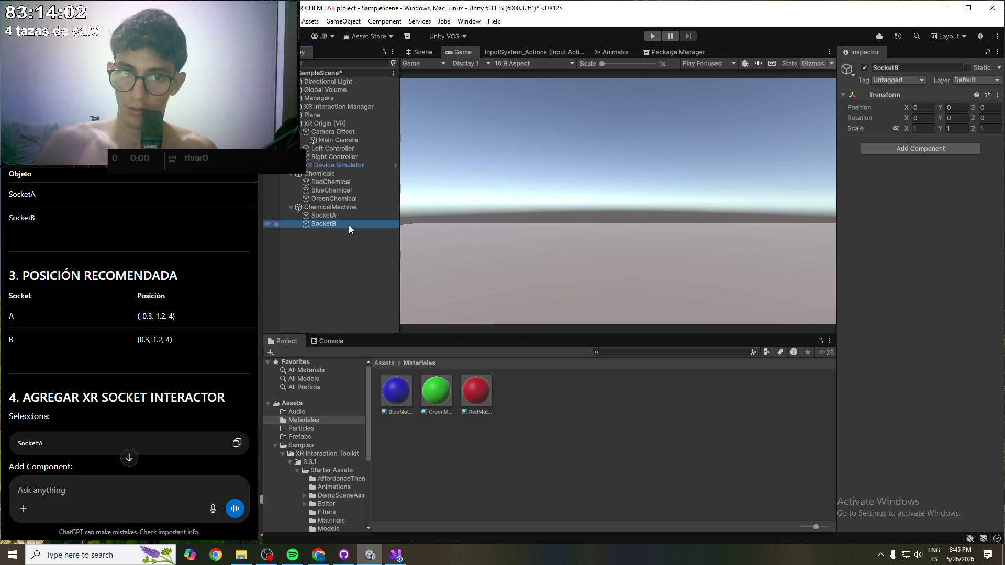
click(926, 108)
text(.3)
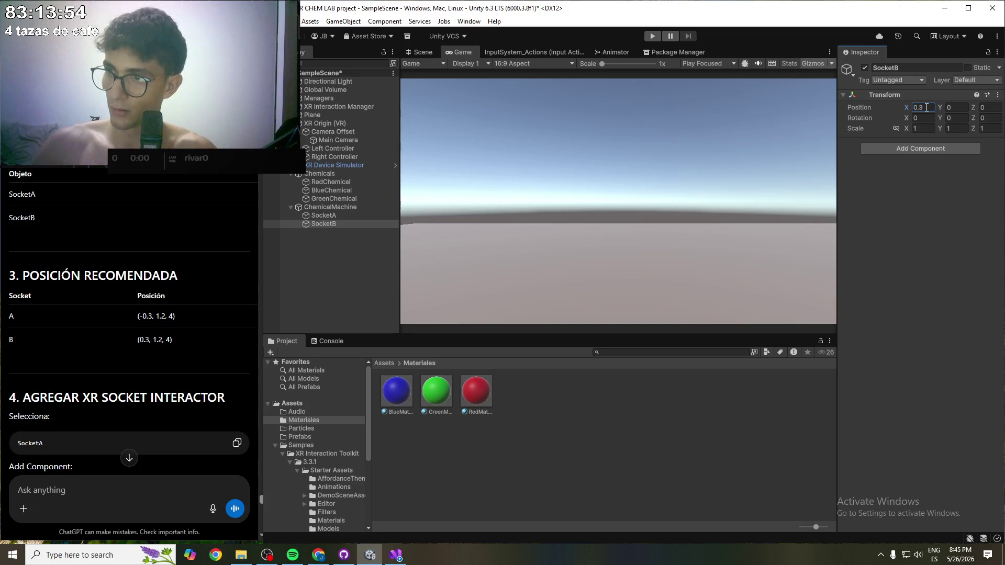
key(Tab)
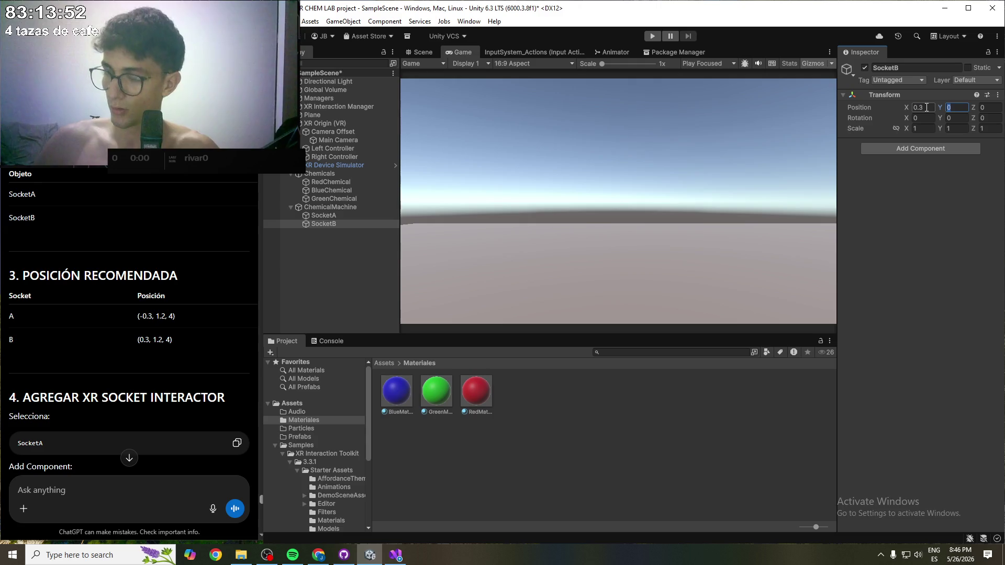
text(13)
key(BackSpace)
text(.2)
key(Tab)
text(4)
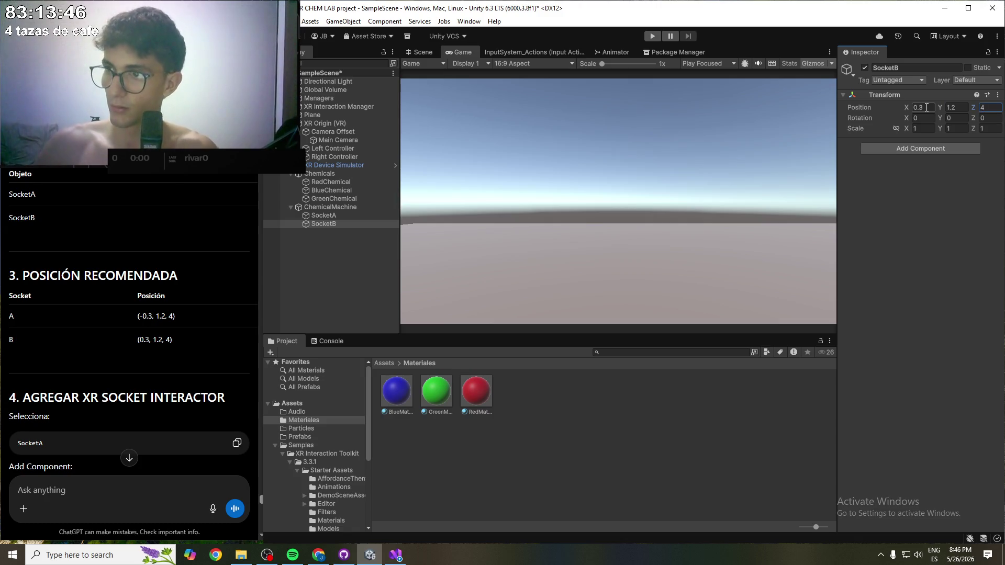
- Change SocketA's X position to -0.3, save the scene, and deselect SocketA
click(332, 216)
click(919, 109)
text(0)
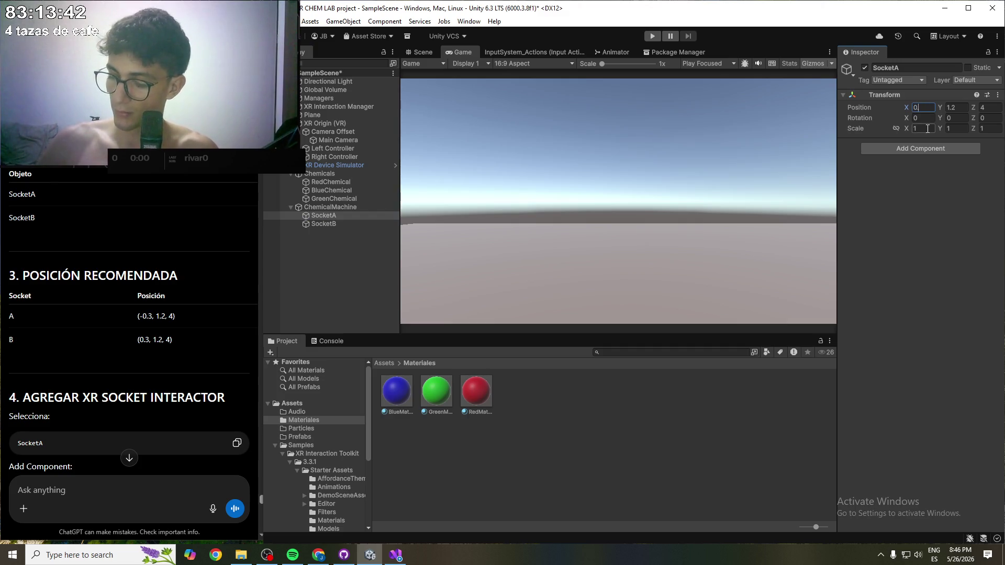
text(-0.3)
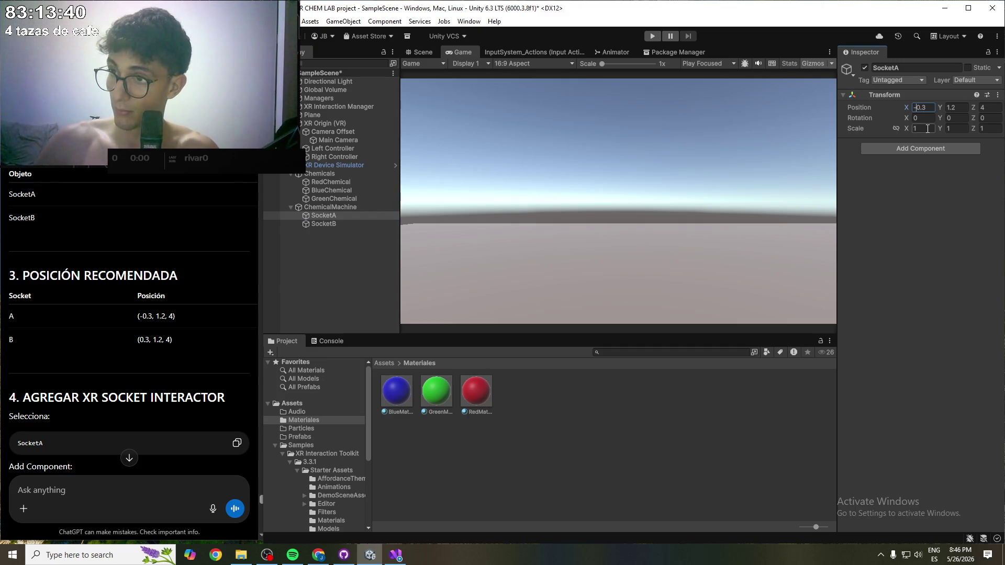
key(ctrl+s)
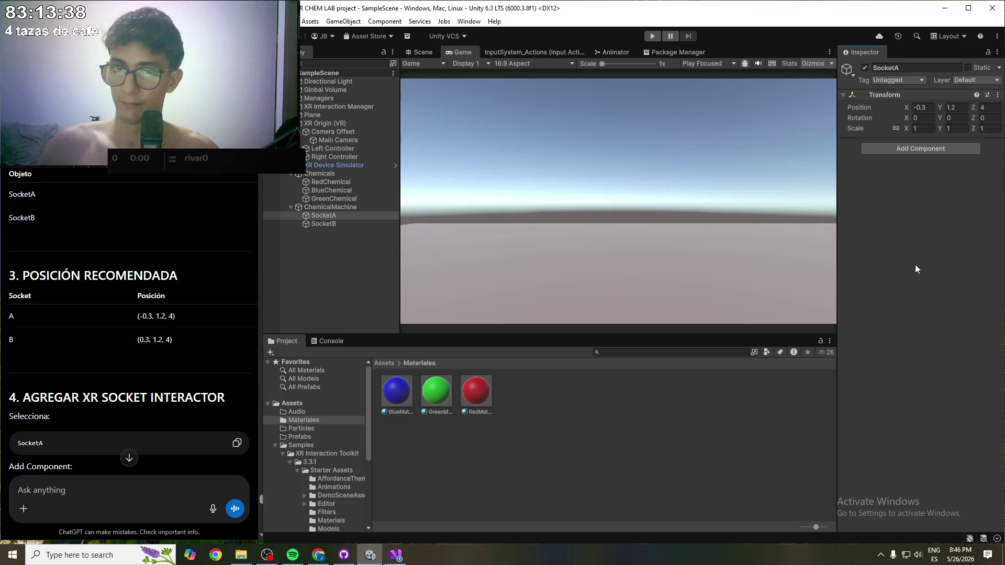
click(352, 283)
scroll(52, 327, down, 2)
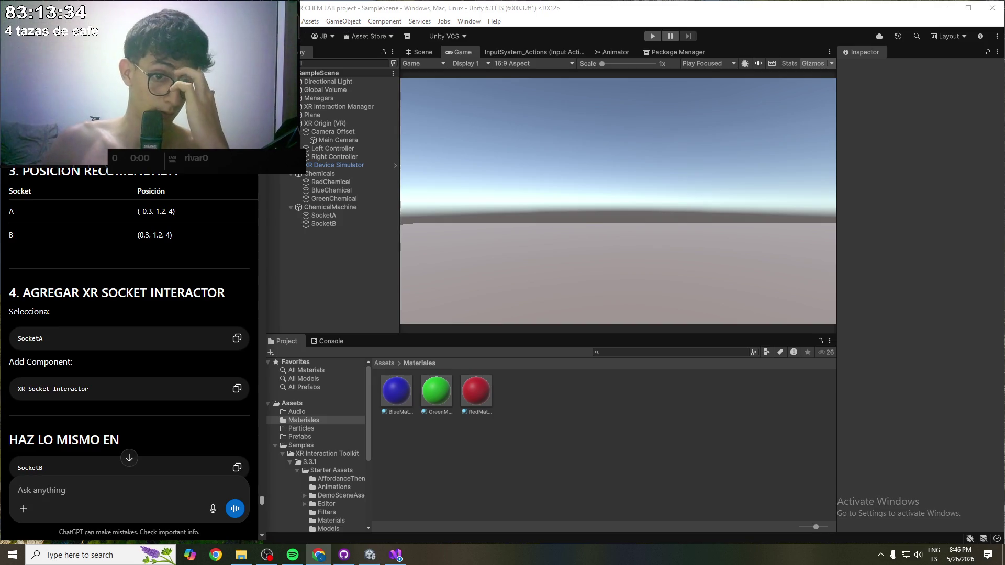
- Add an XR Socket Interactor component to SocketA
click(322, 215)
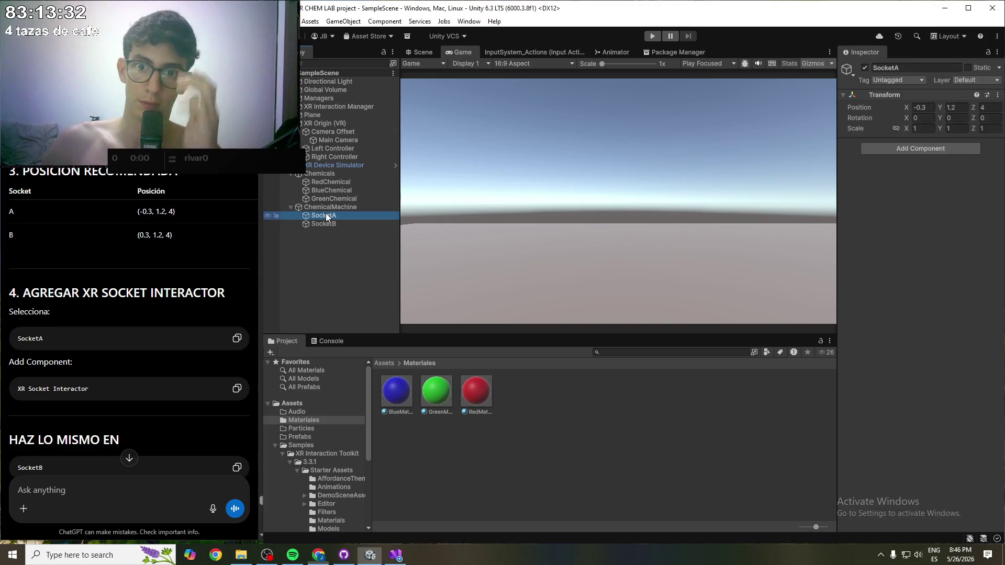
click(907, 149)
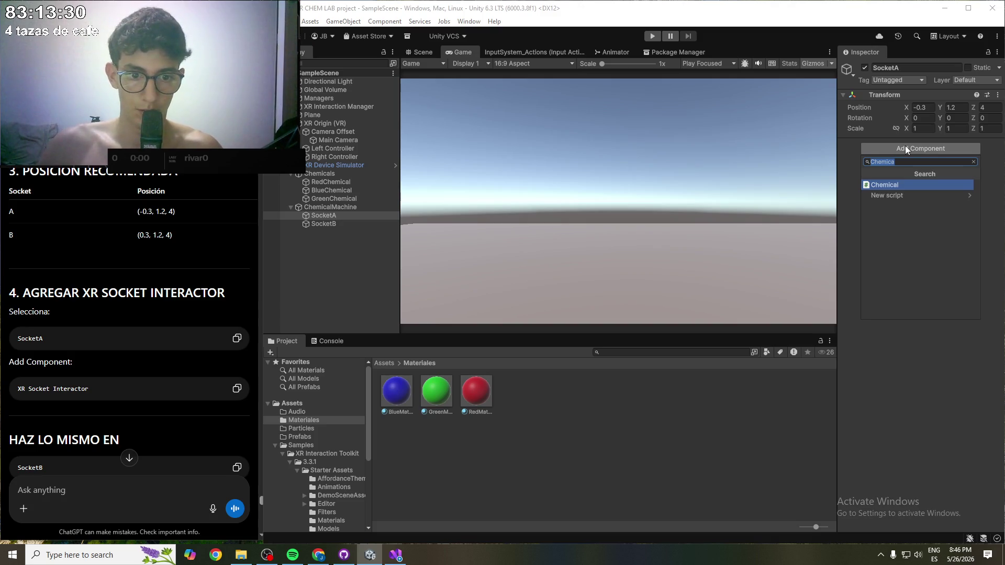
text(XR Socket)
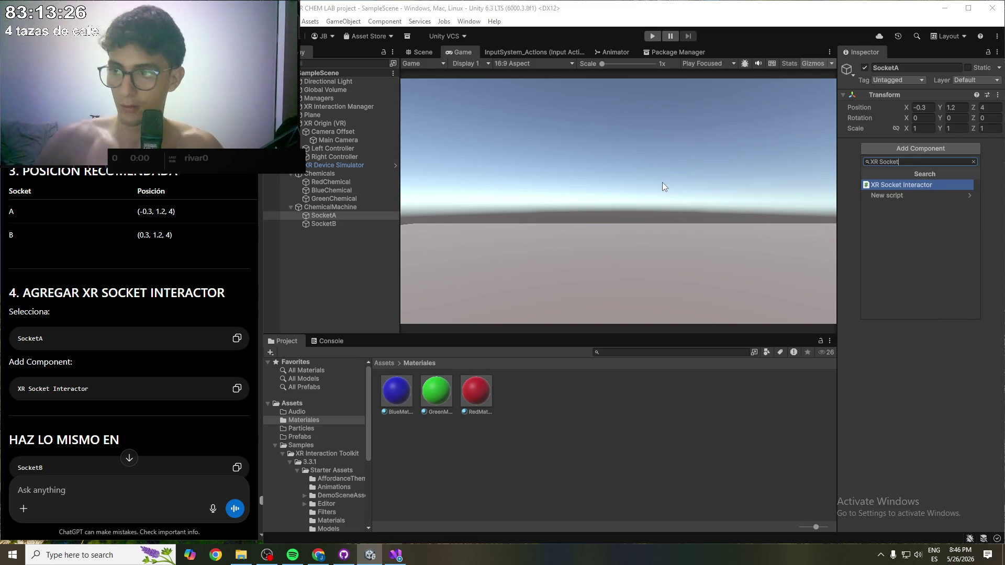
key(Return)
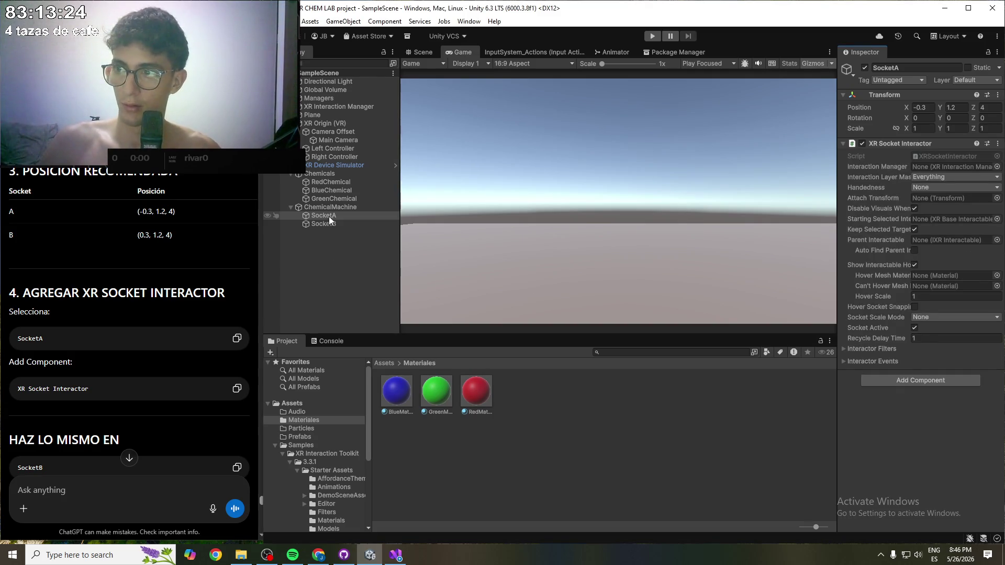
- Add an XR Socket Interactor component to SocketB as well
click(330, 224)
scroll(105, 319, down, 2)
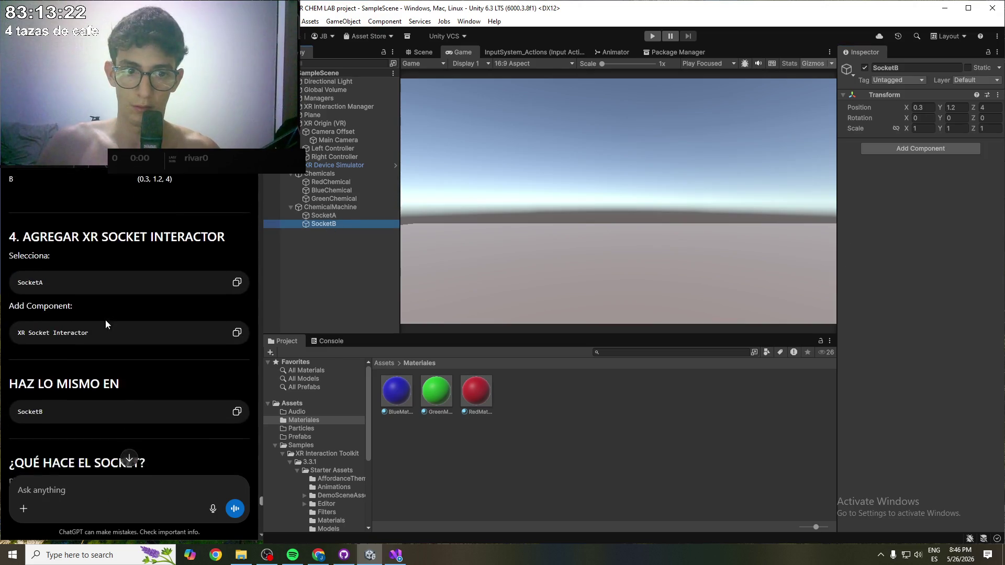
click(914, 149)
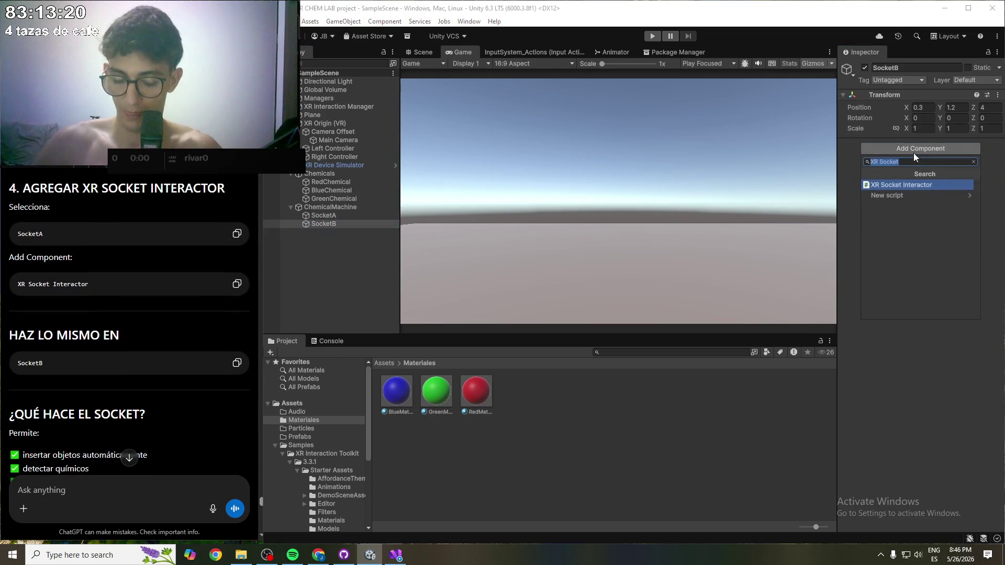
key(Return)
scroll(141, 267, down, 2)
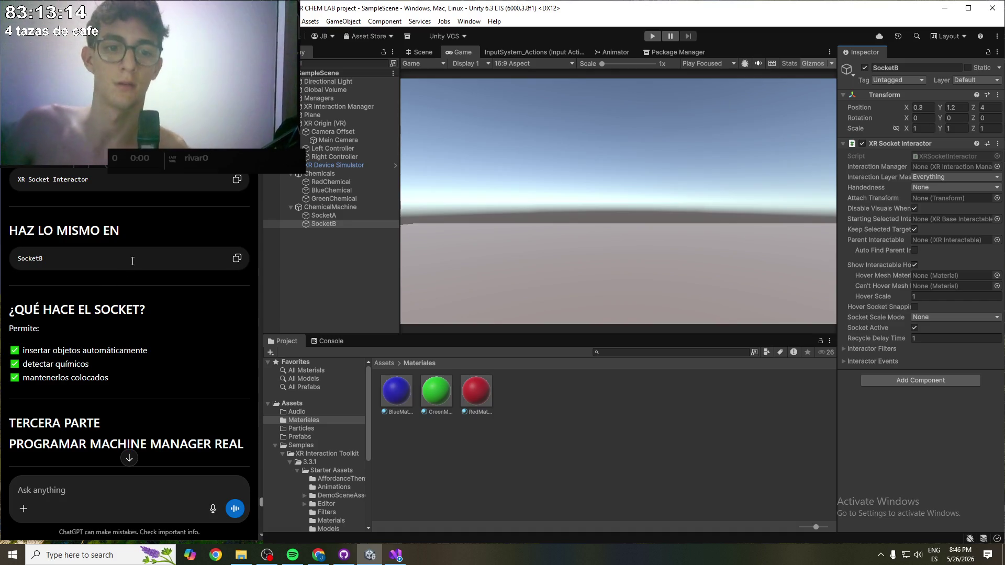
scroll(117, 252, down, 1)
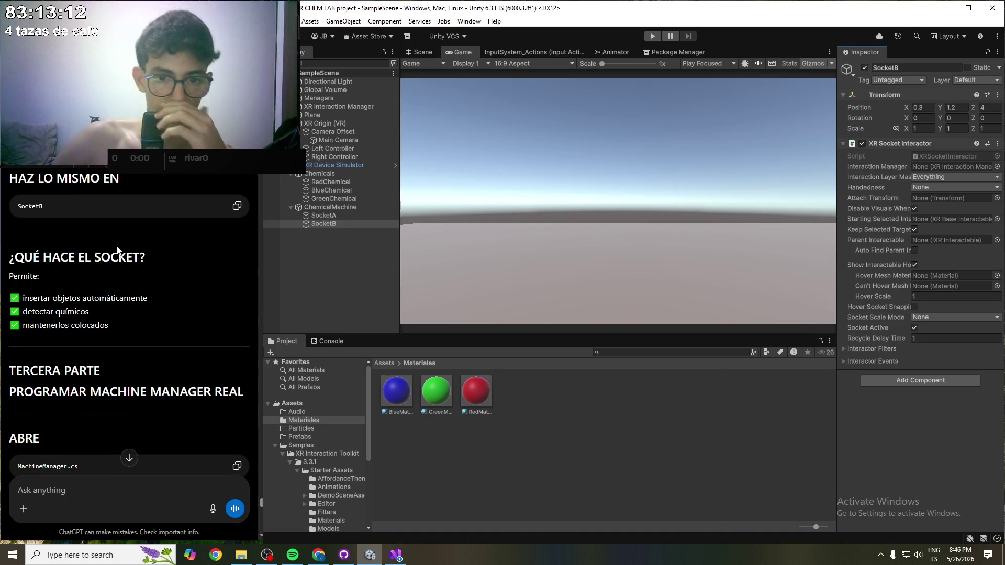
- Copy the new code from ChatGPT, paste it over all of MachineManager.cs, and save
scroll(117, 250, down, 2)
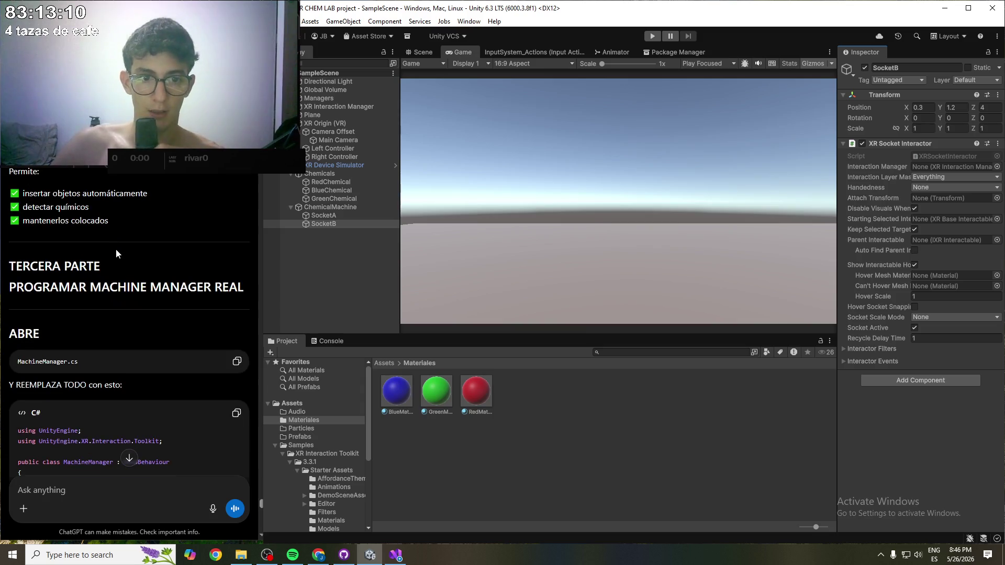
scroll(116, 250, down, 1)
scroll(118, 254, down, 4)
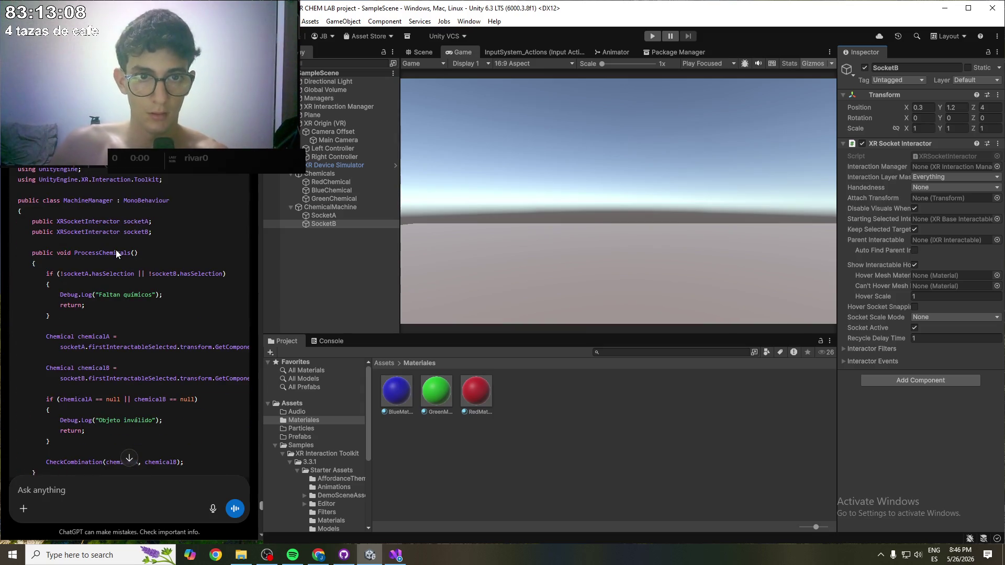
click(245, 314)
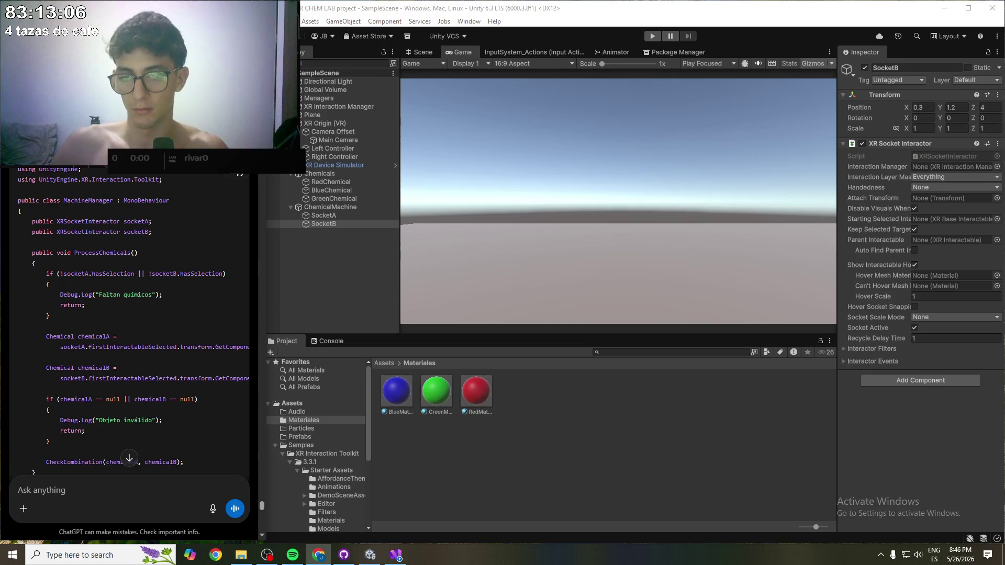
click(395, 555)
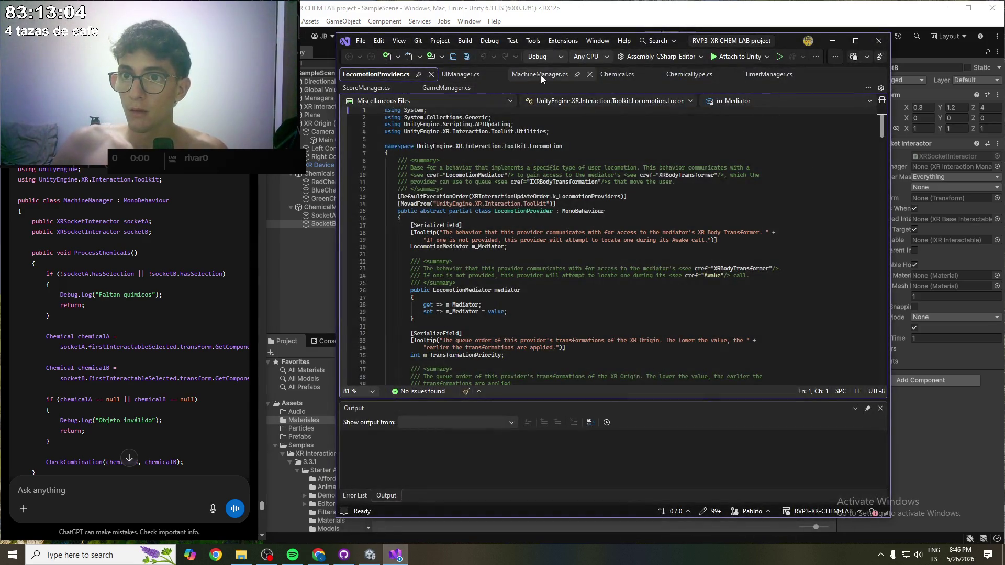
click(540, 74)
key(ctrl+a)
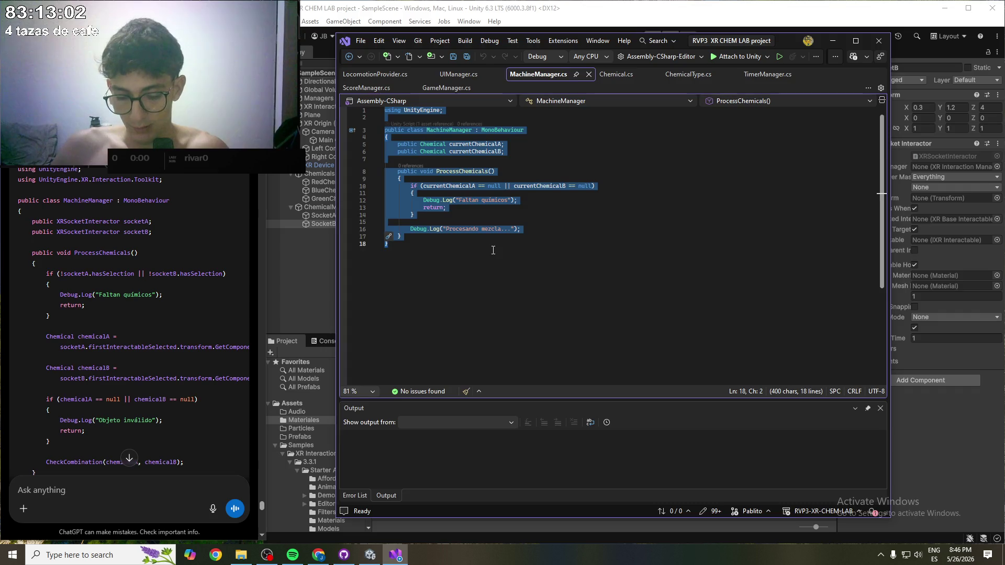
key(ctrl+s)
key(ctrl+v)
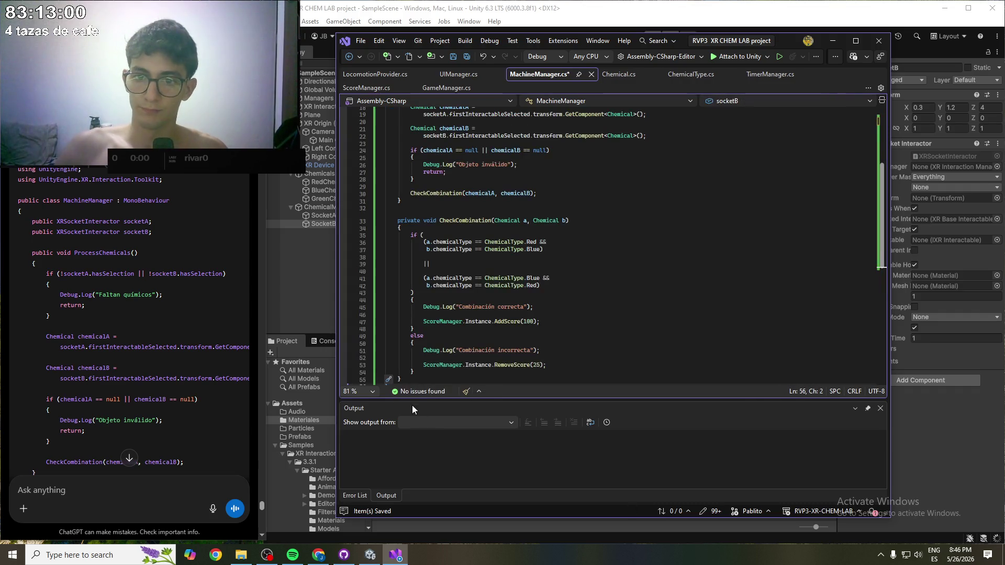
scroll(174, 388, down, 10)
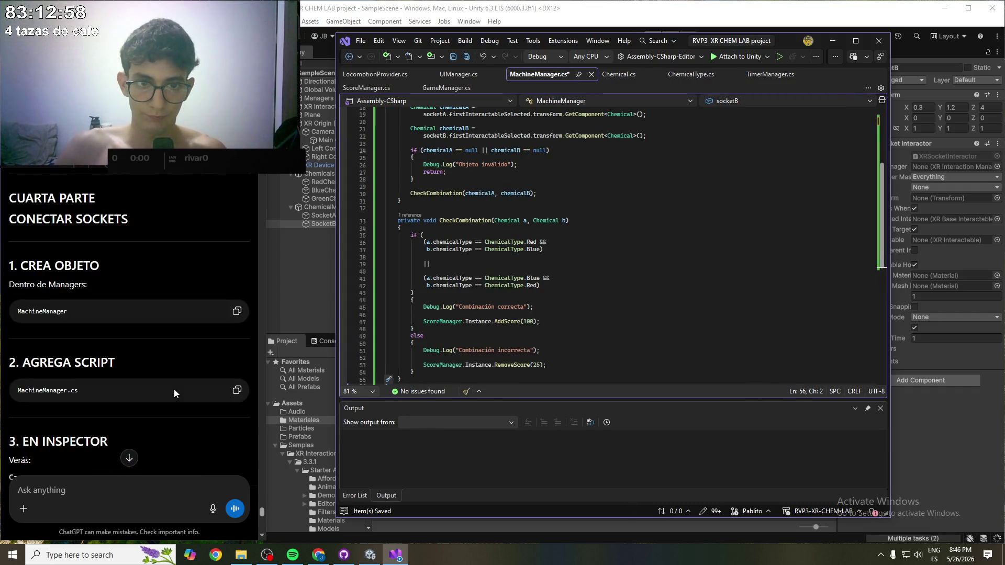
scroll(174, 388, up, 2)
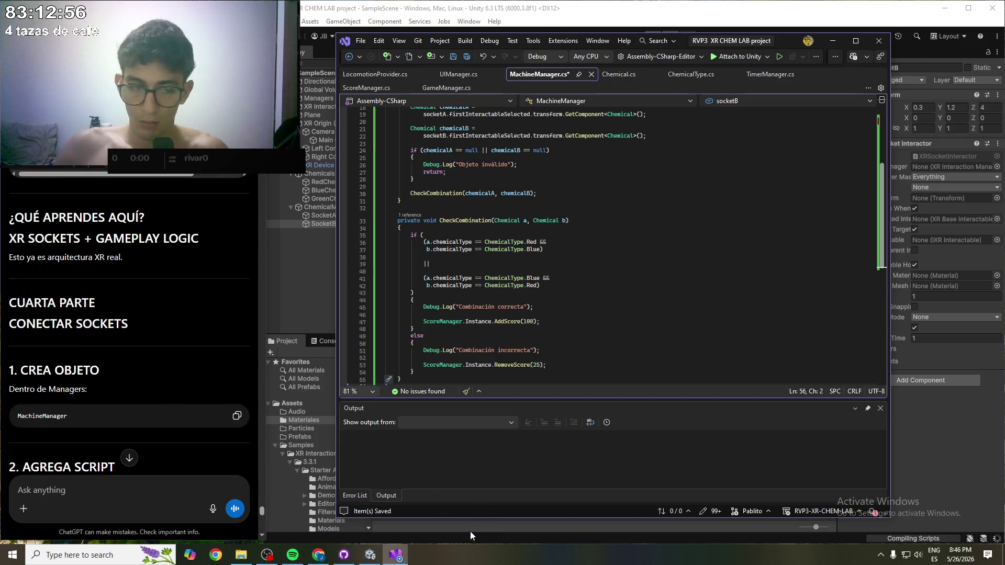
click(470, 532)
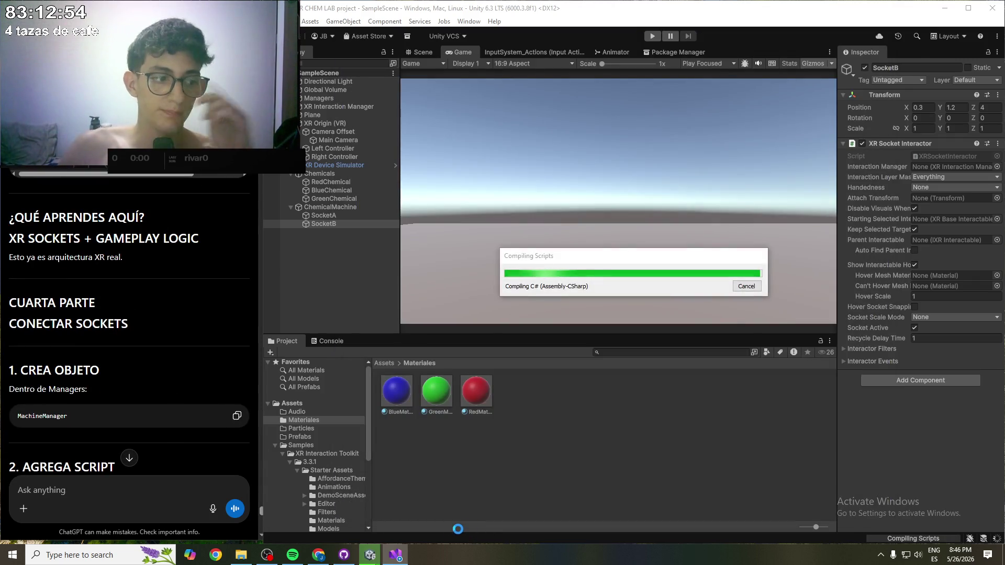
- After compiling, choose "Yes, for these and other files that might be found later" in Script Updating Consent
drag(24, 217, 106, 220)
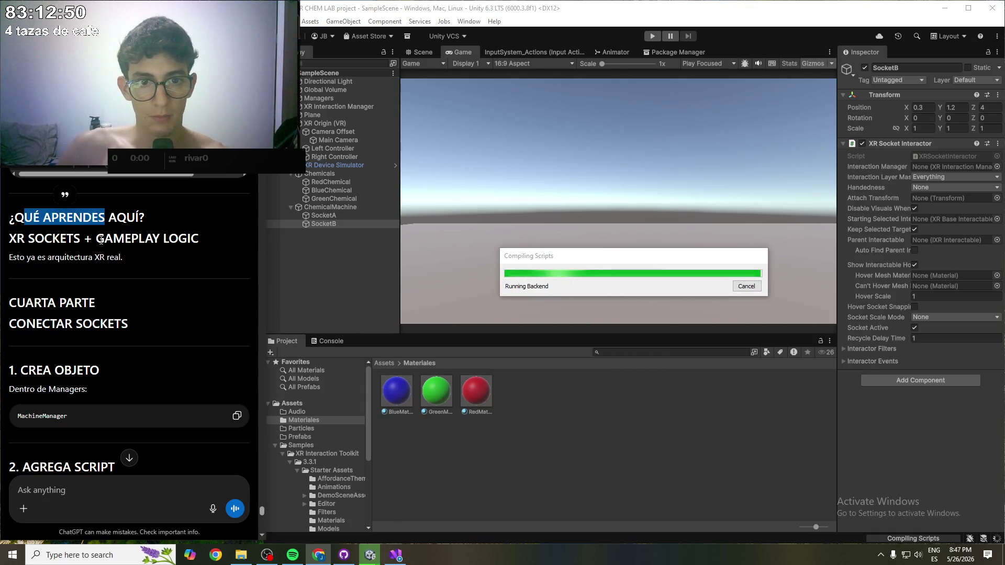
scroll(95, 325, down, 1)
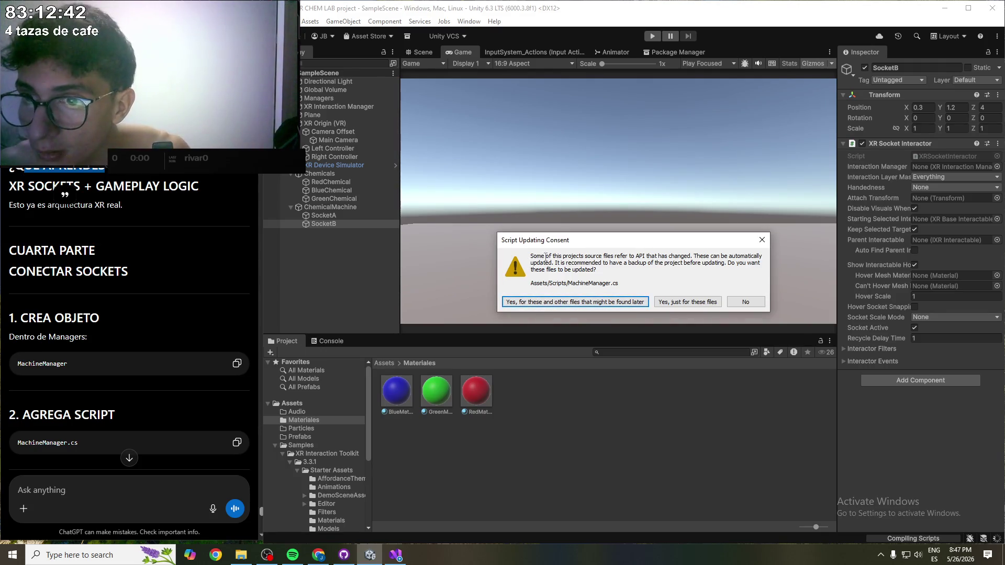
drag(530, 256, 601, 257)
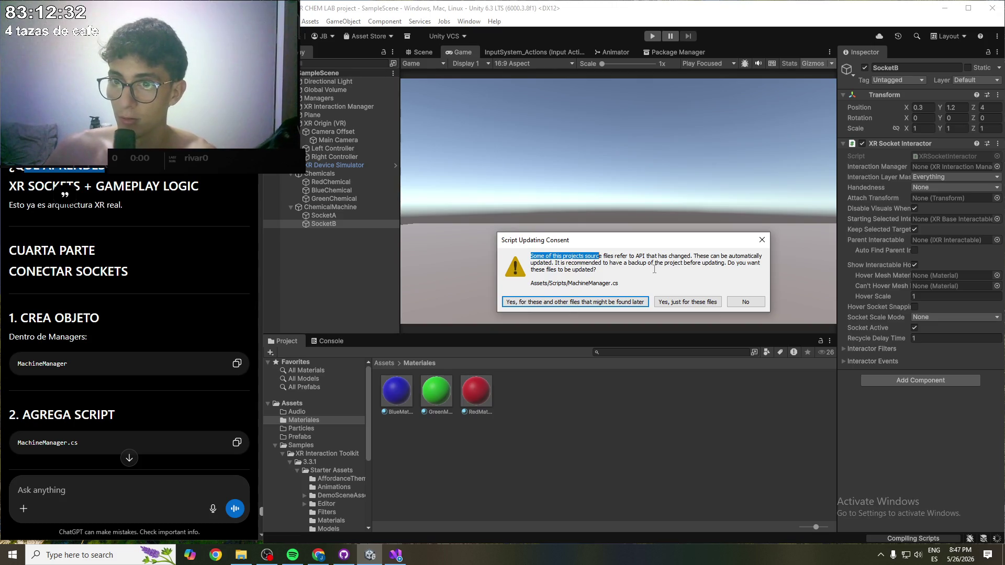
click(573, 305)
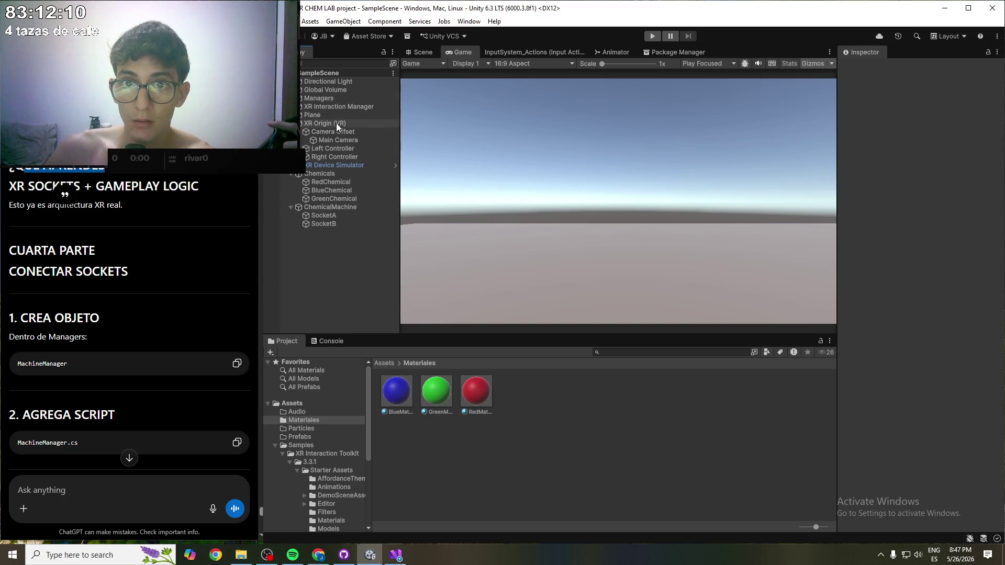
- Assign SocketA and SocketB to the Managers object's Machine Manager socket fields, then save the scene
click(331, 101)
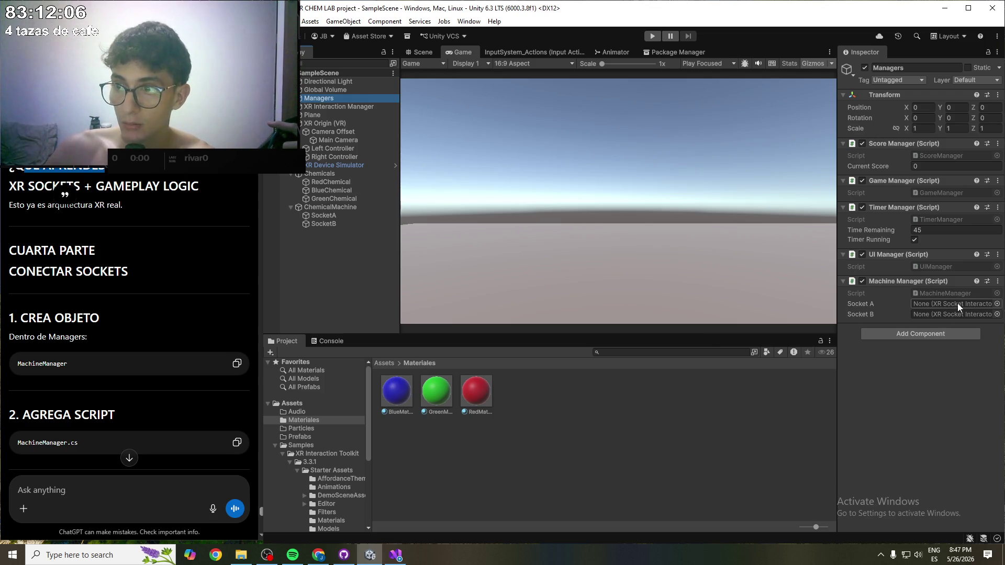
click(325, 99)
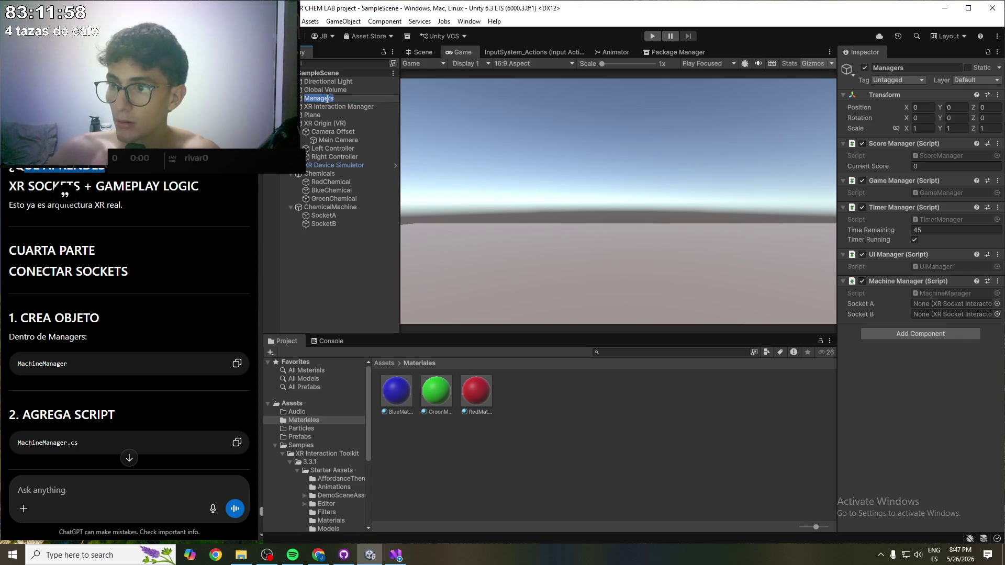
scroll(68, 364, down, 5)
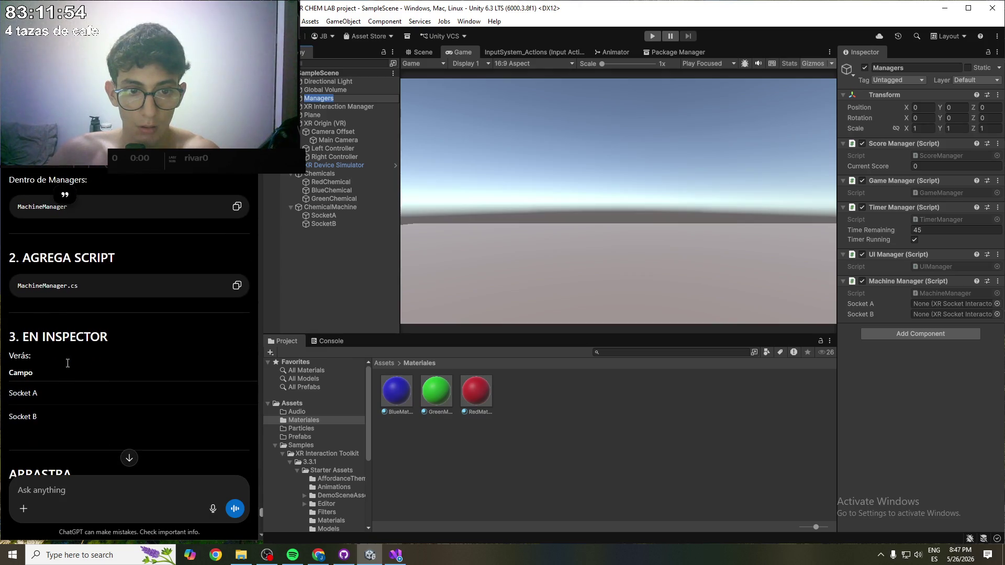
scroll(68, 364, down, 3)
click(347, 215)
mouse_move(347, 214)
mouse_down()
mouse_move(905, 289)
mouse_move(930, 309)
mouse_up()
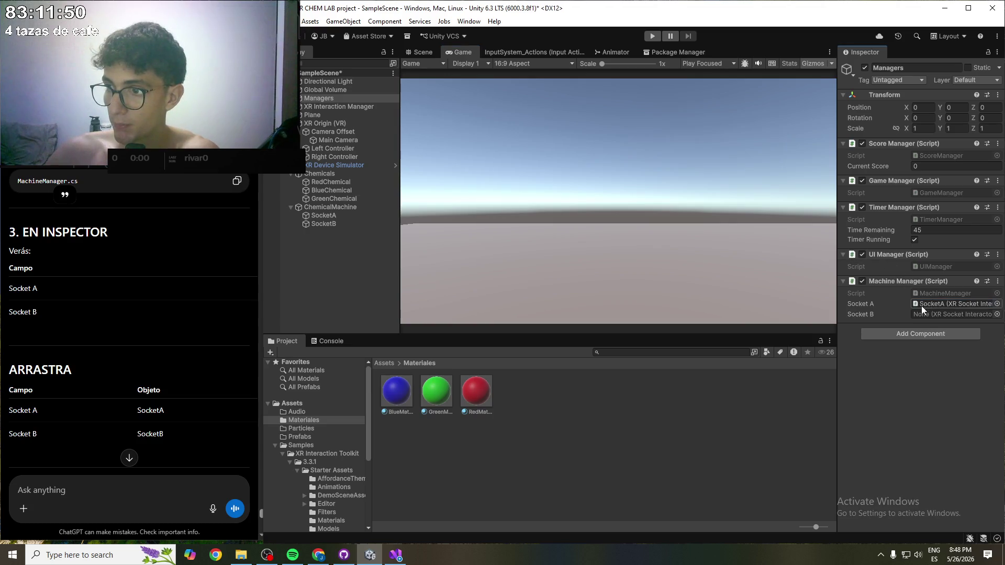
drag(345, 225, 958, 314)
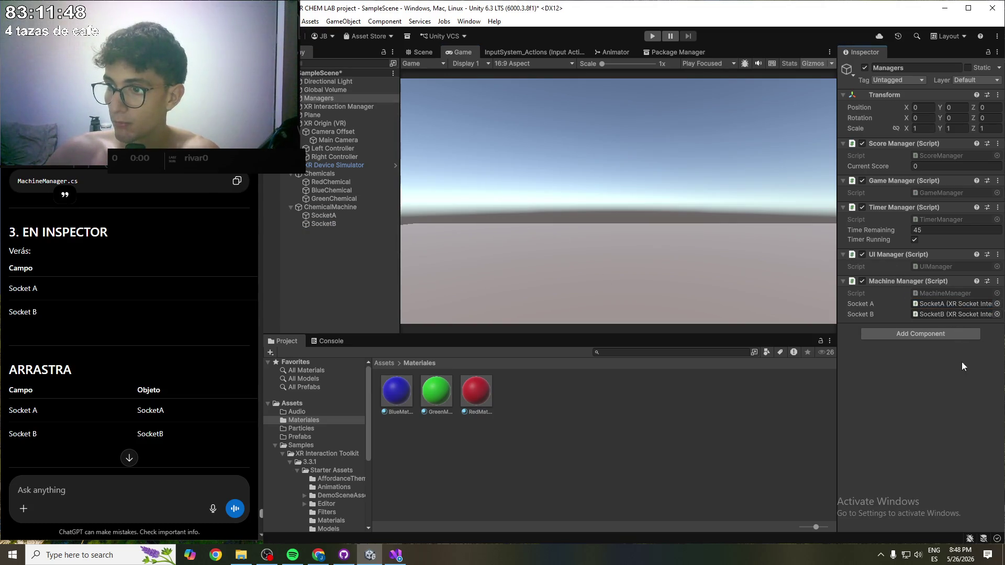
key(ctrl+s)
- Scroll ChatGPT's answer to the Update() test snippet and copy it
scroll(115, 341, down, 3)
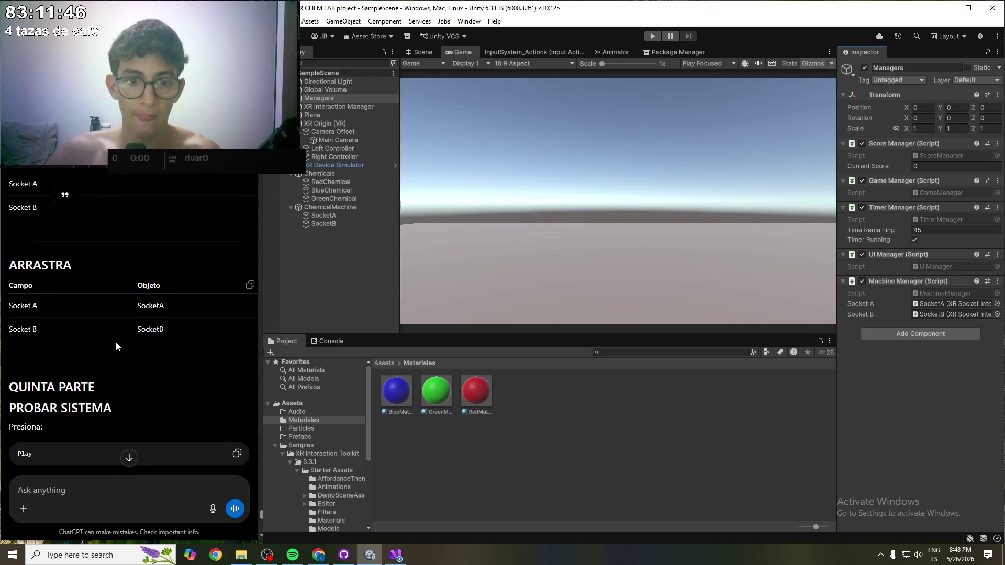
scroll(113, 340, down, 3)
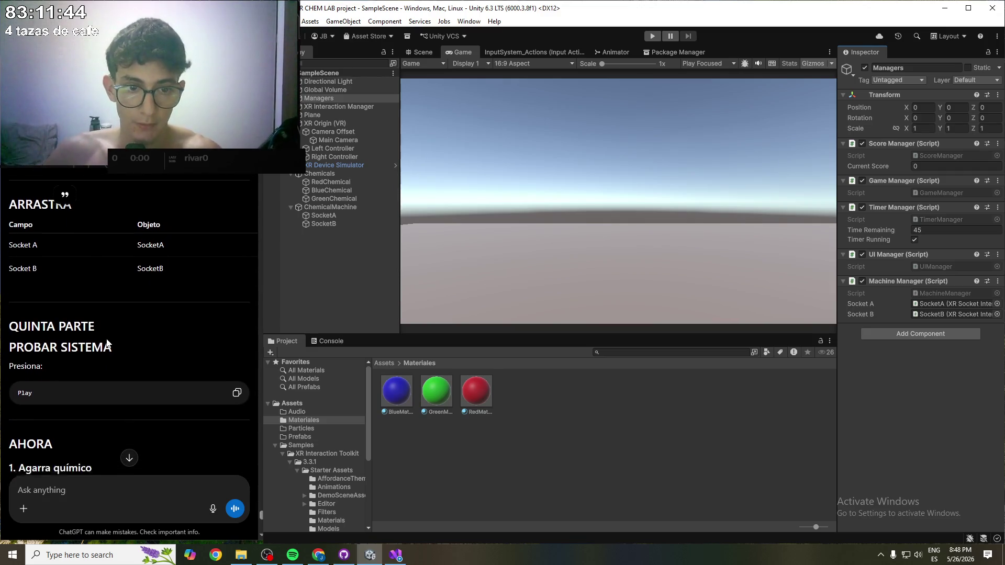
scroll(197, 359, down, 1)
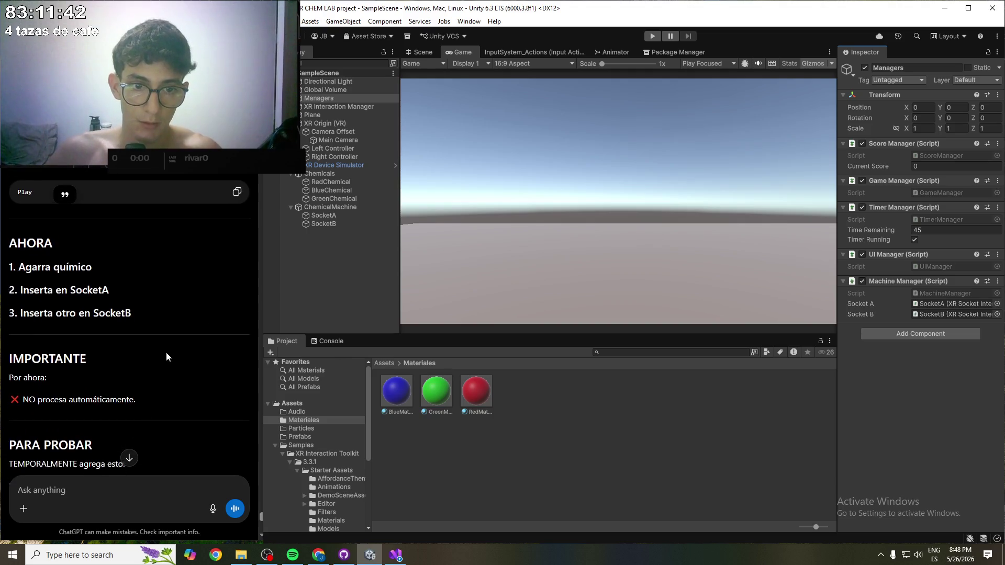
drag(41, 399, 181, 406)
click(101, 404)
scroll(125, 387, down, 1)
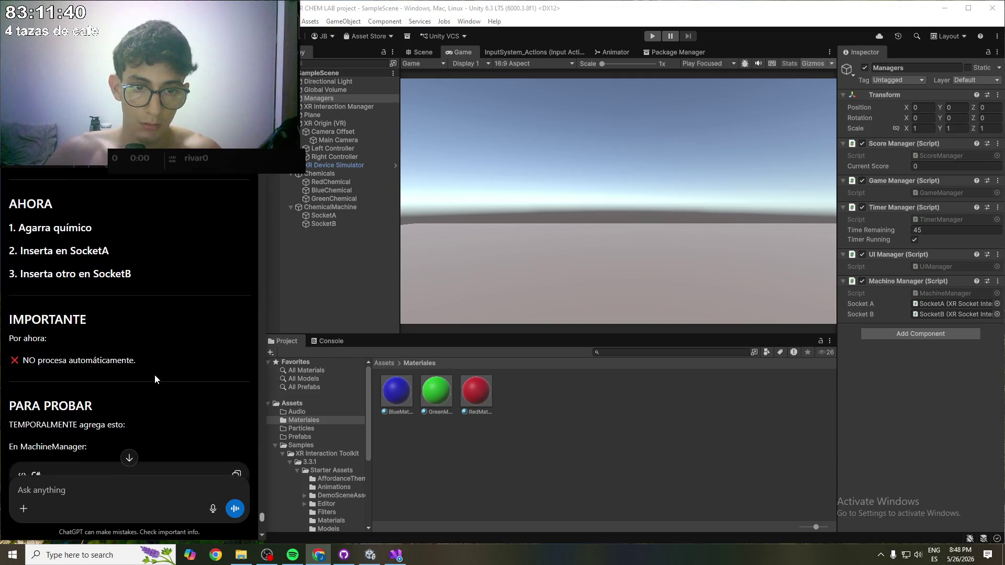
scroll(130, 382, down, 2)
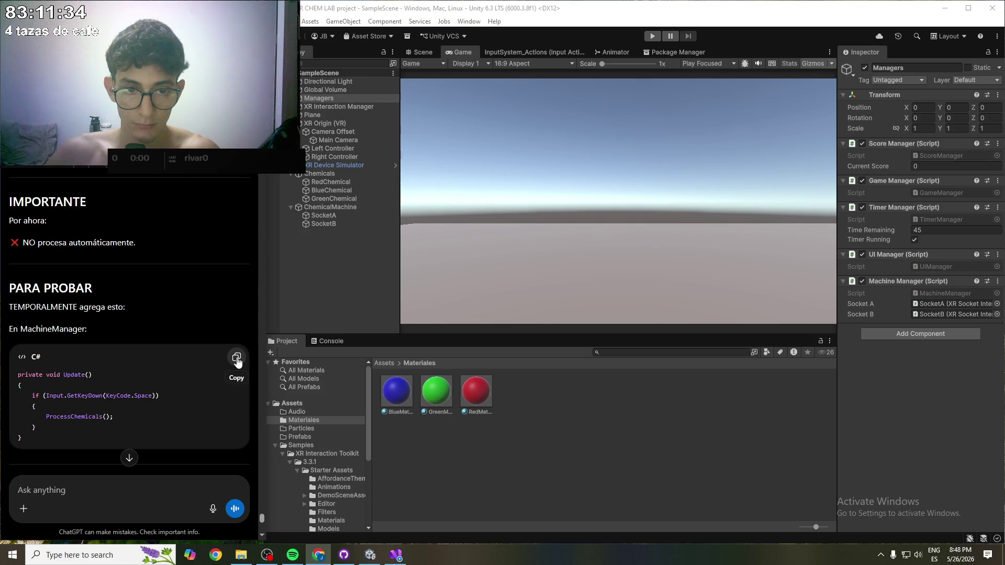
click(237, 359)
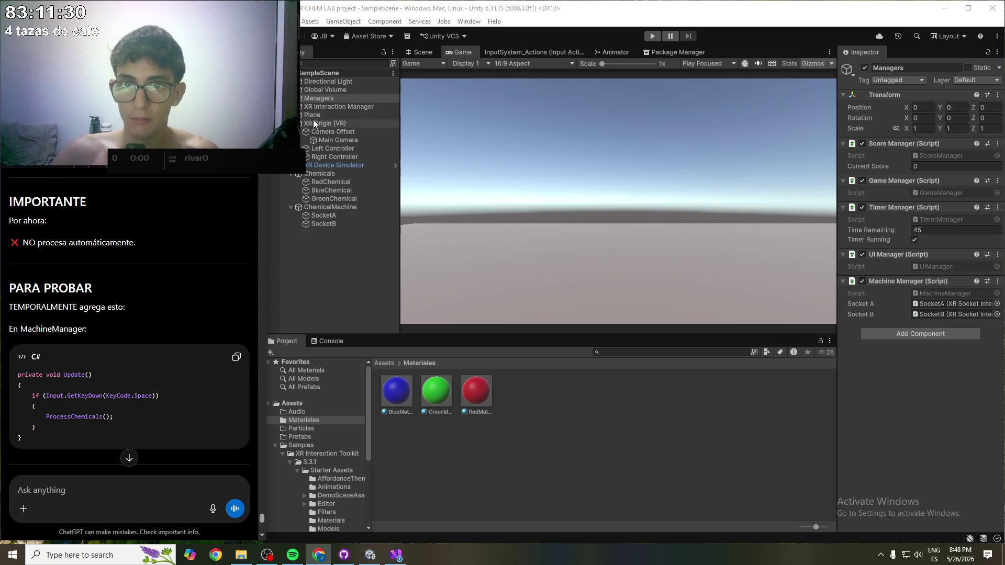
- Open the MachineManager script in Visual Studio and reload it with the external changes
click(945, 293)
double_click(945, 292)
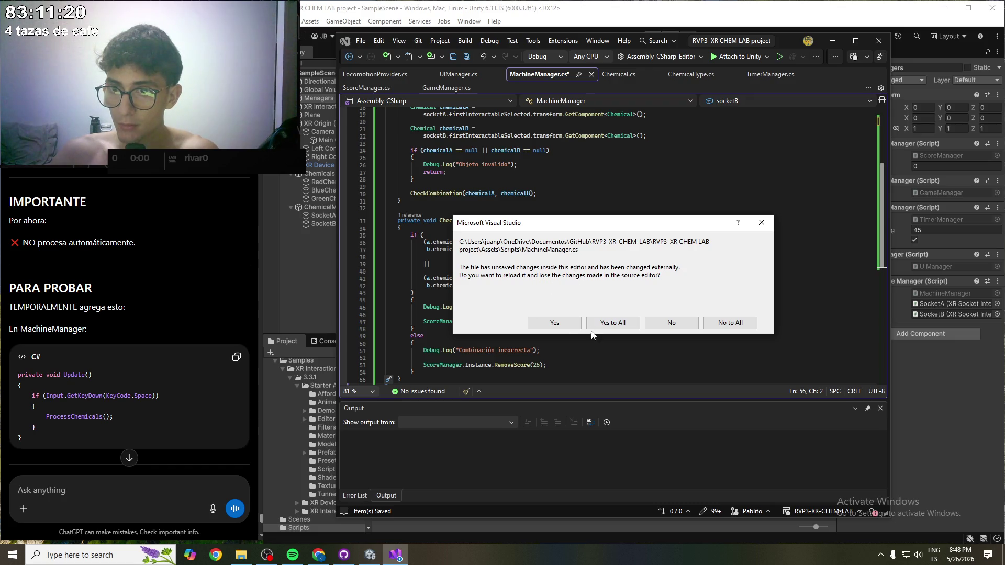
click(610, 322)
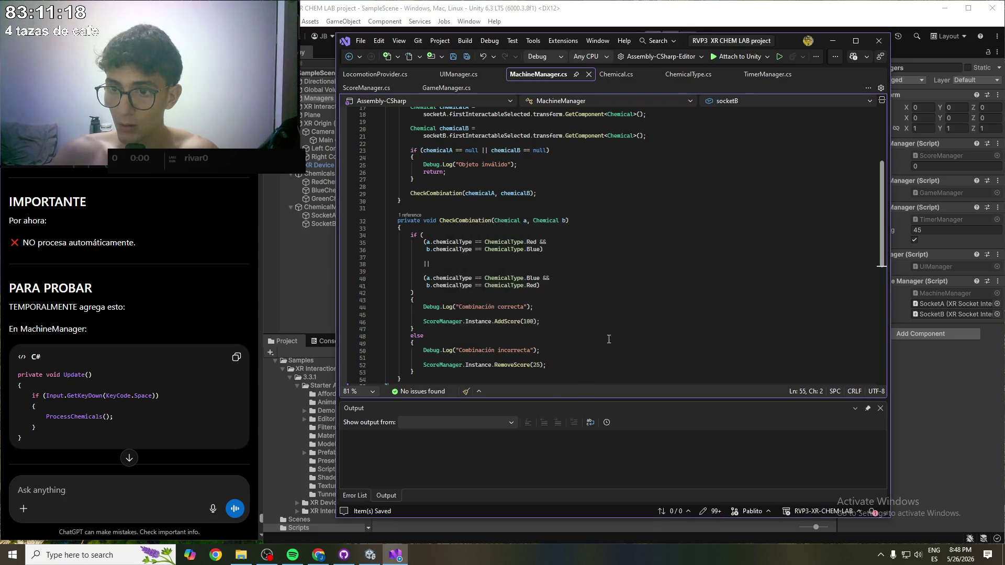
- Paste the Update() test method before the class's closing brace and save MachineManager.cs
click(599, 323)
scroll(576, 355, down, 4)
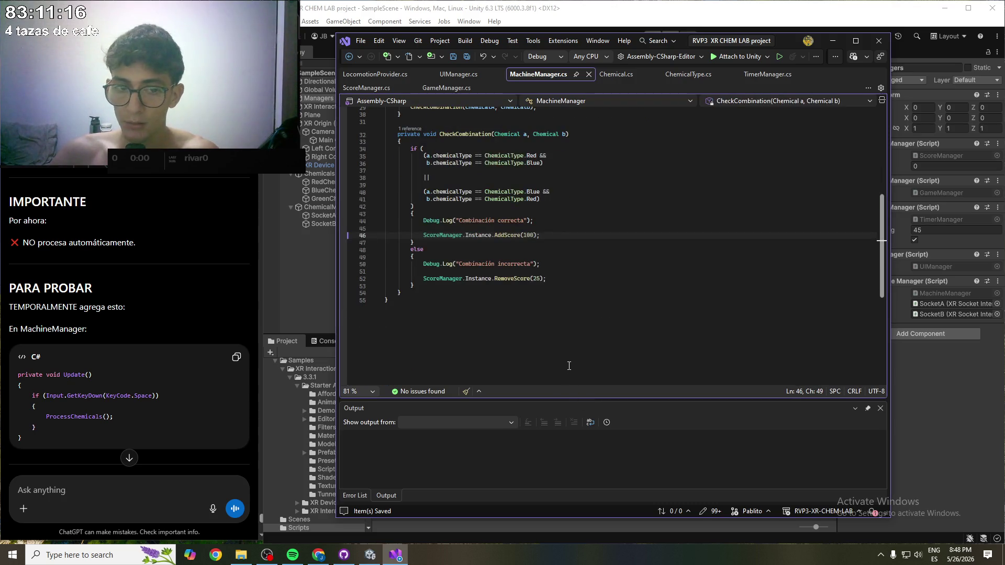
click(452, 363)
scroll(452, 363, up, 2)
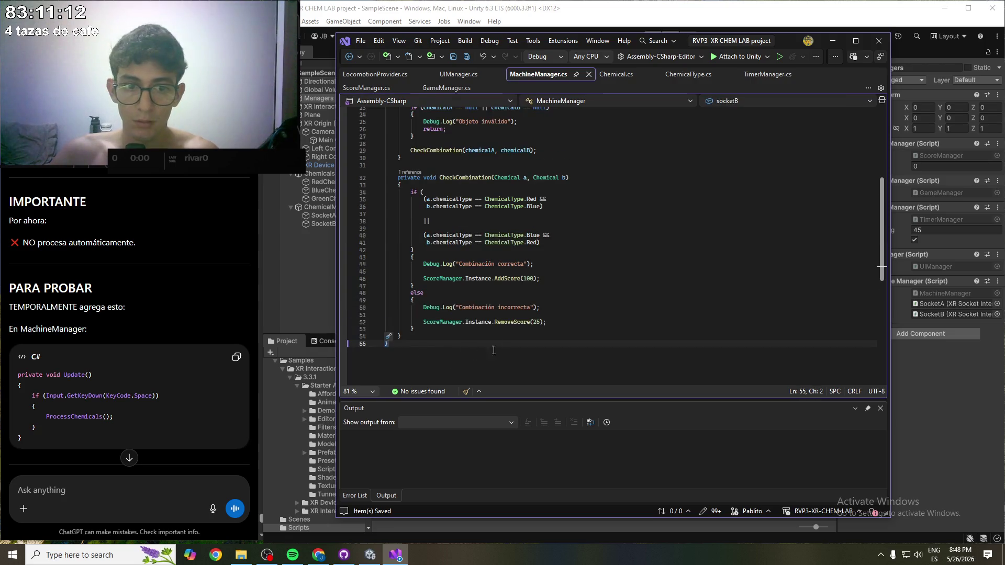
scroll(474, 354, up, 7)
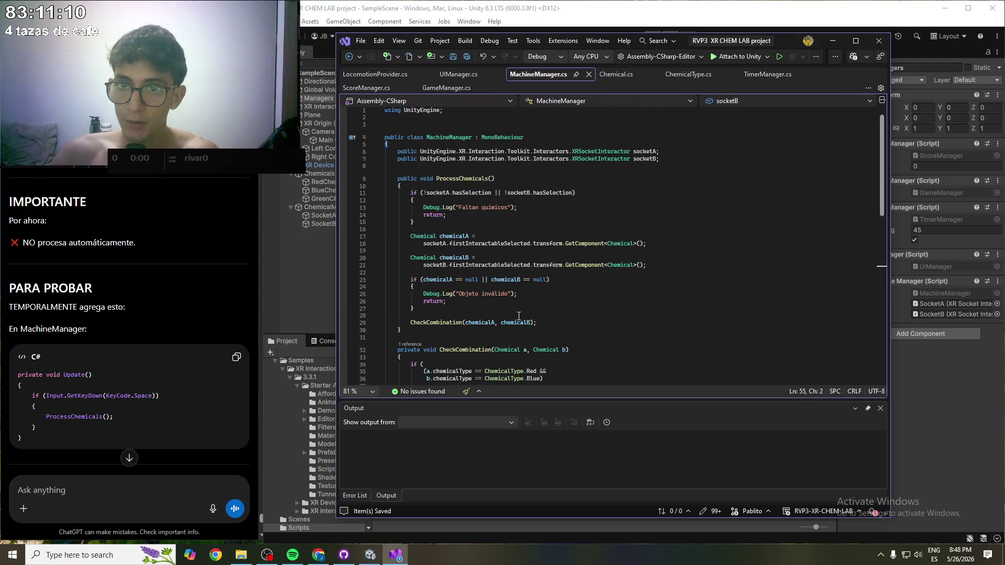
scroll(459, 195, down, 9)
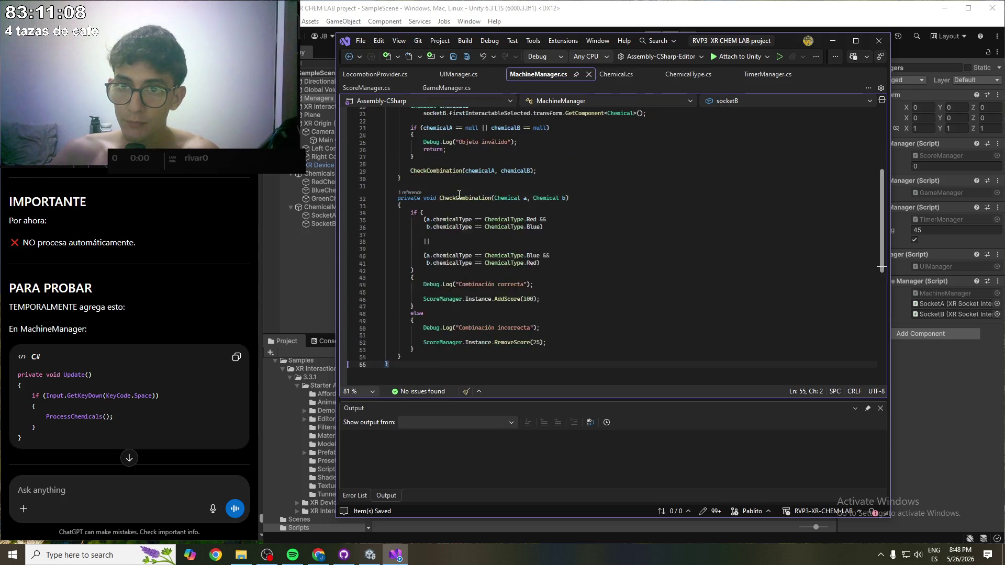
key(Return)
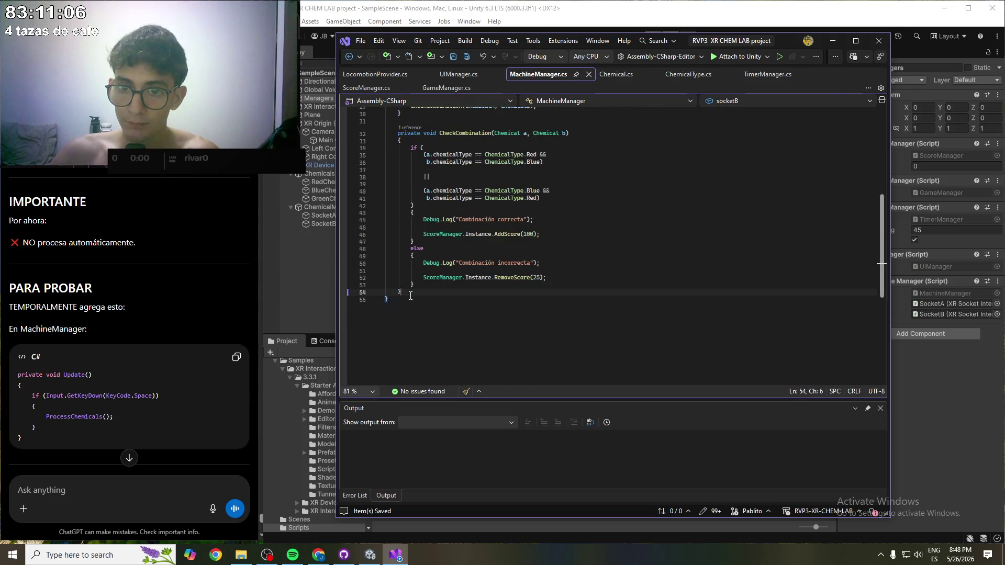
key(ctrl+v)
key(ctrl+s)
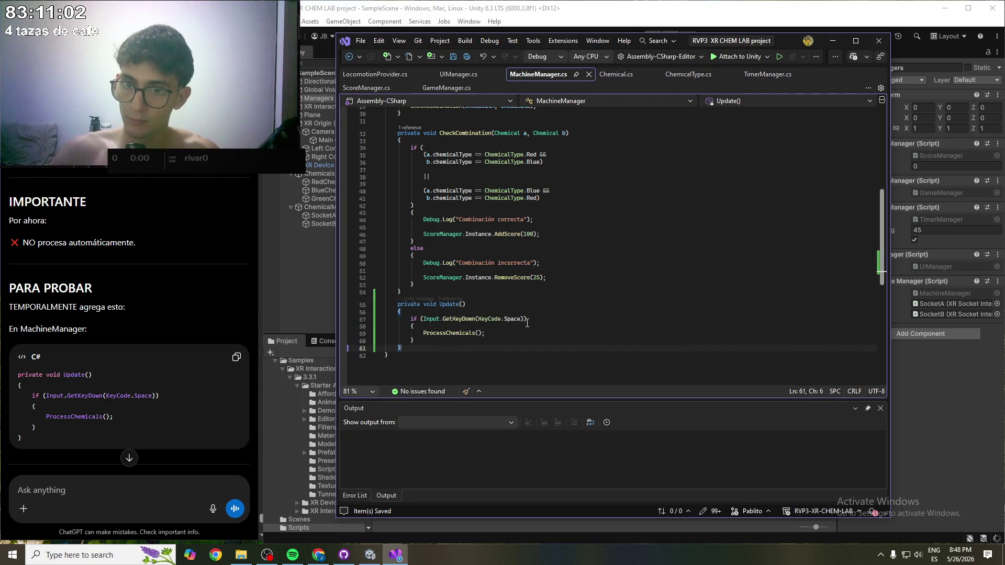
click(832, 40)
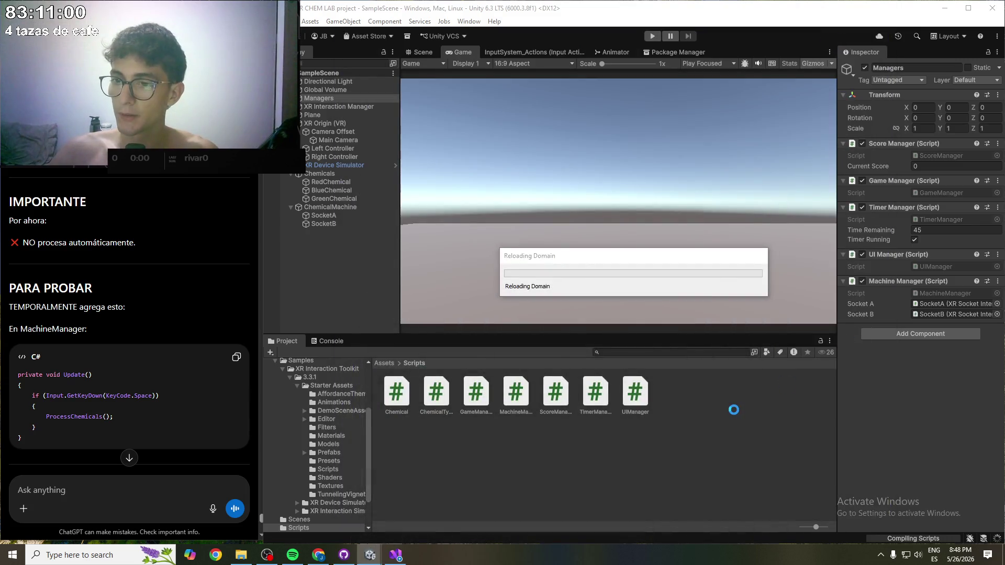
- After the script recompile, show the Scene view and pan it to frame the chemical spheres
scroll(90, 340, down, 4)
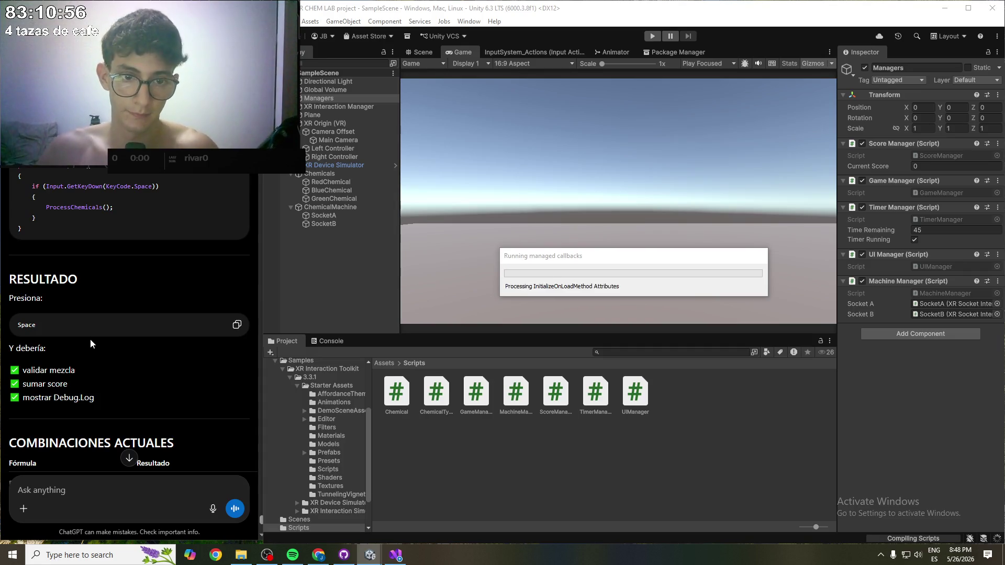
scroll(90, 338, down, 5)
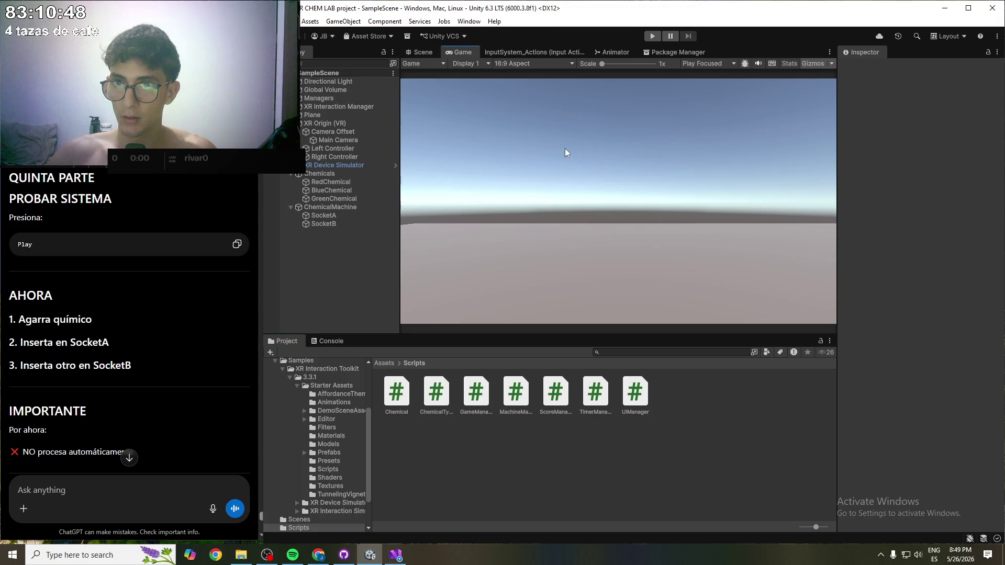
click(419, 55)
key(q)
mouse_move(627, 221)
mouse_down()
mouse_move(505, 232)
mouse_move(597, 154)
mouse_move(732, 160)
mouse_move(708, 183)
mouse_move(761, 335)
mouse_move(743, 225)
mouse_up()
scroll(545, 230, down, 5)
- Focus the Scene view on BlueChemical and orbit around the chemical spheres
key(w)
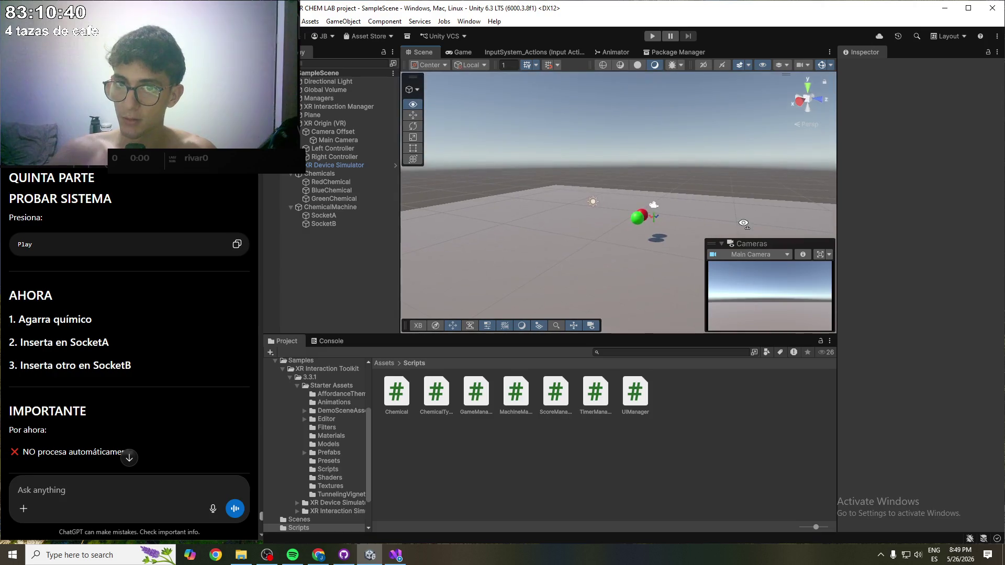
click(333, 200)
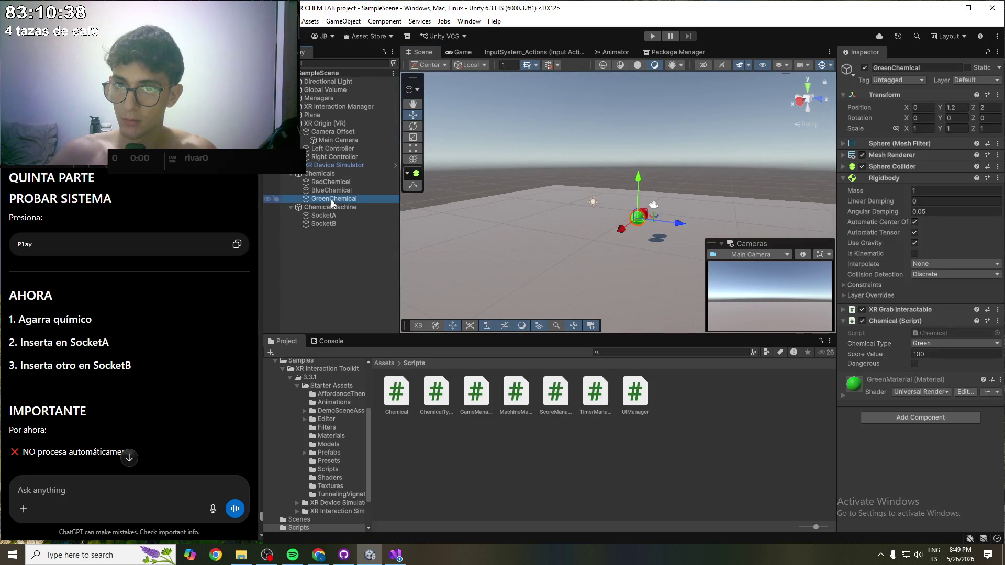
click(331, 191)
double_click(333, 190)
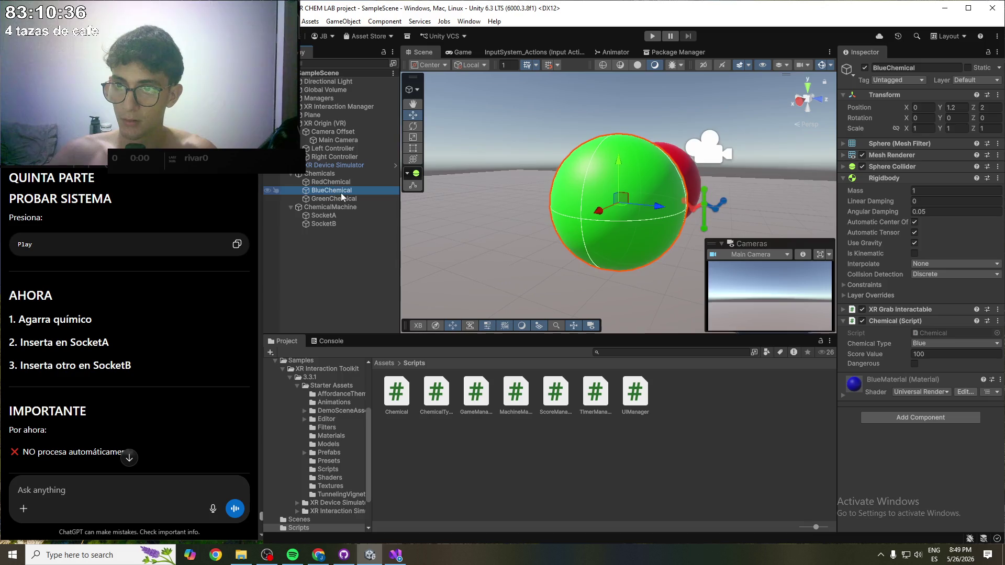
drag(586, 288, 462, 278)
scroll(163, 240, up, 3)
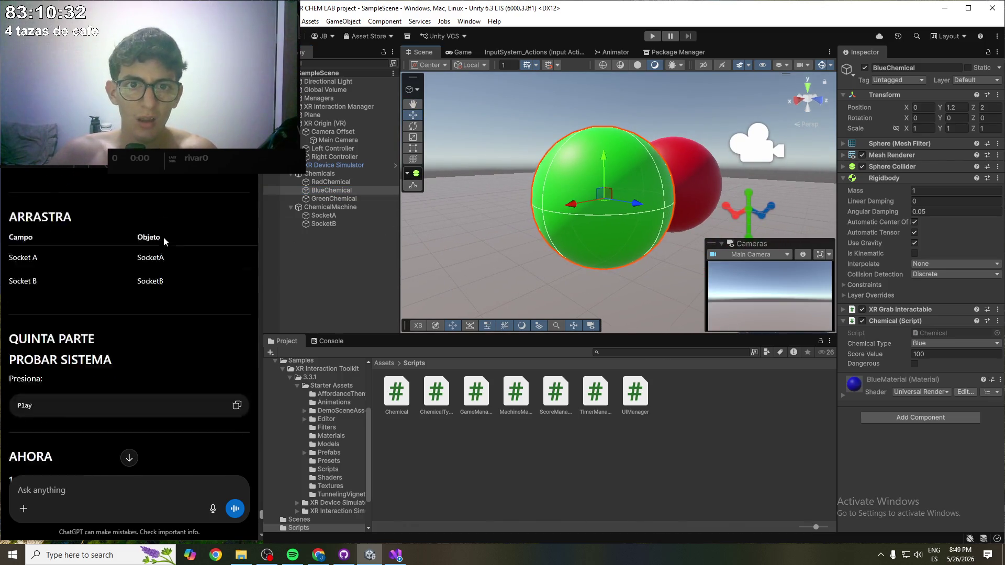
scroll(162, 238, up, 20)
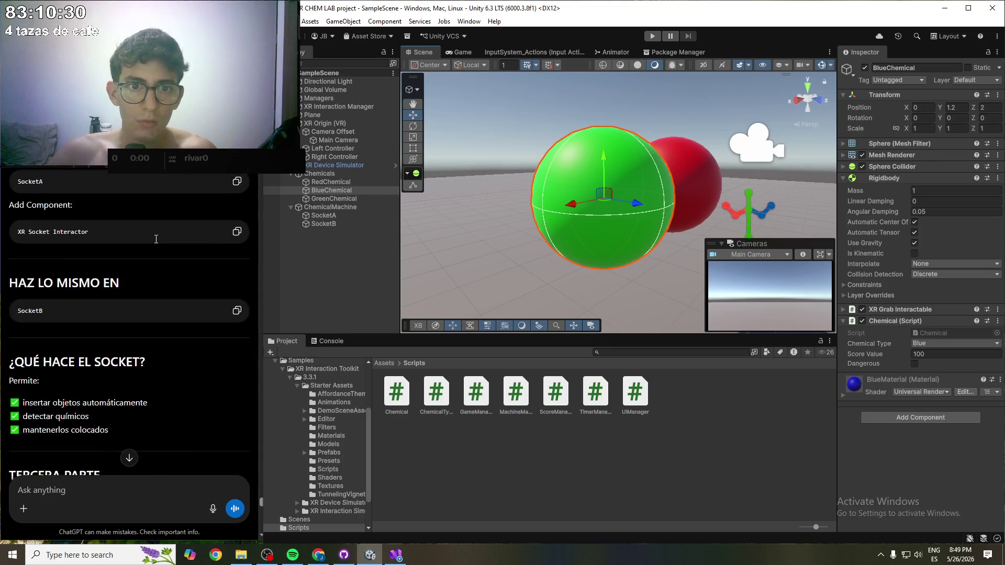
scroll(156, 239, up, 10)
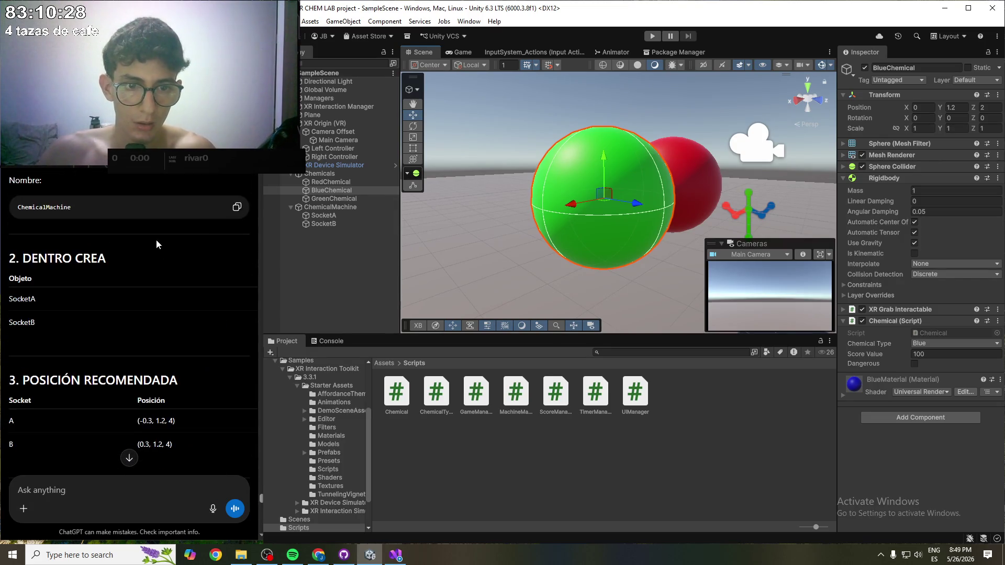
scroll(156, 240, up, 12)
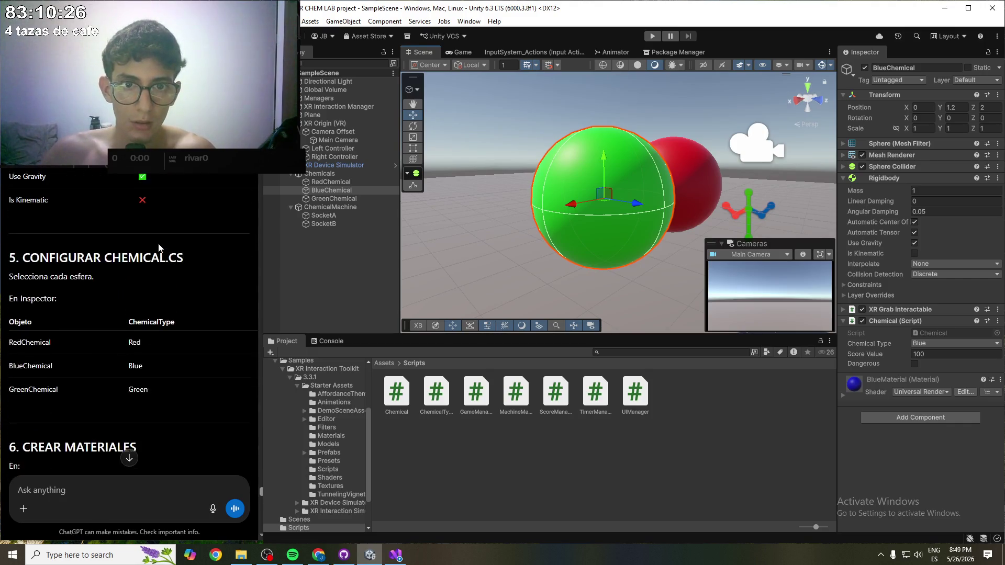
scroll(159, 246, up, 8)
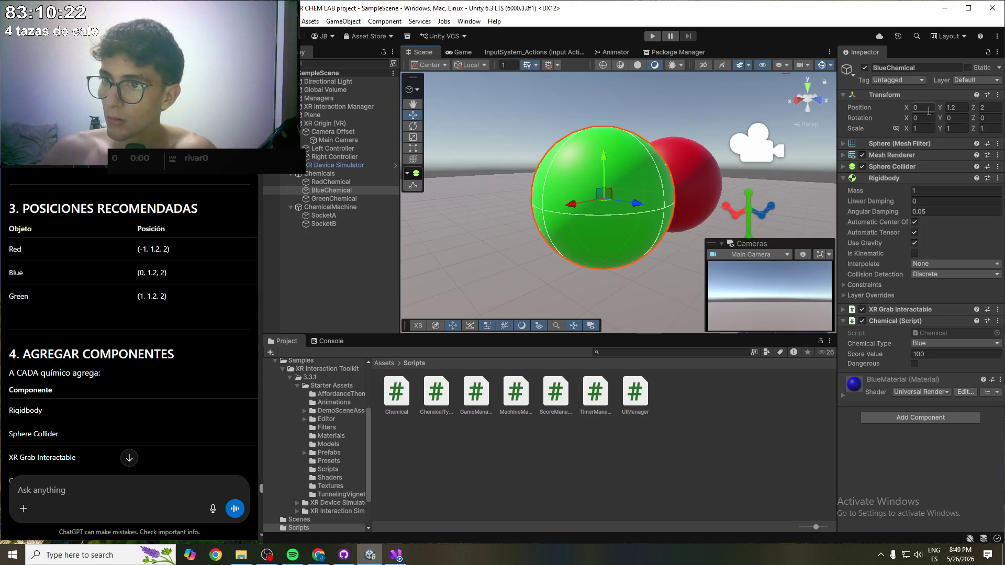
- Set GreenChemical's X position to 1 and save the scene
click(339, 199)
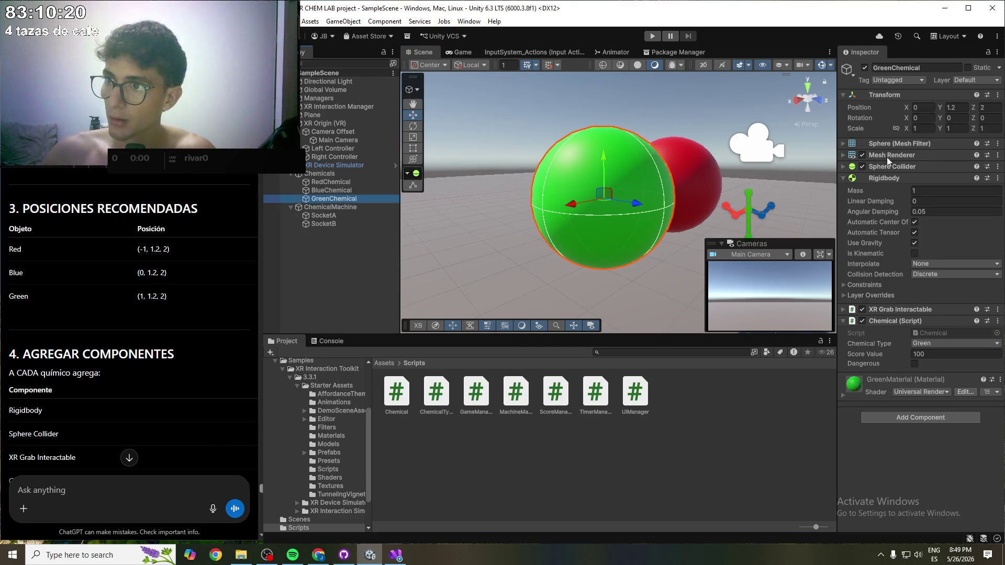
click(921, 109)
text(1)
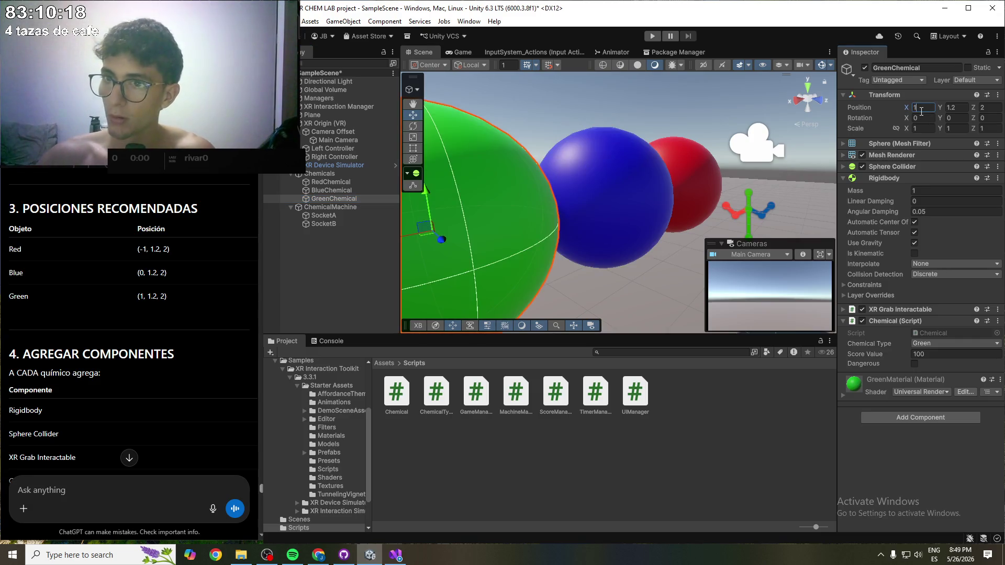
key(ctrl+s)
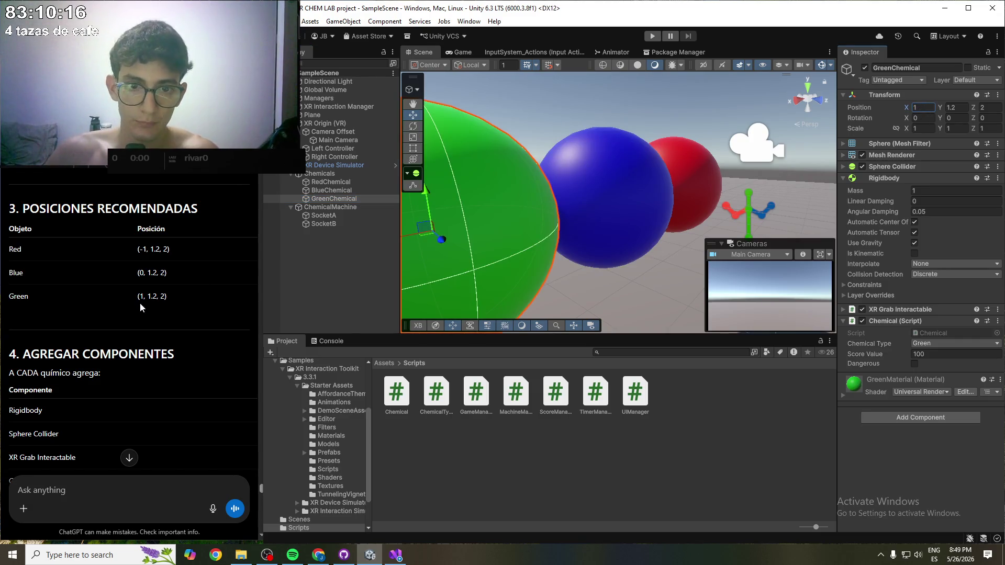
- Review GreenChemical's XR Grab Interactable and Chemical script (Green, 100), then deselect it
scroll(105, 309, down, 3)
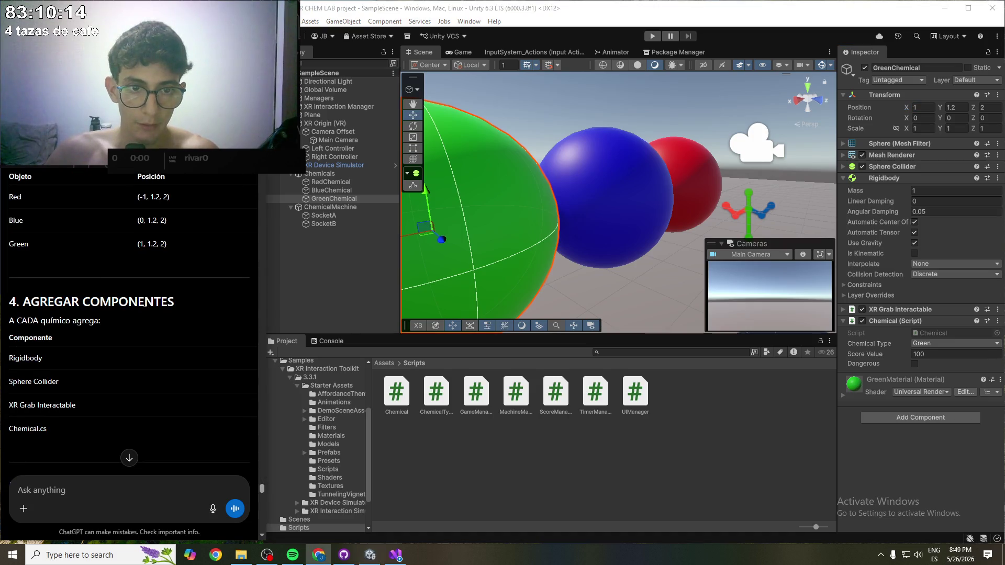
scroll(136, 313, down, 15)
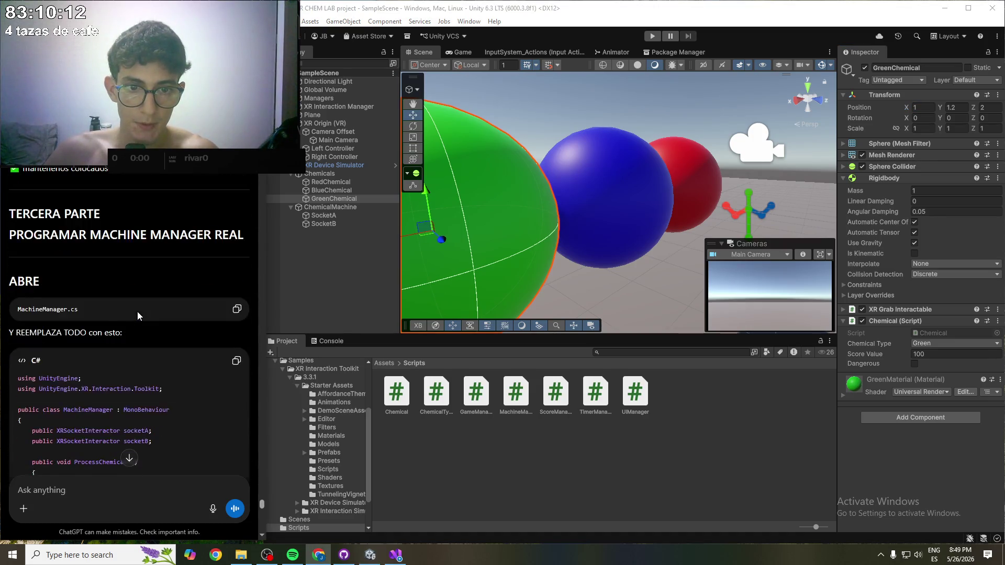
scroll(137, 312, down, 20)
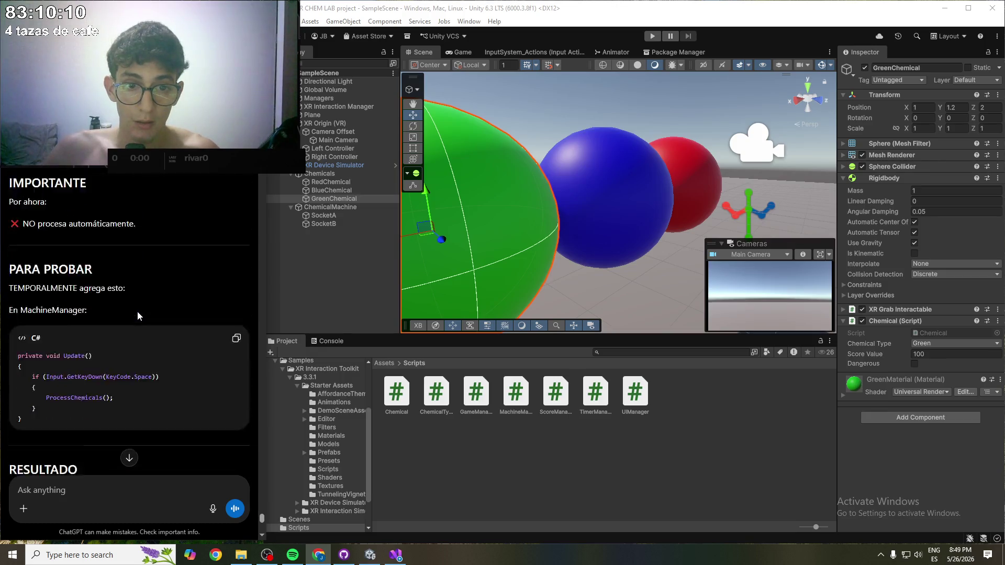
scroll(137, 311, down, 5)
scroll(137, 311, up, 12)
scroll(616, 259, down, 2)
scroll(616, 260, down, 10)
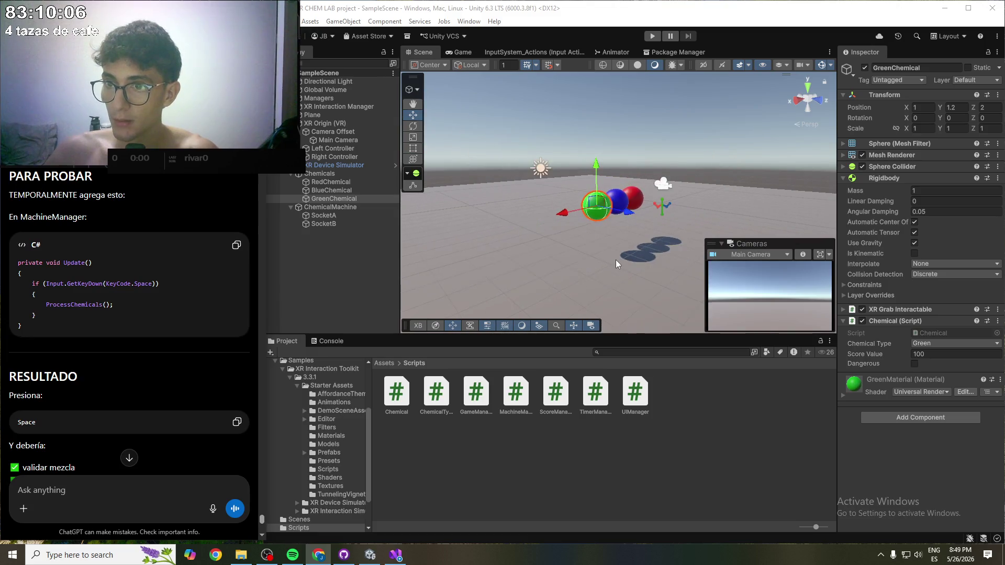
click(686, 140)
mouse_move(686, 140)
mouse_down()
mouse_move(566, 208)
mouse_move(651, 235)
mouse_up()
scroll(566, 208, down, 3)
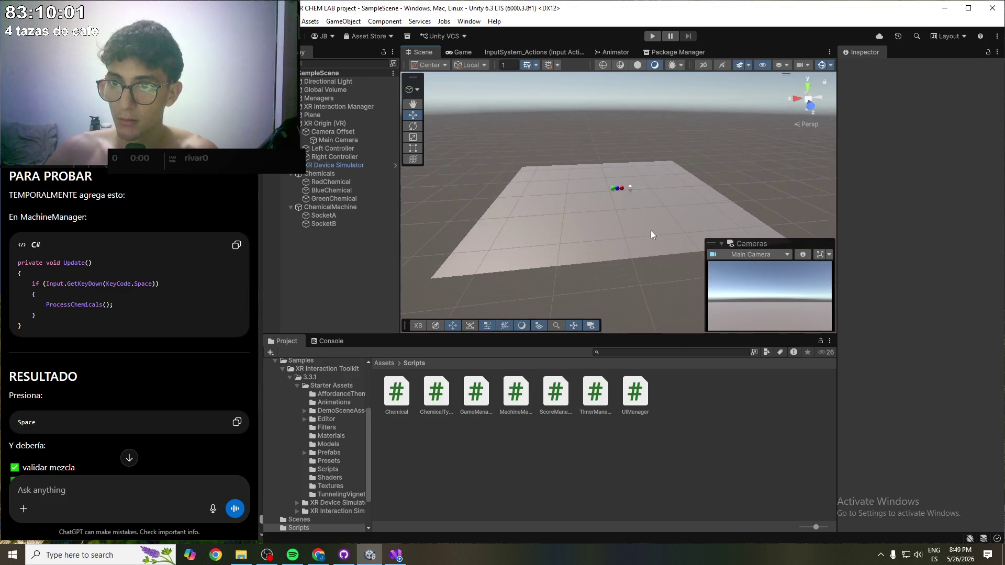
scroll(651, 234, up, 10)
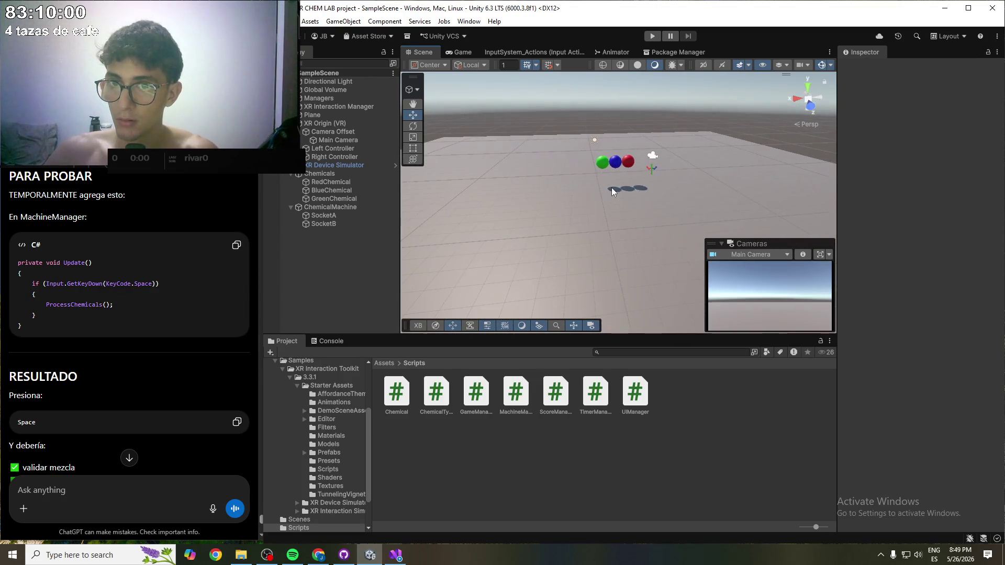
scroll(608, 190, up, 2)
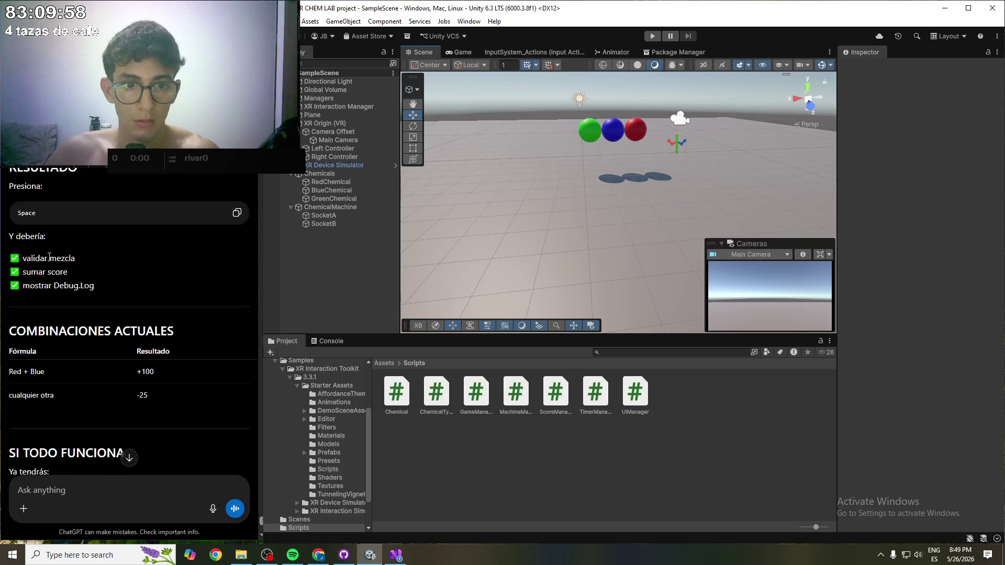
scroll(50, 266, up, 8)
scroll(50, 266, down, 10)
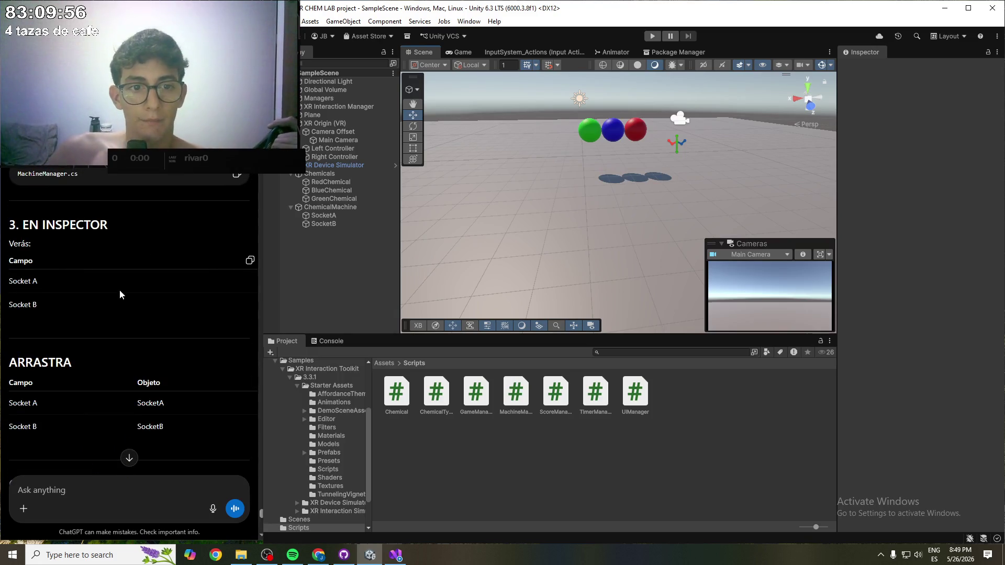
scroll(64, 271, up, 15)
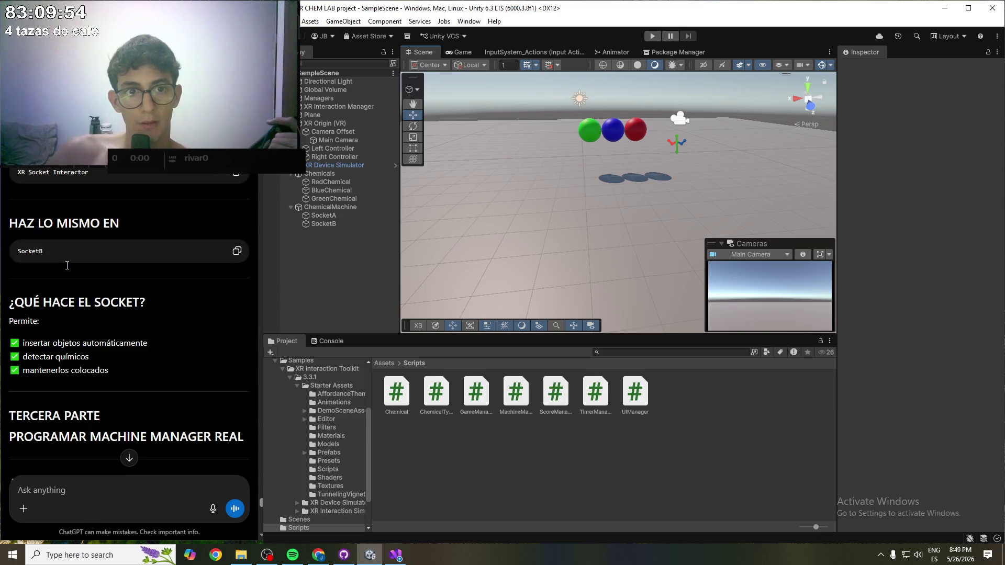
scroll(33, 306, up, 3)
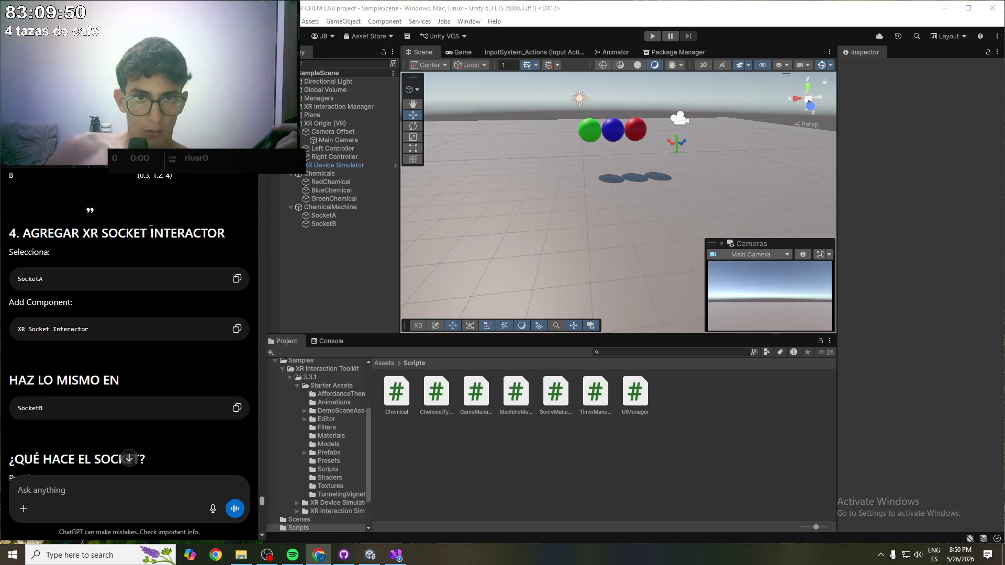
scroll(83, 267, up, 5)
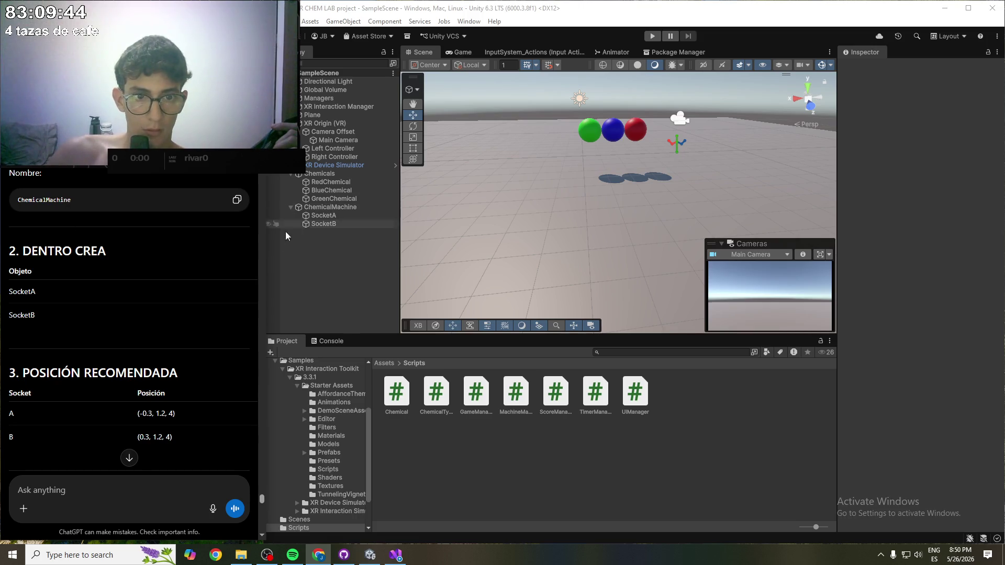
- Browse ChemicalMachine's 3D Object menu without creating anything, then select SocketA to inspect it
right_click(323, 209)
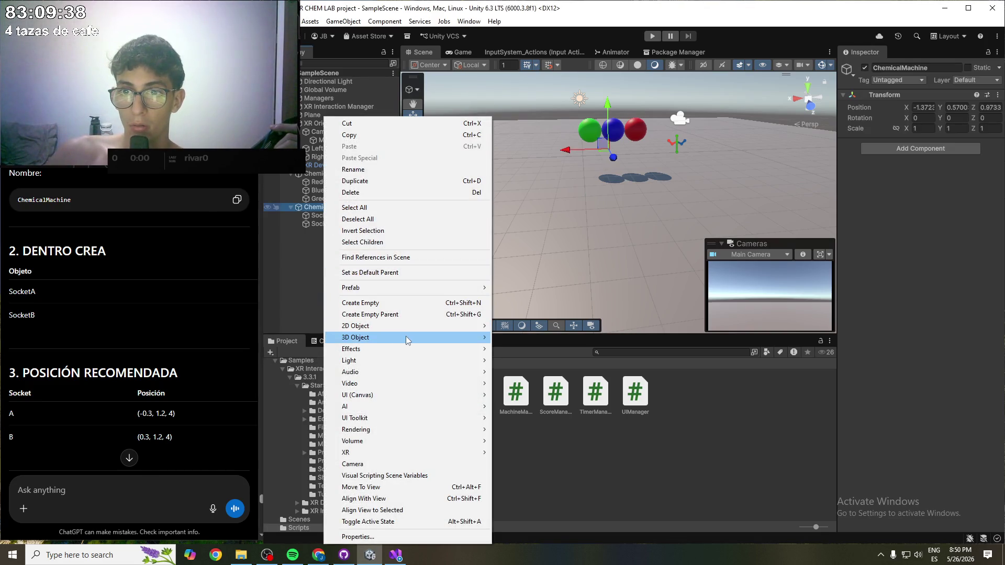
mouse_move(407, 341)
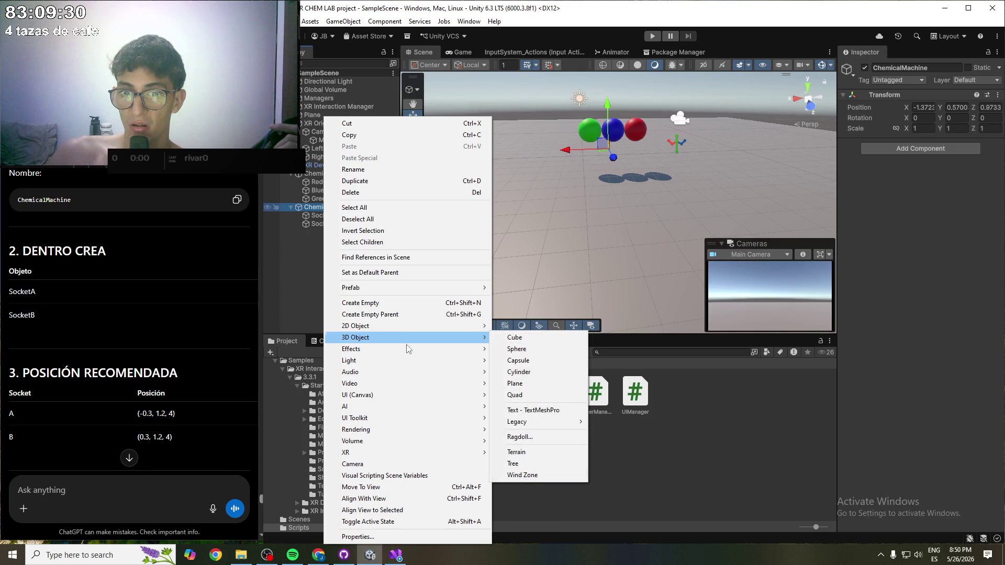
mouse_move(410, 382)
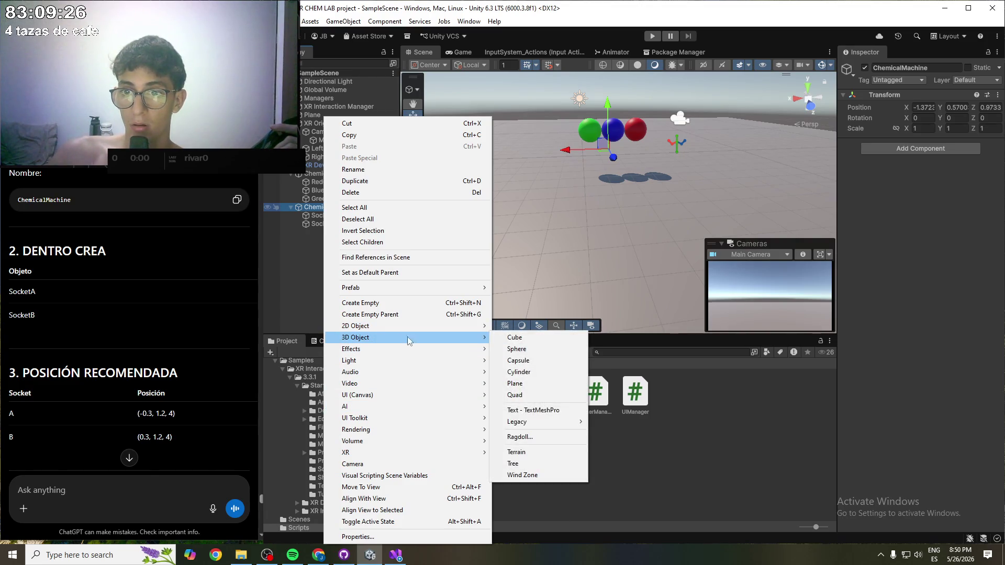
key(Escape)
click(330, 216)
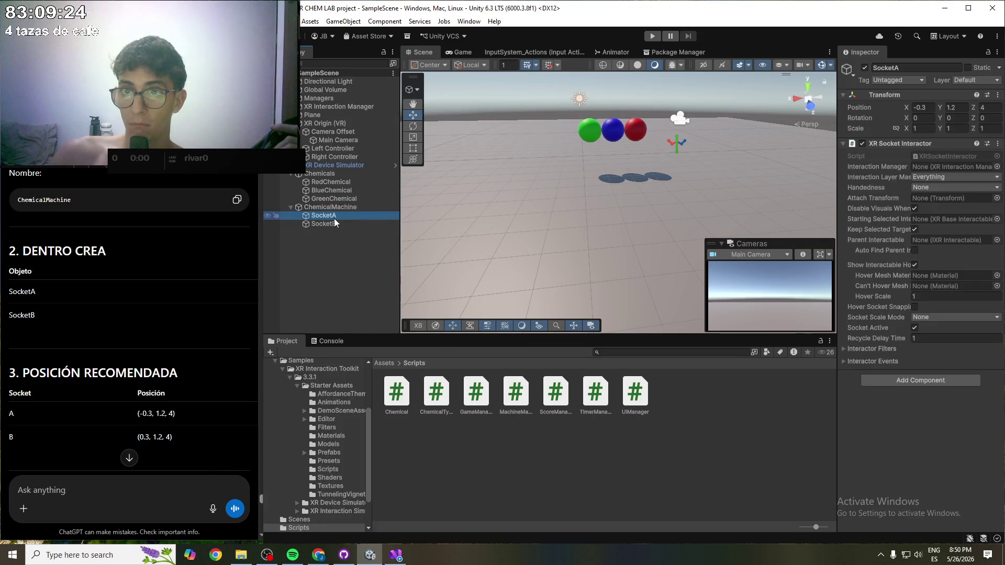
- Search Add Component for 'Mes', then close the list without adding anything
click(920, 380)
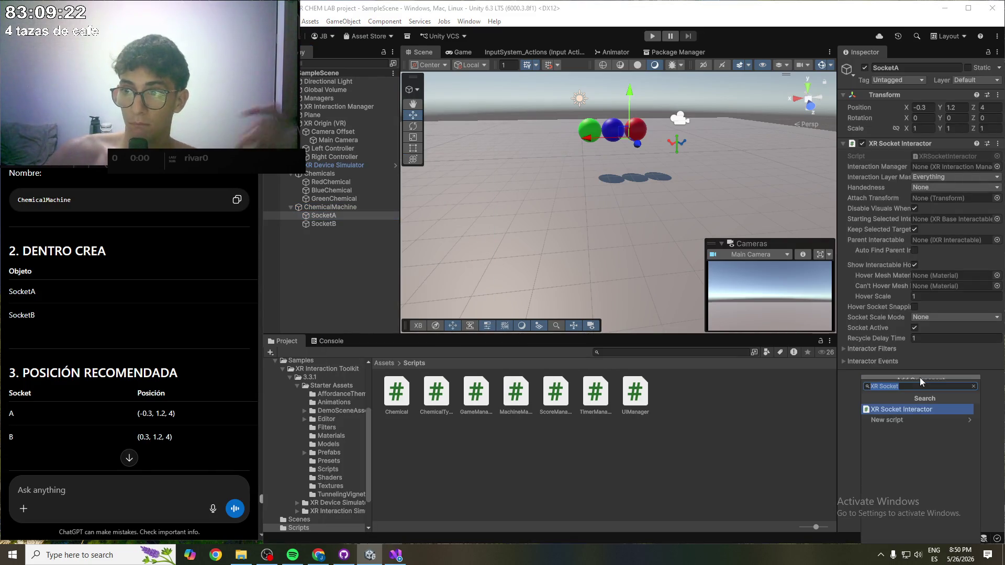
text(Mes)
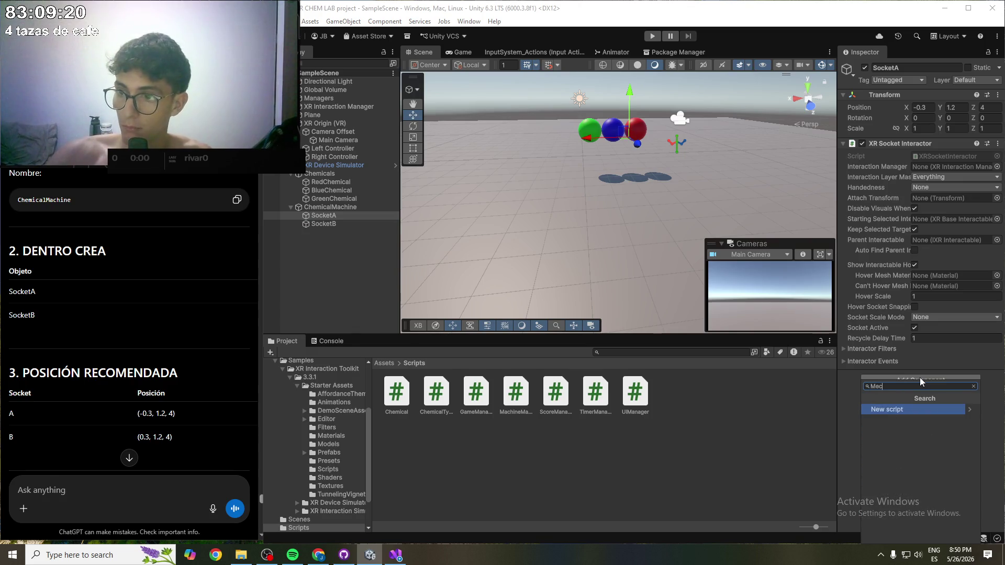
key(Down)
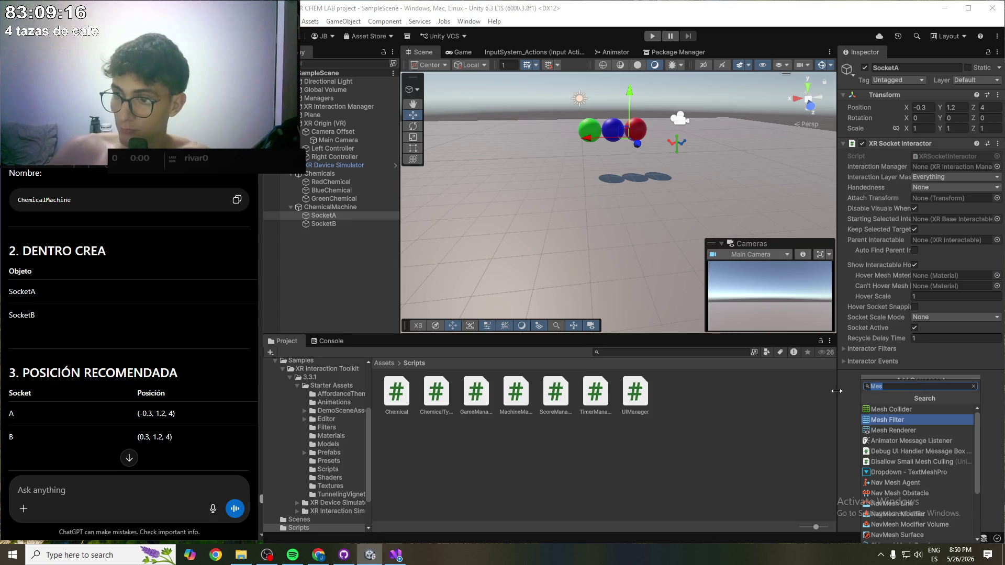
click(829, 406)
- Delete both SocketA and SocketB from the Hierarchy
click(323, 217)
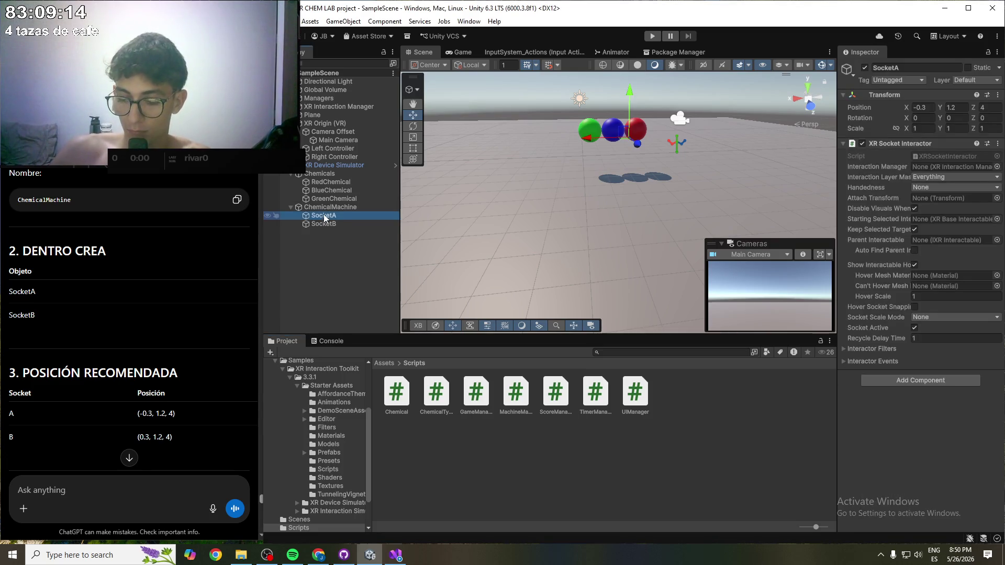
key(Delete)
click(324, 216)
key(Delete)
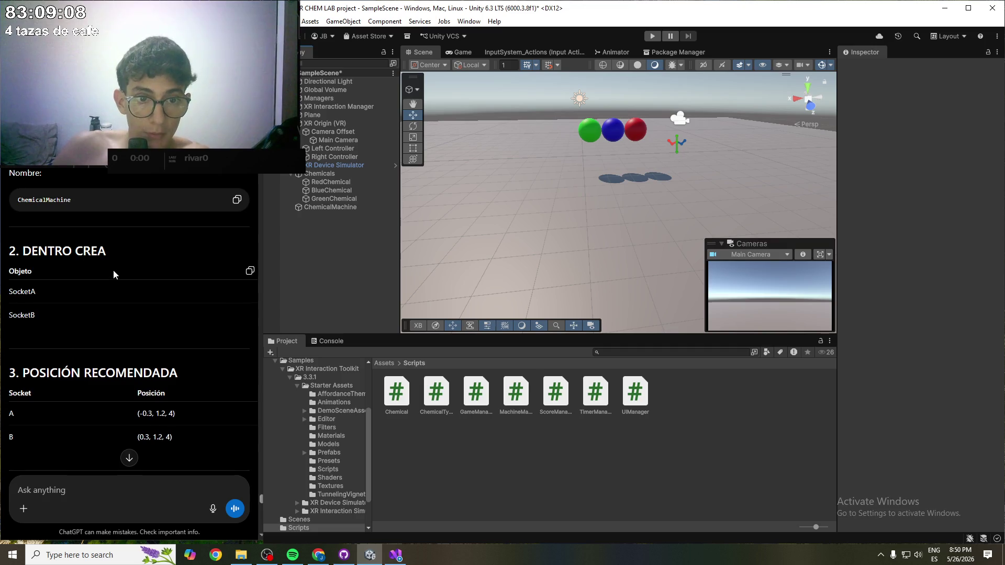
- Create a cube under ChemicalMachine at position -0.3, 1.2, 4
scroll(114, 274, down, 1)
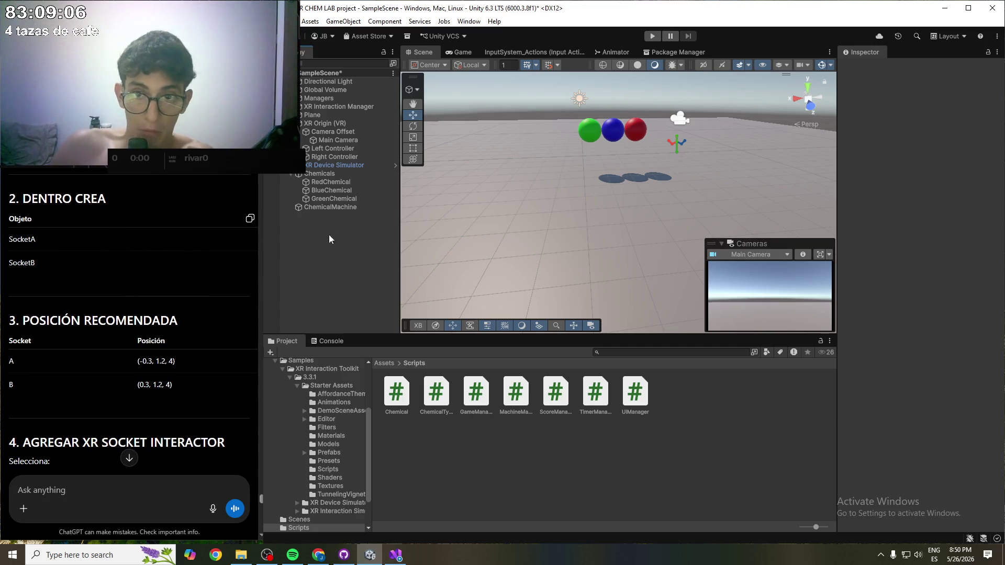
right_click(326, 208)
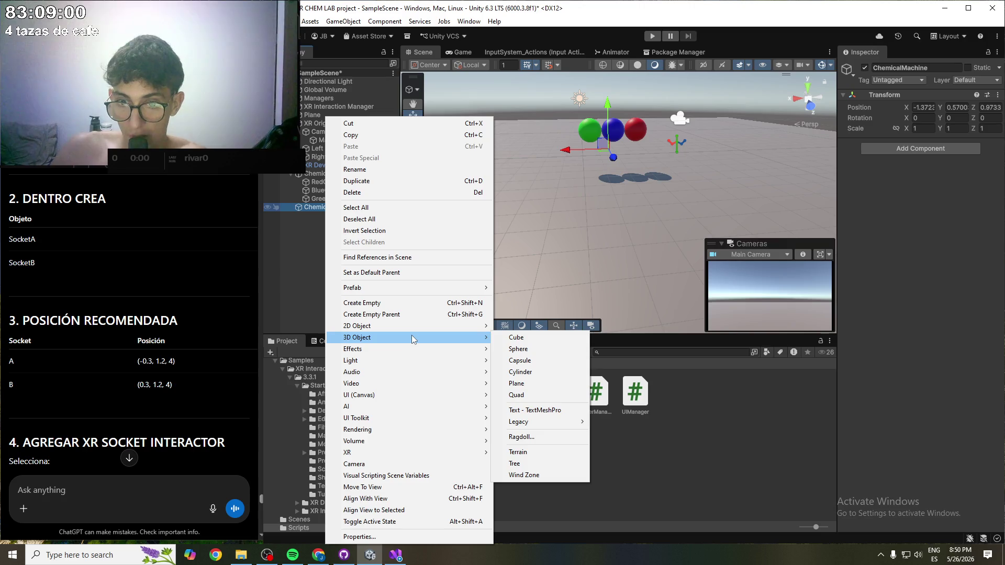
click(533, 341)
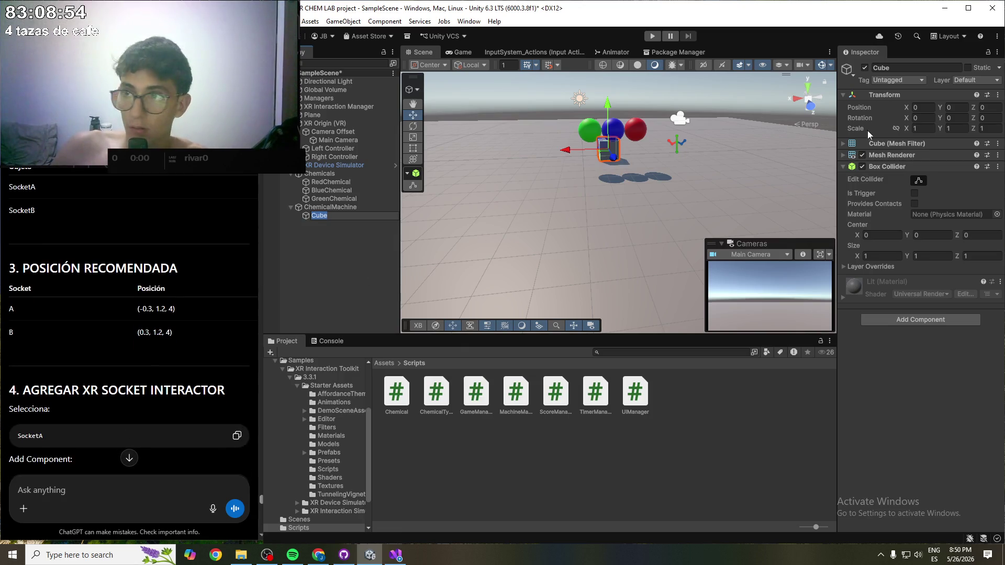
click(923, 108)
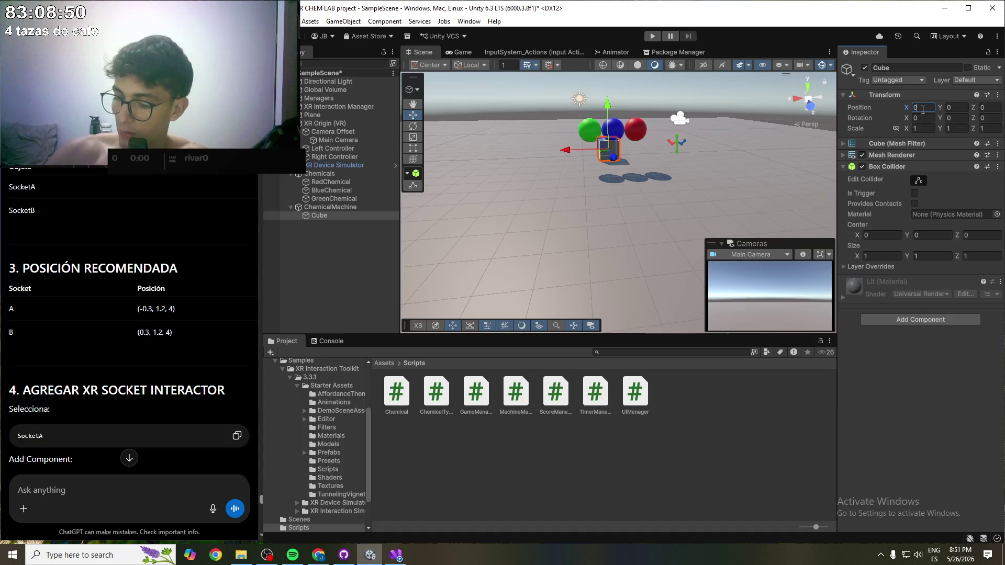
text(-0.3)
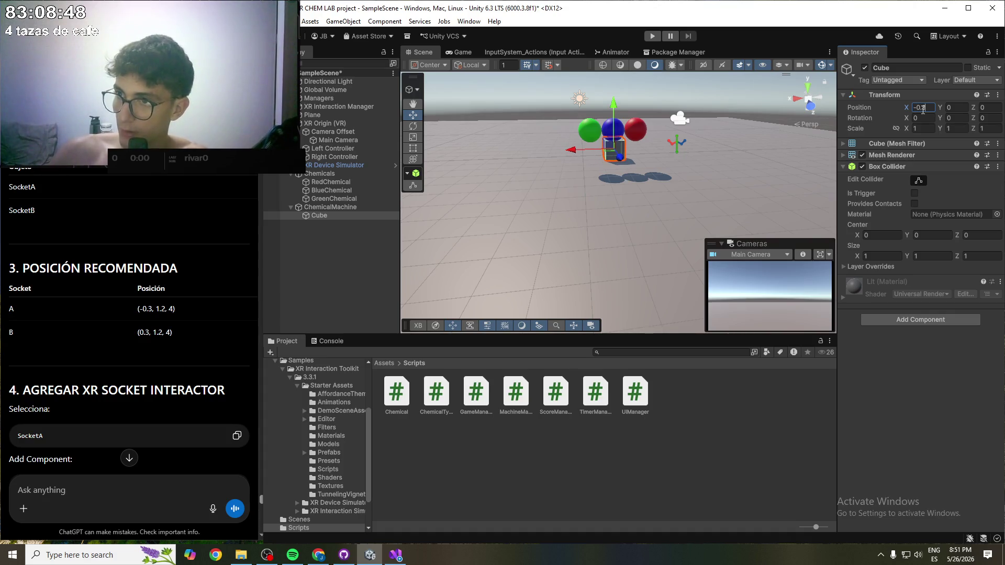
text(1.2)
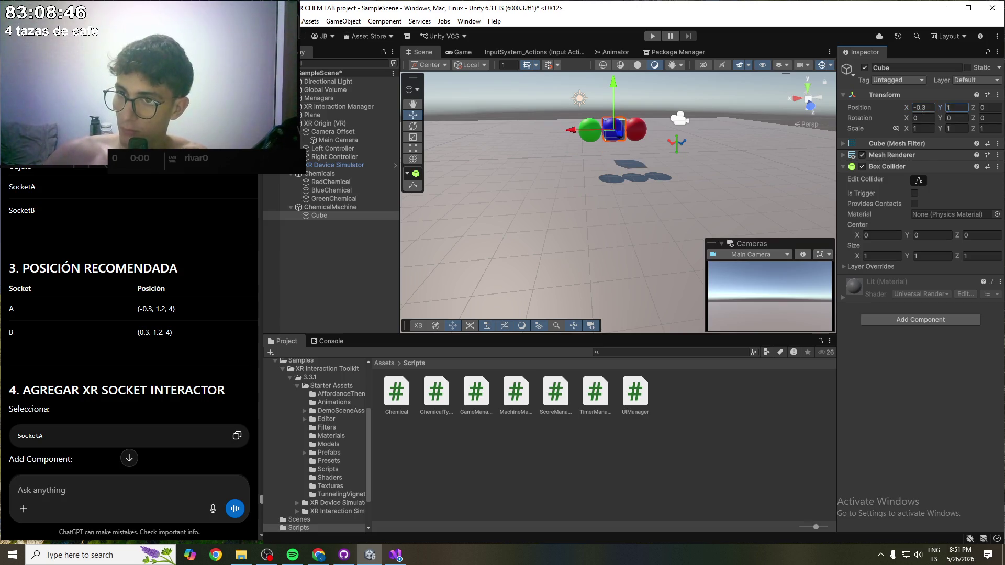
key(Tab)
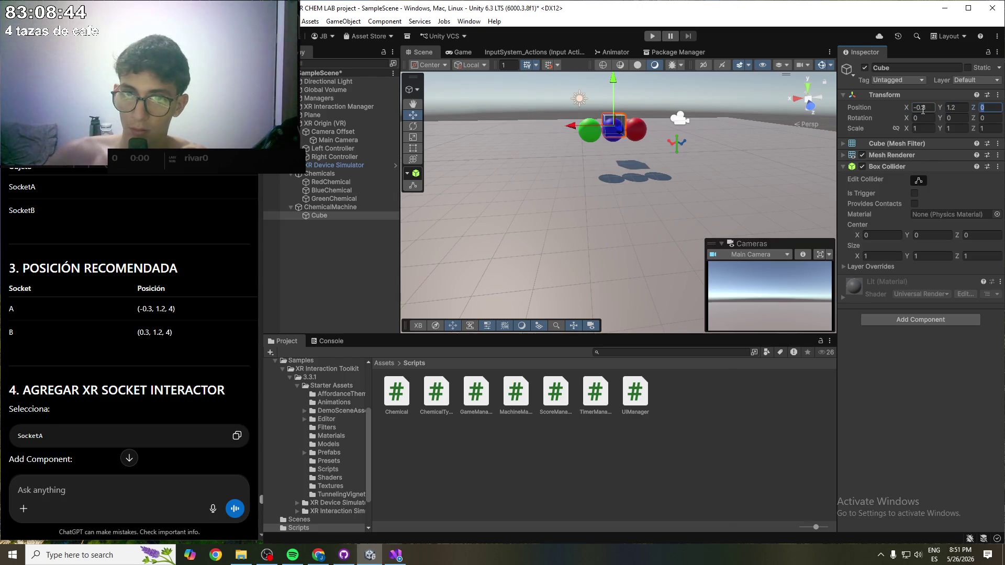
text(4)
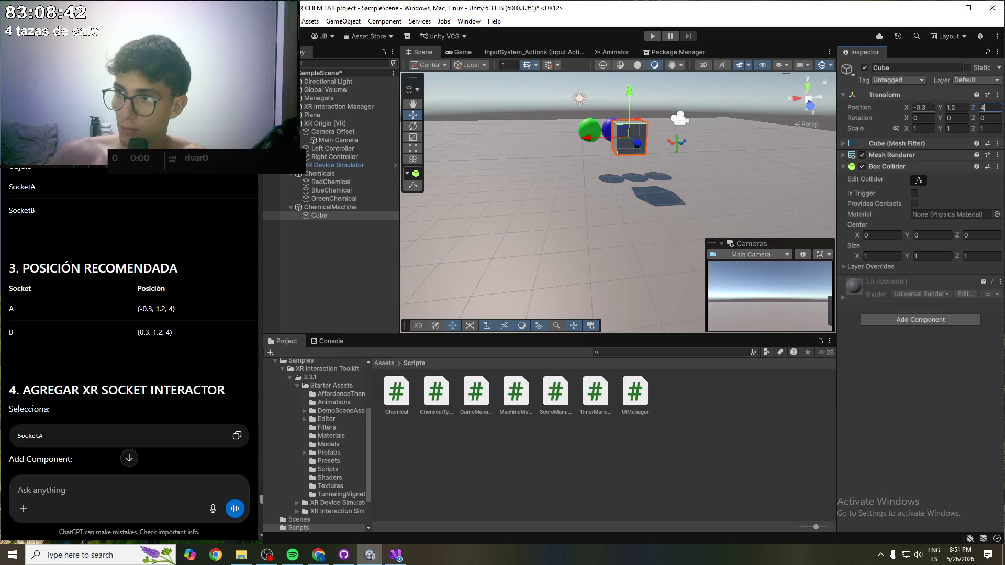
key(Return)
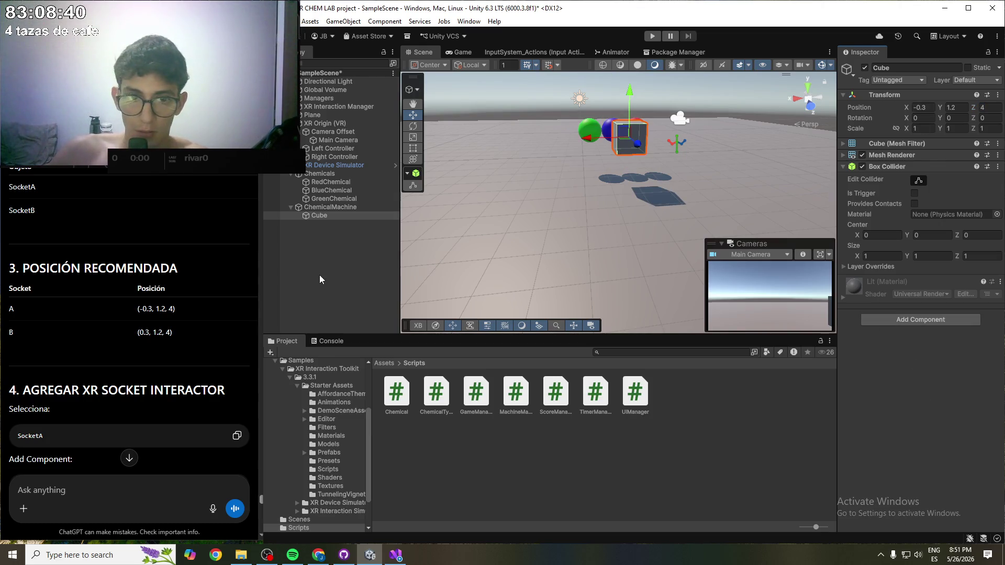
- Duplicate the cube and set the copy's X position to 0.3
right_click(319, 207)
click(320, 216)
key(ctrl+d)
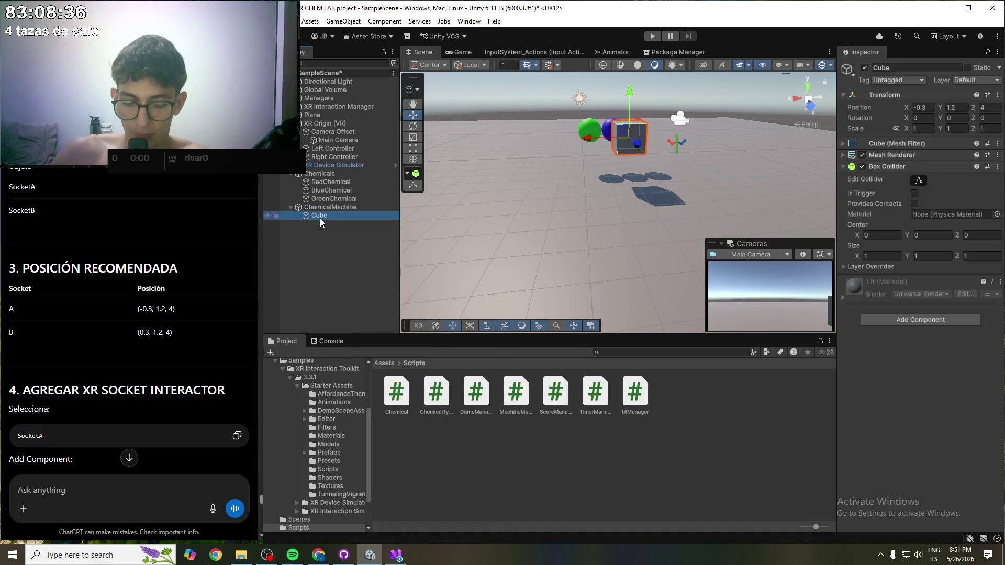
click(325, 224)
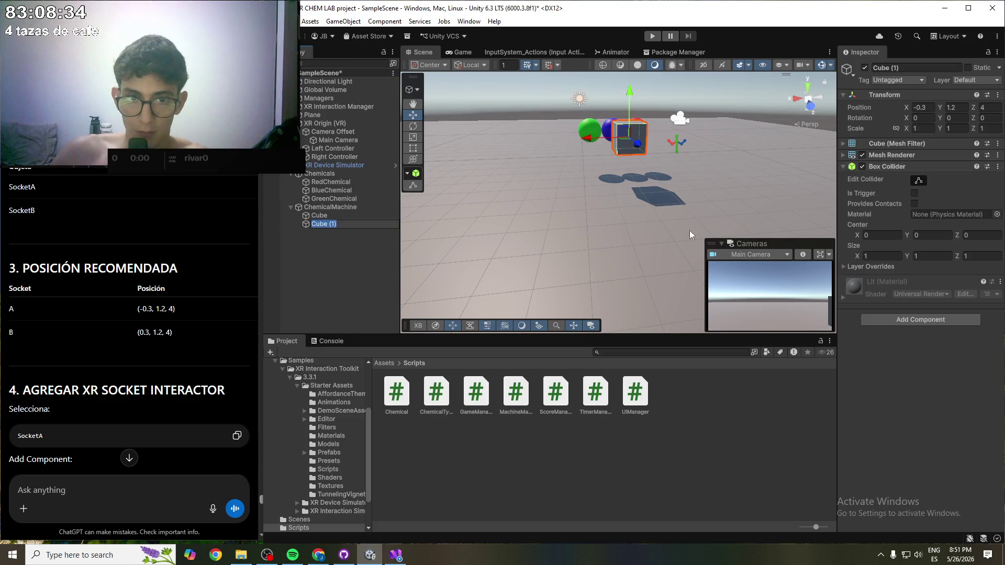
click(919, 107)
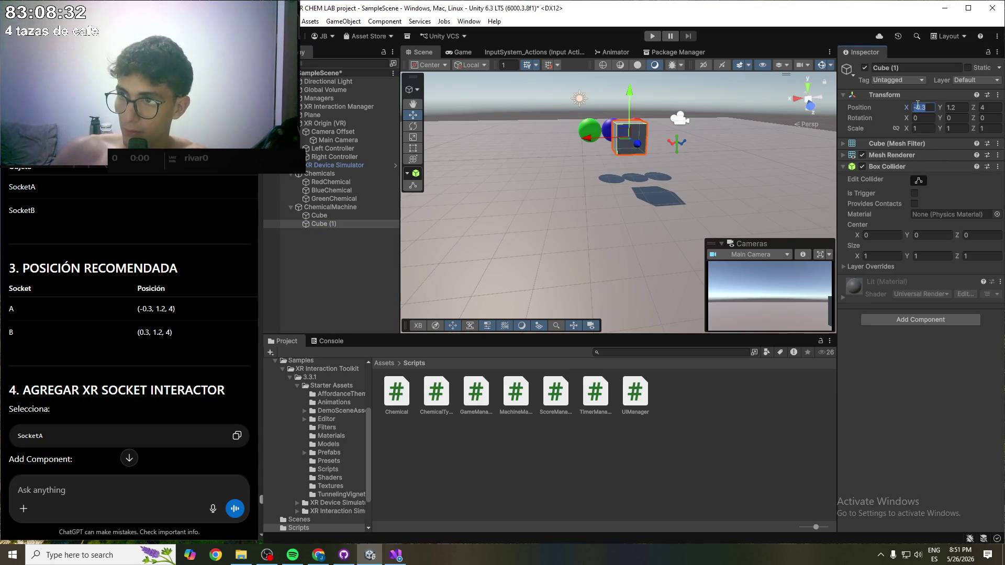
key(Delete)
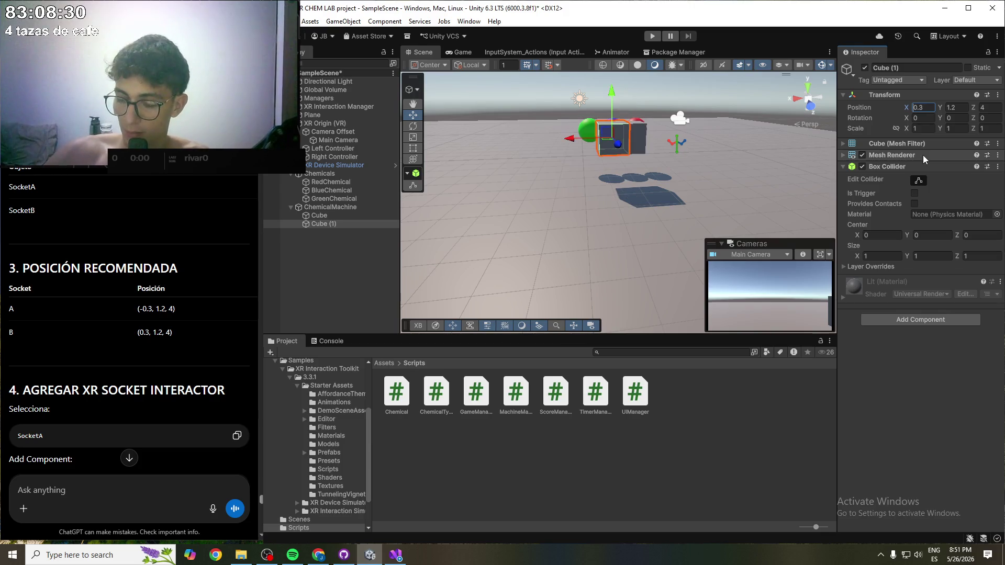
- Drag Cube (1) and the original cube farther apart along X
drag(622, 175, 575, 275)
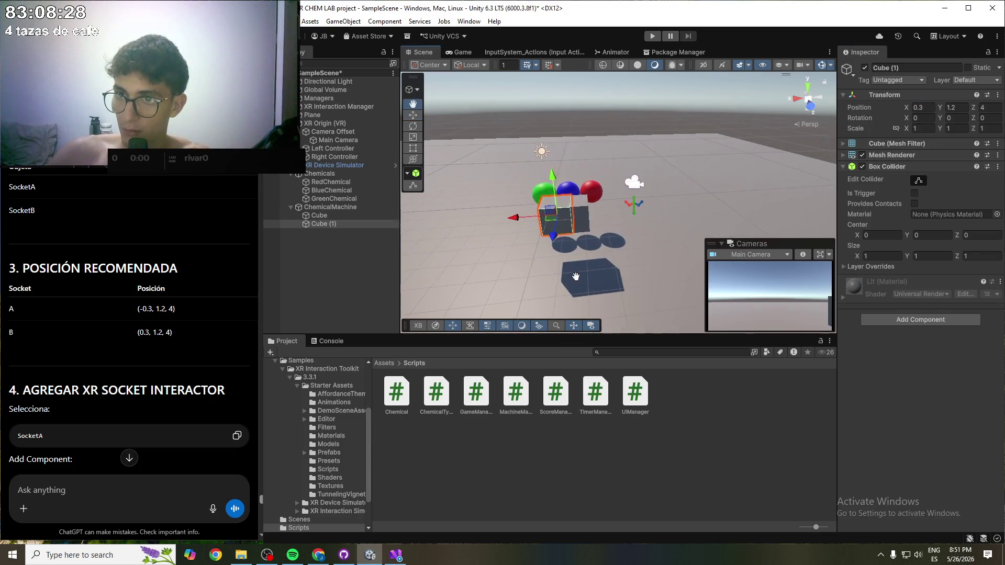
key(w)
drag(520, 216, 450, 222)
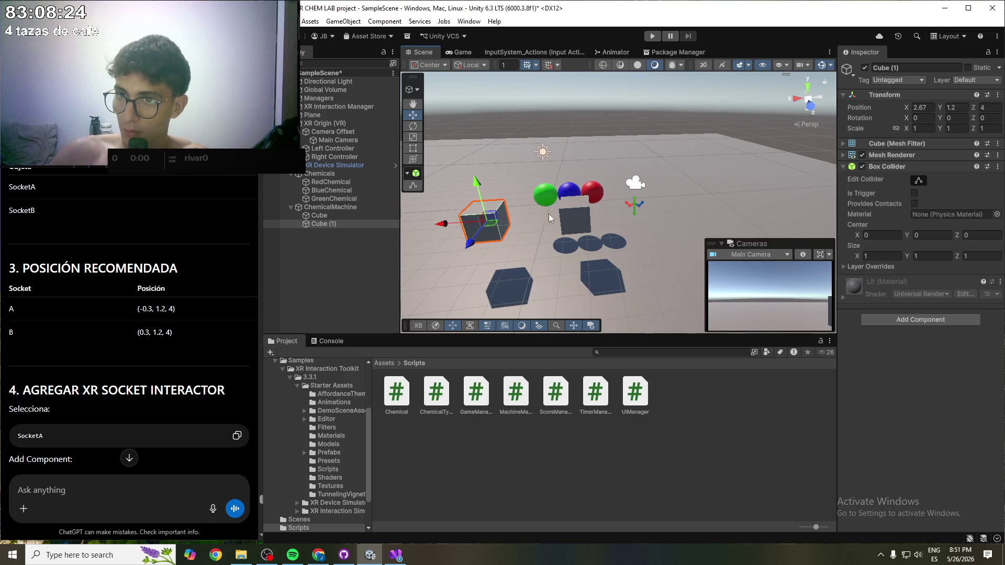
click(576, 220)
drag(551, 219, 656, 217)
click(599, 231)
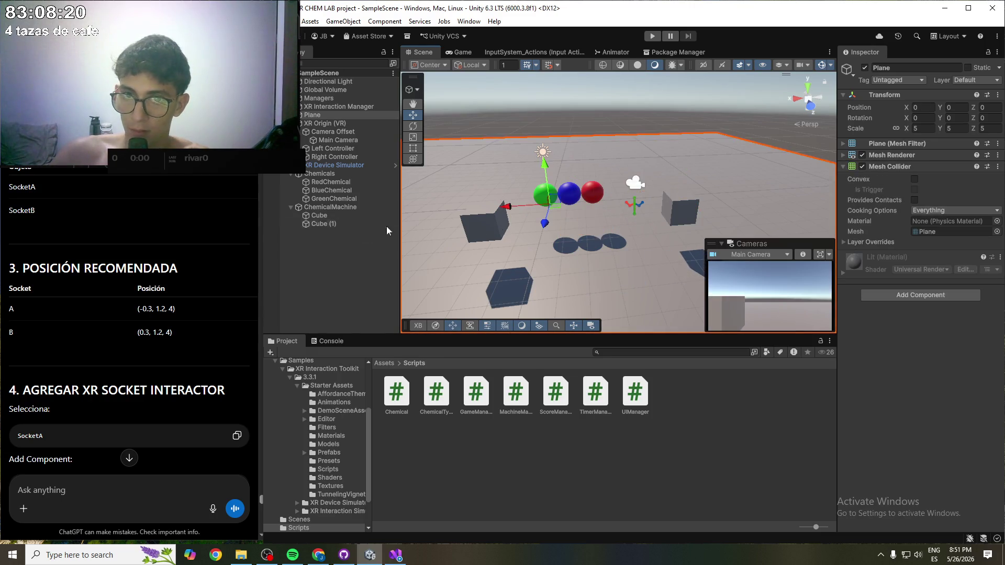
- Rename the original cube to SocketA and Cube (1) to SocketB
click(331, 217)
right_click(332, 217)
click(386, 148)
text(SocketA)
key(Return)
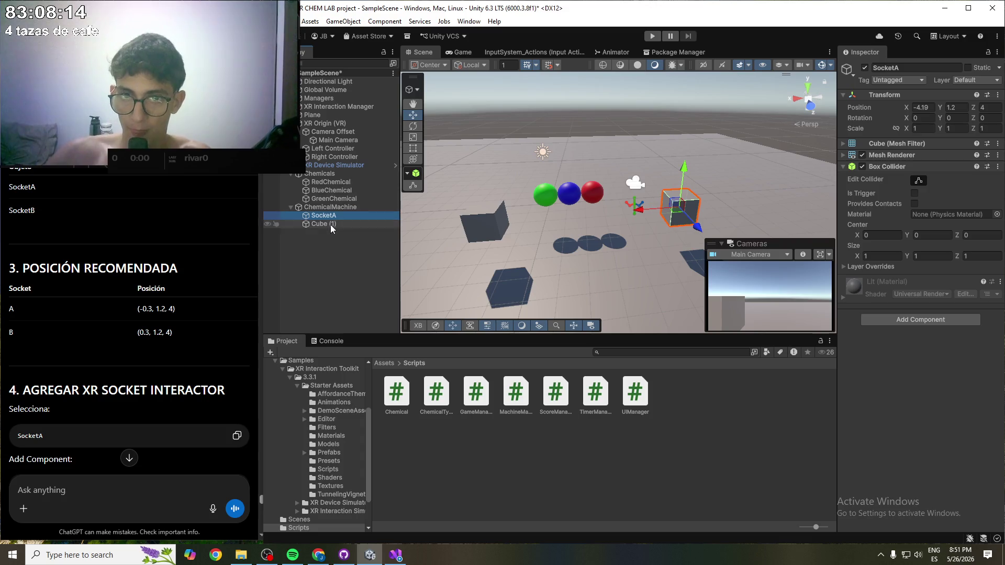
right_click(331, 224)
click(382, 148)
text(S)
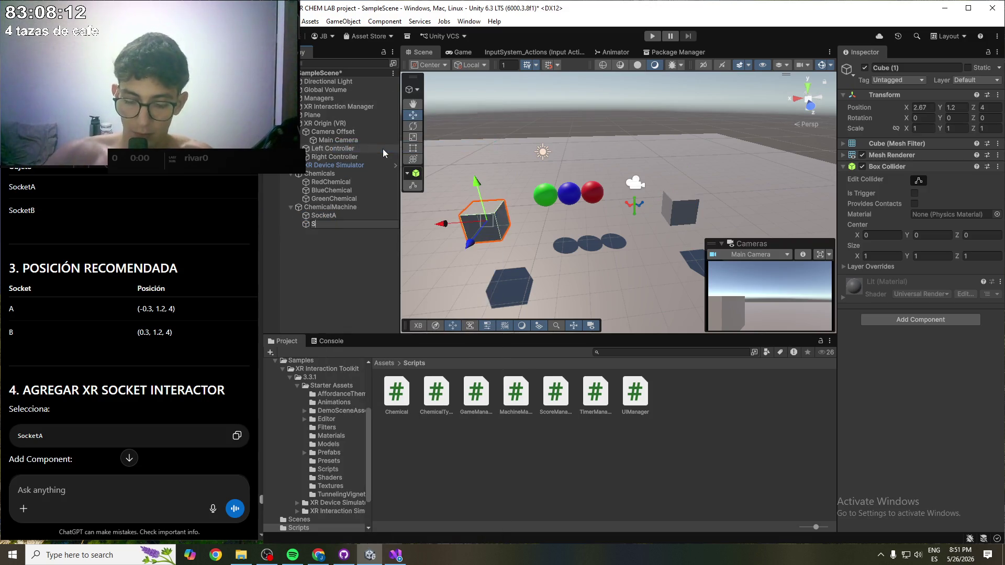
text(o)
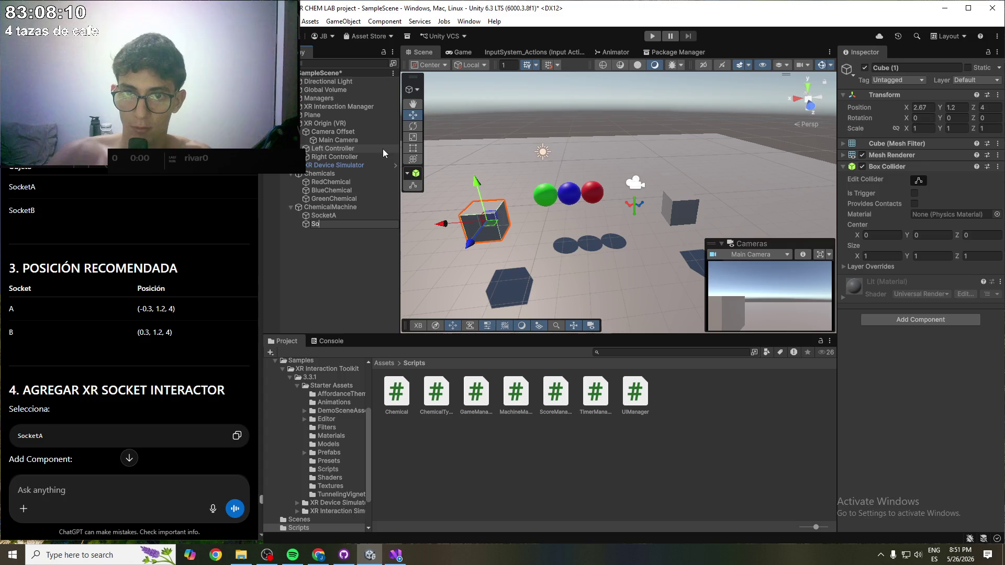
text(cketB)
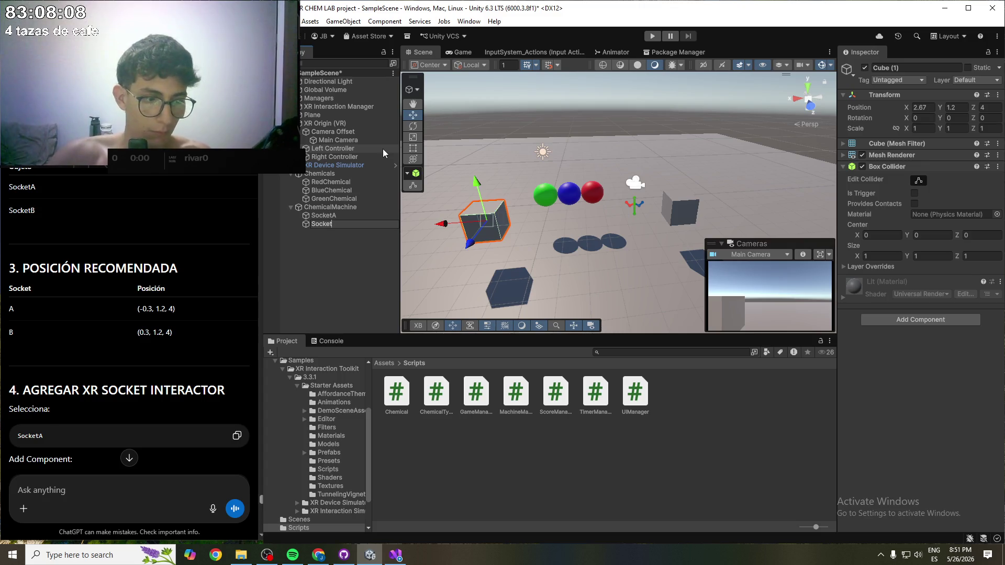
key(Return)
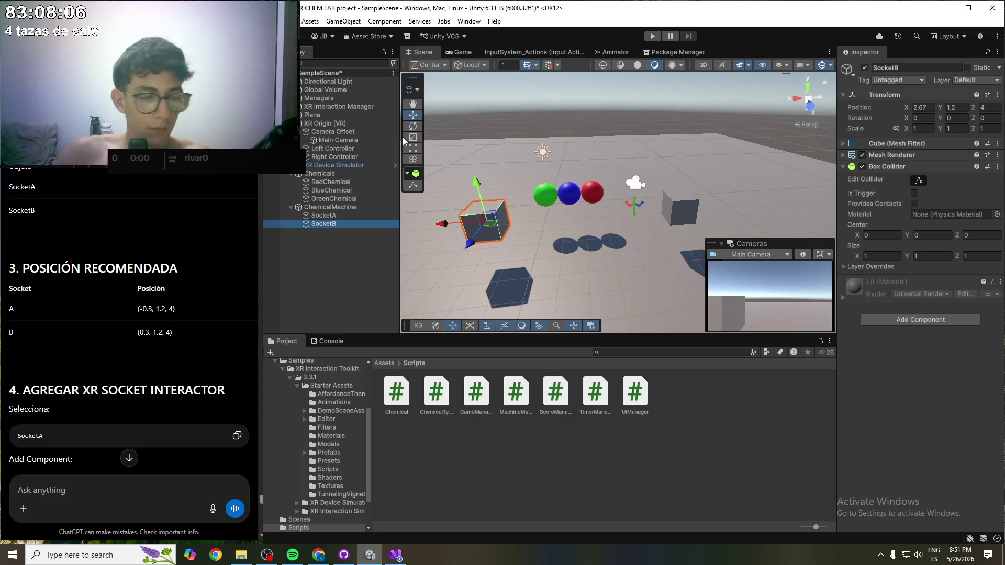
- Add an XR Socket Interactor component to SocketA by searching 'XRSocket'
click(347, 216)
scroll(113, 324, down, 3)
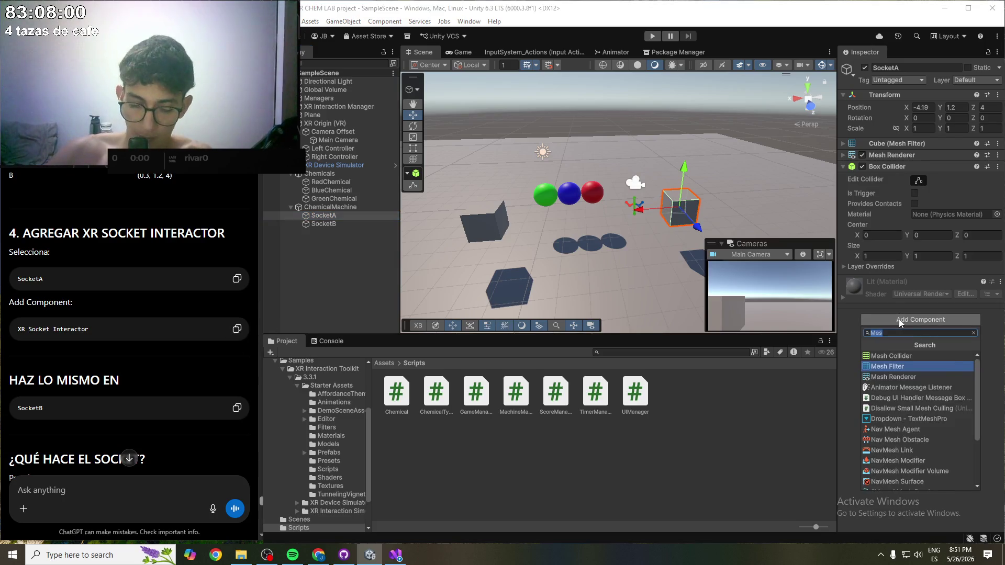
text(XRS)
text(ocke)
text(+c)
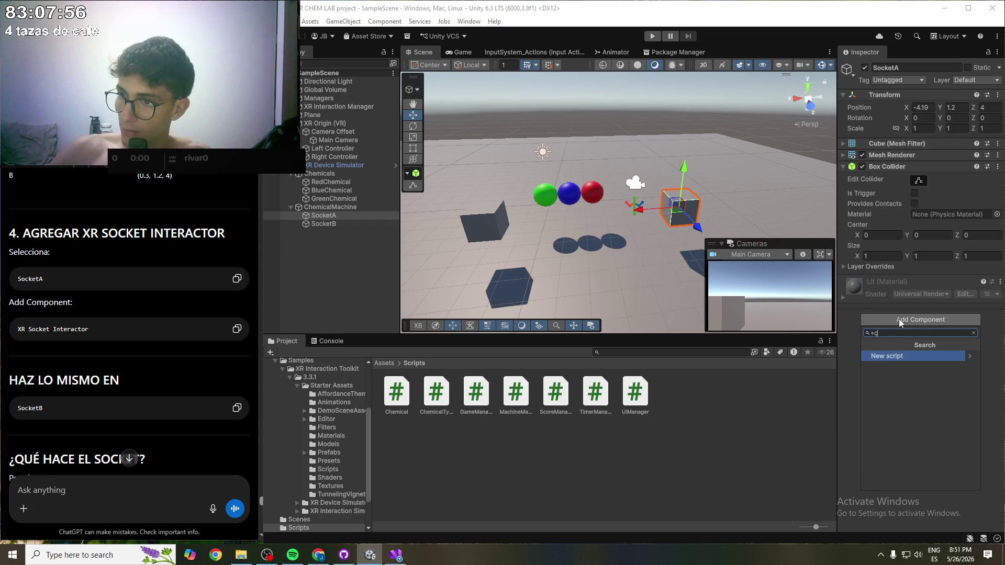
key(BackSpace)
key(BackSpace)
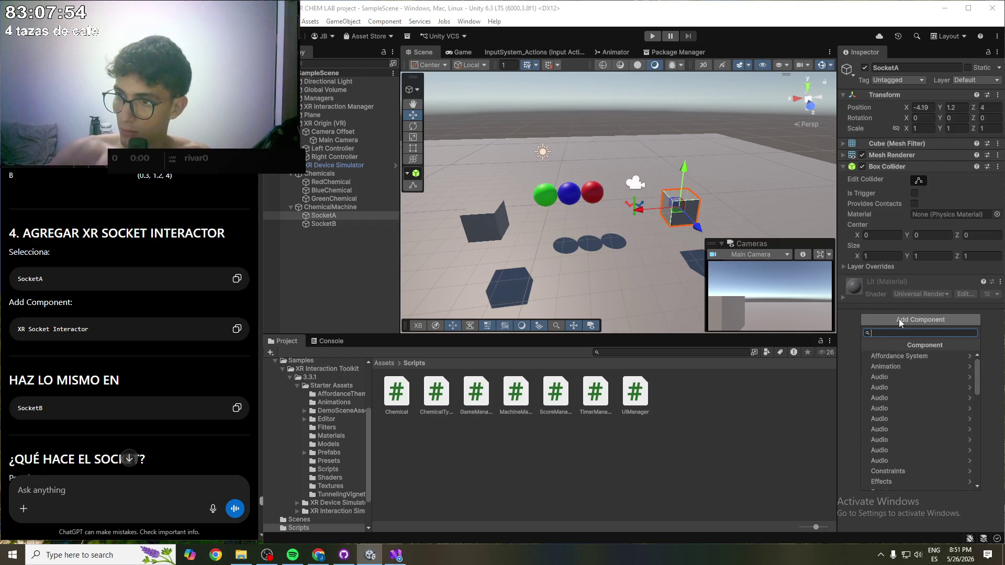
text(XRSocket)
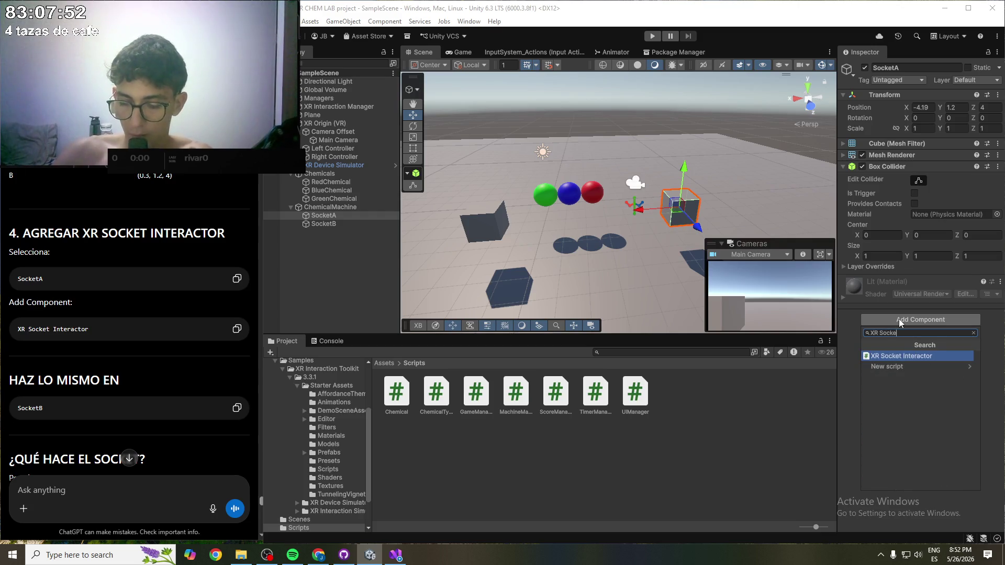
key(Return)
scroll(899, 319, down, 2)
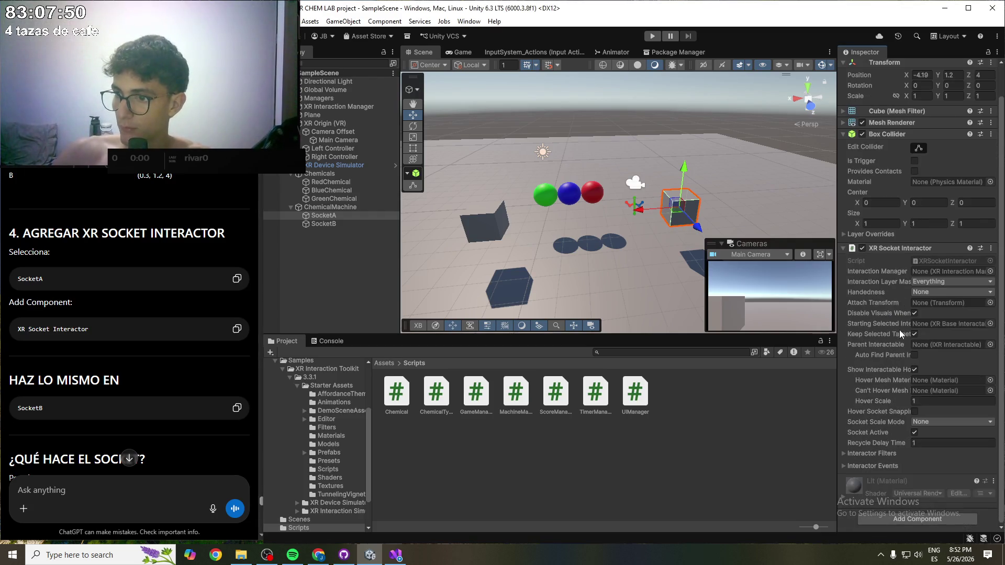
click(355, 225)
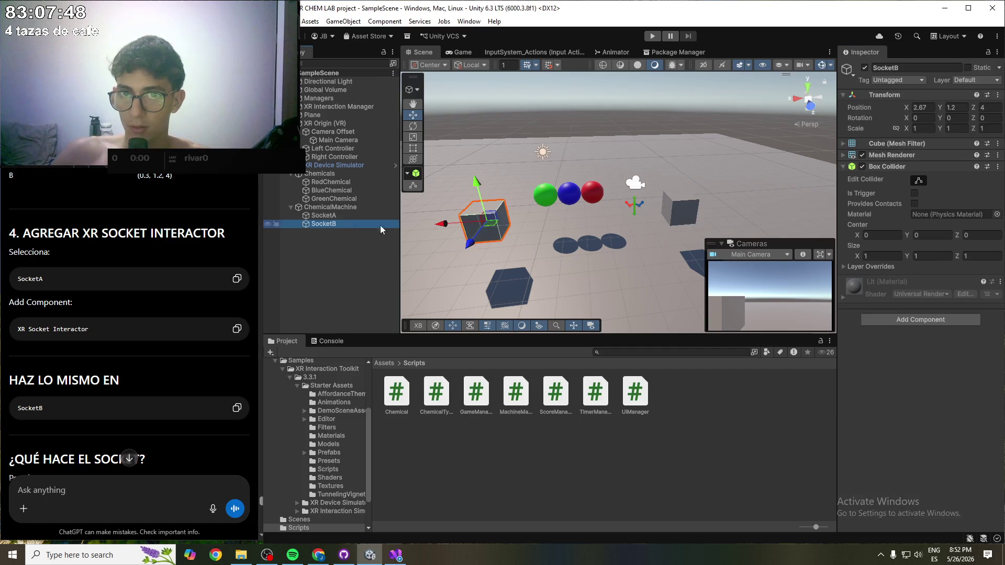
- Add an XR Socket Interactor to SocketB by searching 'XR Soc'
click(925, 320)
text(XR Soc)
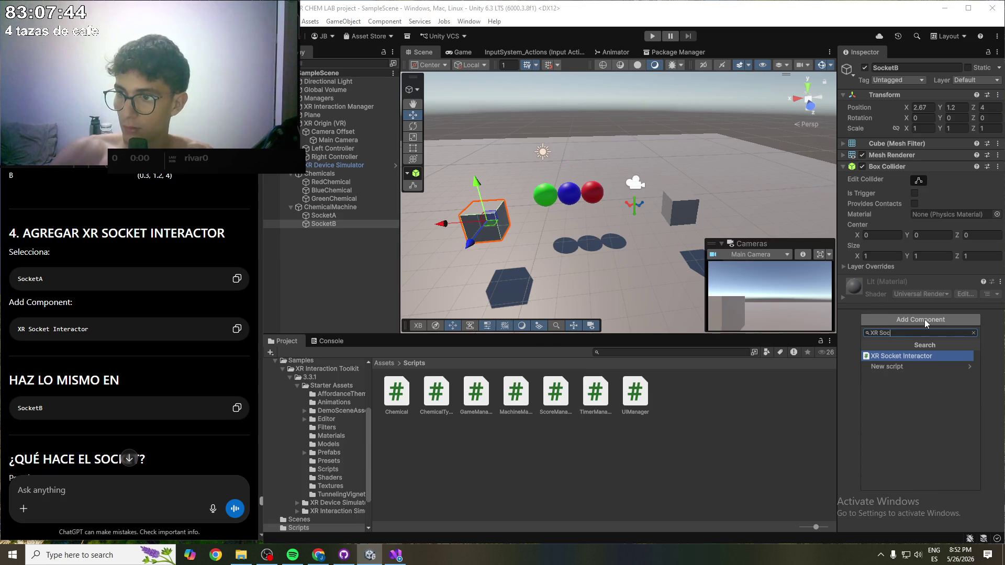
key(Return)
scroll(241, 206, down, 3)
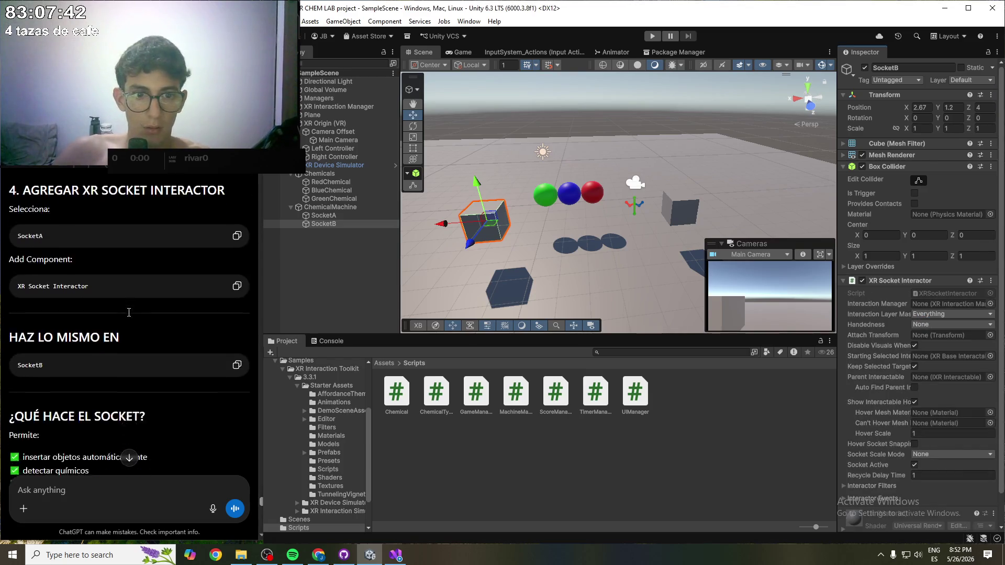
drag(52, 302, 121, 303)
click(120, 303)
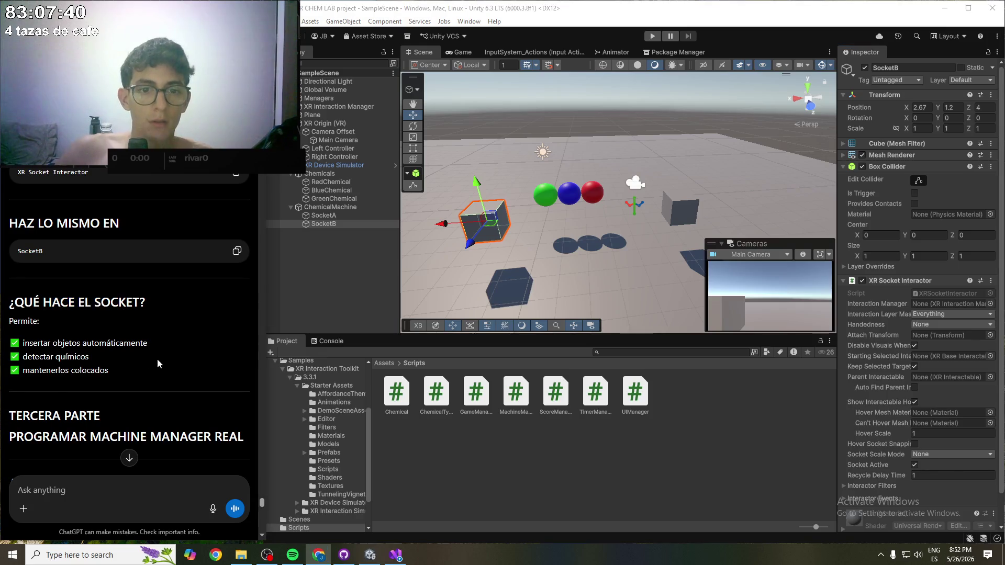
scroll(153, 351, down, 3)
scroll(149, 349, down, 15)
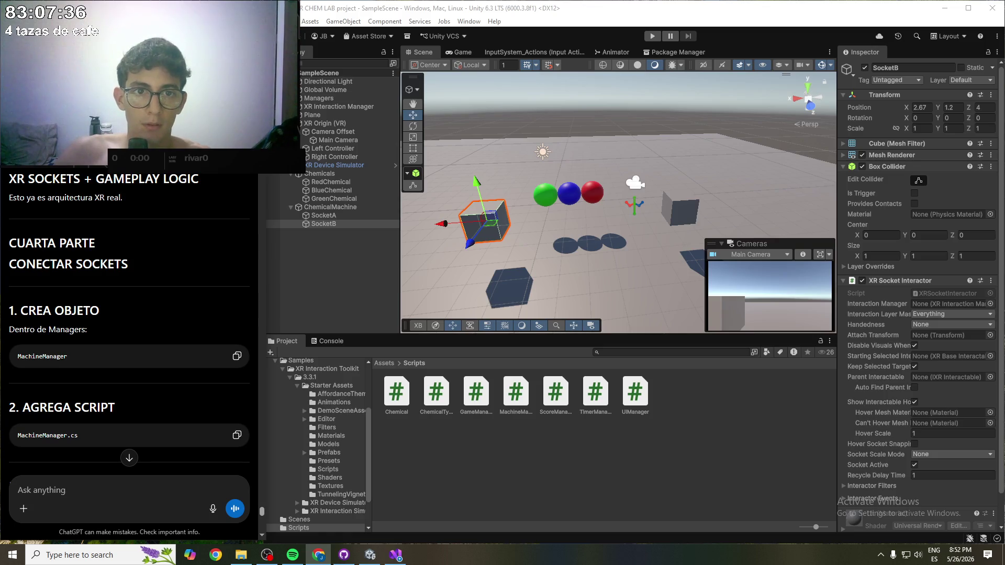
scroll(49, 180, down, 5)
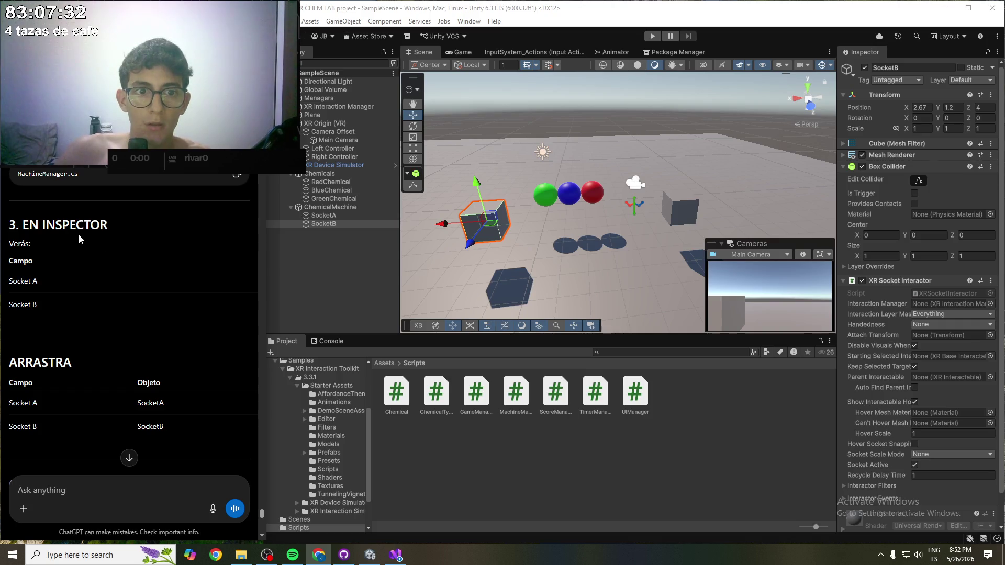
scroll(57, 213, up, 2)
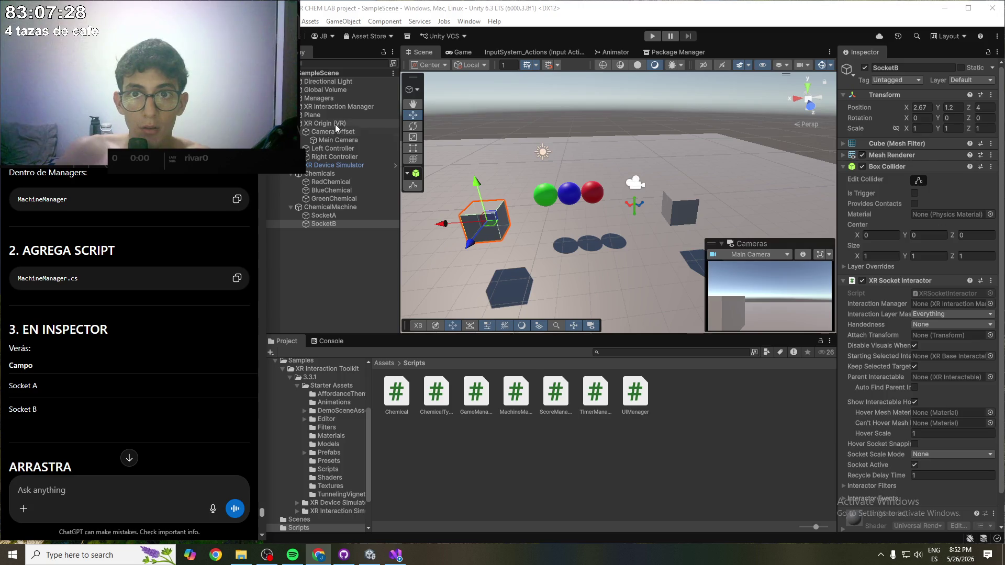
click(335, 99)
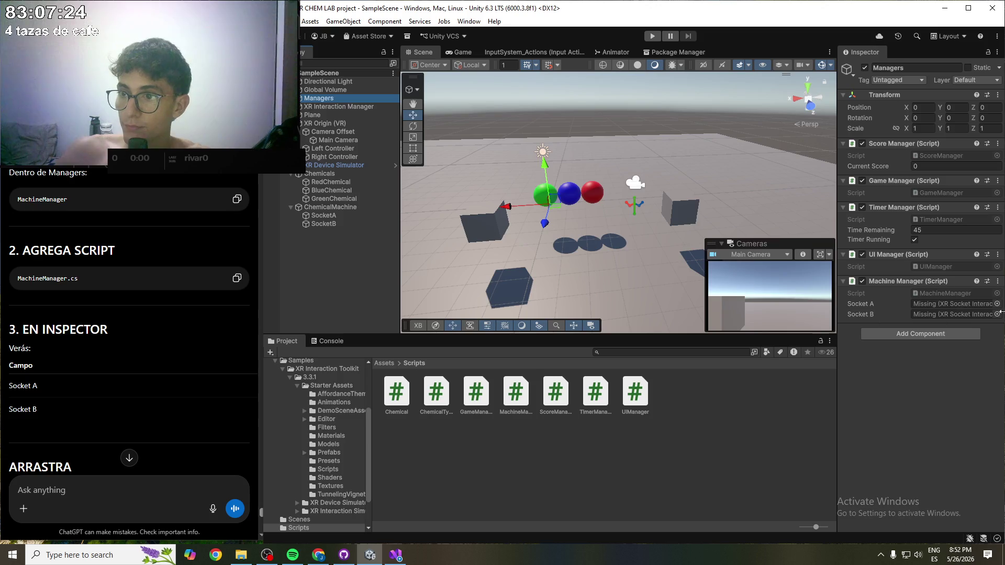
- Remove Managers' Machine Manager component and create an empty child named MachineManager
click(997, 281)
click(937, 308)
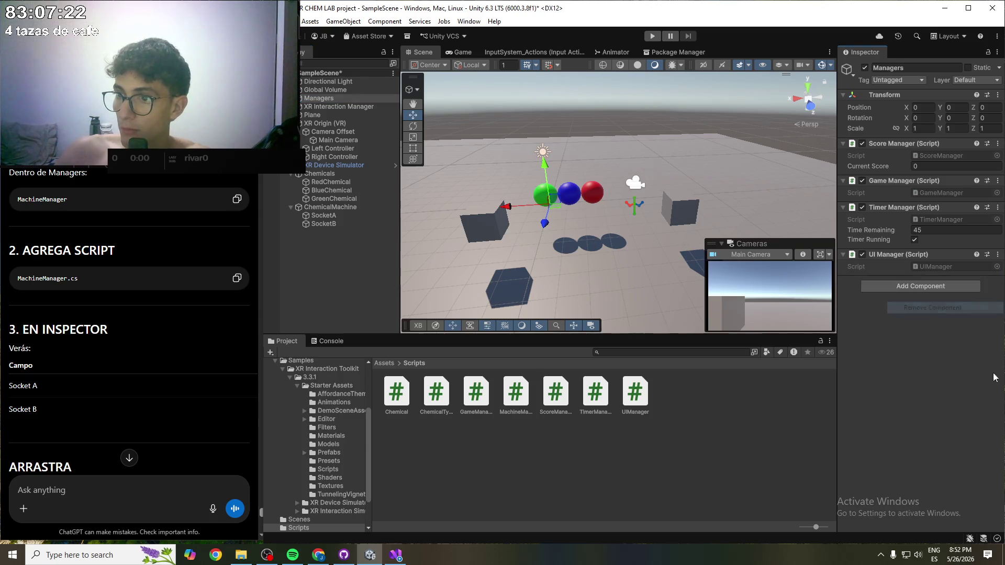
right_click(313, 97)
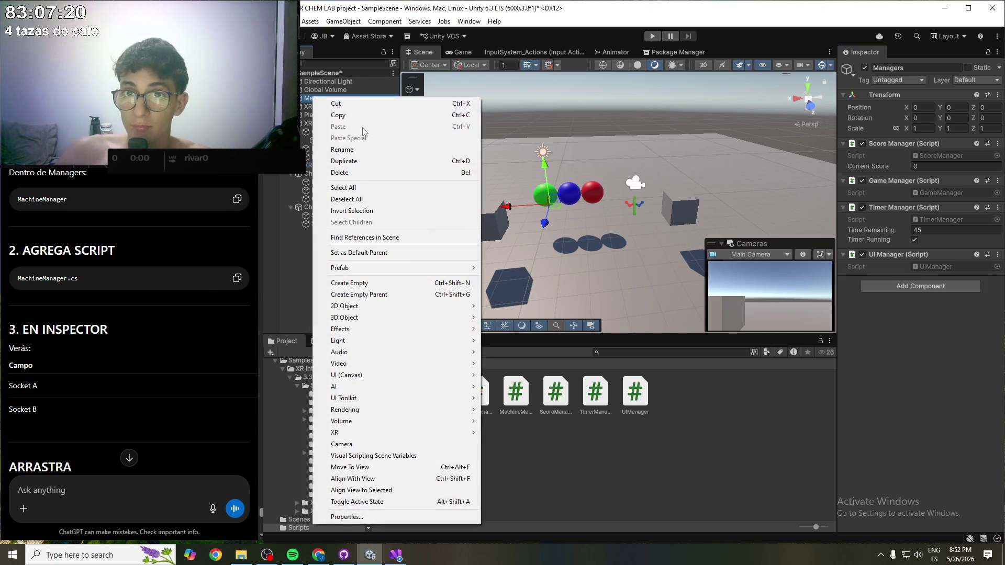
click(369, 283)
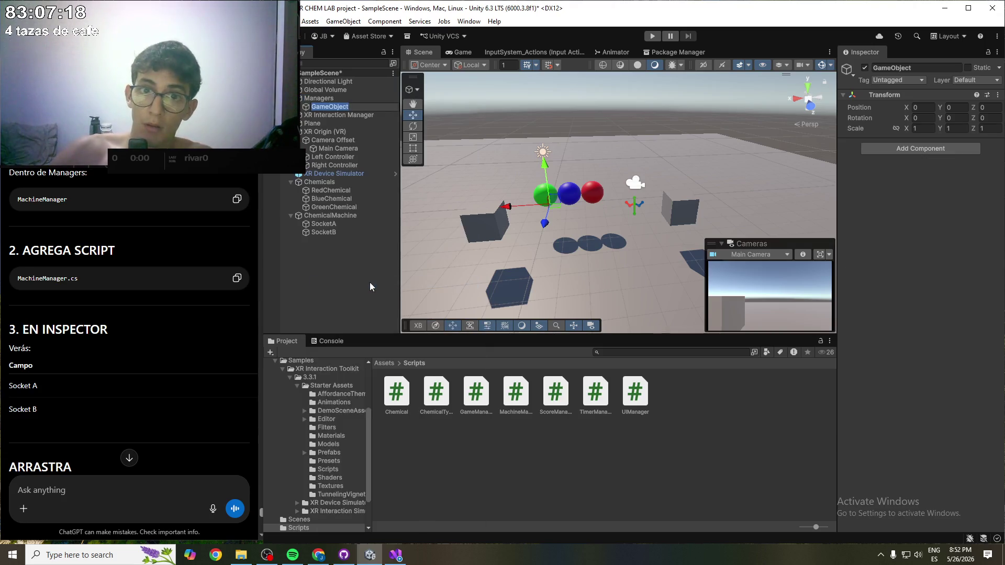
text(M)
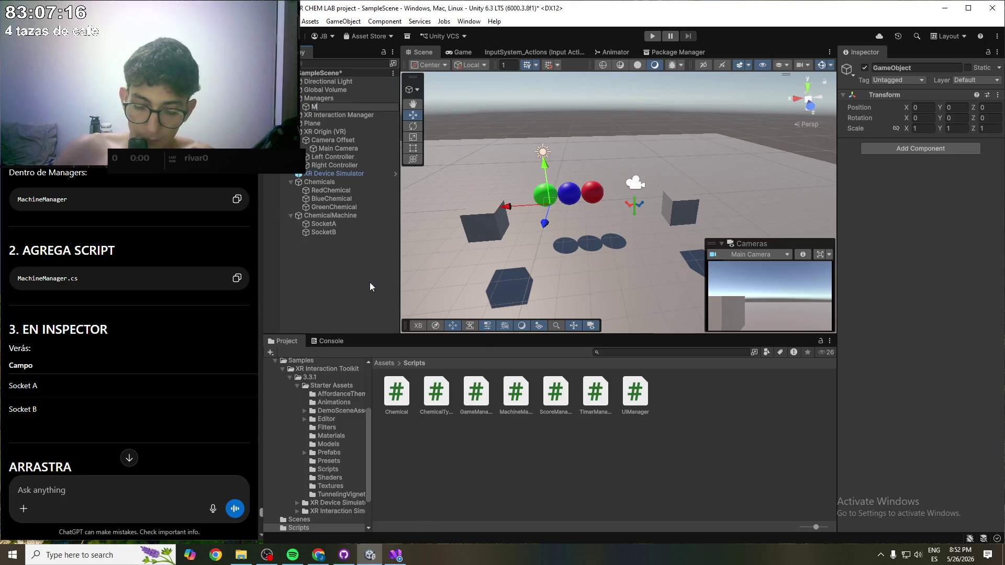
text(achineManager)
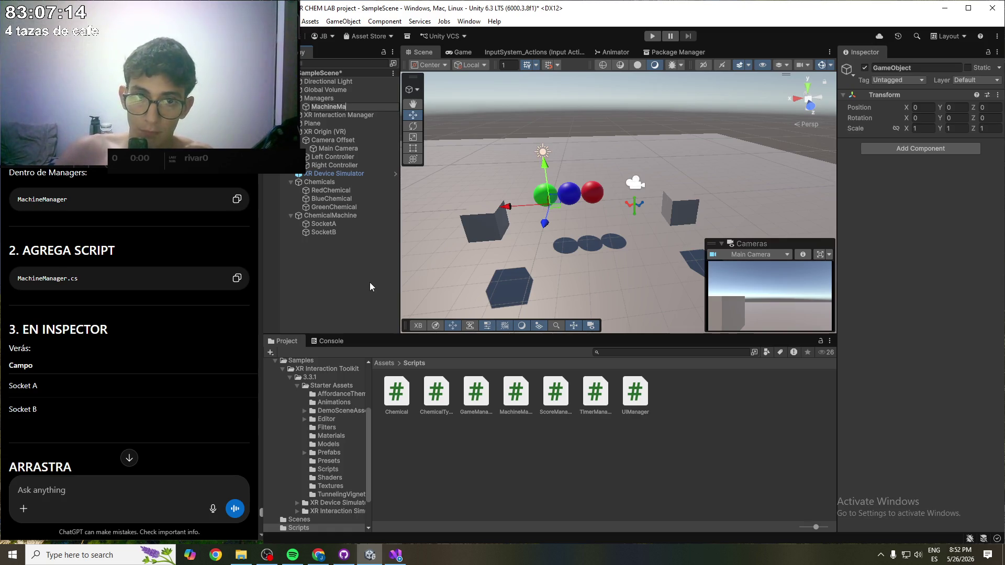
key(Return)
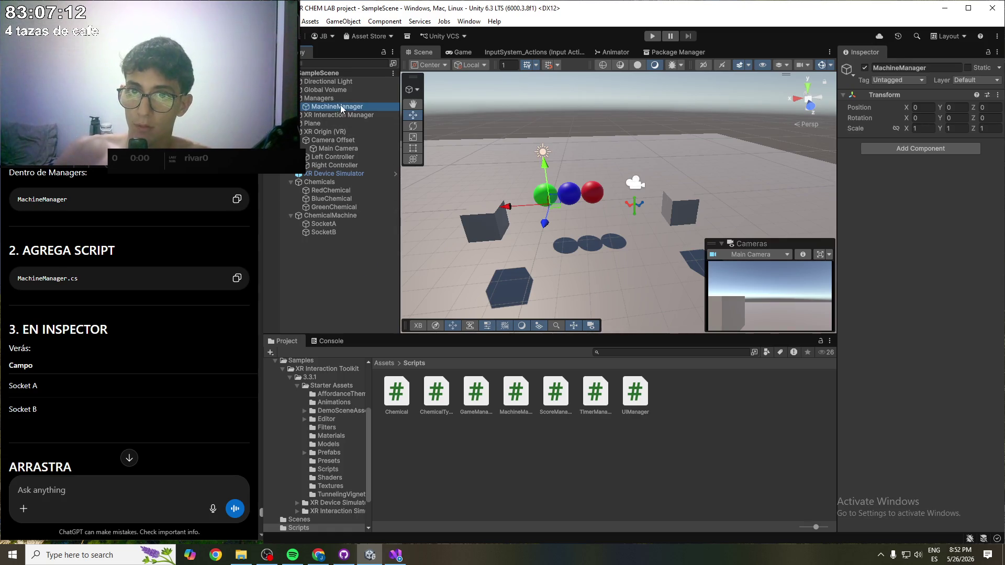
click(934, 149)
- Add the Machine Manager script, assign SocketA and SocketB to its socket fields, and save
text(Machine MA)
key(Return)
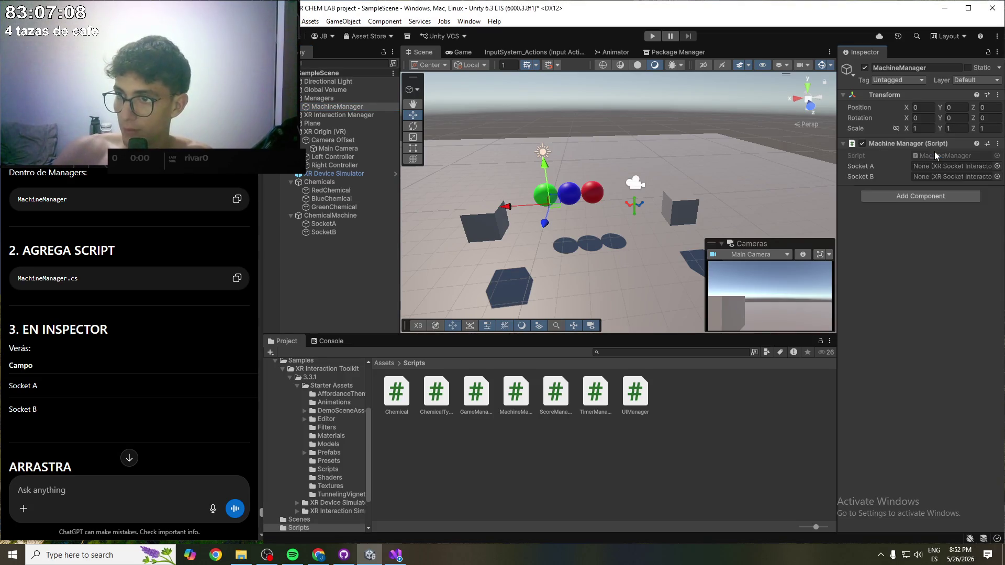
mouse_move(342, 227)
mouse_down()
mouse_move(968, 171)
mouse_move(958, 166)
mouse_up()
drag(335, 230, 953, 177)
key(ctrl+s)
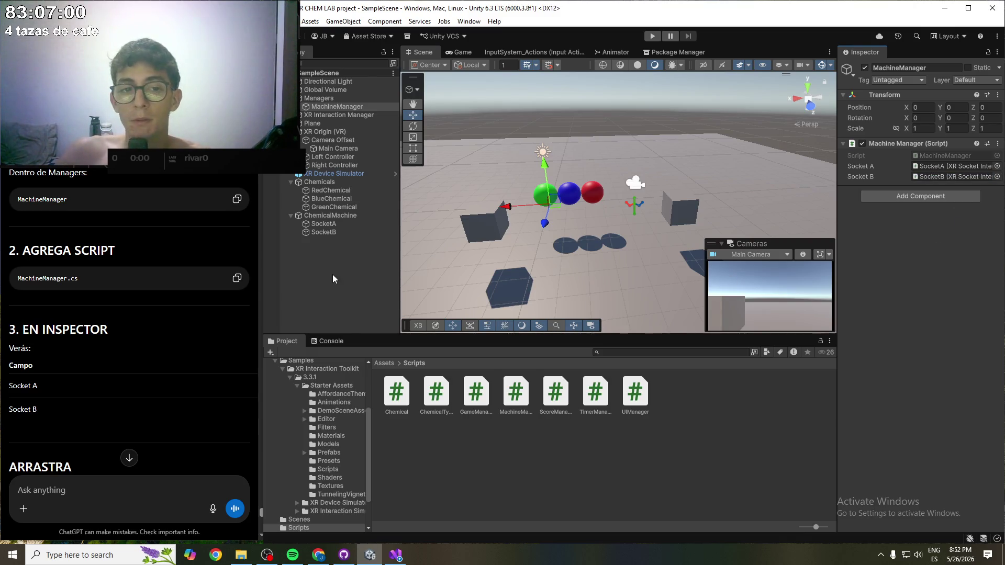
scroll(136, 291, down, 4)
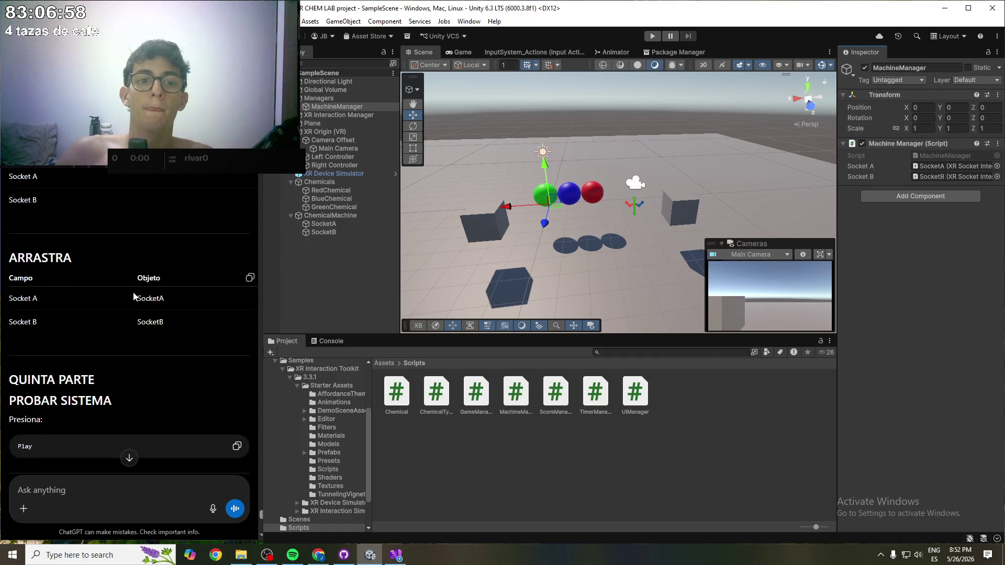
scroll(134, 297, down, 1)
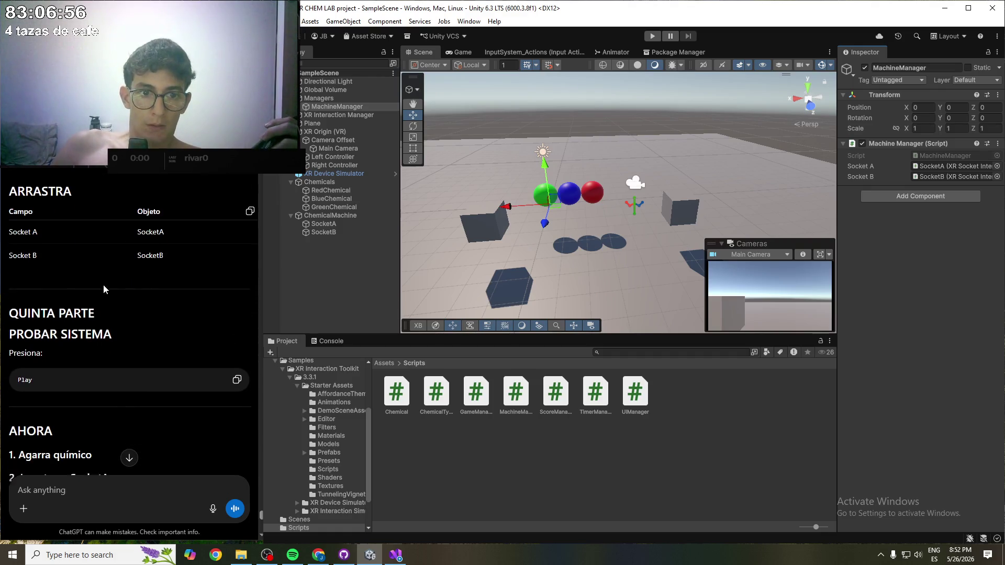
scroll(104, 285, down, 2)
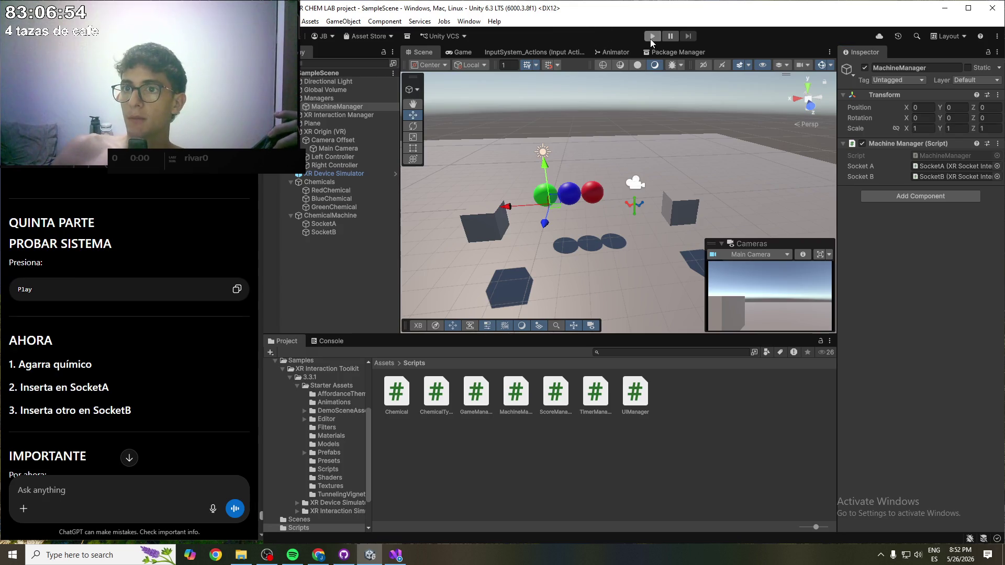
- Enter Play mode to test the SocketA and SocketB socket interactors
click(652, 36)
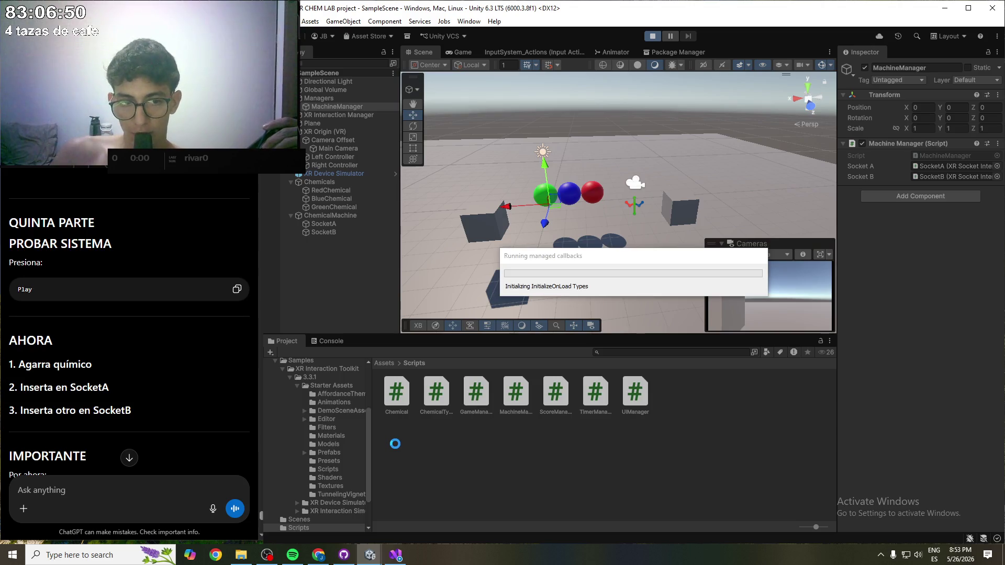
scroll(127, 316, down, 1)
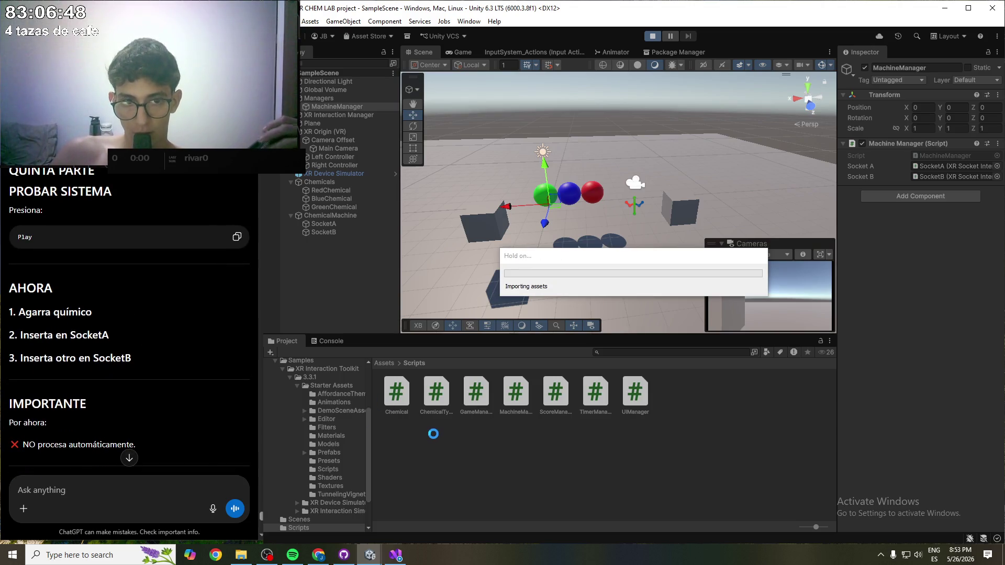
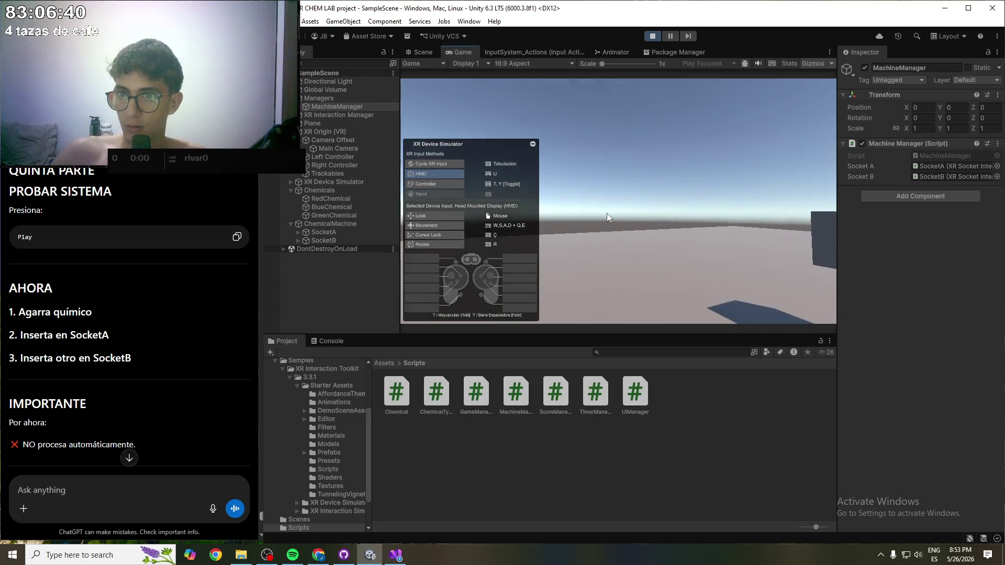
- Walk the simulated headset up to the red, blue and green spheres and tilt the view upward
key(w)
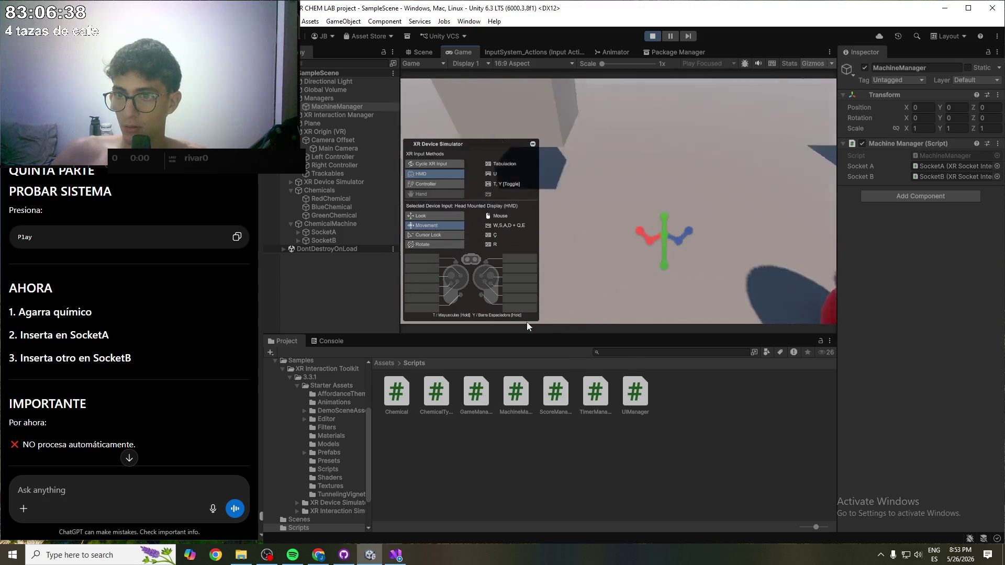
key(s)
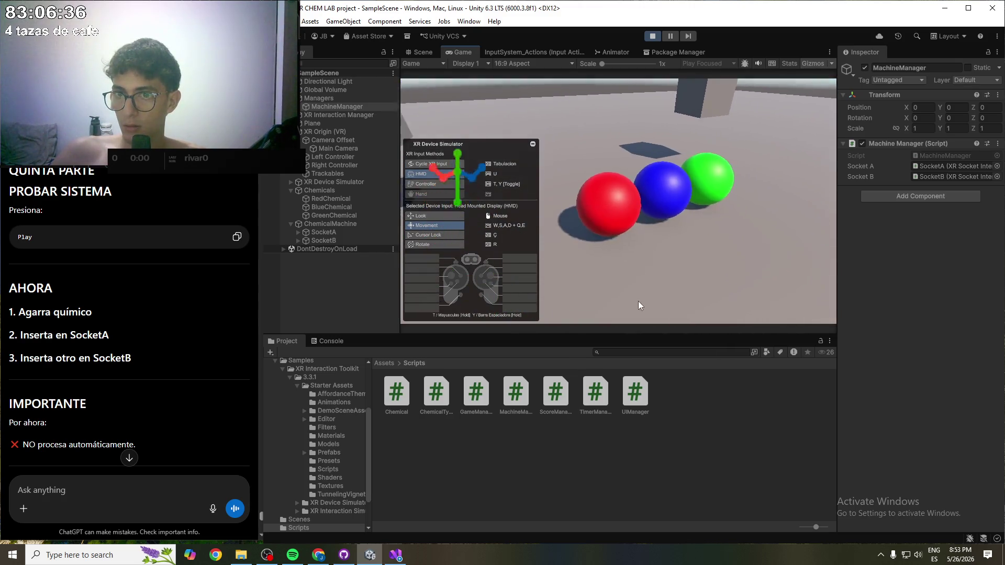
mouse_move(635, 317)
mouse_down()
mouse_move(649, 287)
mouse_move(604, 253)
mouse_move(622, 280)
mouse_move(614, 291)
mouse_move(559, 288)
mouse_up()
key(w)
- Switch to the Left Controller and try grabbing the red sphere with clicks and the B, G, N and I keys
key(Tab)
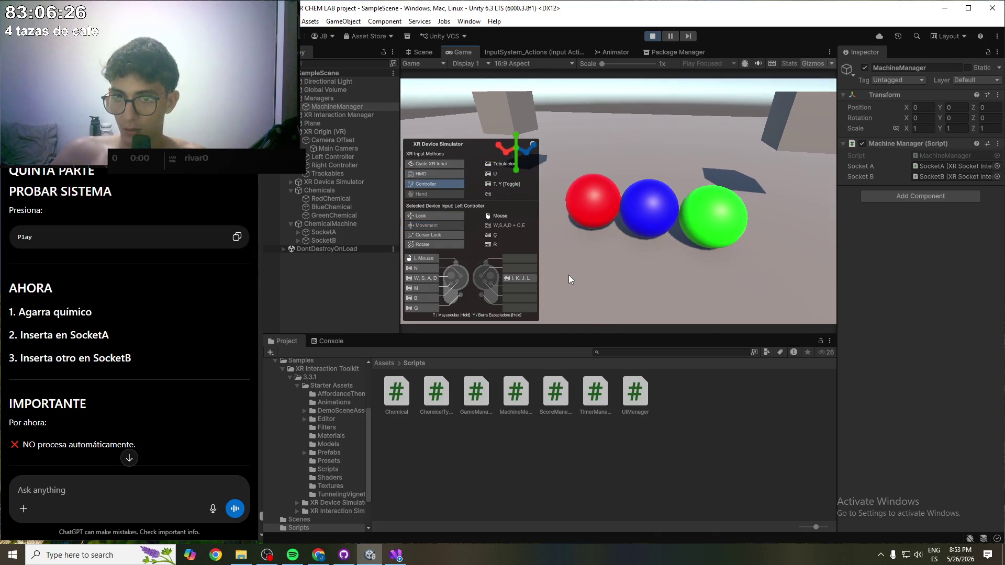
click(591, 205)
click(589, 207)
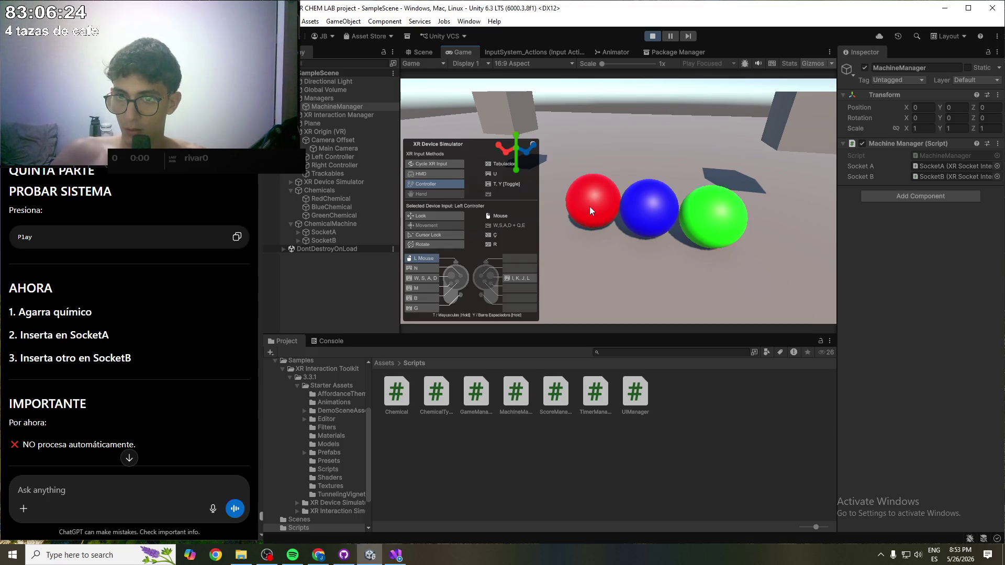
drag(589, 206, 591, 205)
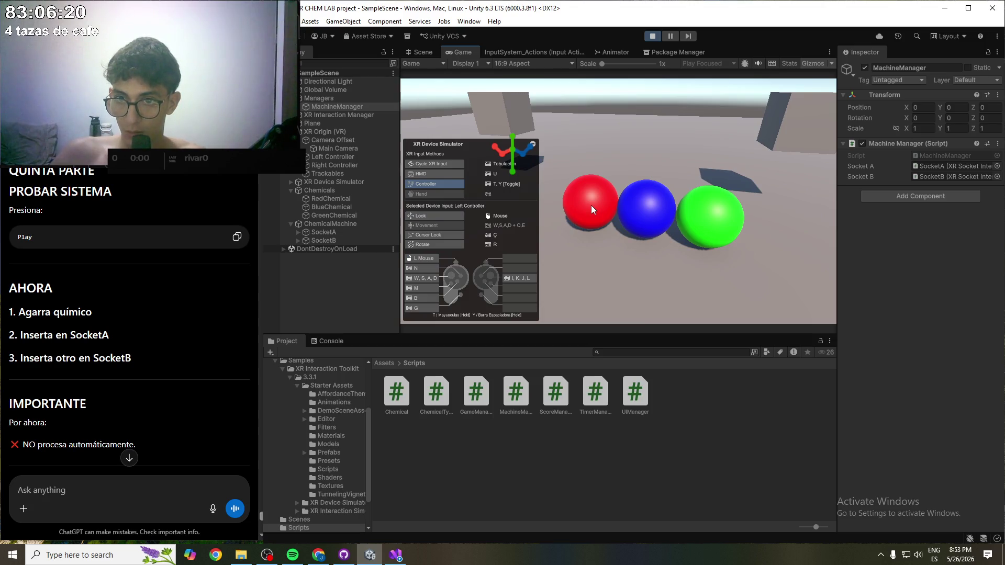
mouse_move(592, 209)
mouse_down()
mouse_move(598, 202)
mouse_move(551, 166)
mouse_move(619, 244)
mouse_move(610, 215)
mouse_move(589, 212)
mouse_move(613, 234)
mouse_up()
key(n)
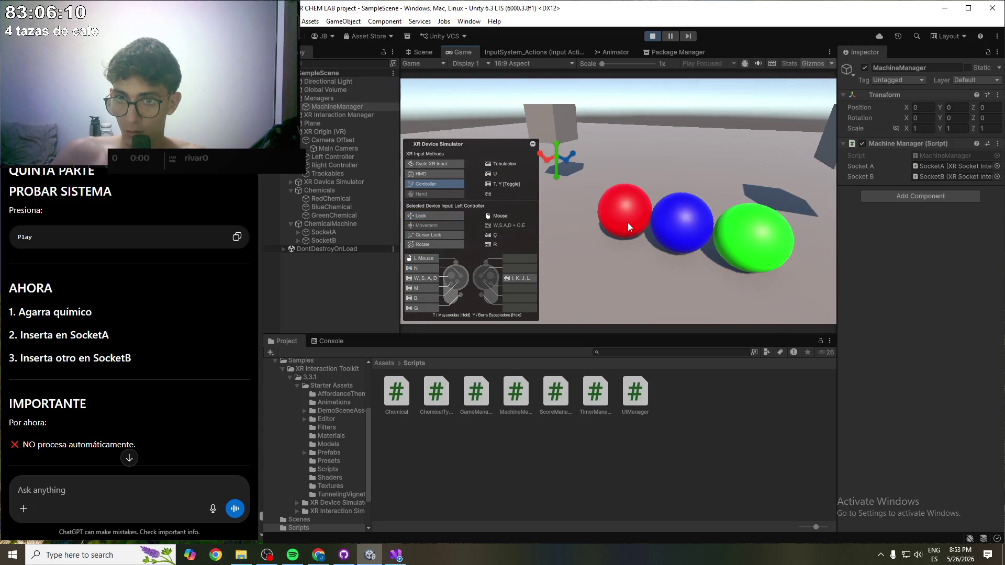
mouse_move(627, 222)
mouse_down()
mouse_move(605, 212)
mouse_move(613, 206)
mouse_move(625, 218)
mouse_up()
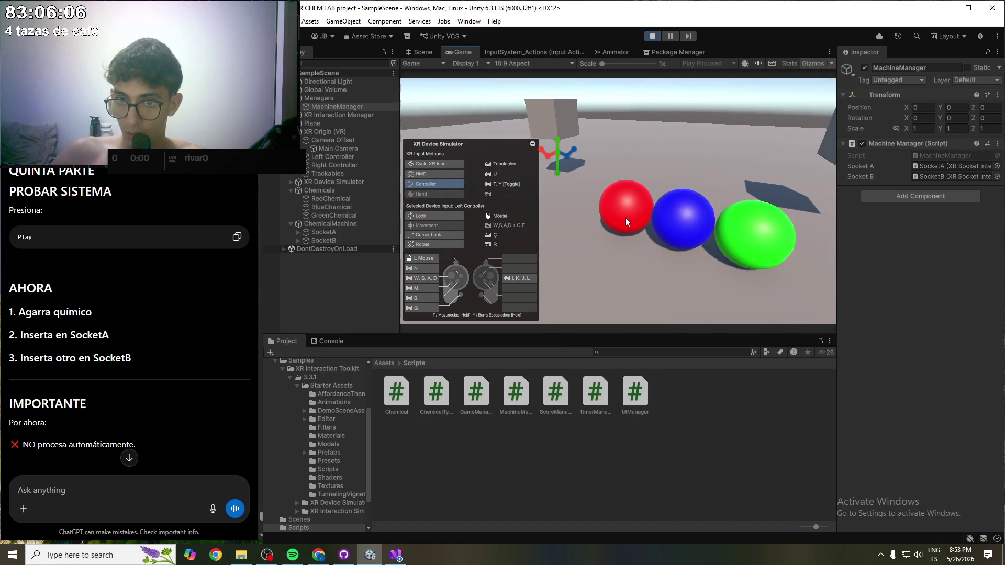
key(b)
key(g)
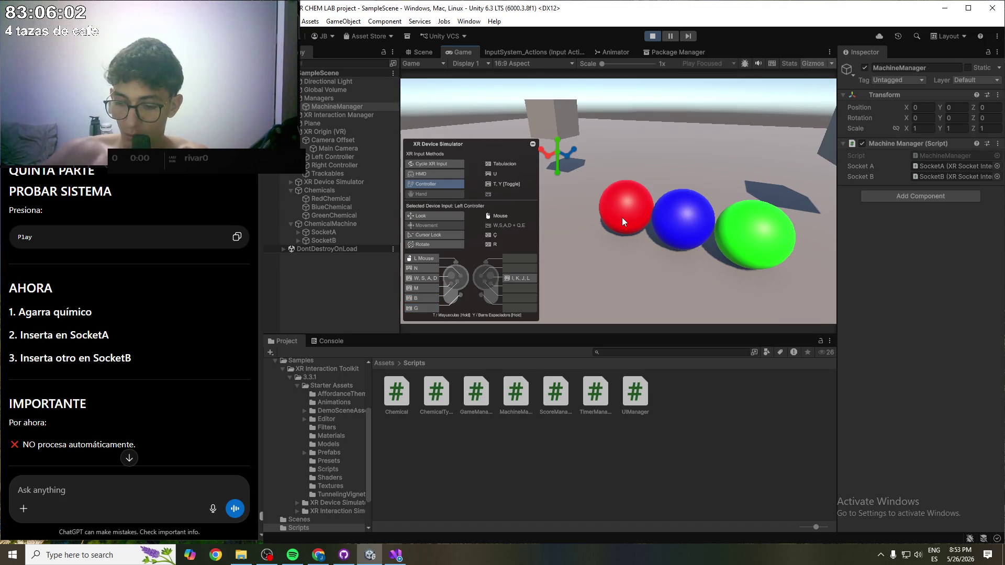
key(i)
key(i)
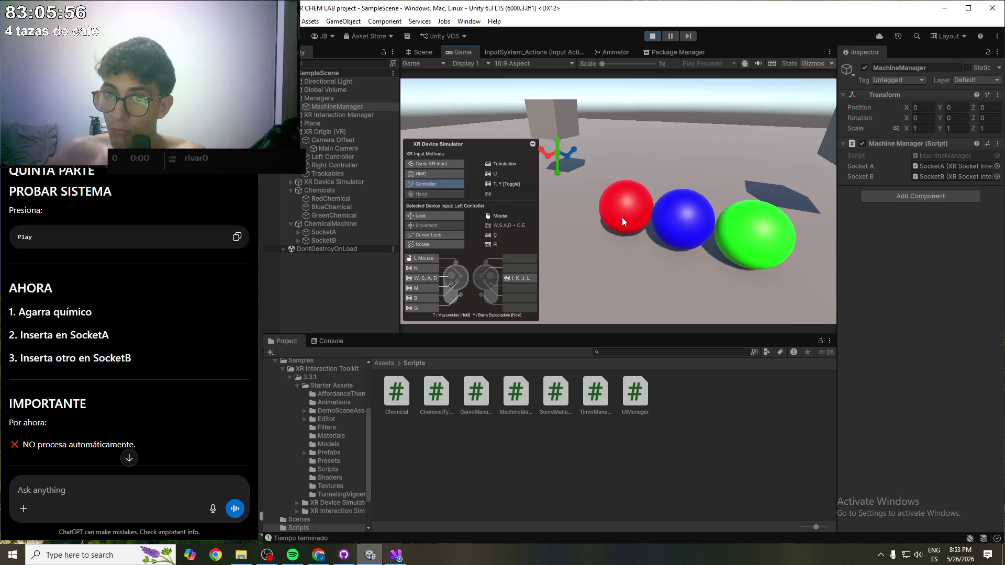
drag(614, 223, 613, 228)
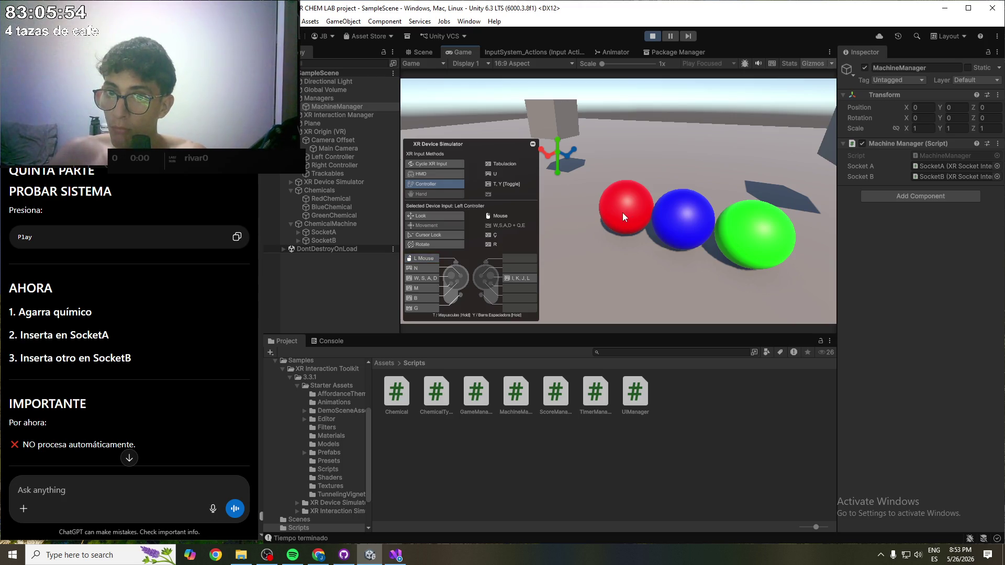
- Cycle the XR Device Simulator to the Right Controller and test its N button and movement
key(Tab)
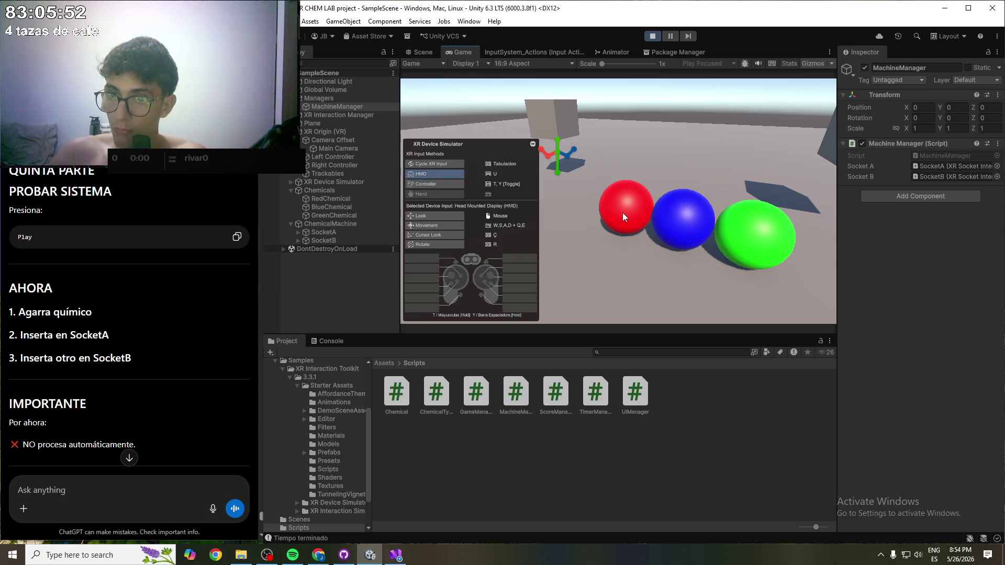
key(Tab)
key(Tab)
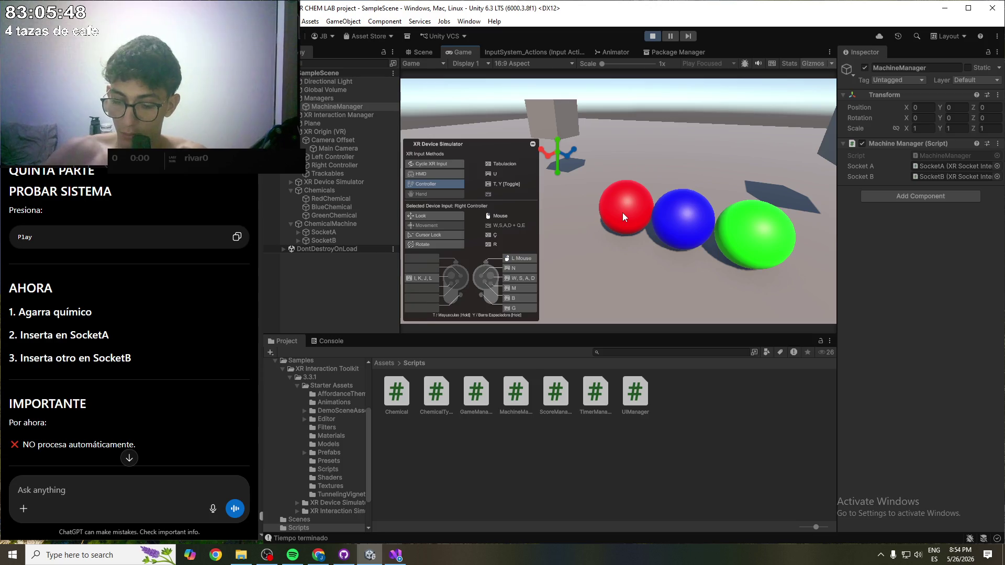
key(n)
key(n)
drag(622, 213, 627, 207)
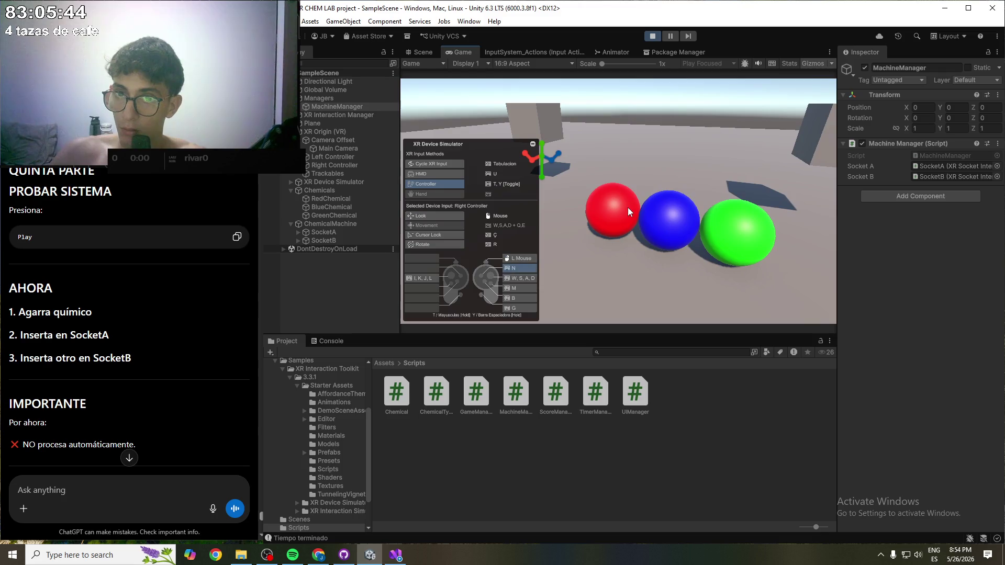
key(n)
key(n)
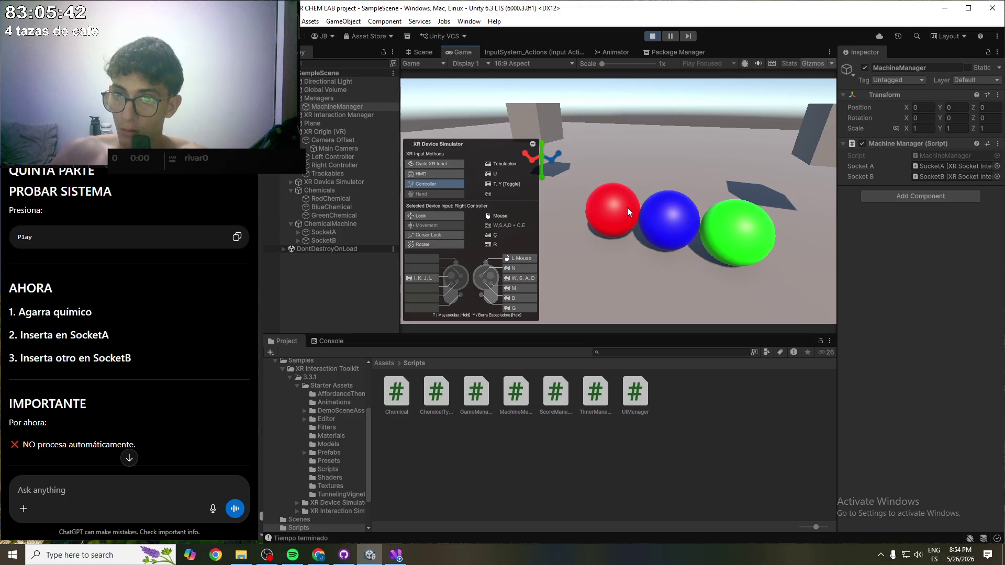
key(w)
key(w)
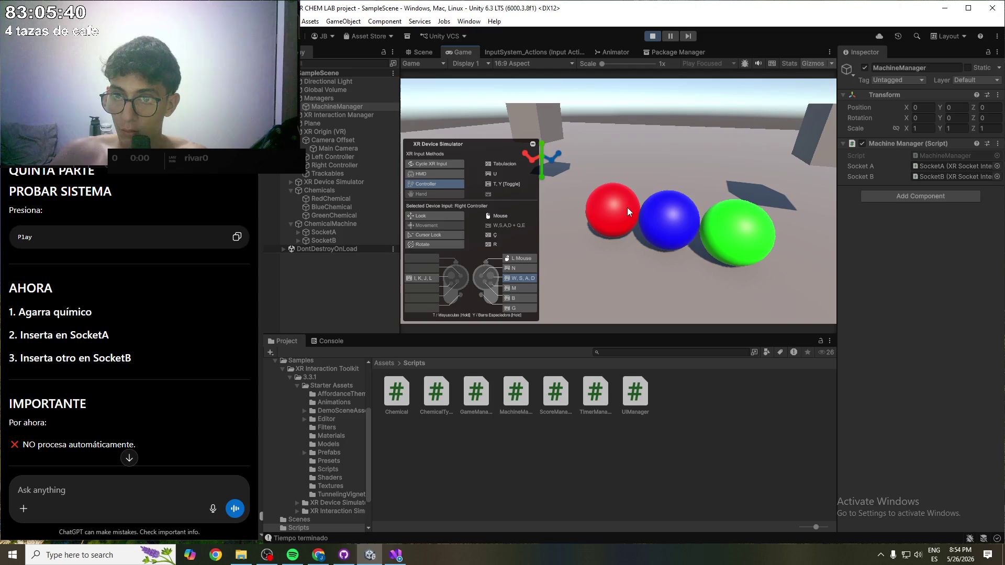
- Keep trying B and G grabs on the red sphere while turning the view, then stop Play mode
key(b)
mouse_move(626, 208)
mouse_down()
mouse_move(607, 219)
mouse_move(618, 206)
mouse_up()
key(g)
key(n)
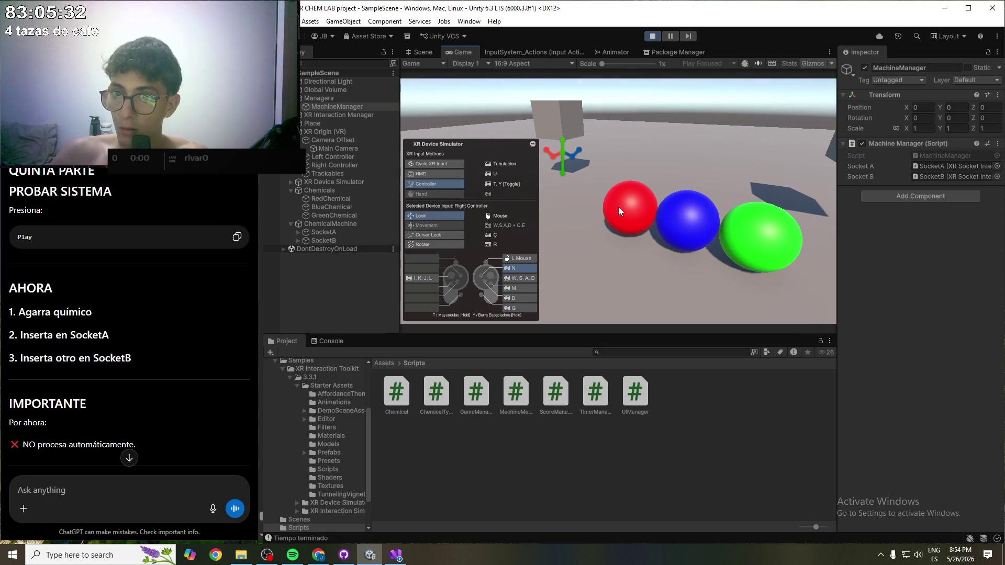
mouse_move(618, 206)
mouse_down()
mouse_move(602, 173)
mouse_move(625, 205)
mouse_up()
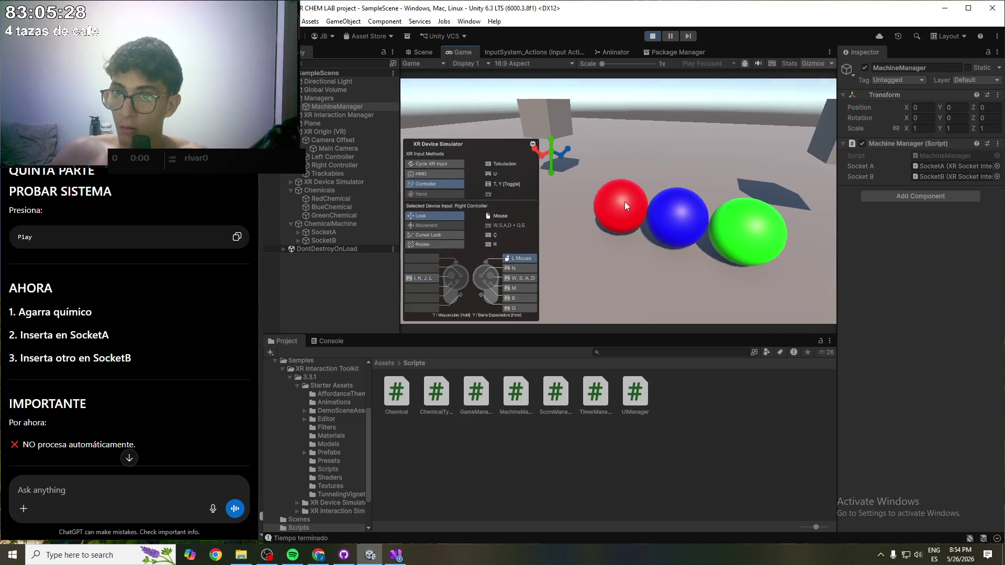
key(w)
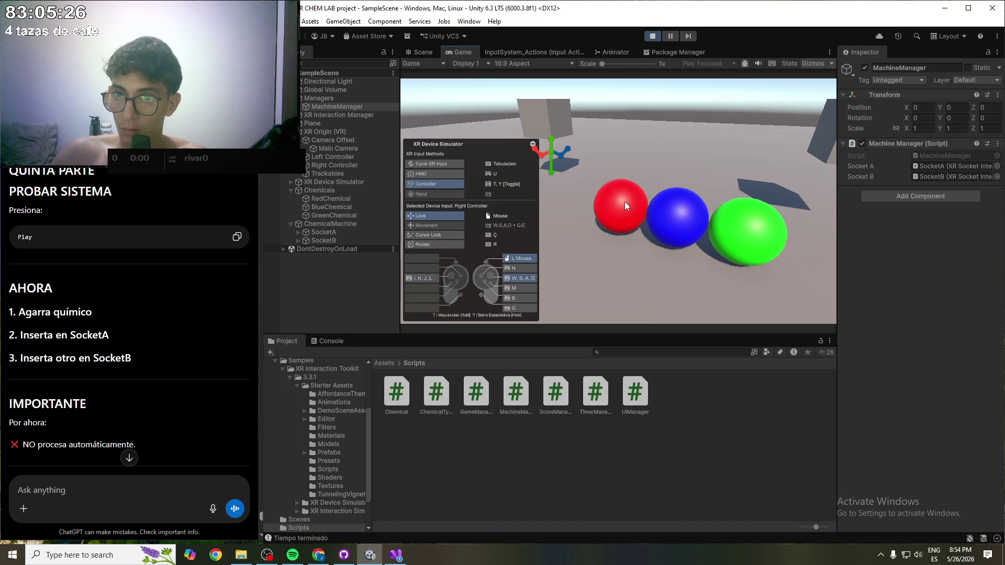
drag(624, 202, 623, 201)
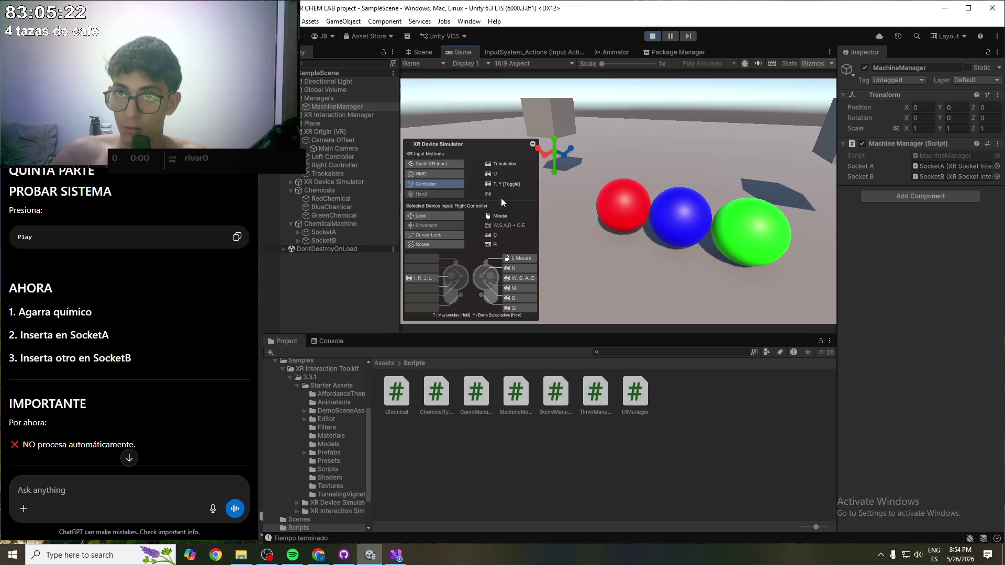
click(652, 35)
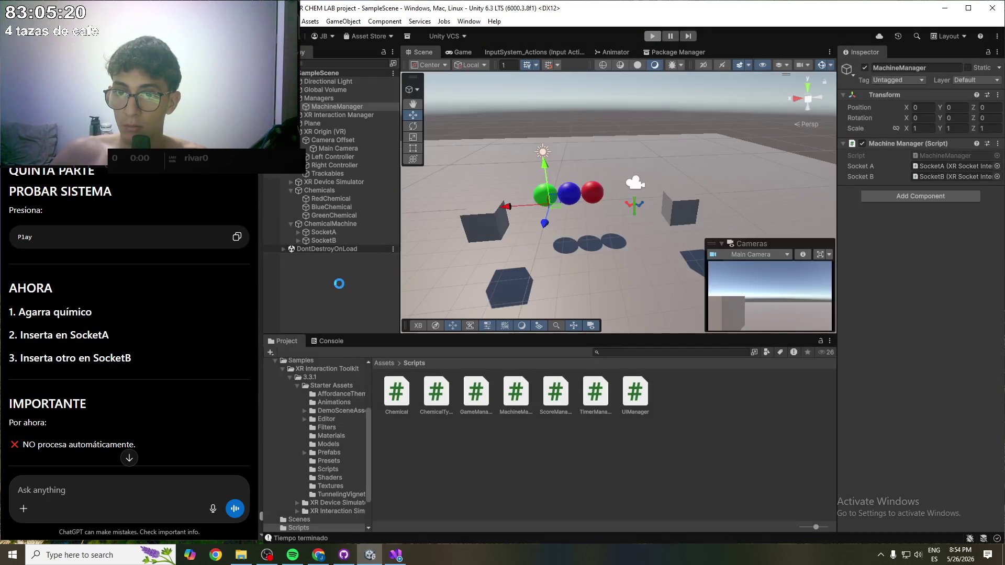
- Scroll ChatGPT's reply down to the PASO 4 score system plan
scroll(92, 404, down, 10)
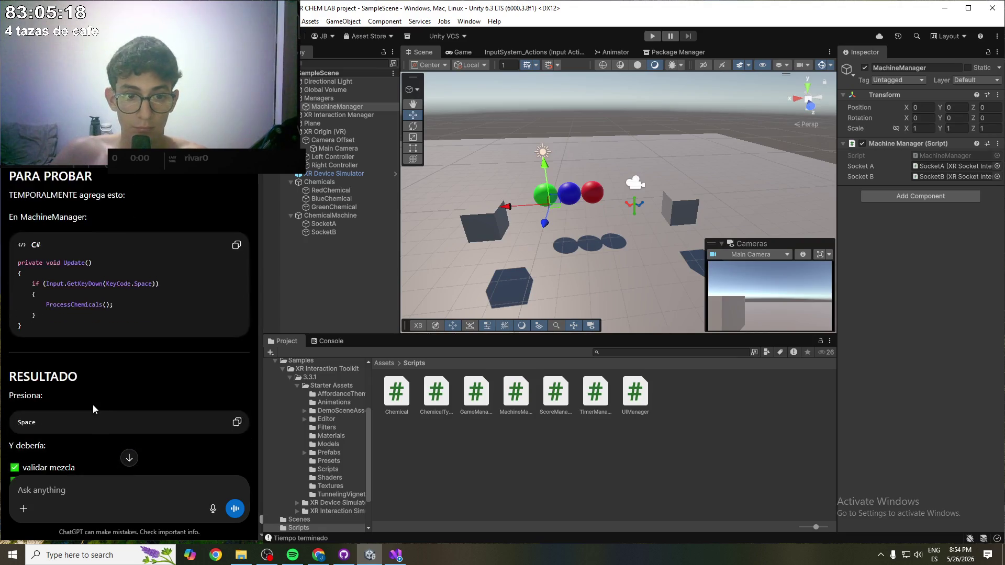
scroll(98, 393, up, 4)
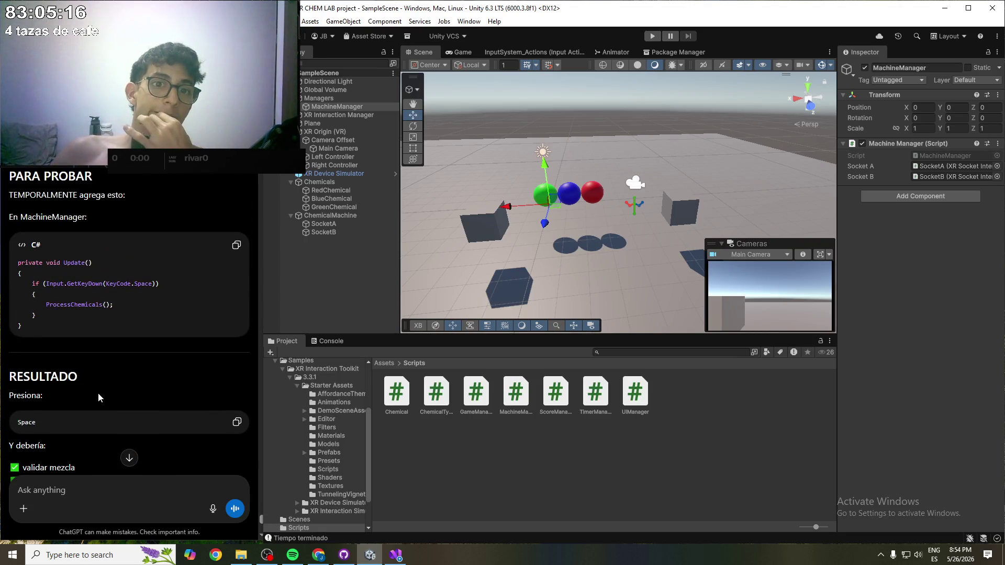
scroll(99, 393, down, 3)
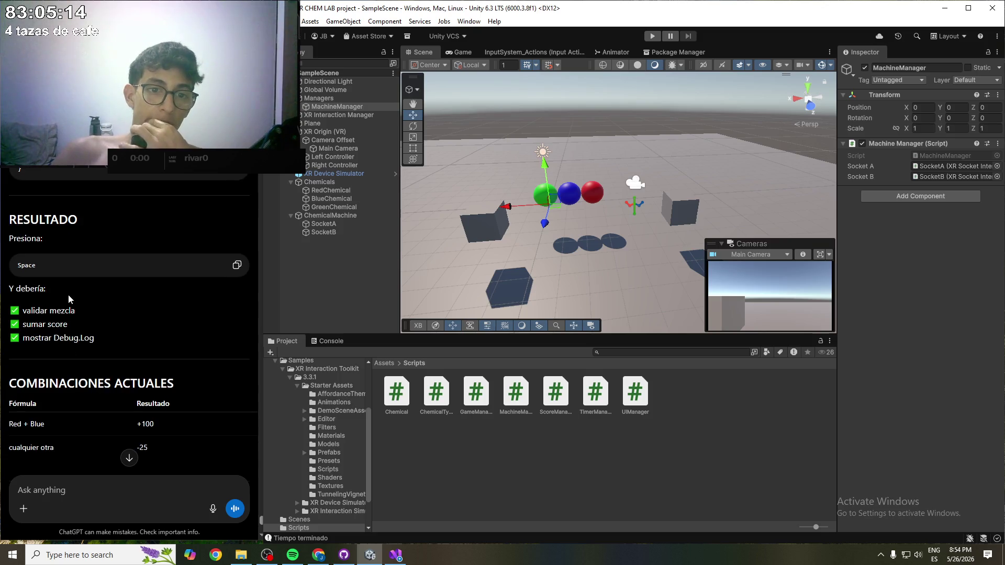
scroll(68, 295, down, 3)
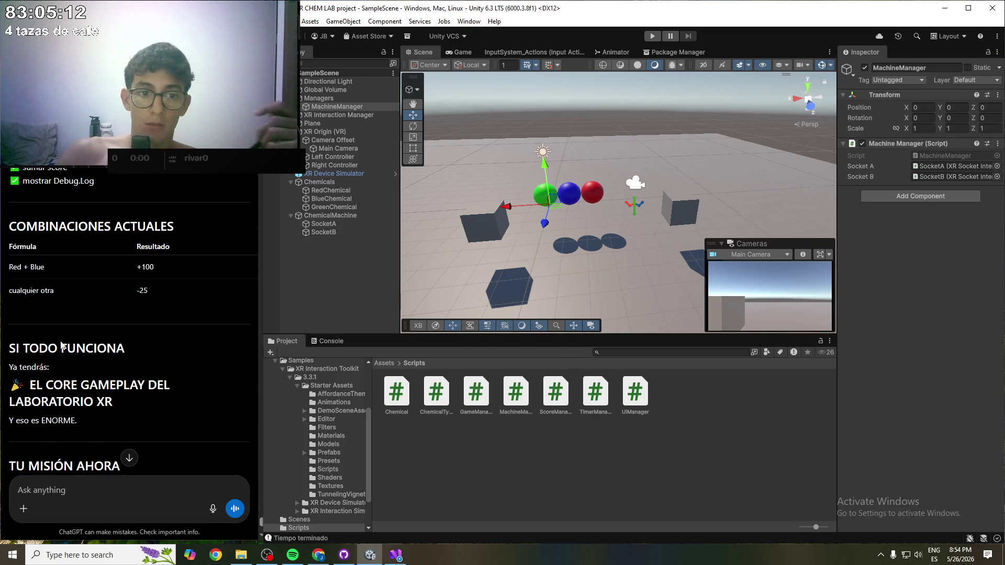
scroll(112, 364, down, 2)
scroll(110, 361, down, 2)
scroll(103, 352, down, 5)
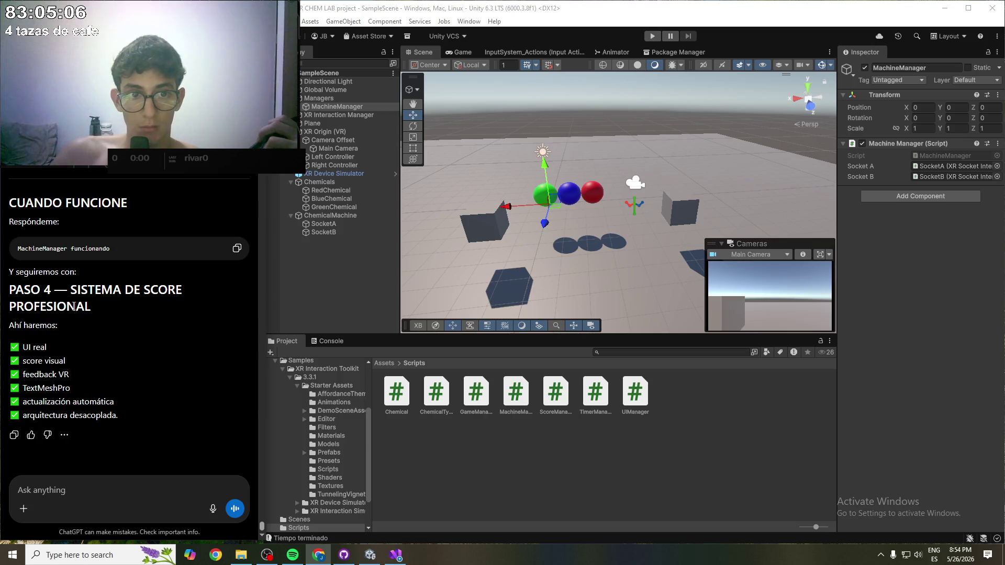
- Highlight MachineManager and the PASO 4 heading, then focus the Ask anything field
double_click(41, 254)
click(105, 252)
mouse_move(38, 303)
mouse_down()
mouse_move(90, 306)
mouse_move(175, 290)
mouse_up()
click(78, 306)
click(97, 305)
click(60, 490)
- Send ChatGPT a Spanish message saying you may be misusing the simulator and cannot grab any sphere
text(vale)
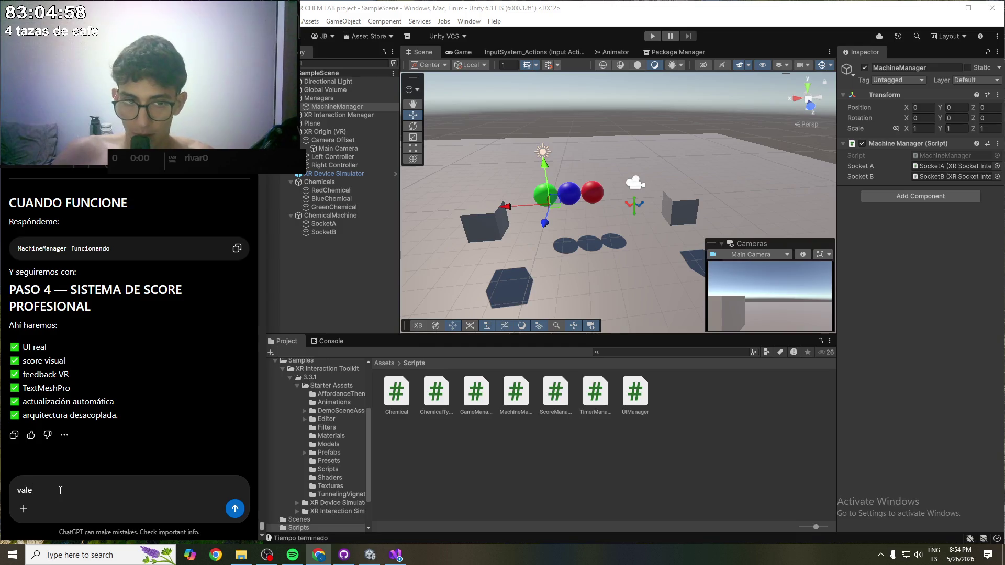
text(, tengo un probl)
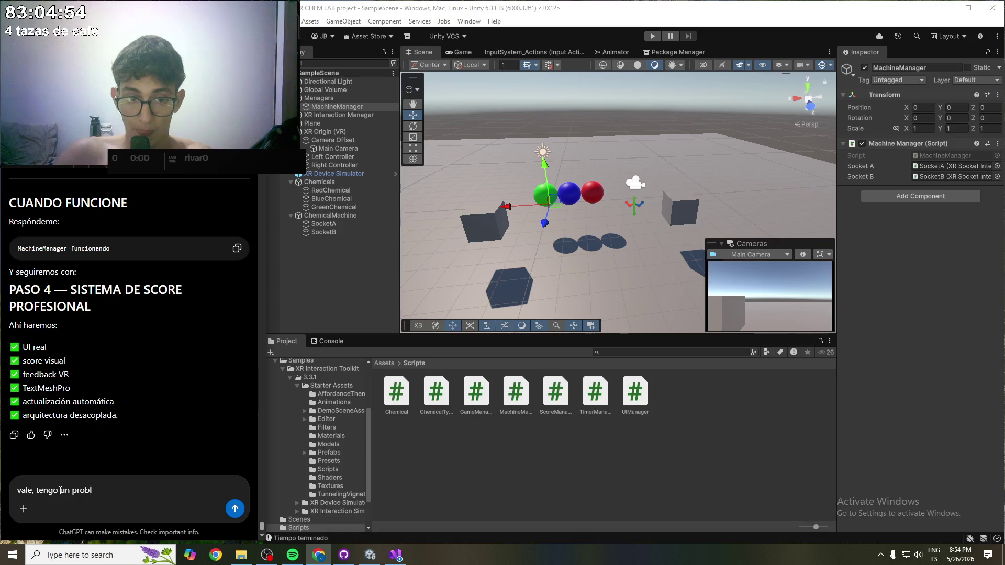
text(ema, puede que )
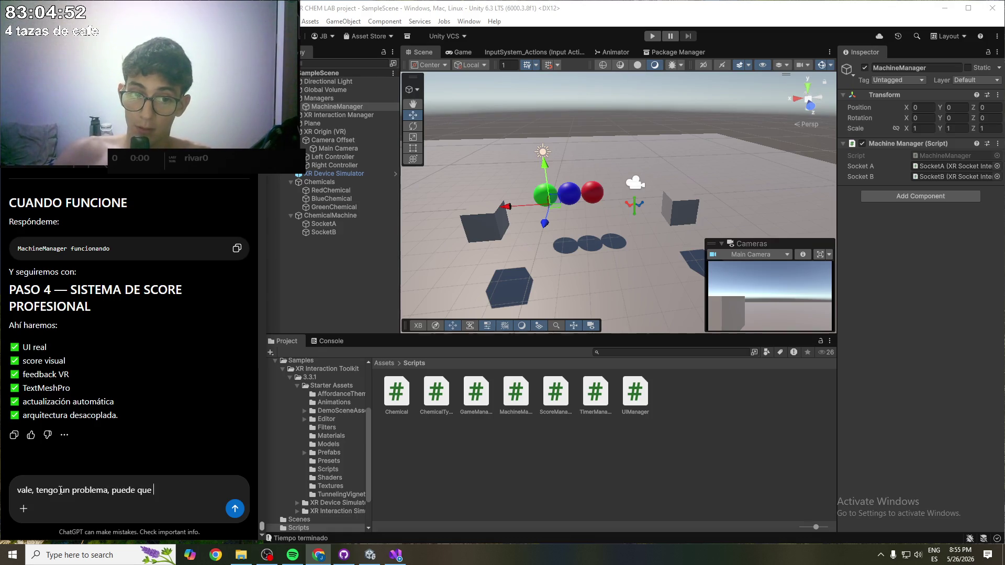
text(no sepa usar el simulat)
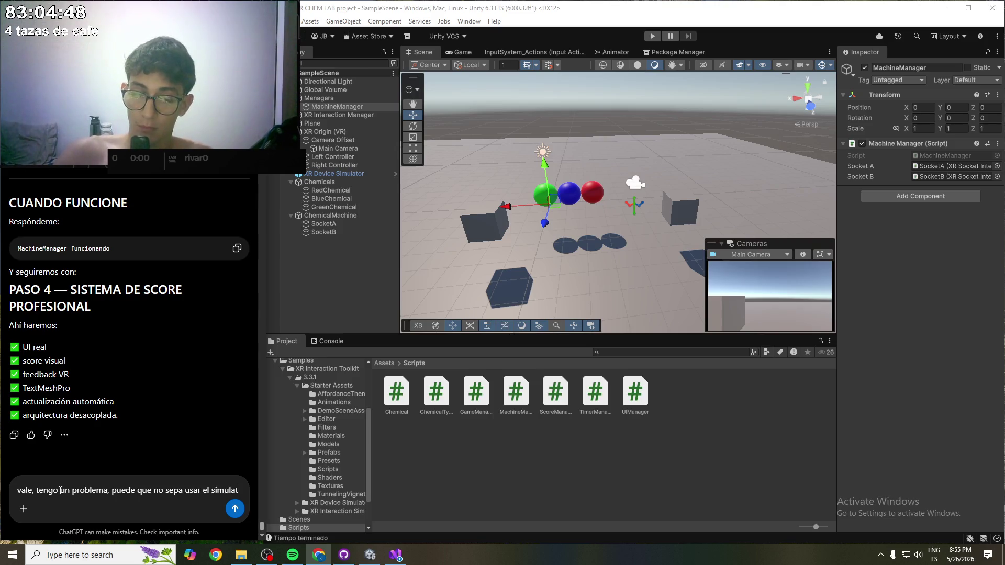
text(or o bien ta)
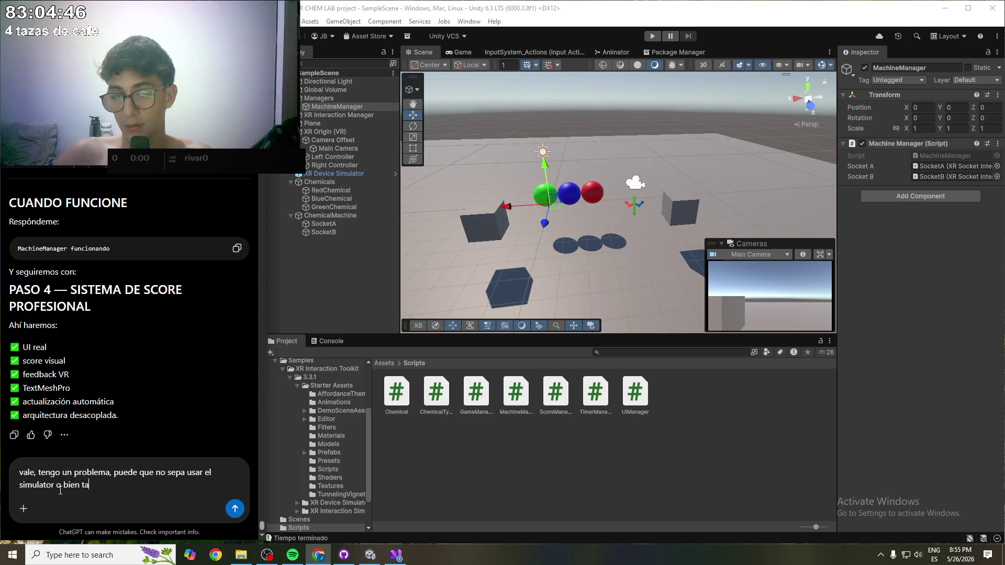
key(BackSpace)
key(BackSpace)
key(BackSpace)
key(ctrl+BackSpace)
text(o a)
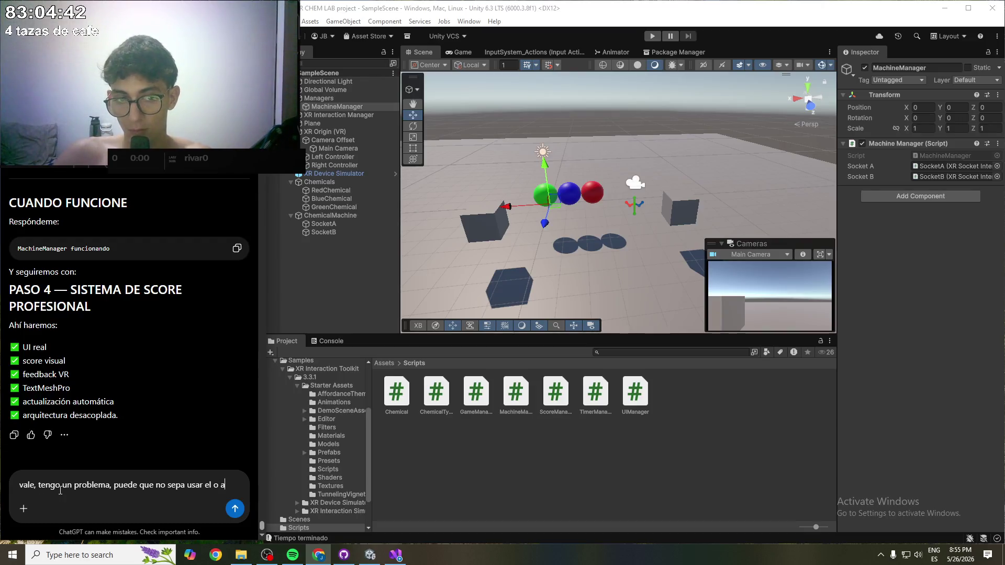
text(lgo este)
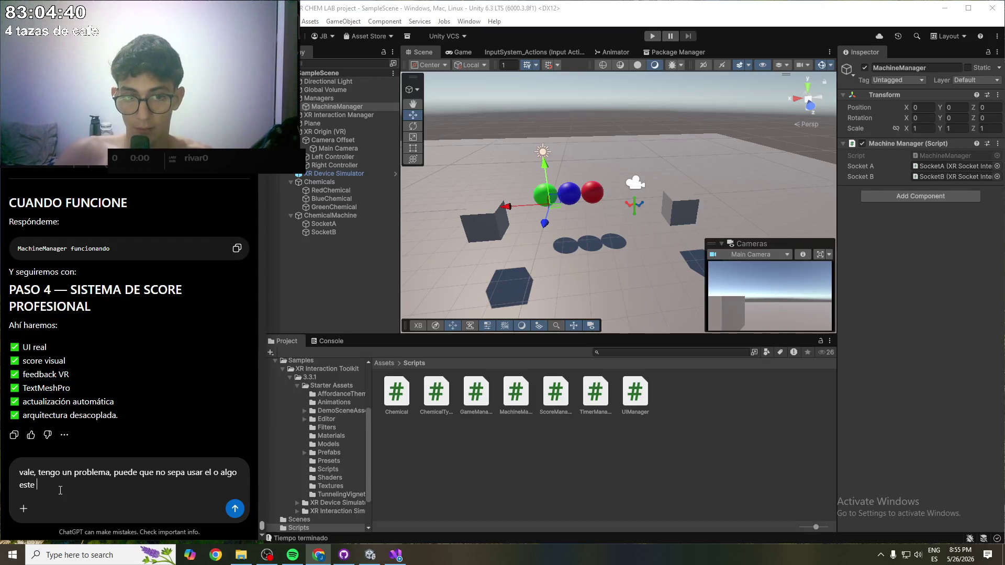
key(ctrl+BackSpace)
key(ctrl+BackSpace)
key(ctrl+BackSpace)
text(el)
text(ula)
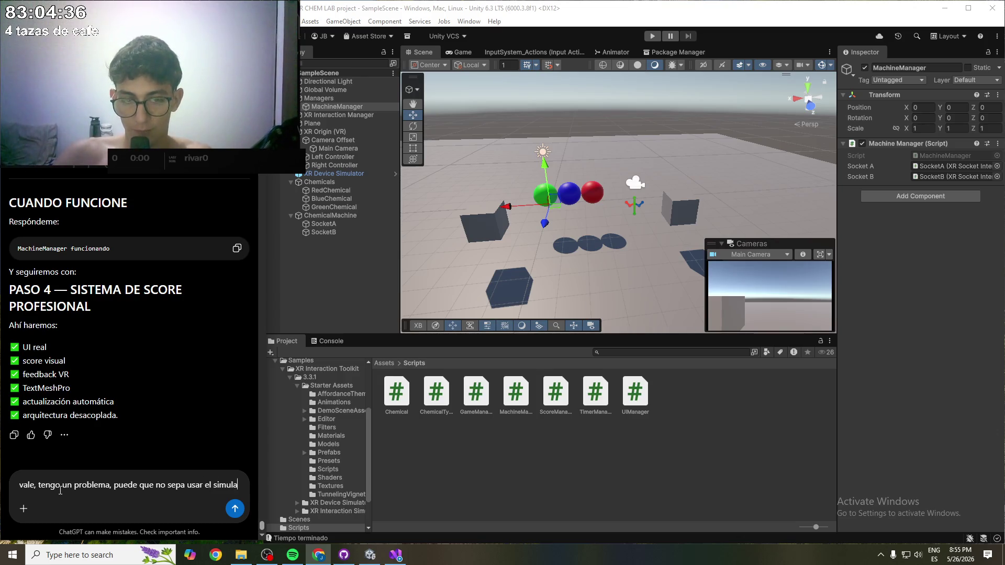
text(tor o algo es )
text(te ma)
text(, no logro agarrar ninguna esfera)
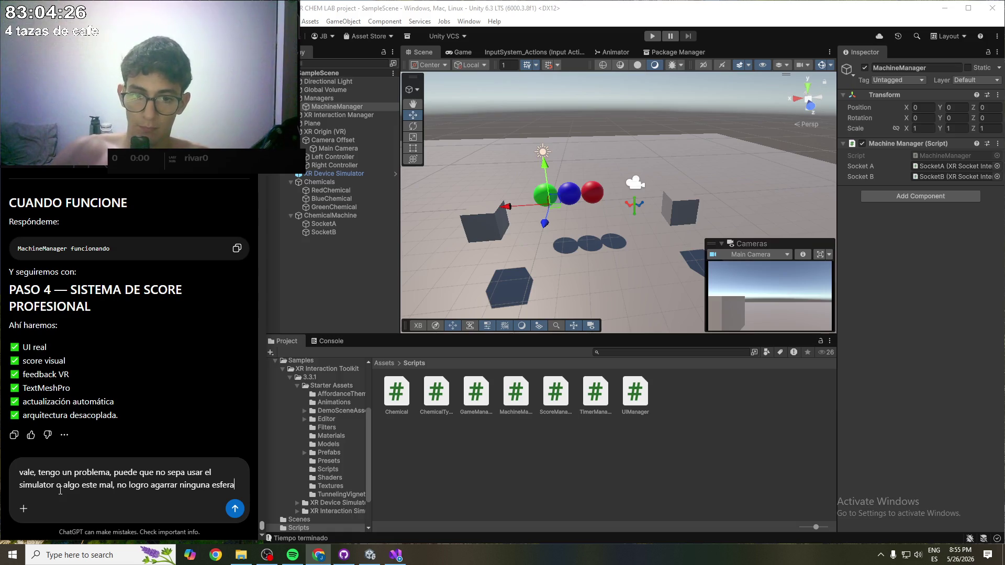
key(Return)
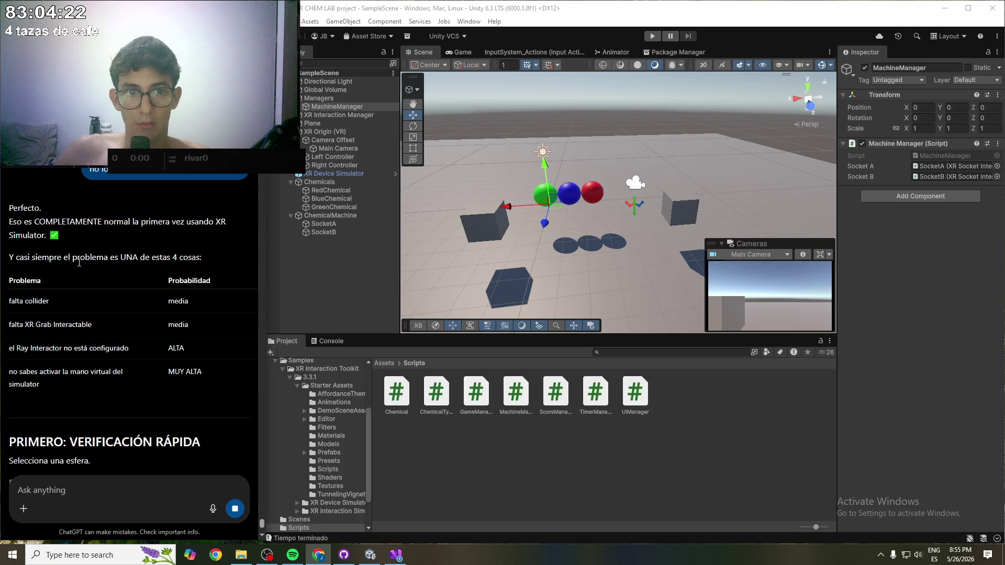
- Read the four likely causes, then scroll to the required sphere components and the Ray Interactor section
drag(23, 249, 66, 254)
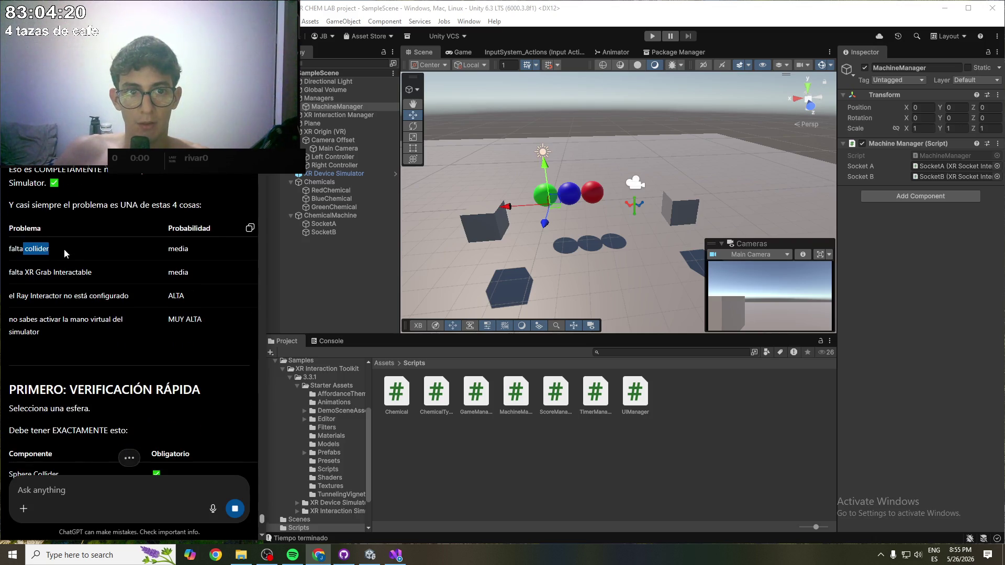
click(168, 256)
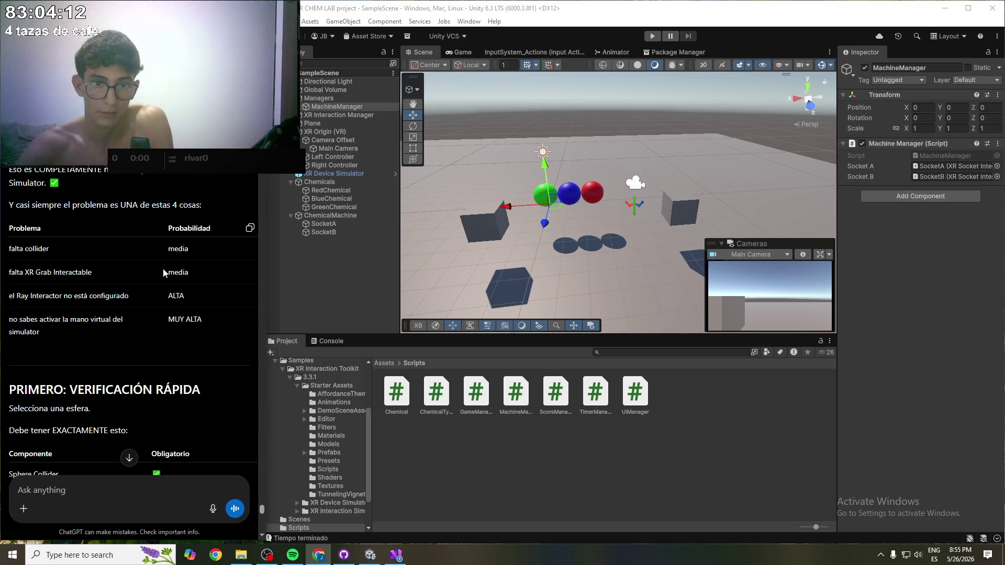
scroll(79, 306, down, 1)
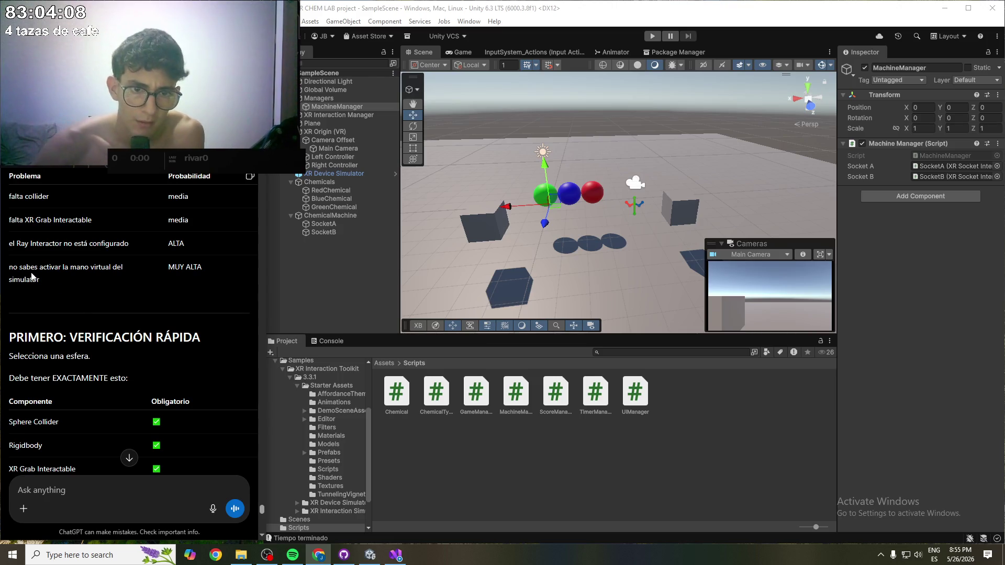
scroll(66, 305, down, 3)
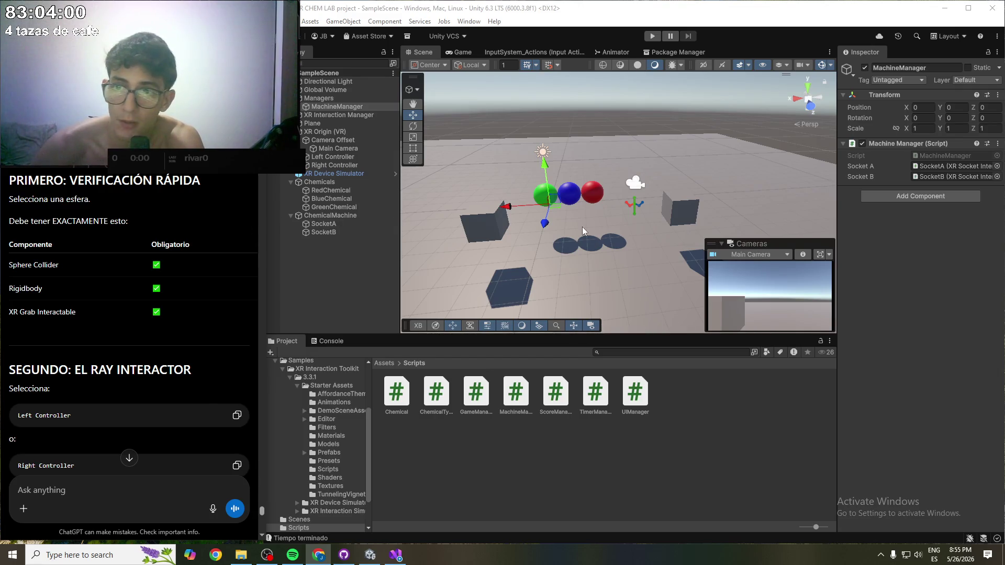
- Select RedChemical and collapse its Chemical (Script) and Rigidbody to confirm Sphere Collider and XR Grab Interactable
click(591, 192)
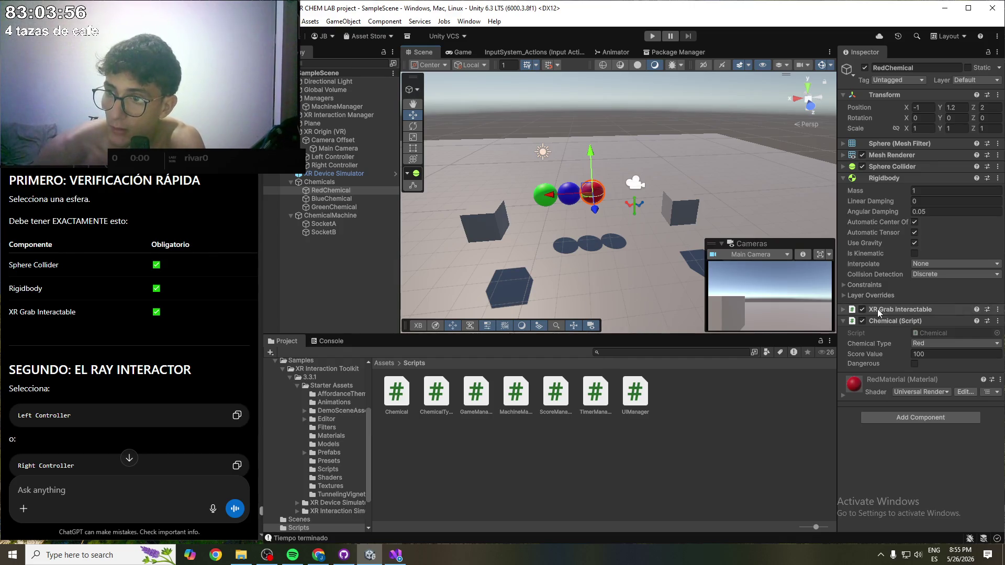
click(925, 321)
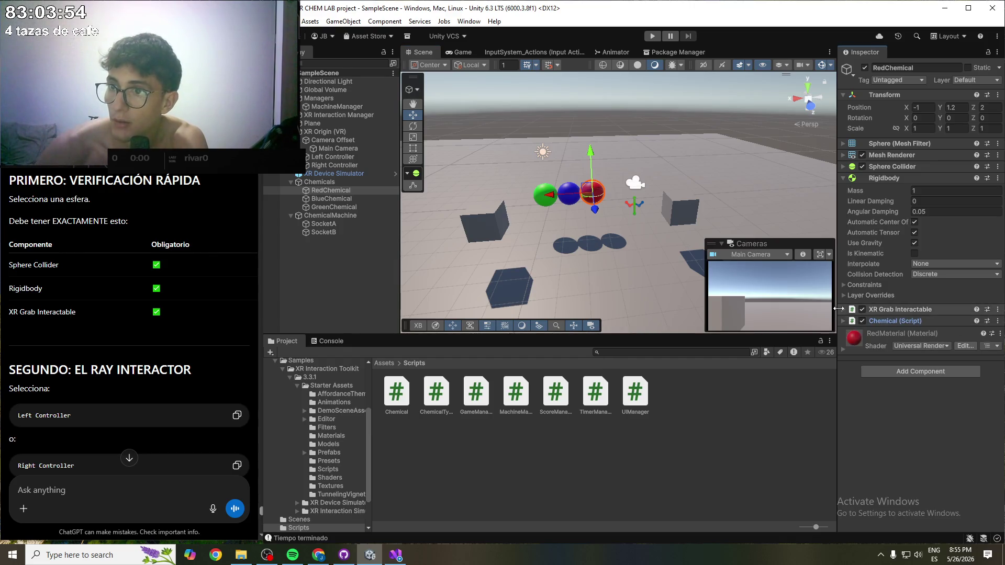
click(845, 179)
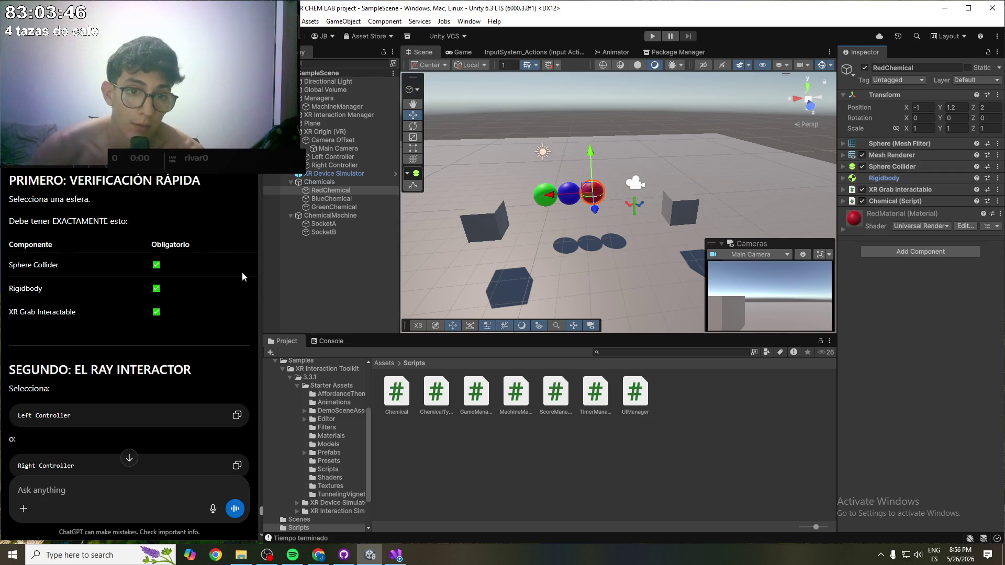
scroll(200, 279, down, 2)
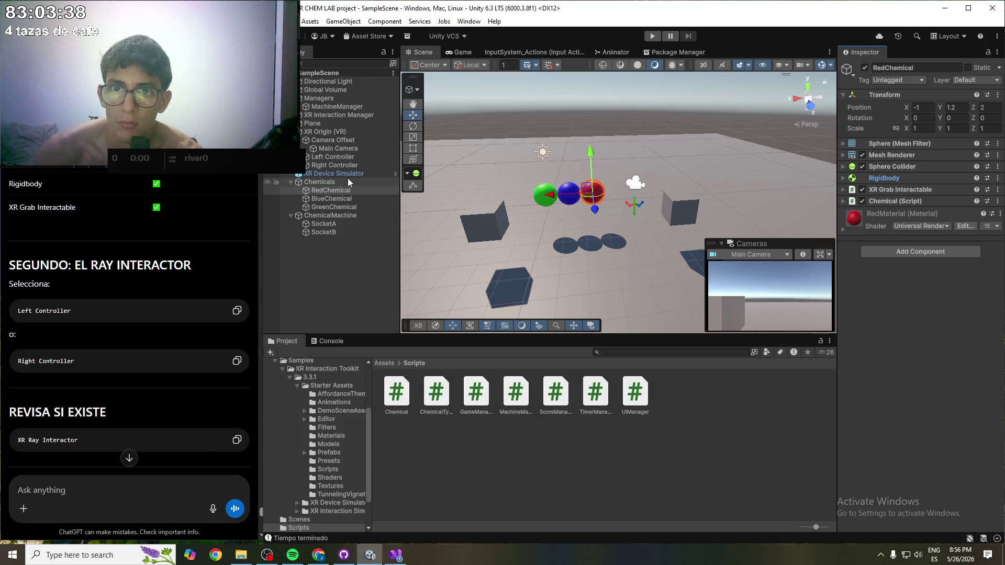
scroll(127, 236, down, 1)
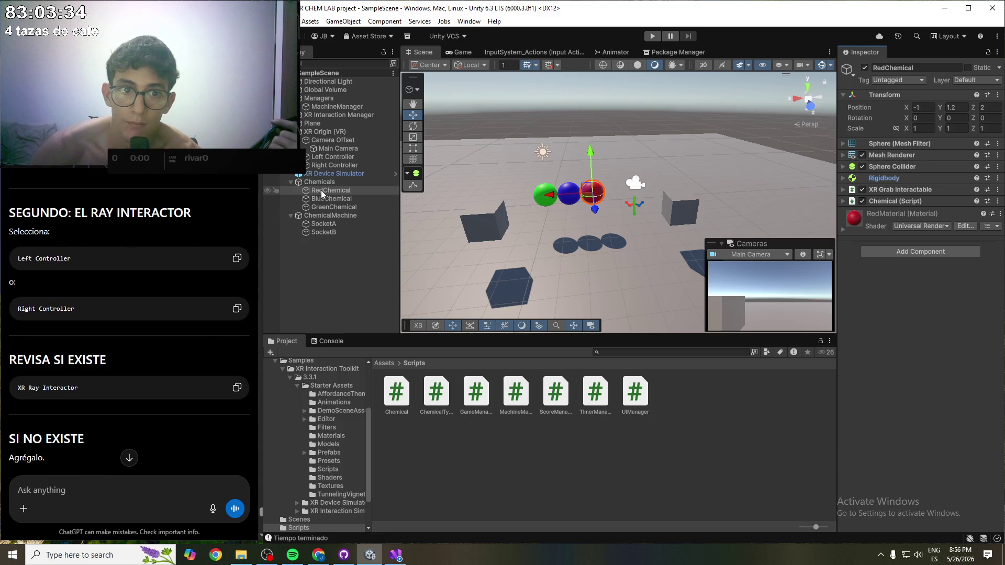
- Add an XR Ray Interactor to the Left Controller and save the scene
click(340, 156)
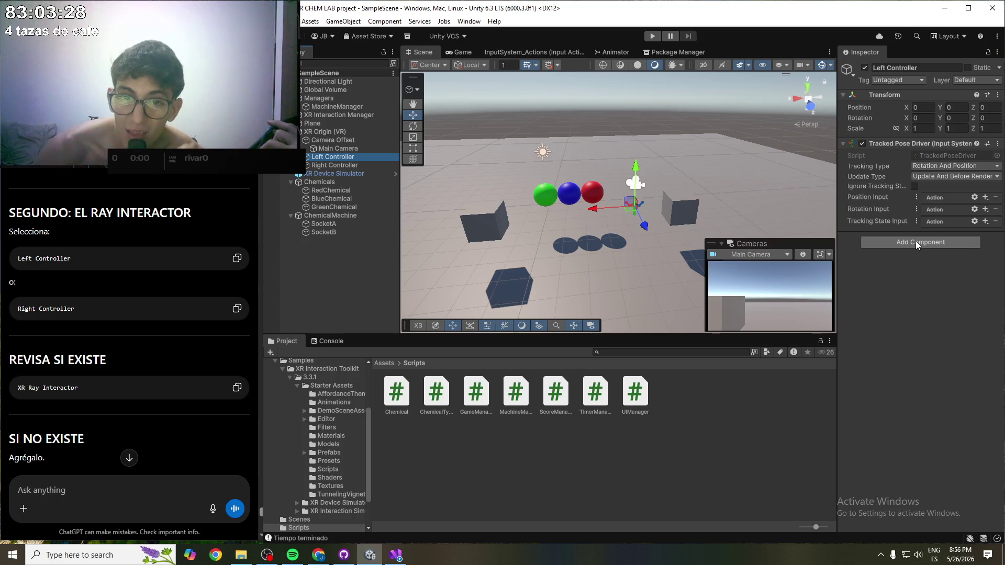
scroll(173, 283, down, 1)
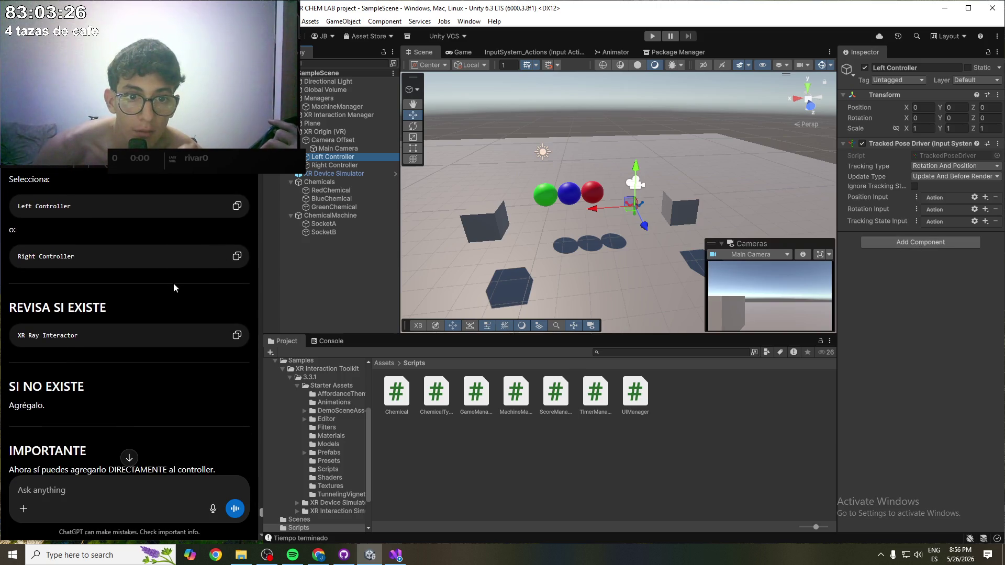
scroll(168, 286, down, 1)
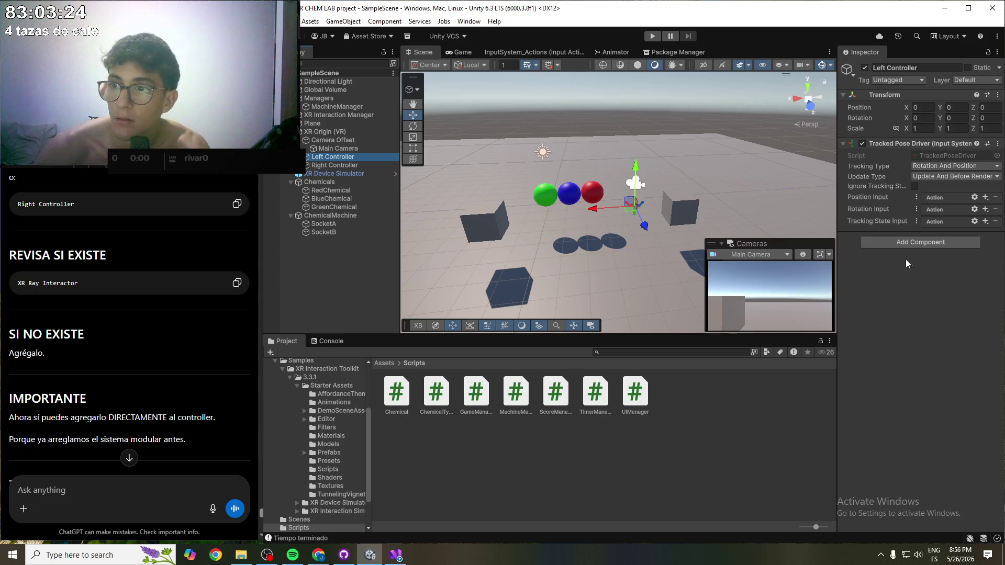
click(915, 243)
text(XR)
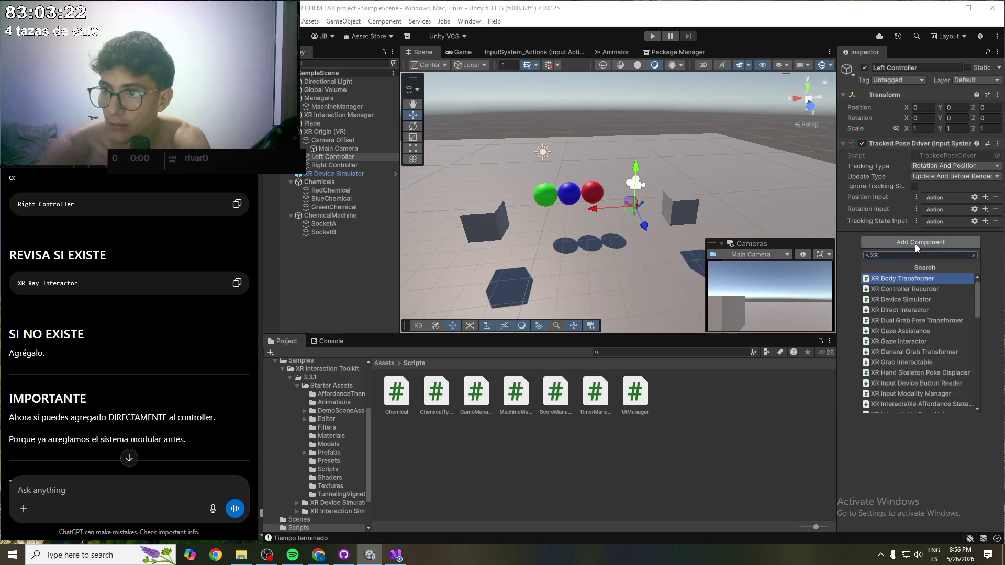
text( R)
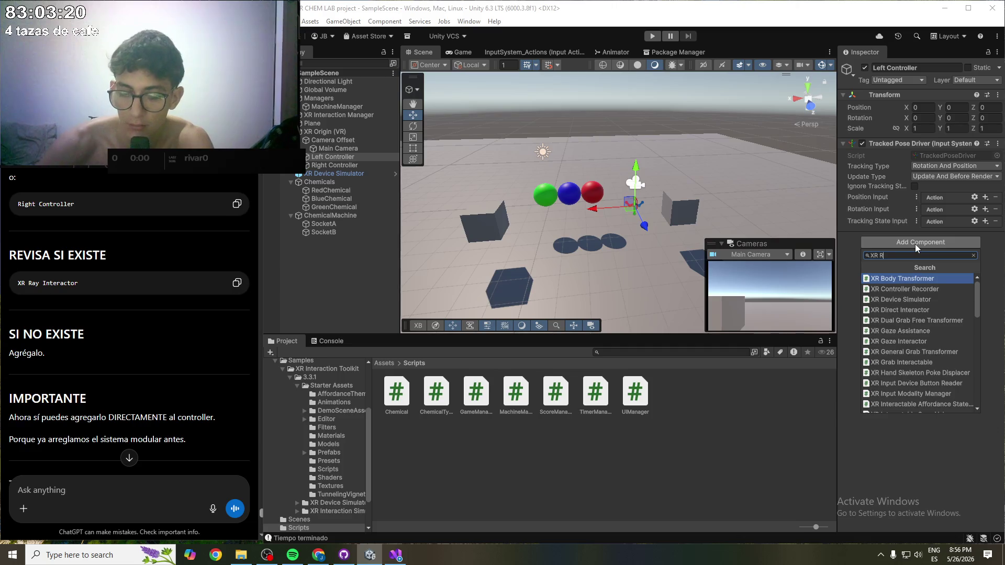
text(ay)
key(Return)
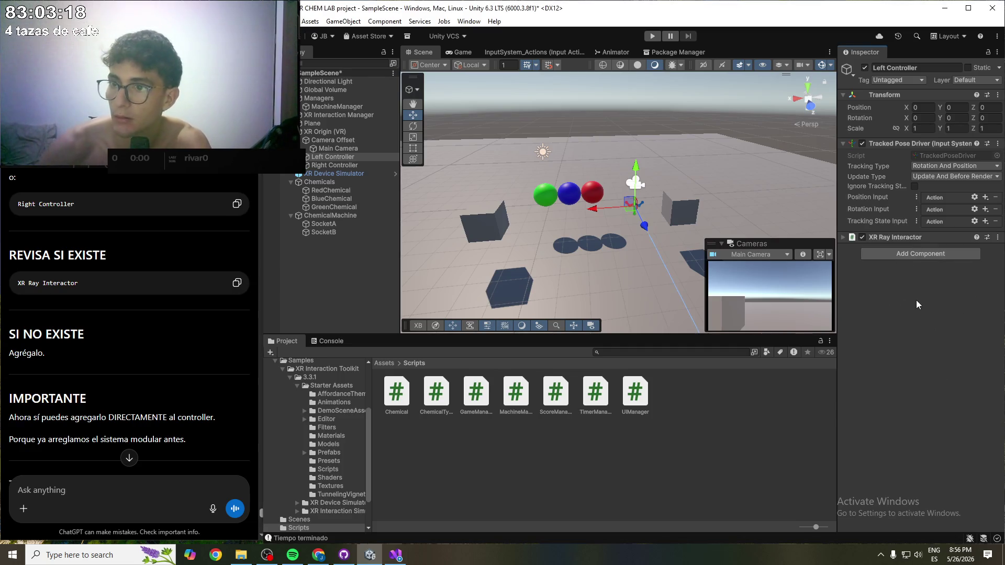
key(ctrl+s)
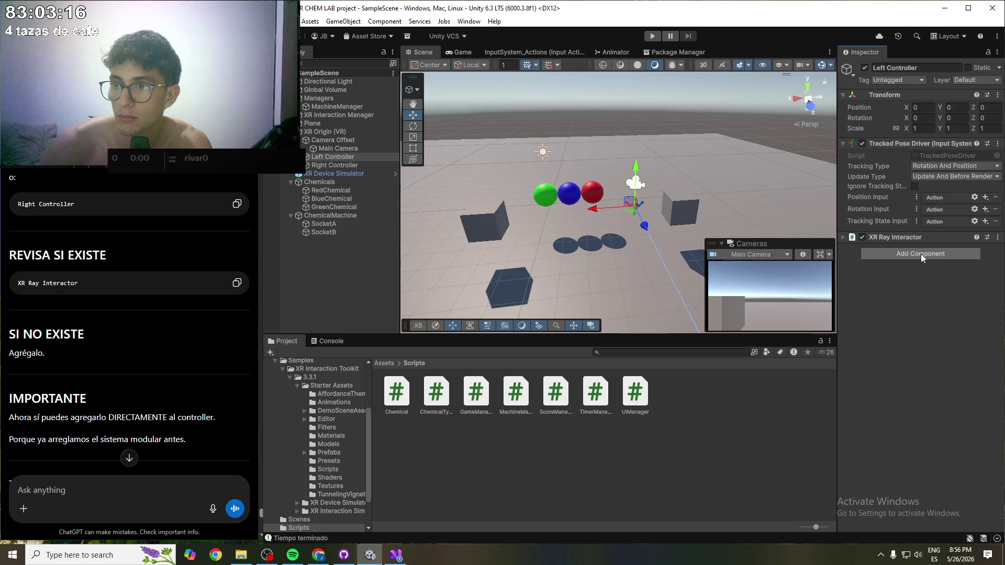
- Add a Line Renderer to the Left Controller and save the scene again
click(921, 253)
text(Ray)
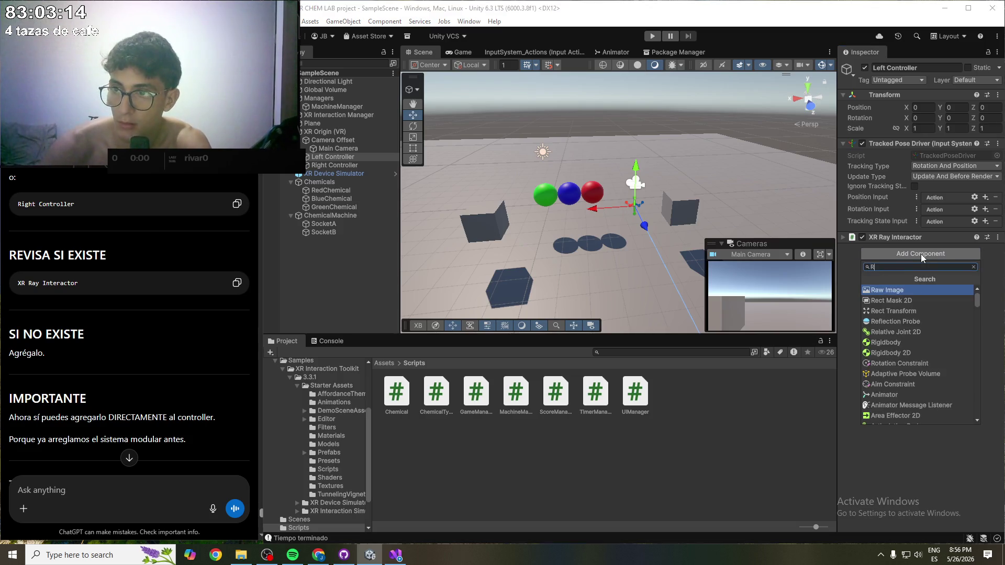
key(BackSpace)
key(BackSpace)
key(BackSpace)
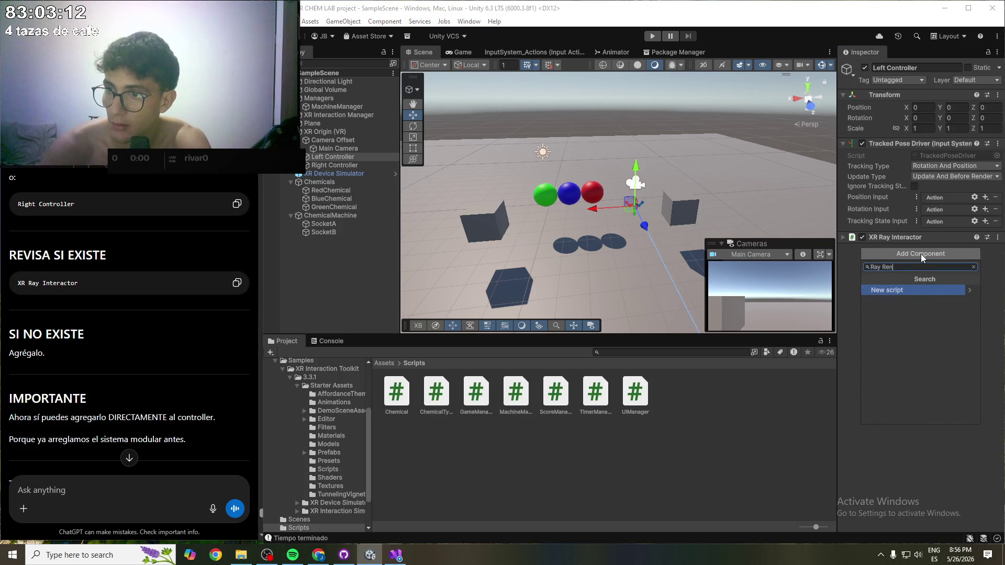
text(line)
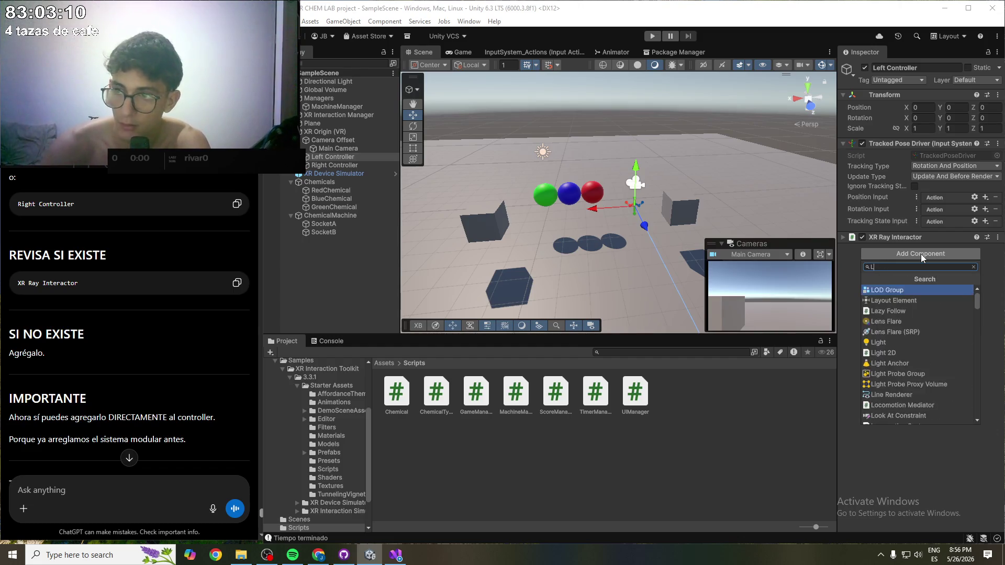
key(Return)
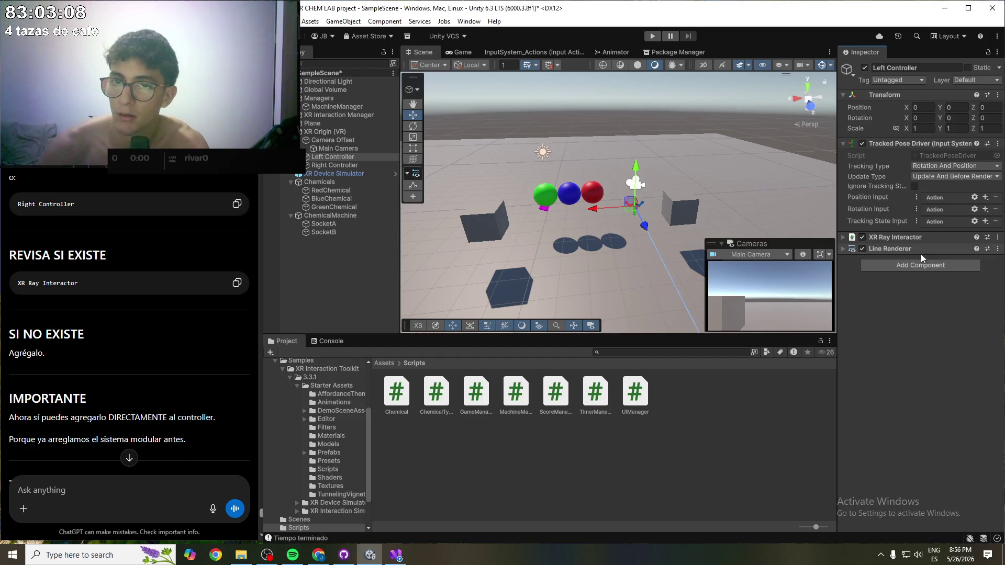
key(ctrl+s)
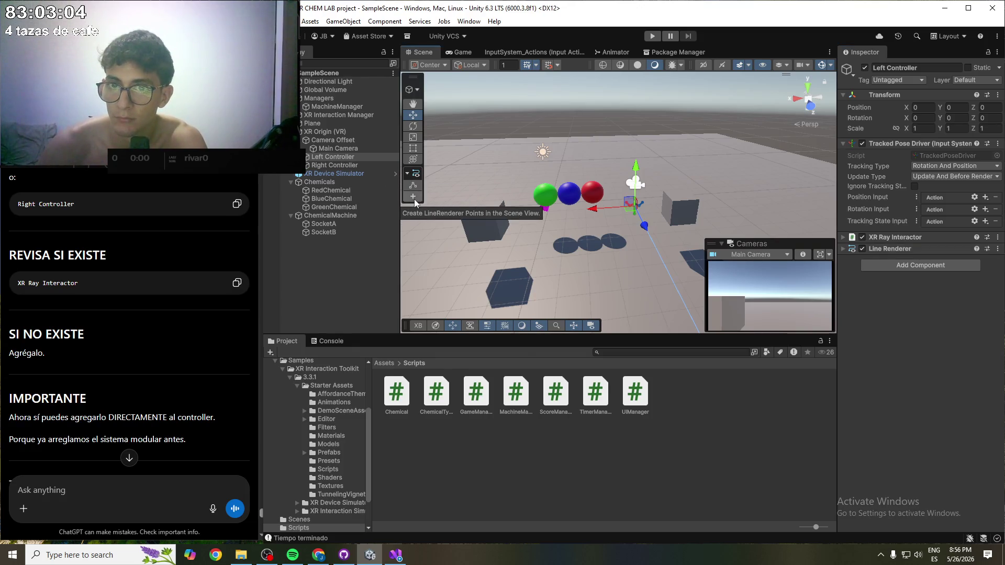
click(330, 165)
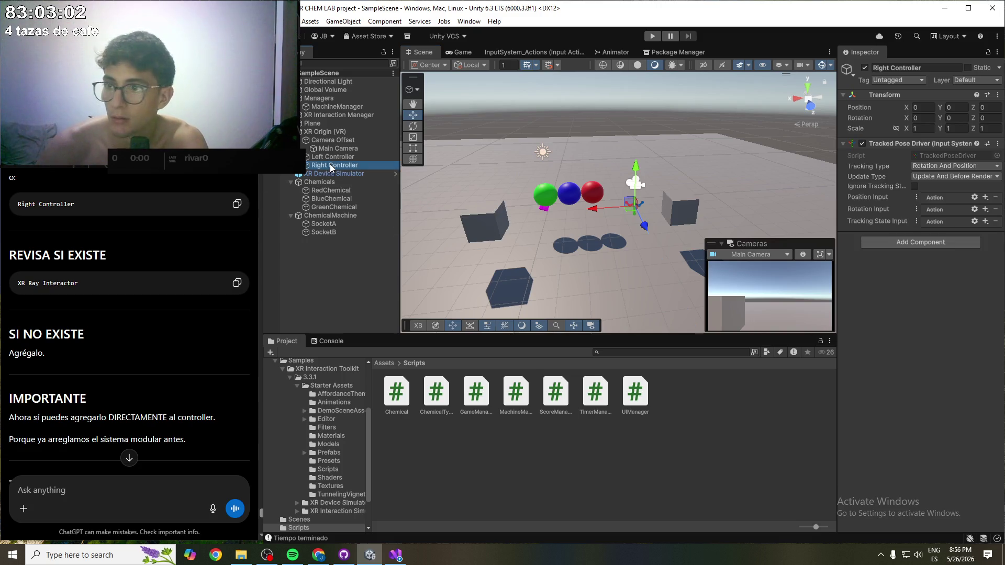
- Add an XR Ray Interactor and a Line Renderer to the Right Controller and save
click(923, 244)
text(X)
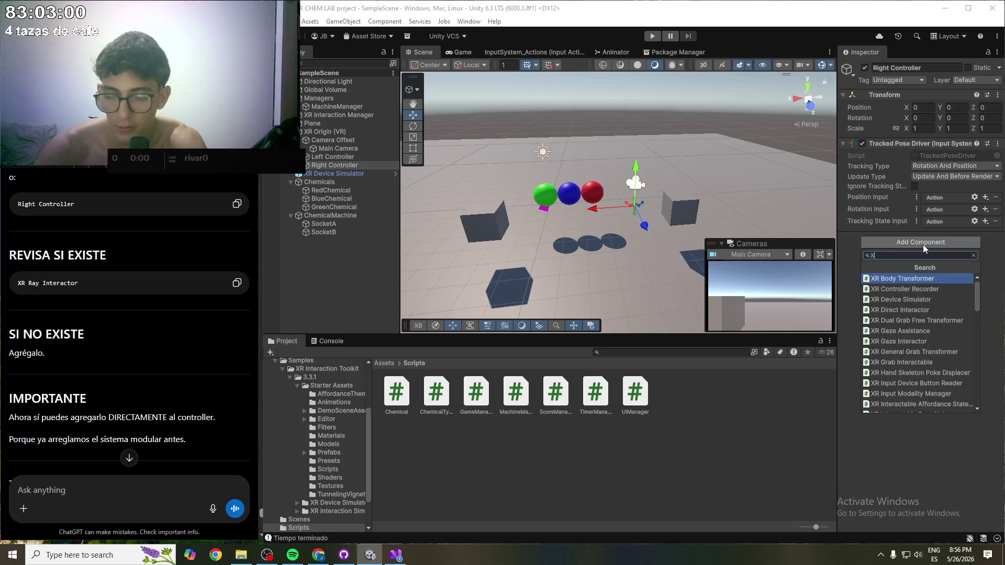
text(R Ray)
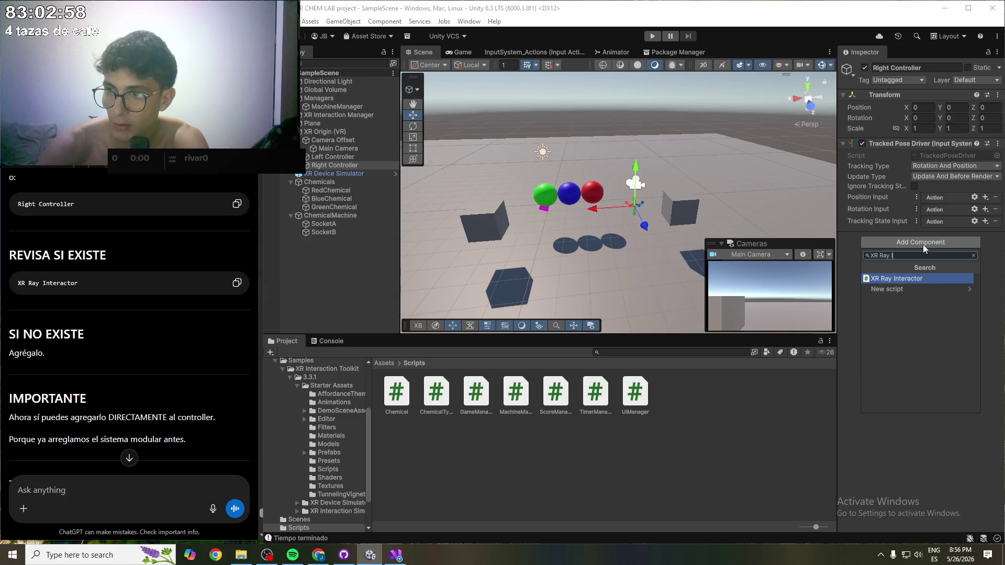
key(Return)
click(922, 244)
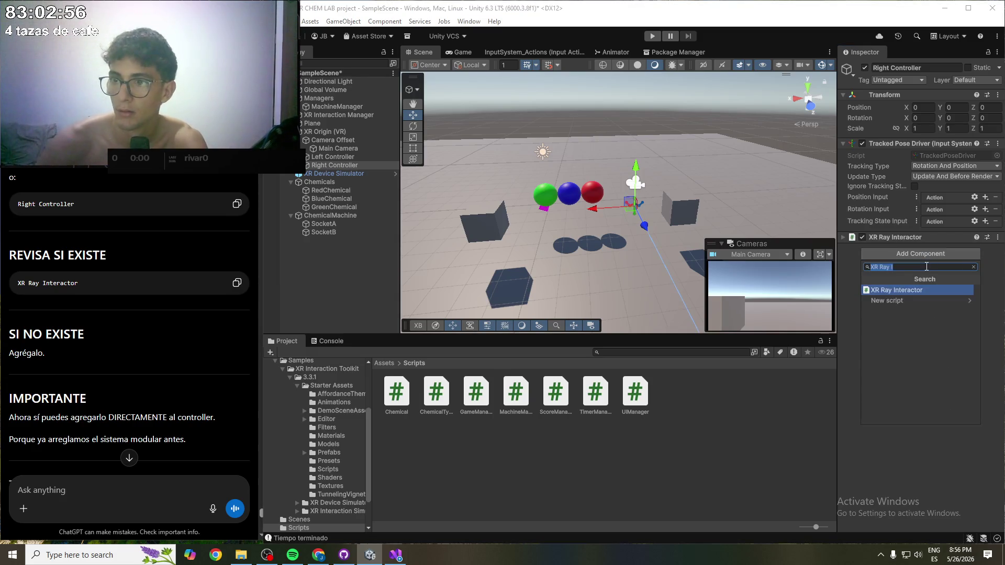
text(line)
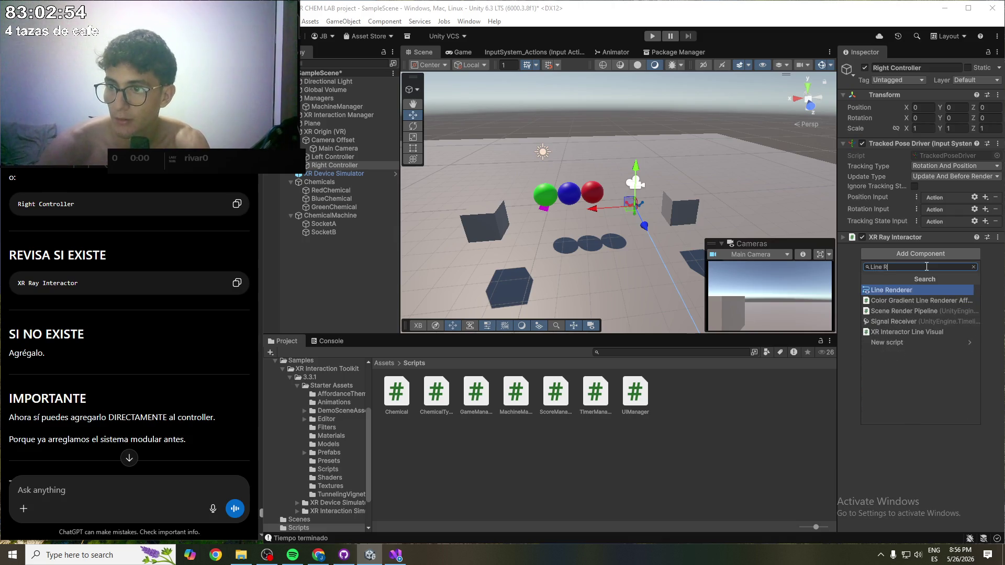
key(Return)
key(ctrl+s)
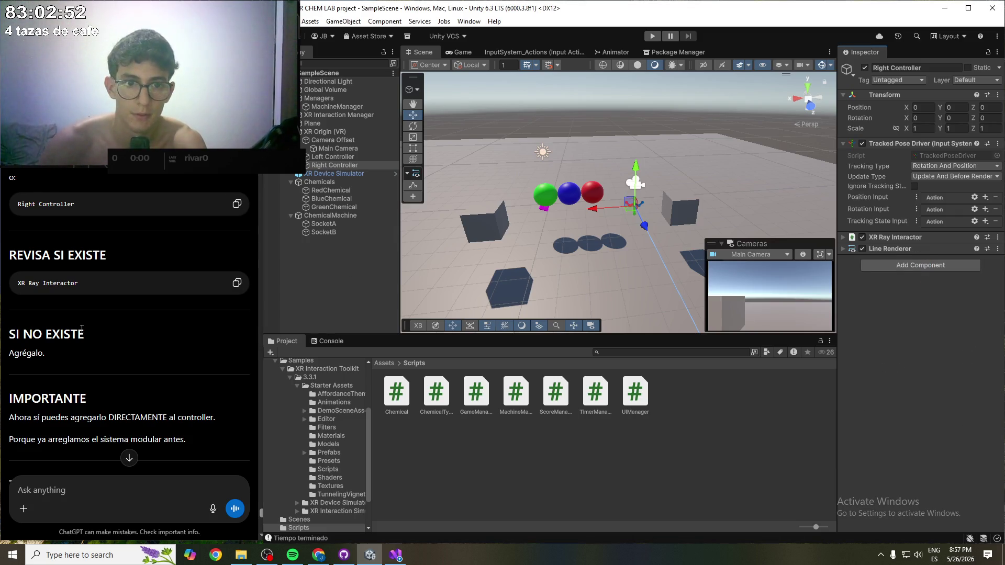
- Search 'XR interactor' and add XR Interactor Line Visual to the Right Controller
scroll(84, 327, down, 2)
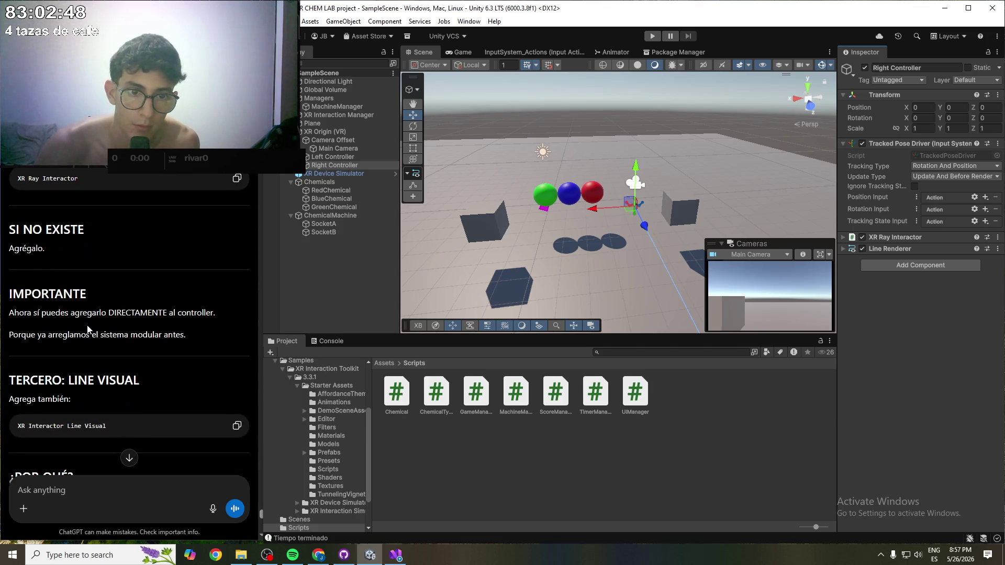
scroll(87, 328, down, 2)
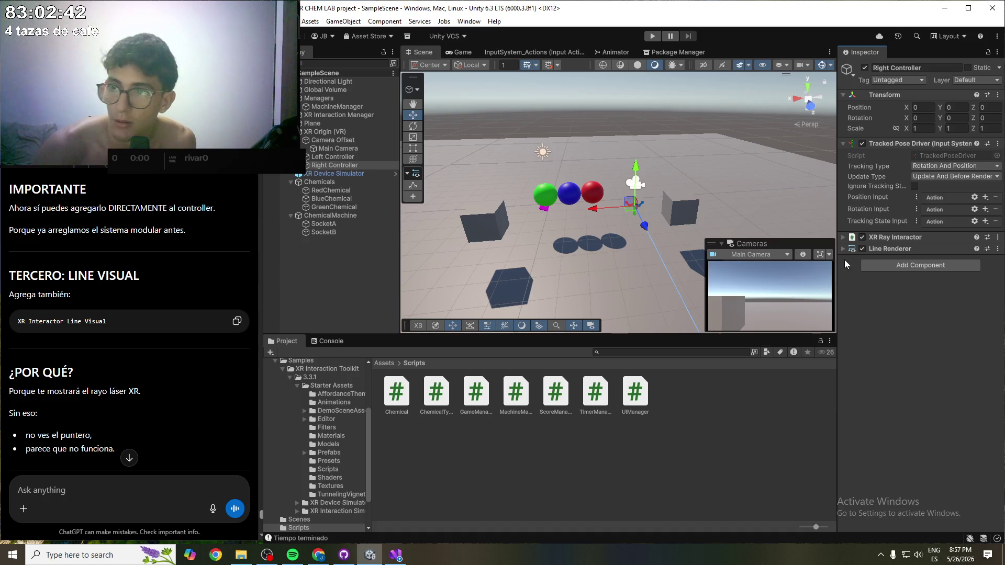
click(886, 264)
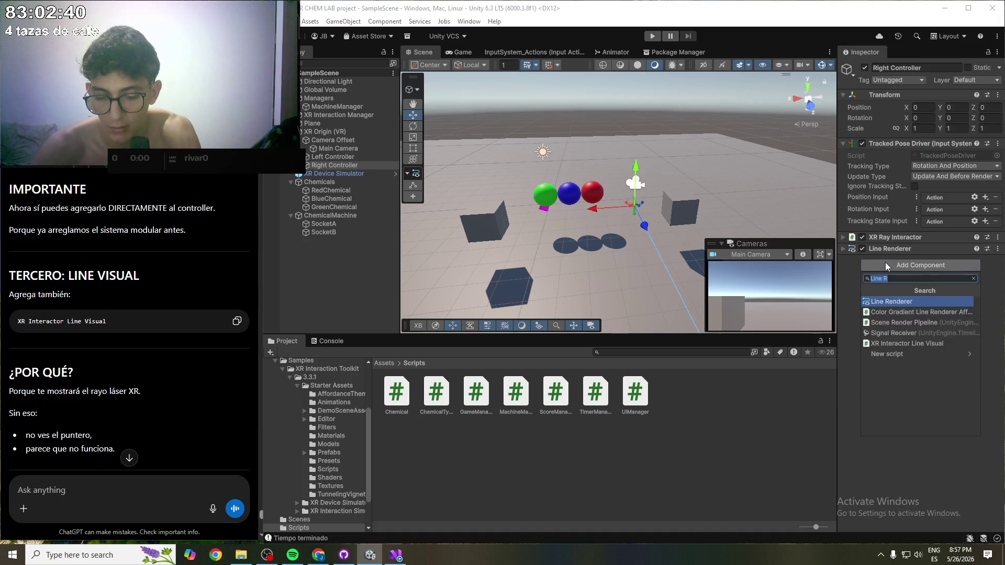
text(XR interac)
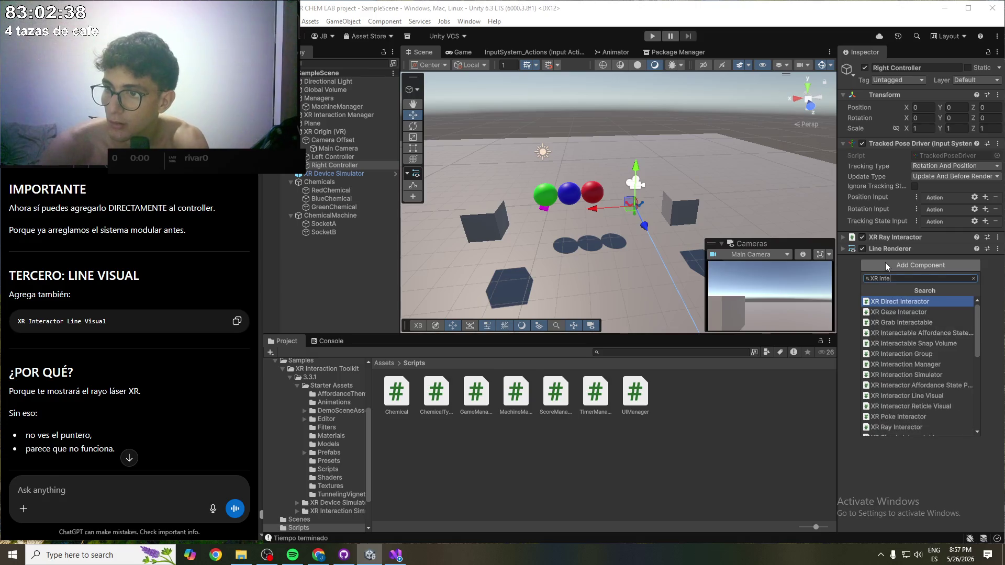
text(tor)
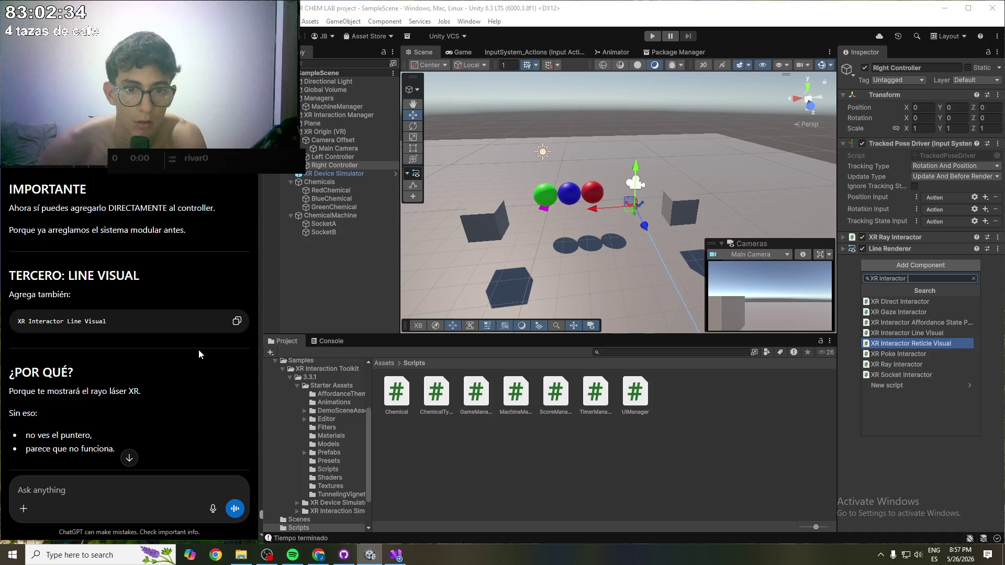
scroll(199, 349, down, 1)
scroll(197, 350, down, 1)
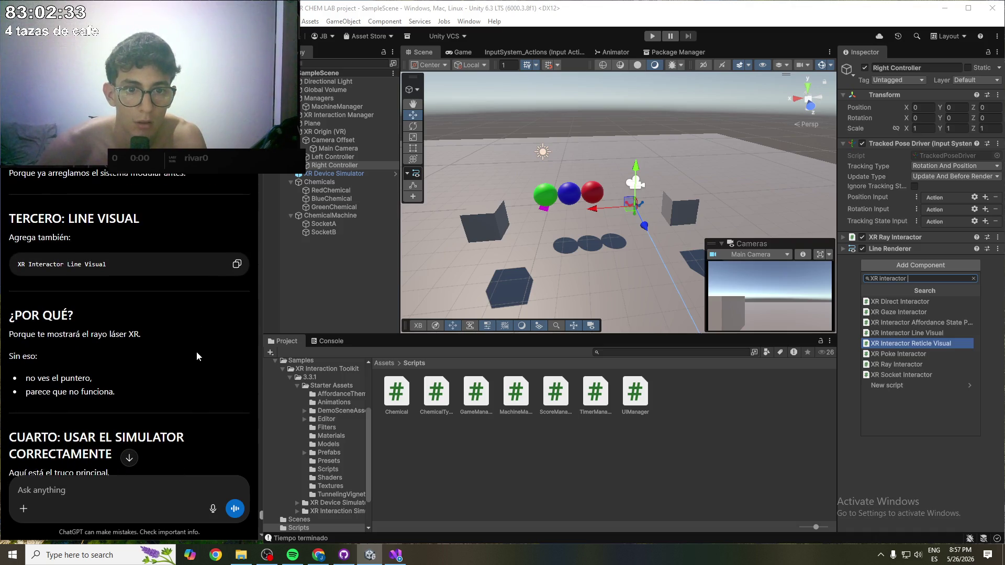
click(909, 334)
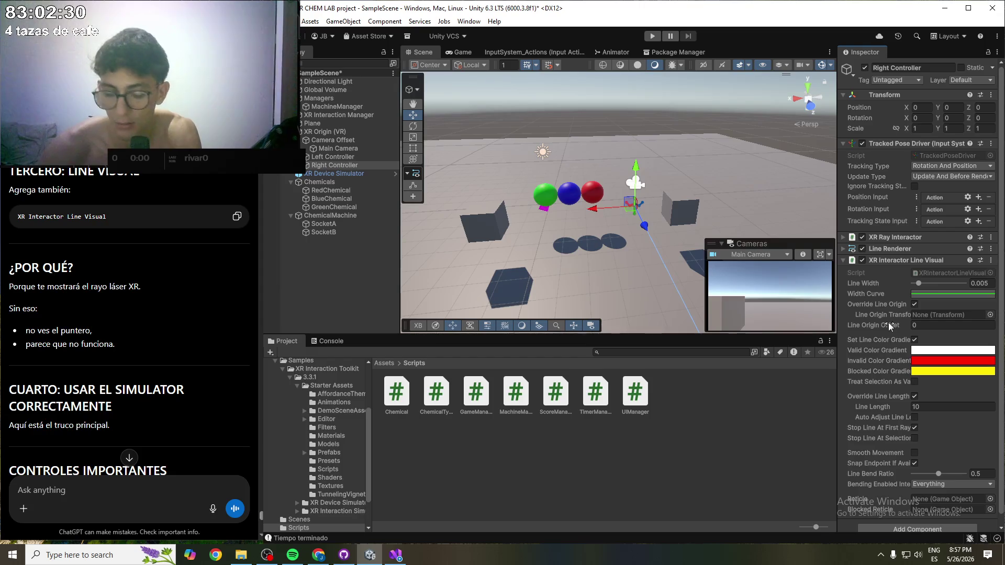
- Add XR Interactor Line Visual to the Left Controller via the 'interactor li' search and collapse it
click(333, 157)
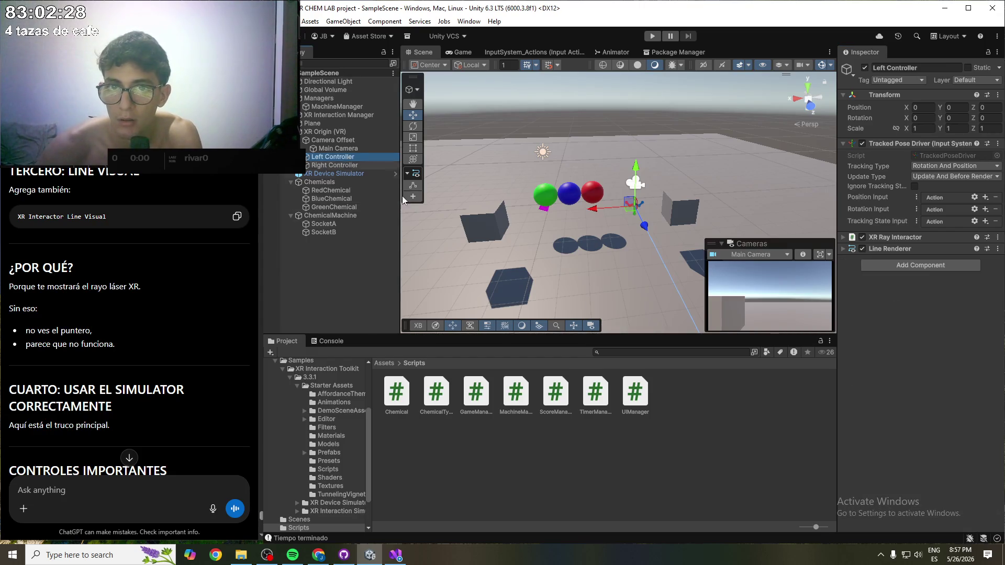
click(905, 266)
text(XR)
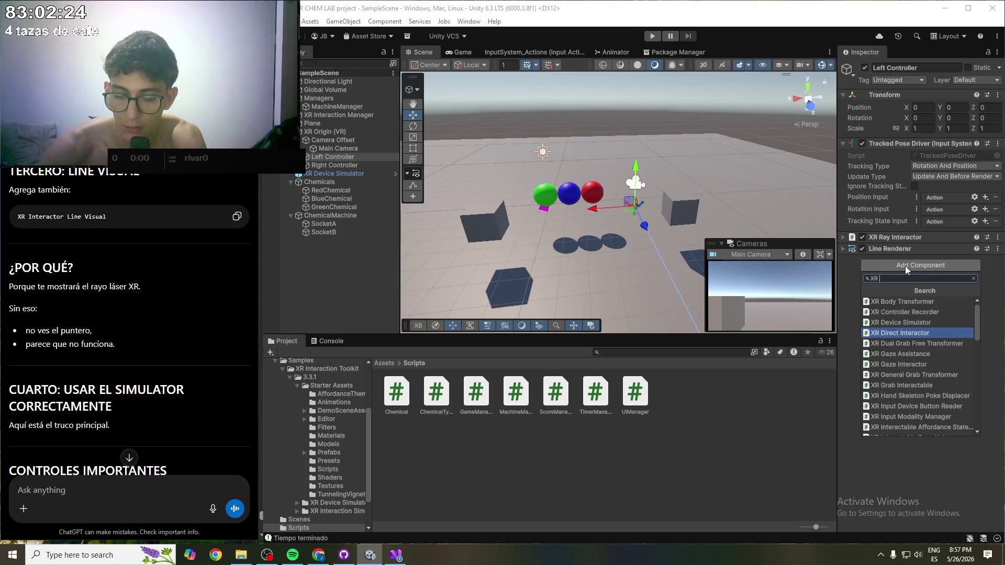
text(interac)
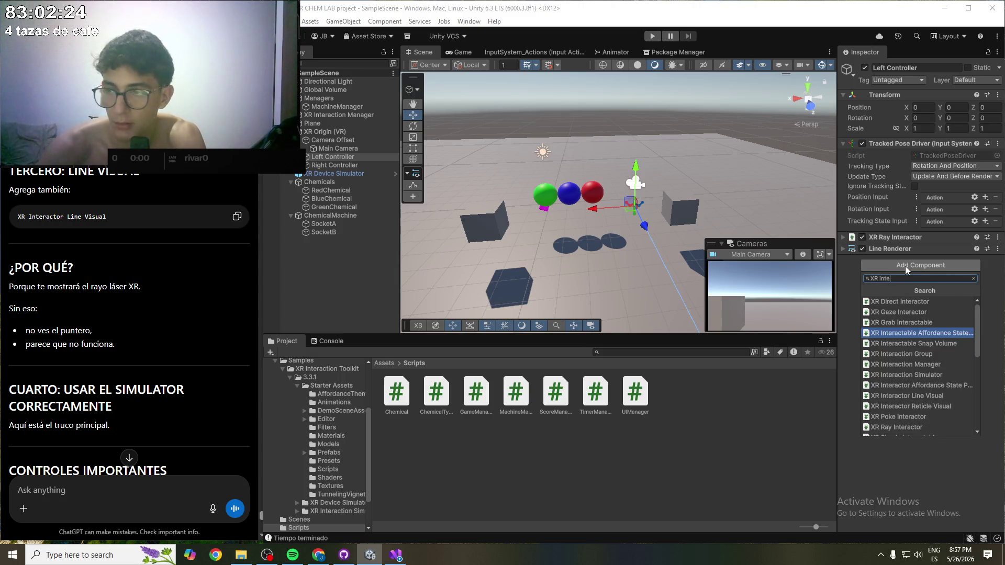
text(tor lin)
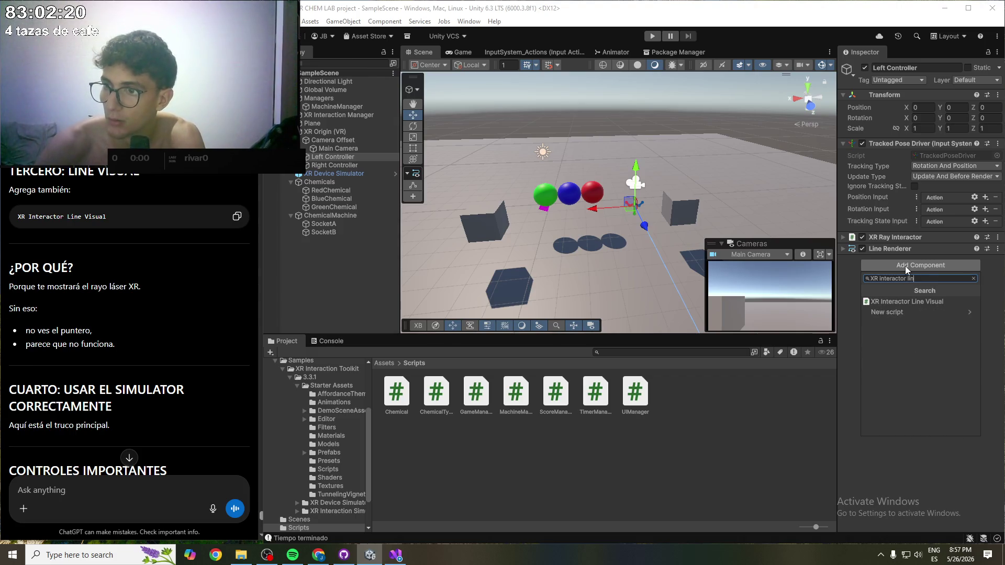
key(Down)
key(Return)
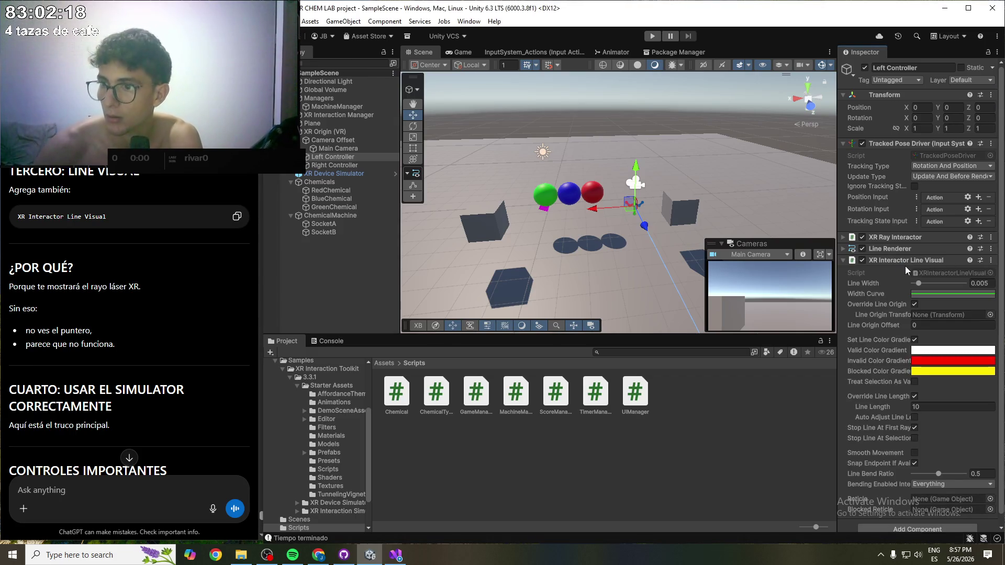
click(843, 260)
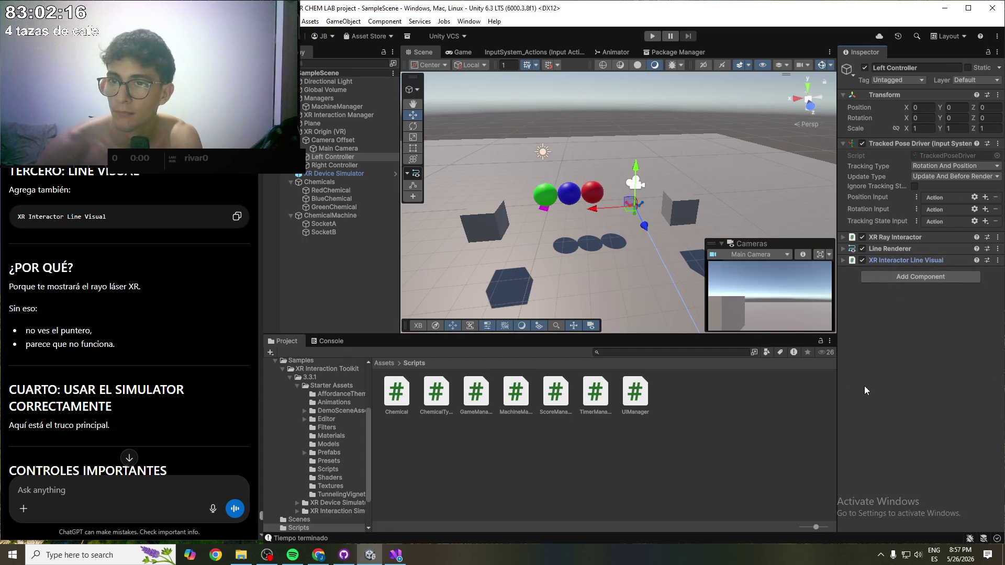
- Scroll through ChatGPT's instructions and deselect the Left Controller
scroll(204, 333, down, 1)
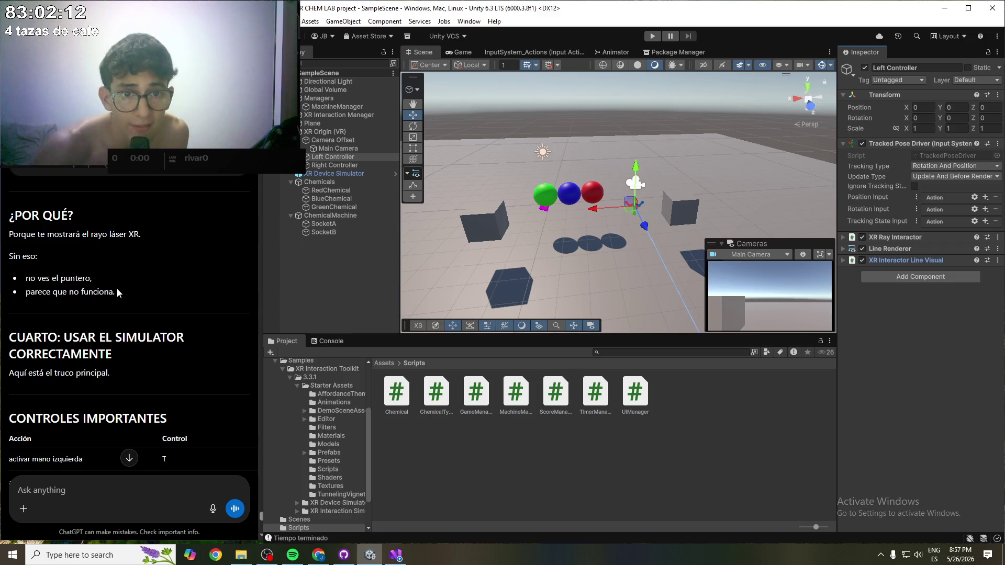
scroll(109, 289, down, 1)
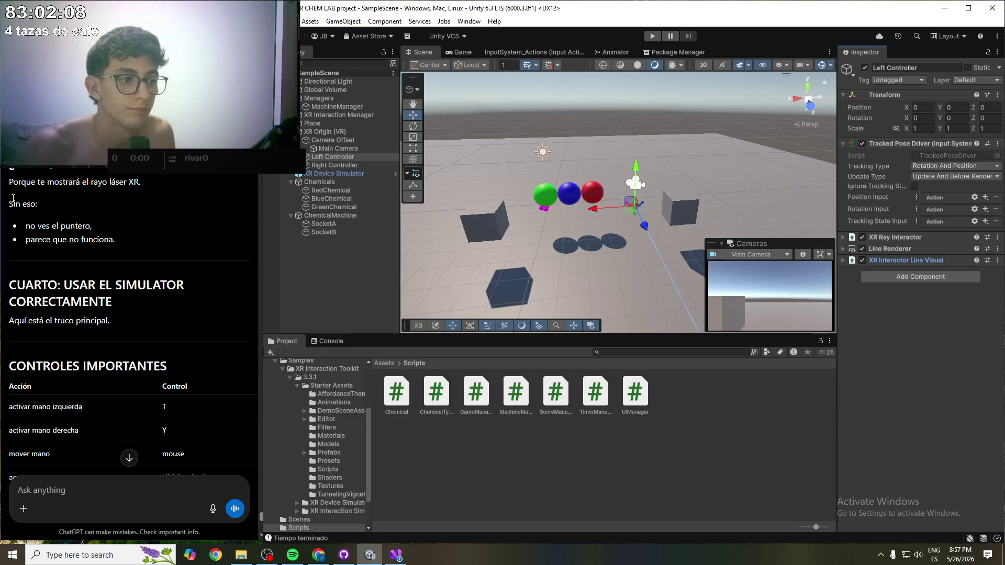
triple_click(34, 239)
click(96, 257)
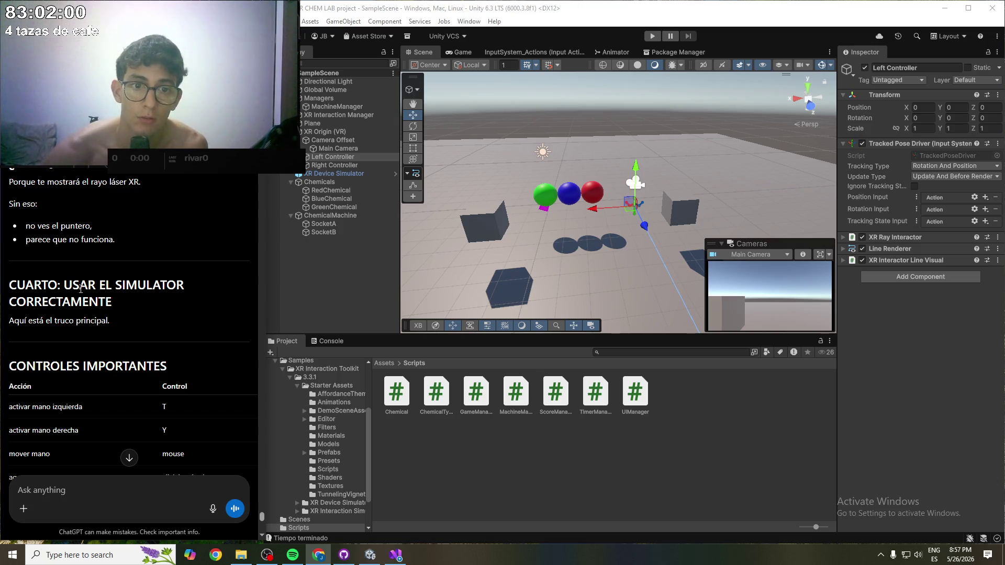
scroll(84, 280, down, 1)
scroll(82, 274, down, 1)
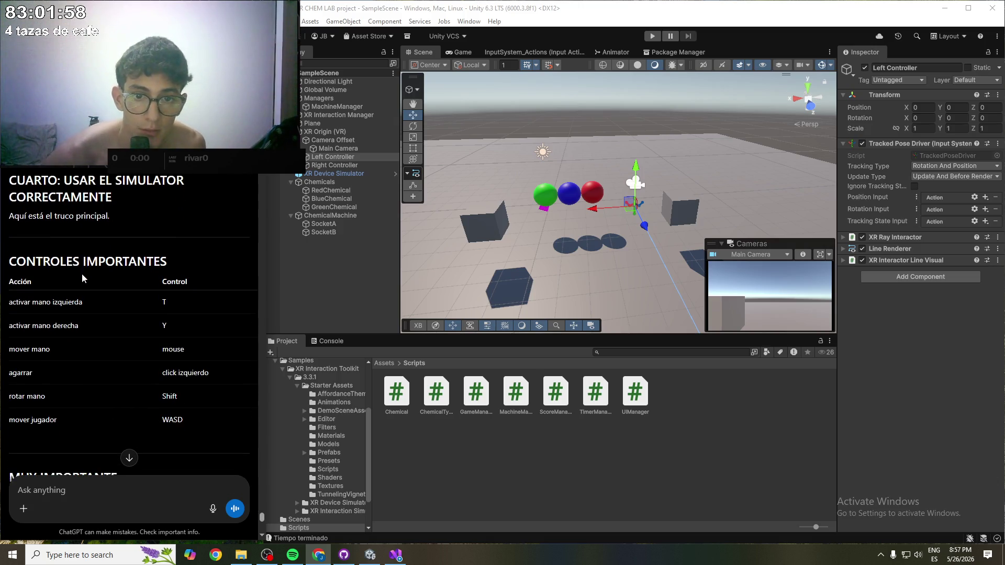
click(531, 454)
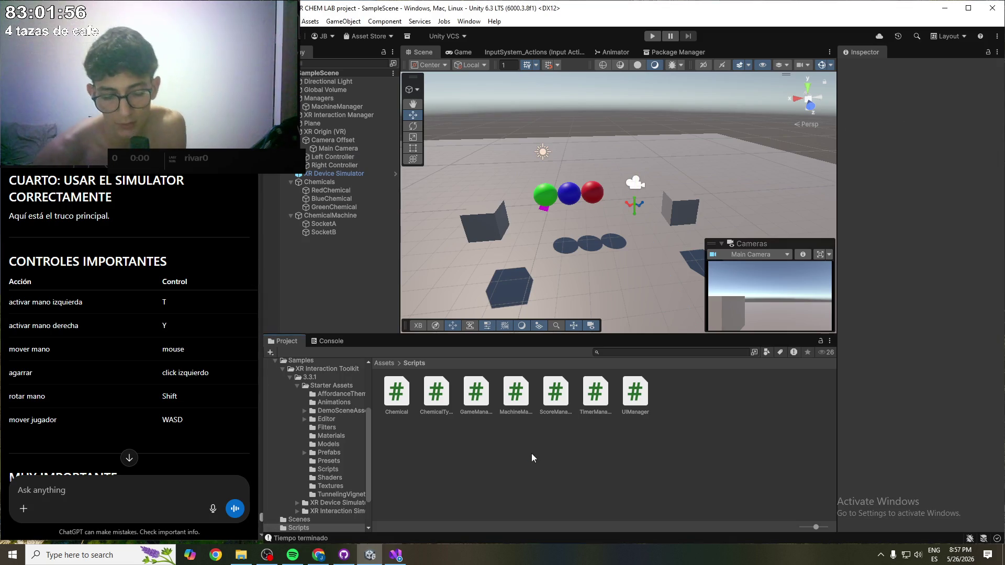
- Enter Play mode and walk the simulated headset back and forth near the spheres
click(652, 35)
scroll(187, 209, down, 2)
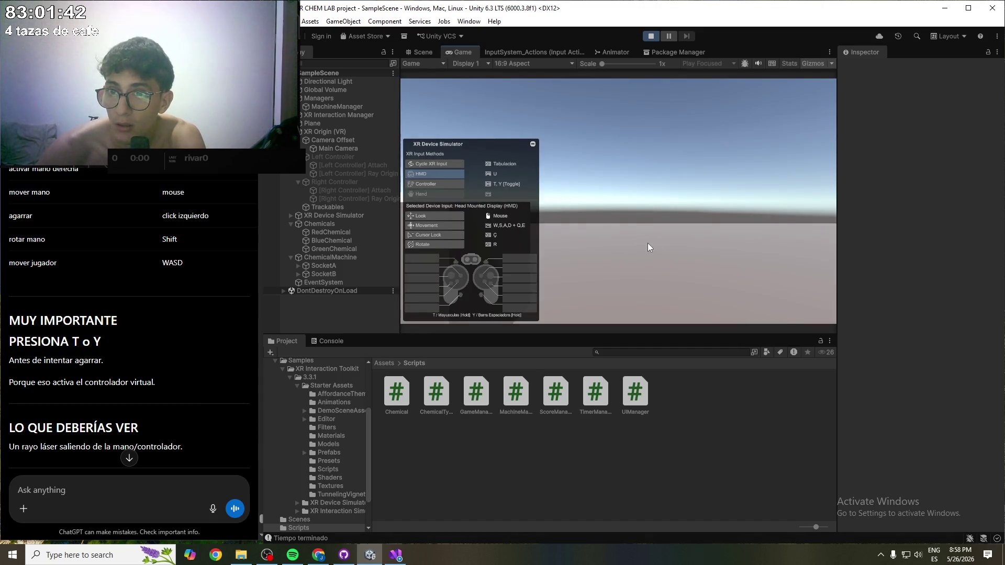
key(w)
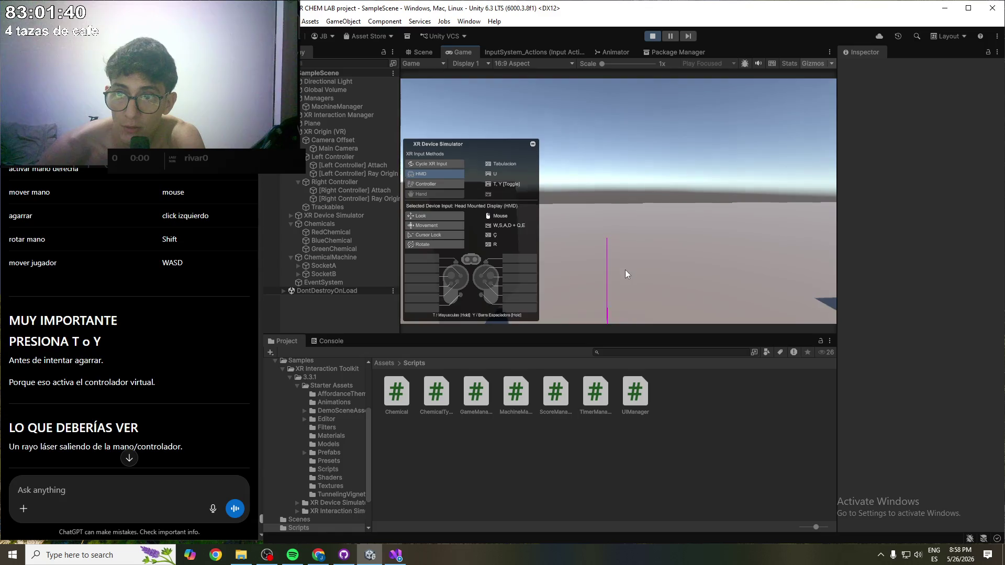
mouse_move(608, 291)
mouse_down()
mouse_move(597, 307)
mouse_move(623, 287)
mouse_up()
key(s)
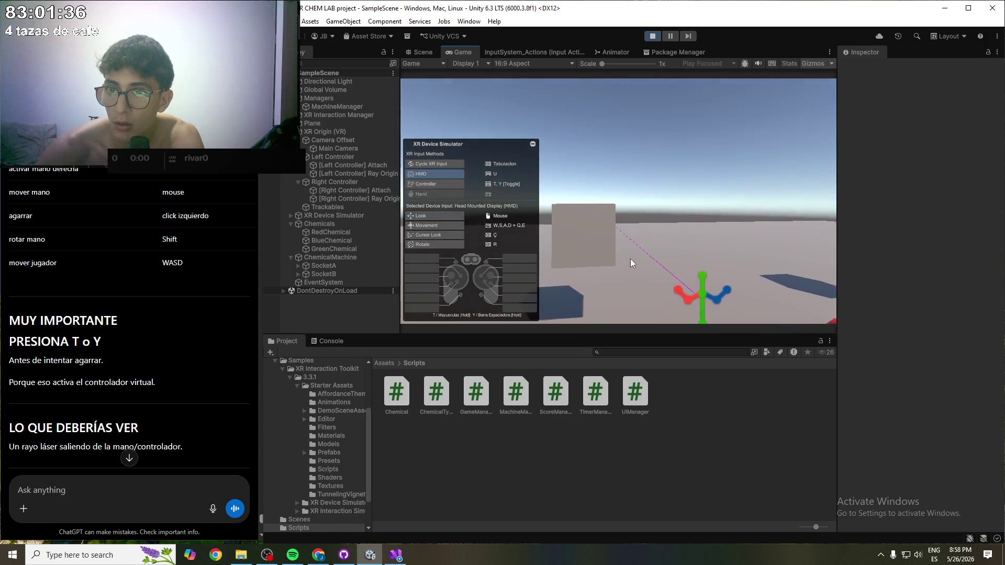
key(w)
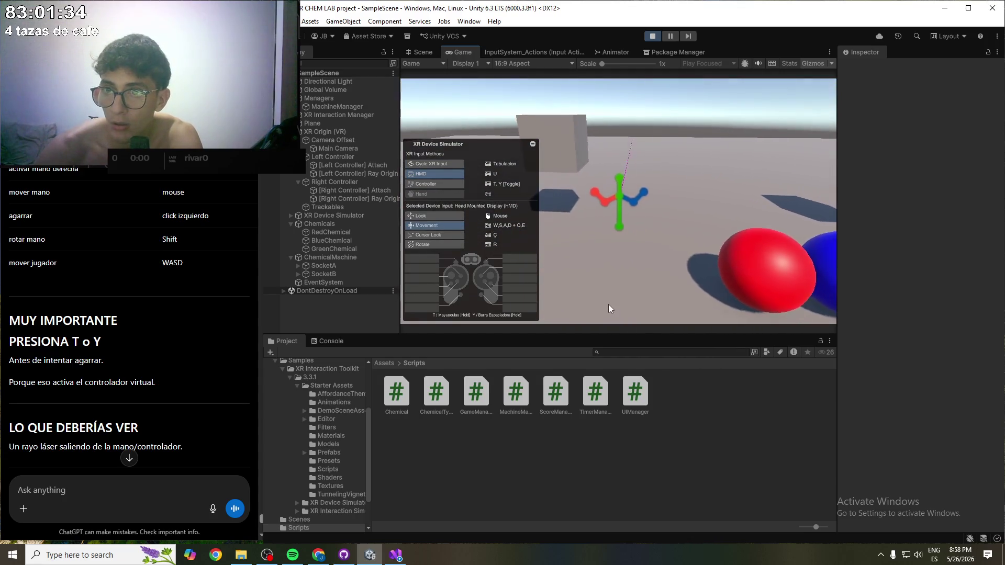
key(s)
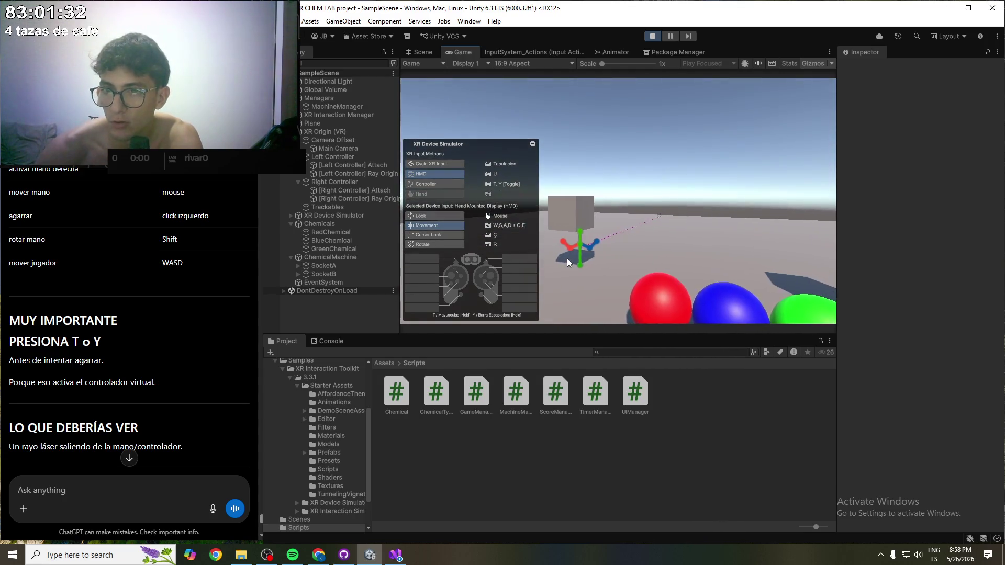
key(a)
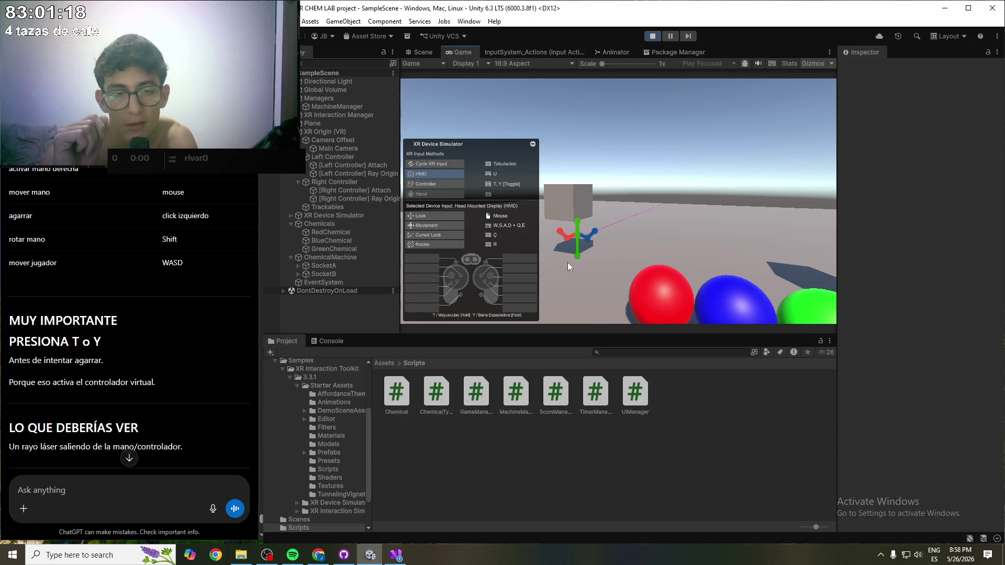
- Switch to the left controller, turn toward the spheres to see its magenta ray, then stop playing
mouse_move(568, 263)
mouse_down()
mouse_move(610, 265)
mouse_move(571, 246)
mouse_move(645, 318)
mouse_move(622, 298)
mouse_up()
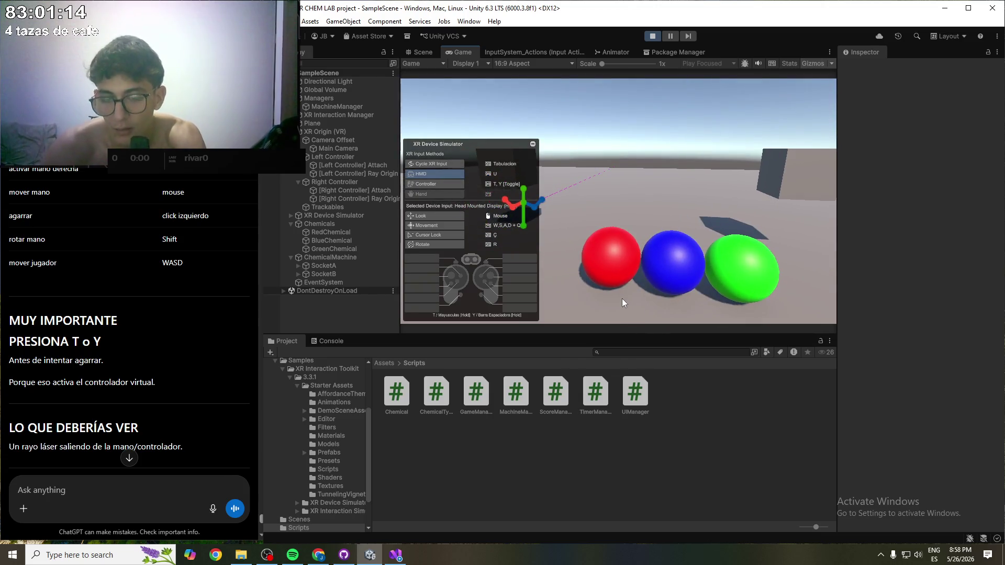
key(t)
mouse_move(614, 267)
mouse_down()
mouse_move(587, 259)
mouse_move(635, 275)
mouse_up()
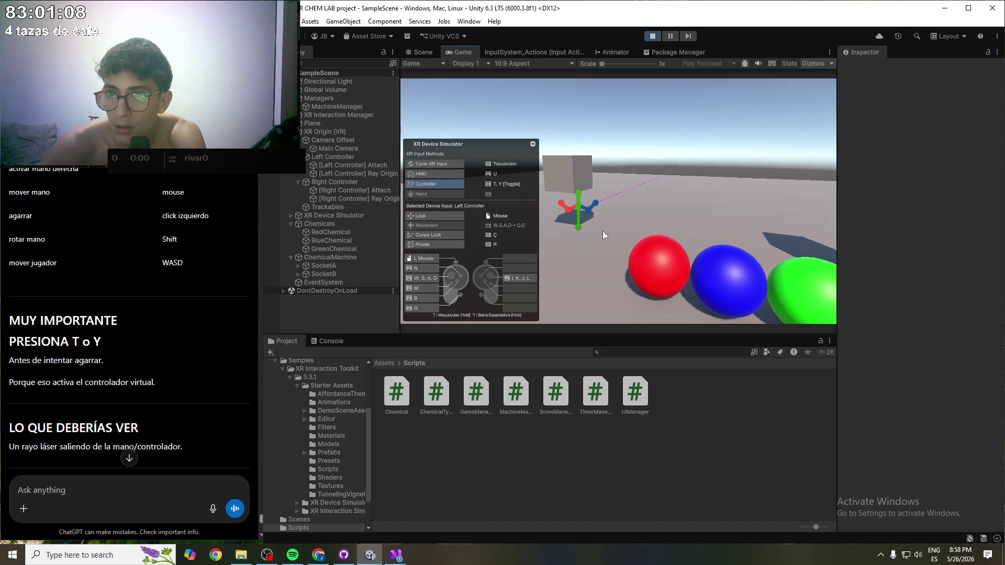
click(649, 38)
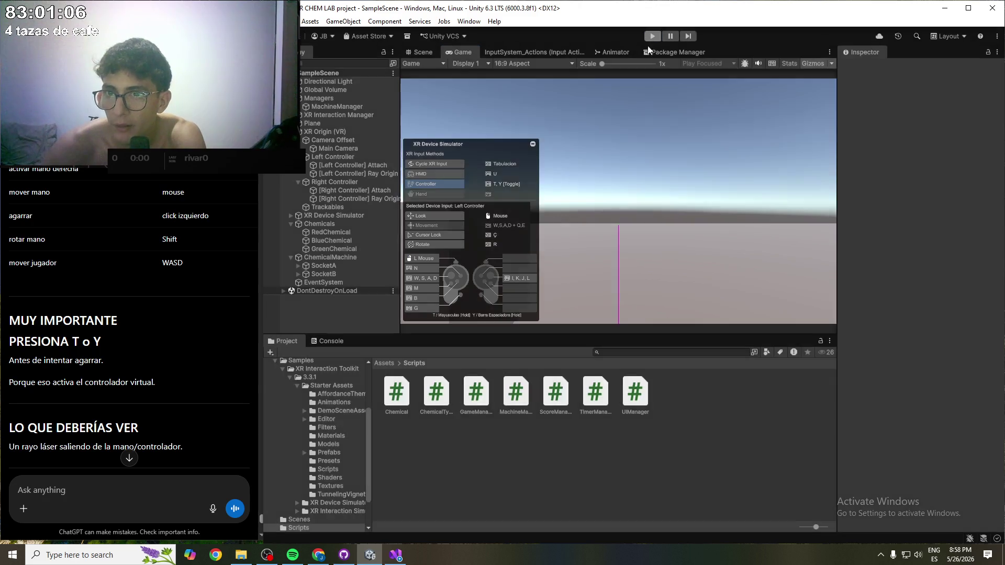
- Check the Right Controller and XR Origin (VR) components, panning the scene view across the lab
scroll(87, 390, down, 2)
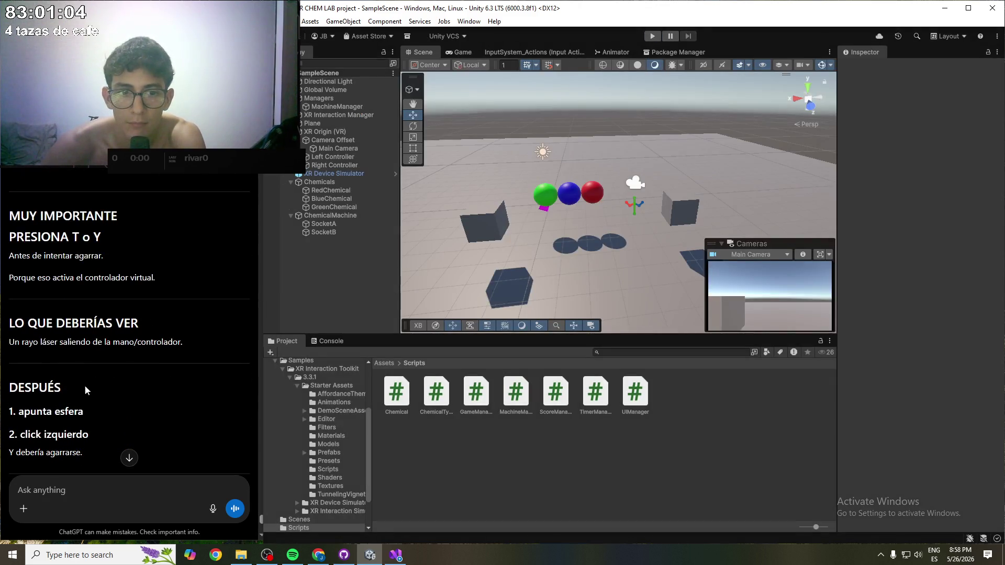
scroll(73, 485, down, 1)
scroll(72, 482, down, 2)
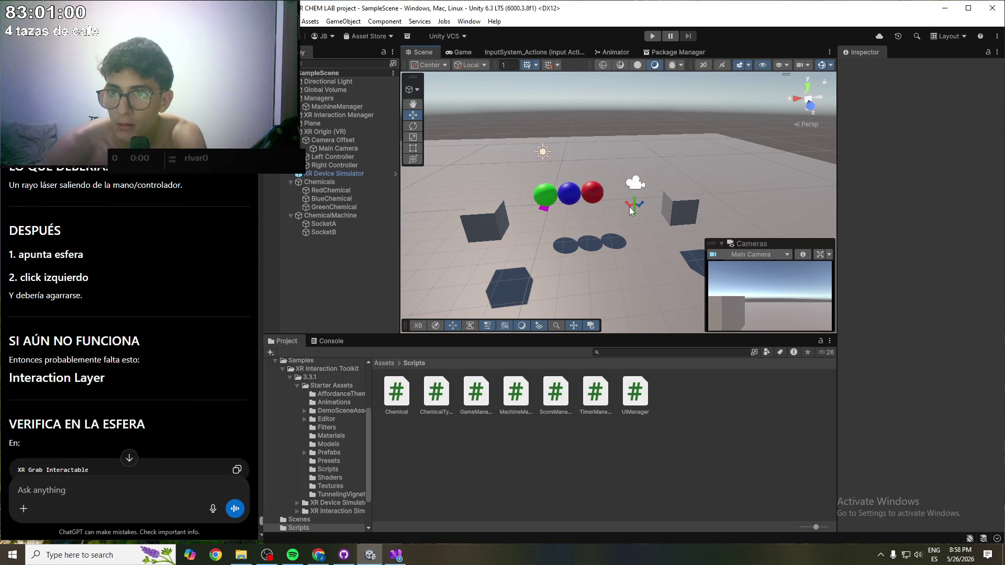
click(633, 208)
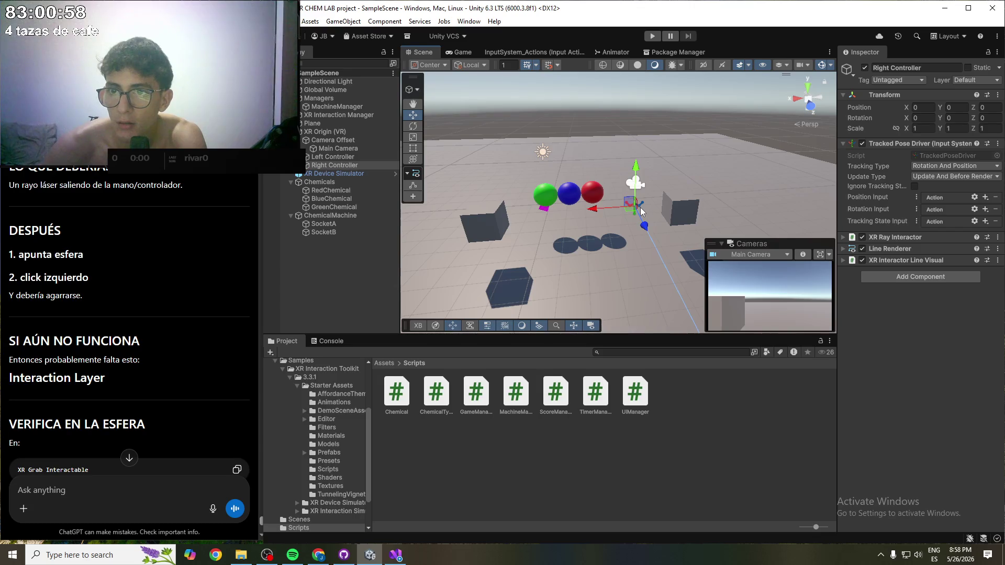
click(322, 132)
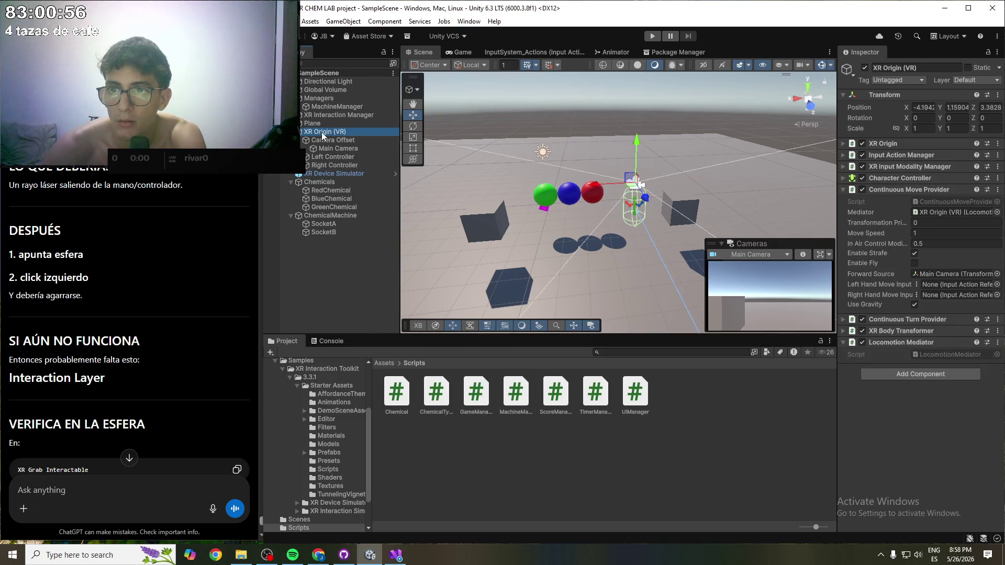
scroll(564, 228, up, 5)
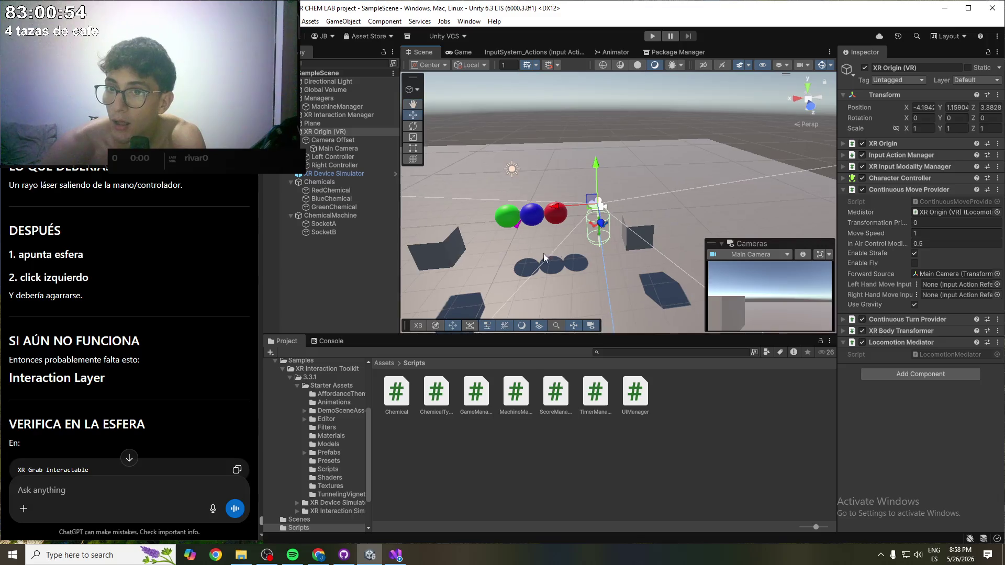
mouse_move(651, 230)
mouse_down()
mouse_move(586, 154)
mouse_move(611, 237)
mouse_move(628, 256)
mouse_up()
- Review the XR Device Simulator, XR Origin, Main Camera, and finally the Camera Offset transform
click(357, 174)
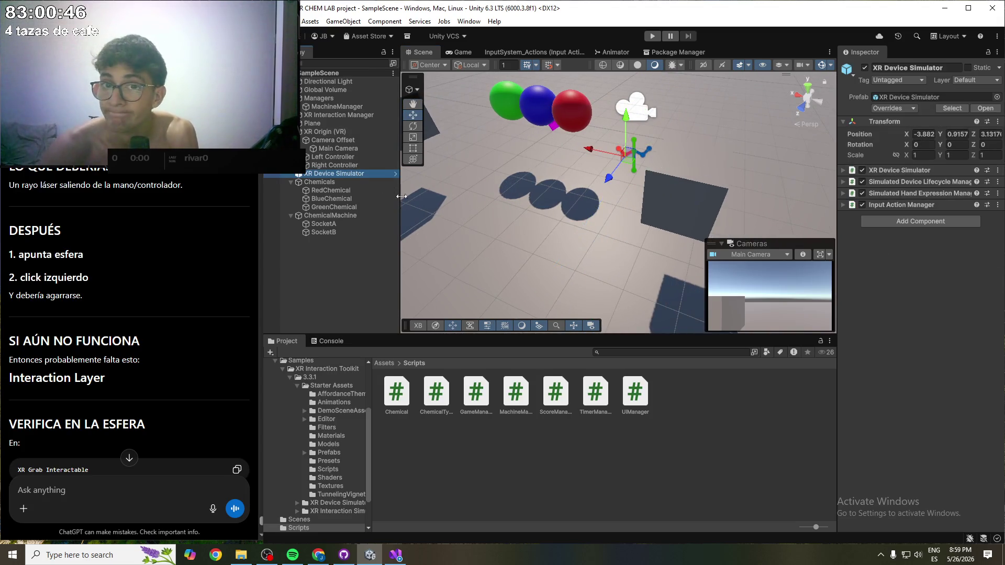
click(330, 134)
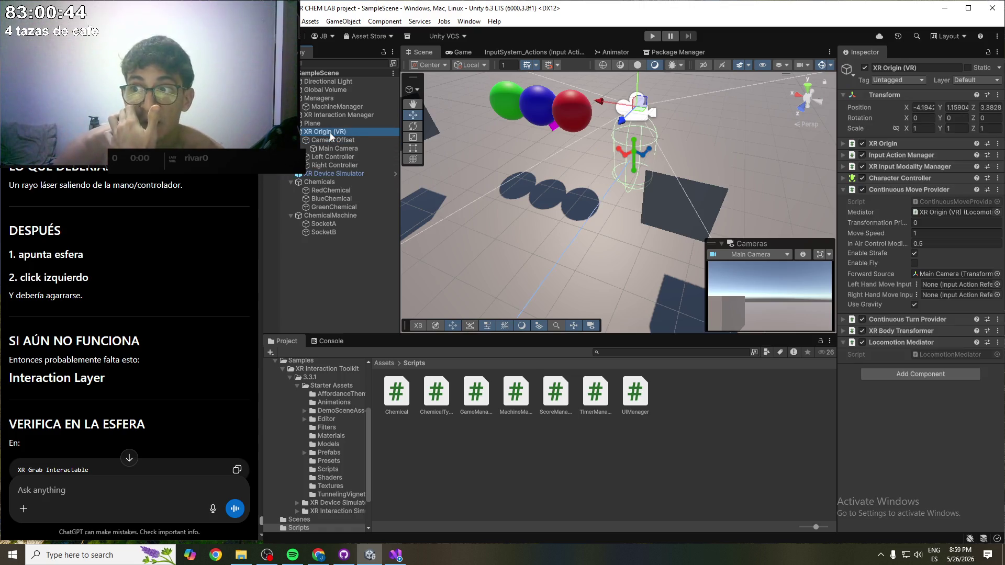
click(333, 150)
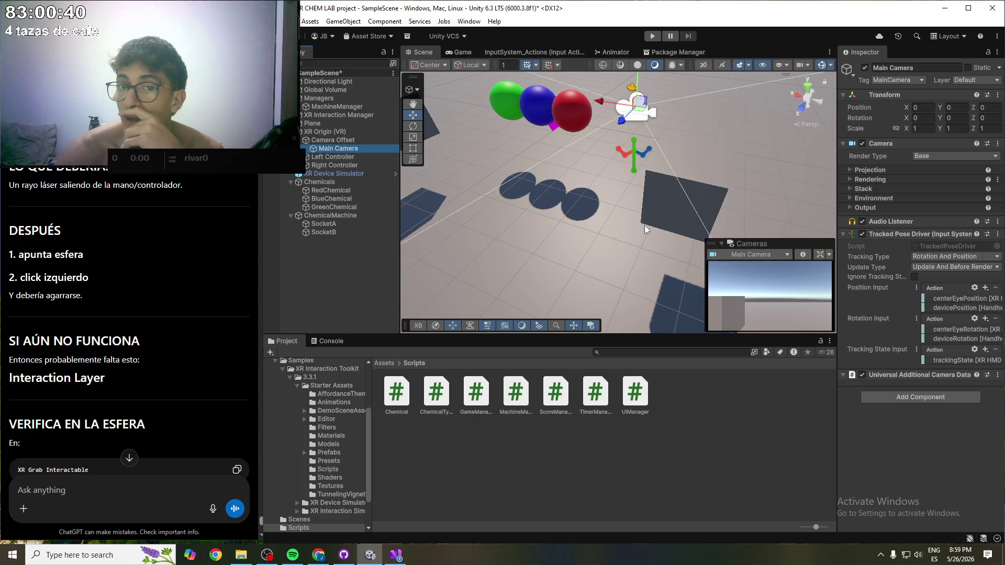
click(332, 141)
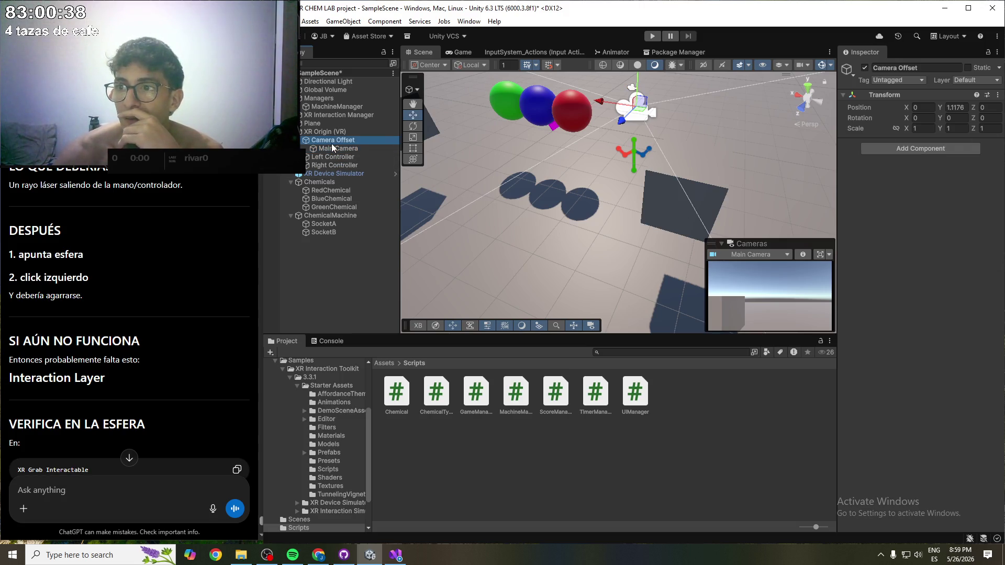
scroll(187, 270, down, 2)
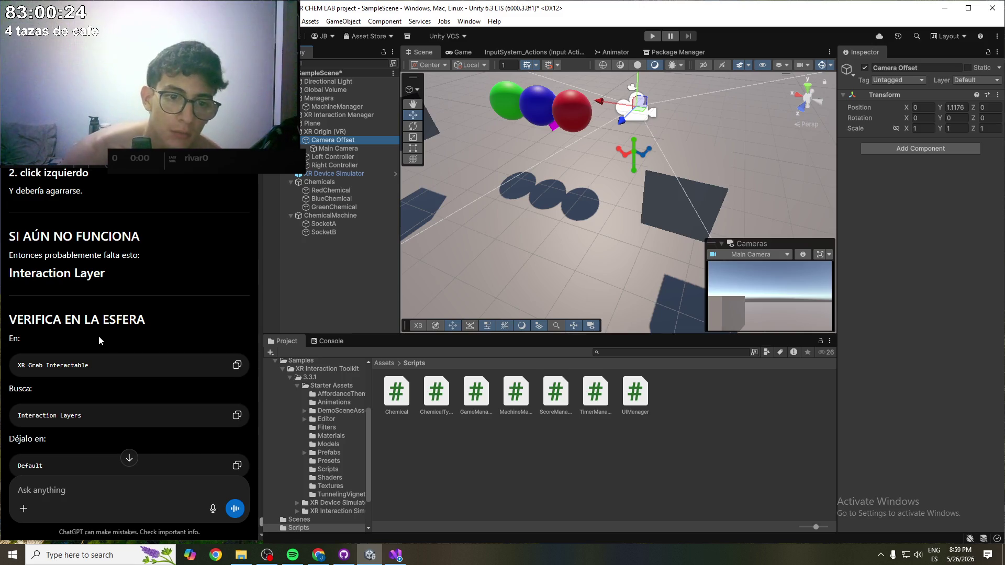
- Scroll to the 'Verifica en la esfera' and 'Y en XR Ray Interactor' sections, then select RedChemical
scroll(93, 340, down, 1)
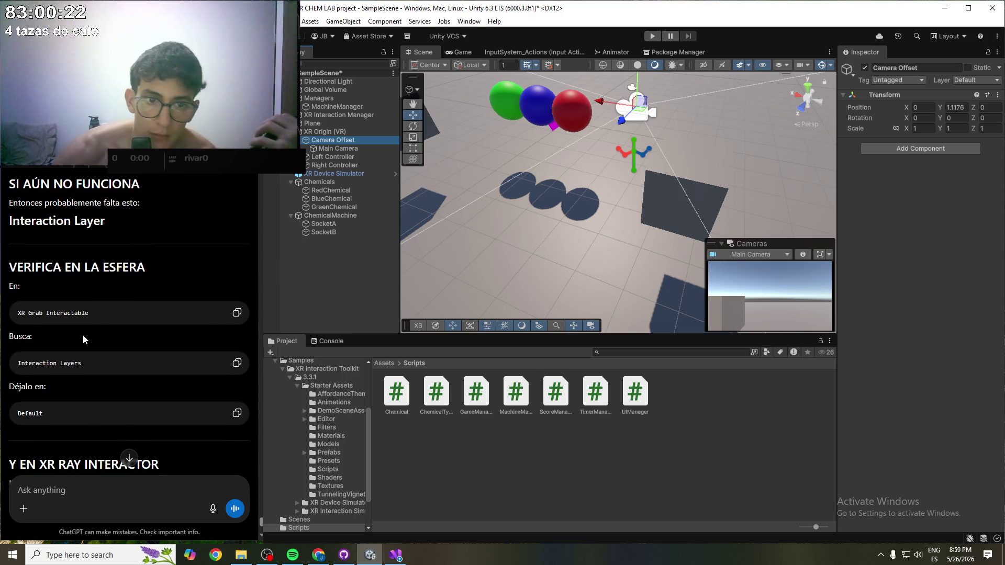
scroll(81, 343, down, 1)
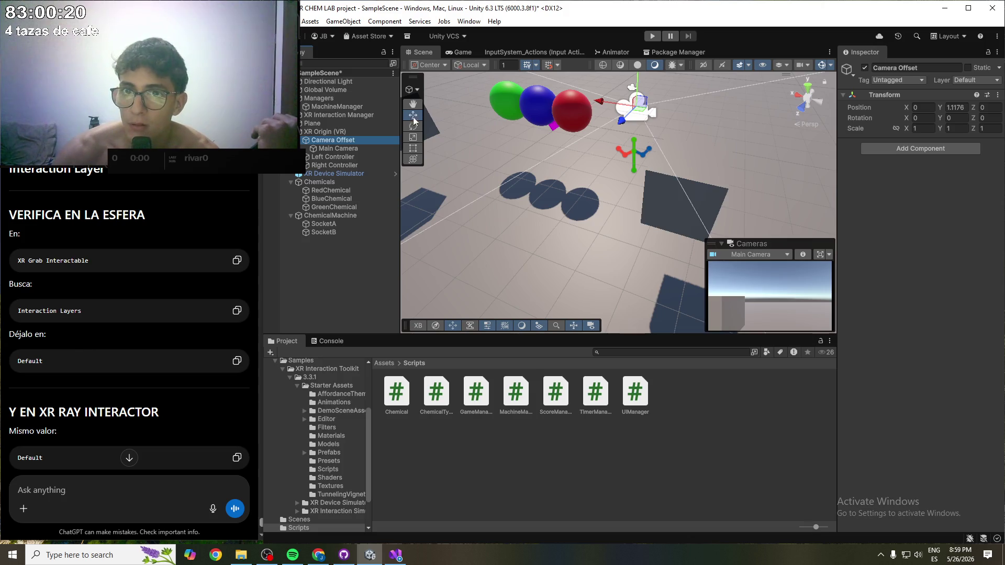
click(335, 192)
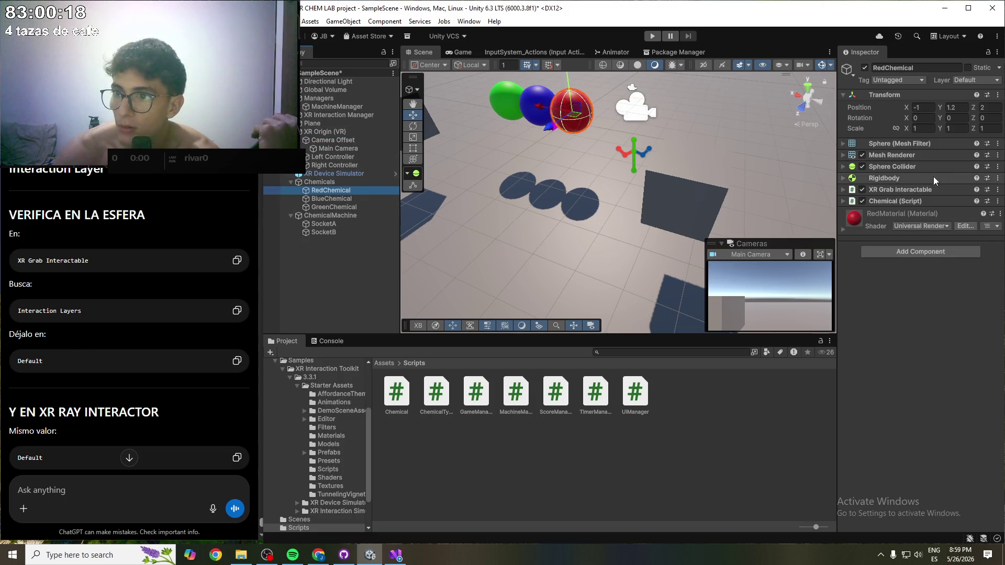
- Confirm RedChemical's XR Grab Interactable uses the Default Interaction Layer Mask, then deselect the sphere
click(844, 189)
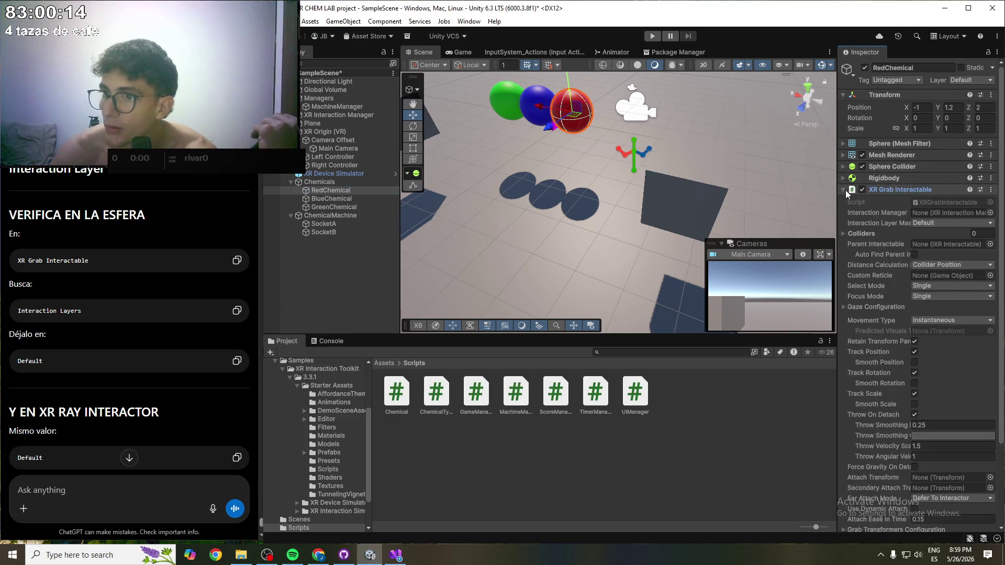
click(846, 190)
click(352, 294)
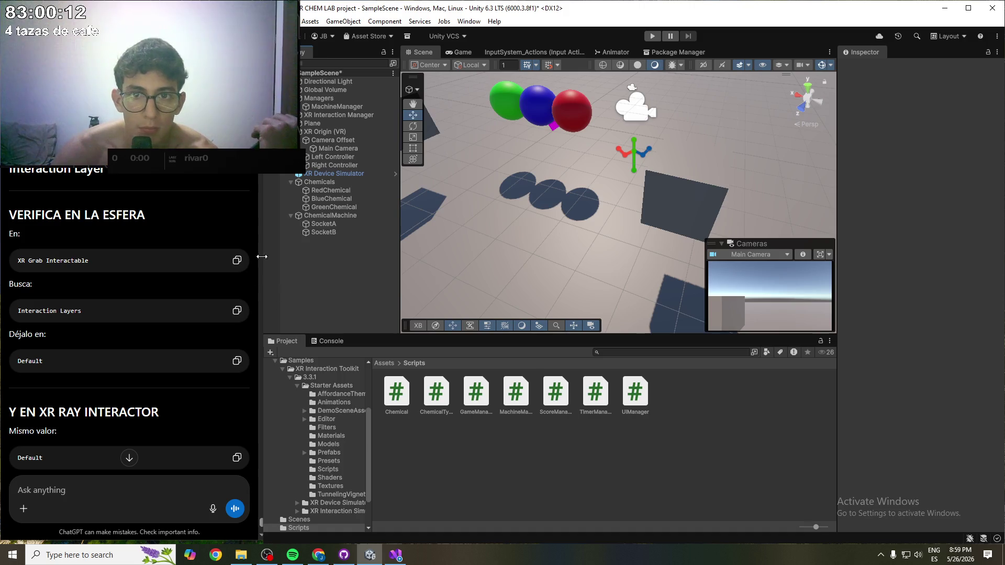
- Read down ChatGPT's reply, highlighting passages of its five-step plan
scroll(90, 325, down, 2)
drag(40, 307, 161, 308)
click(161, 307)
scroll(127, 333, down, 1)
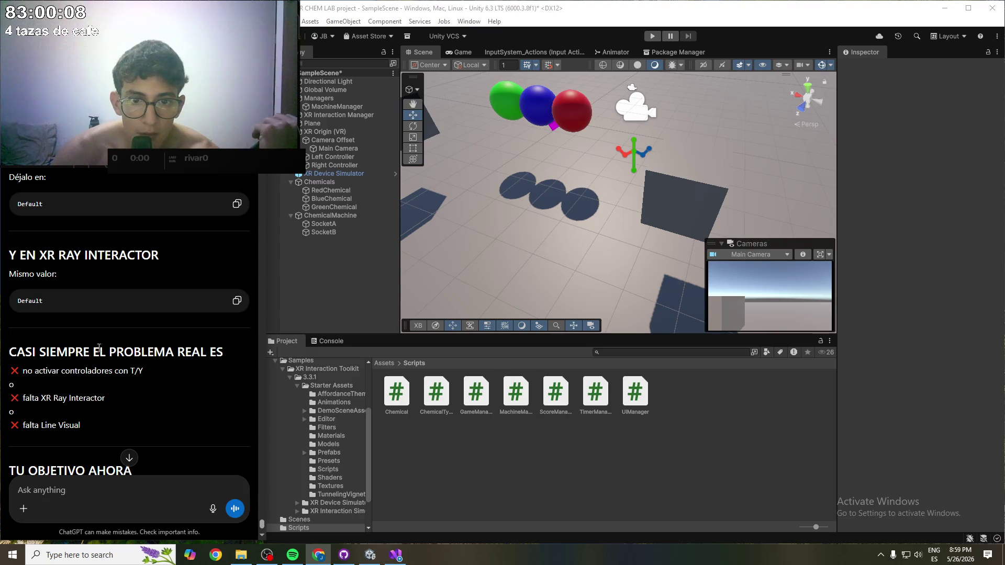
drag(94, 352, 220, 351)
click(151, 371)
scroll(152, 371, down, 1)
- Highlight the missing XR Ray Interactor line and 'el rayo' in step 4, then reselect Camera Offset
drag(33, 346, 104, 346)
scroll(99, 372, down, 1)
click(99, 367)
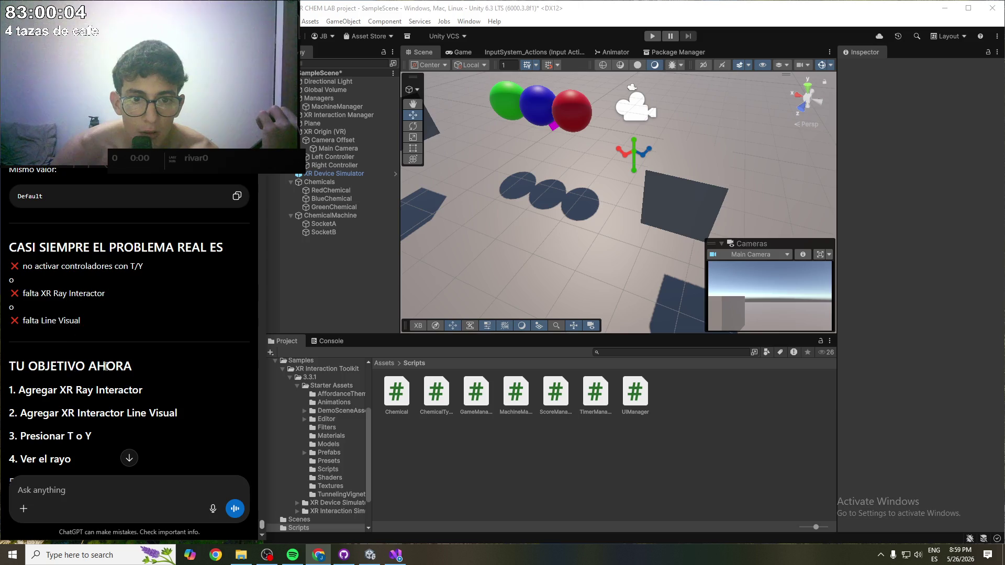
scroll(99, 366, down, 3)
drag(42, 330, 99, 335)
click(112, 340)
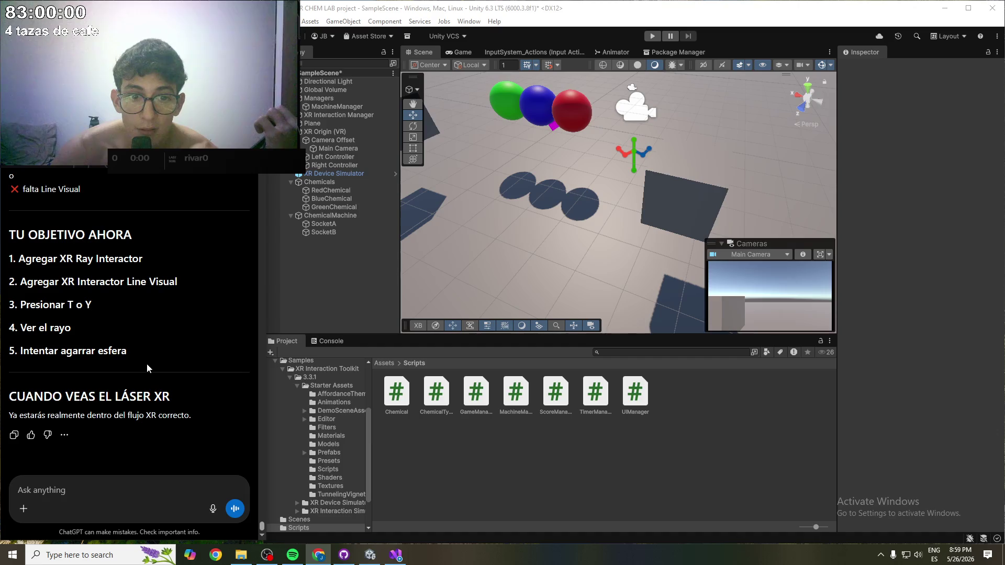
click(319, 140)
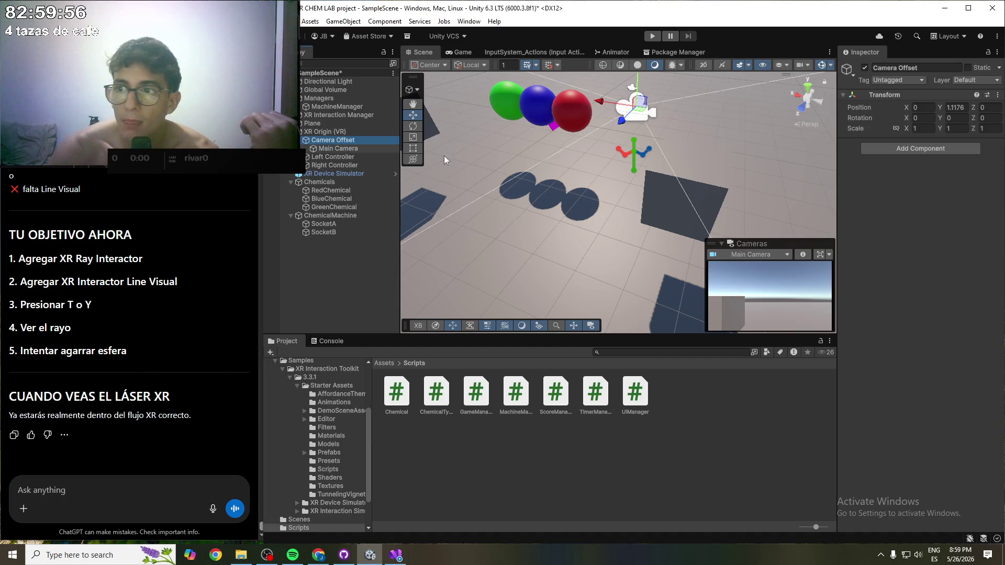
- Compare the tracked pose components on Main Camera, Left Controller, Right Controller and XR Device Simulator
click(338, 149)
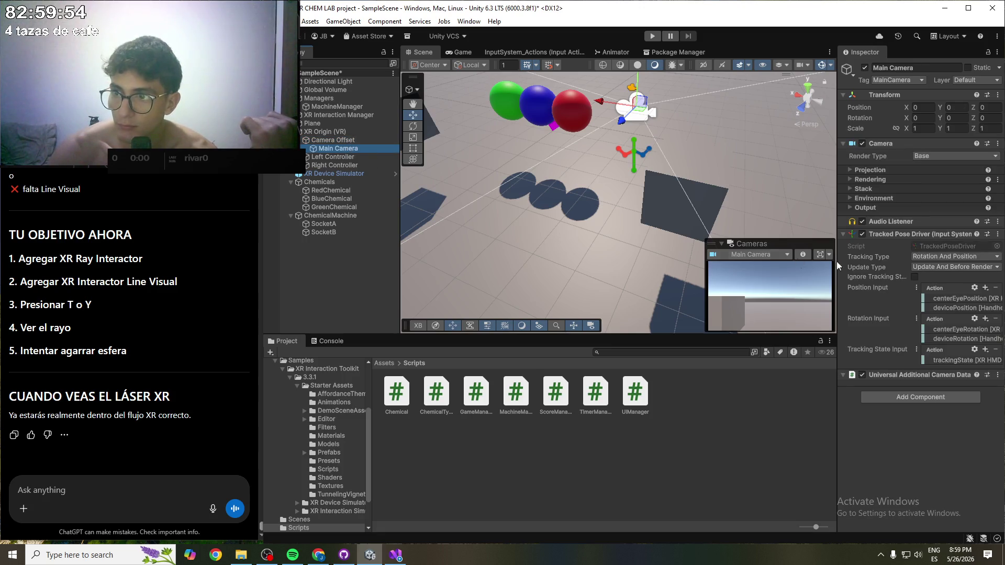
click(325, 156)
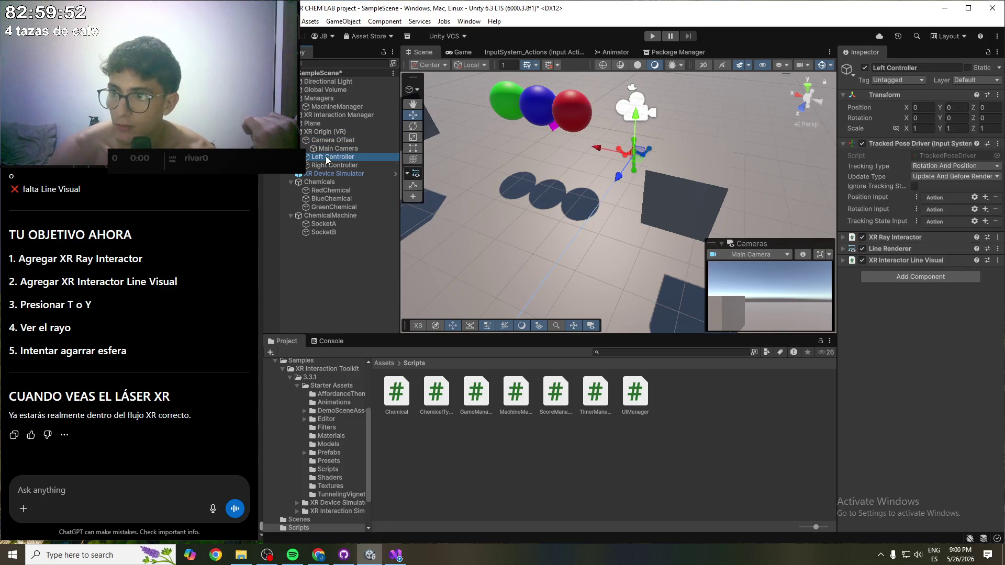
click(322, 164)
click(325, 175)
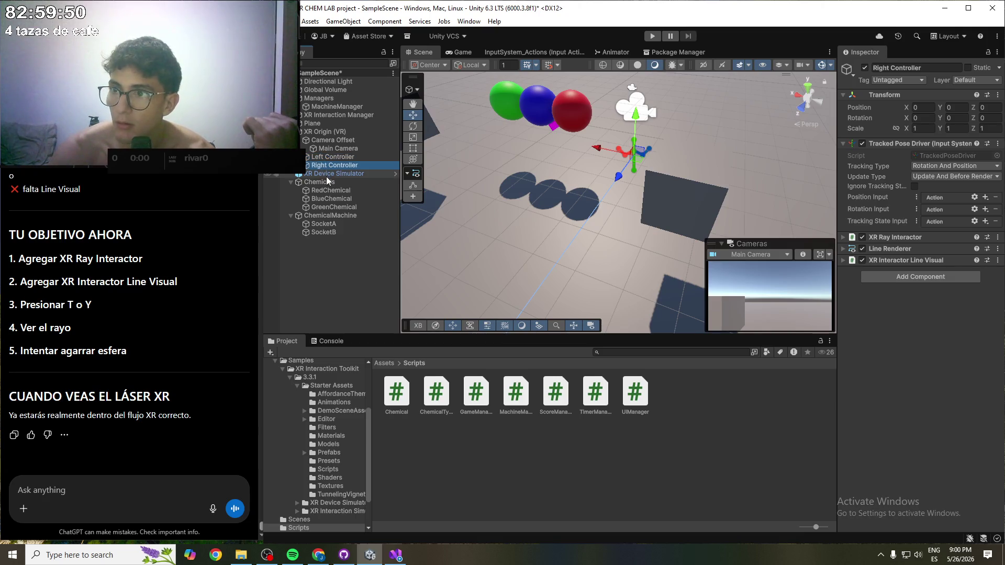
click(327, 167)
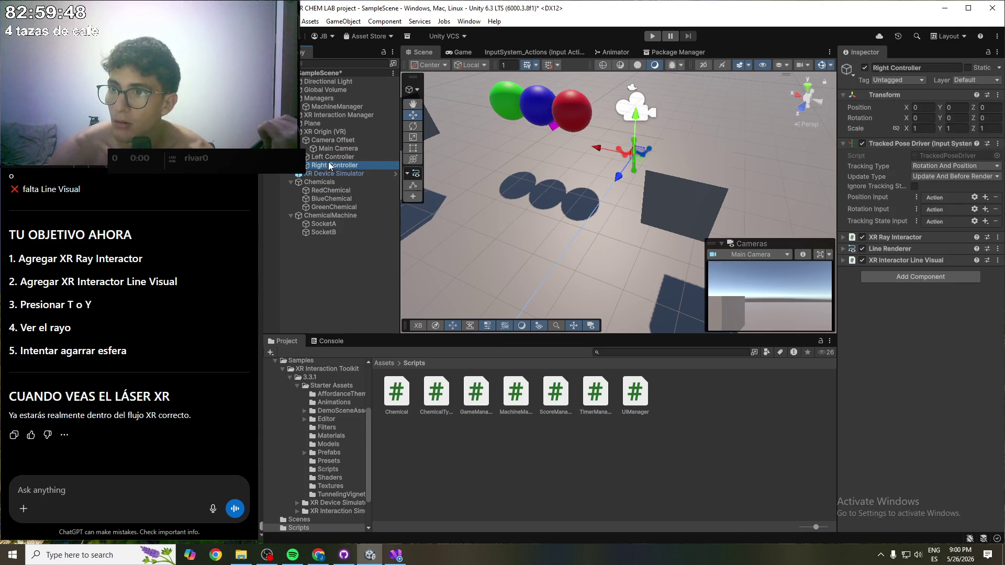
click(329, 158)
click(328, 165)
click(331, 150)
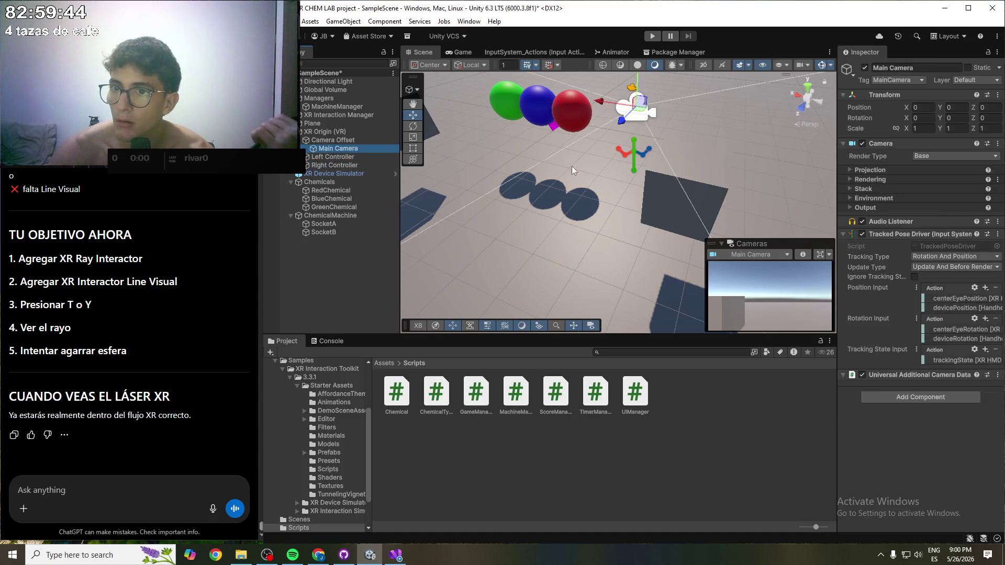
- Drag the Right Controller off the origin and undo it, leaving it at 0, 0, 0
click(637, 156)
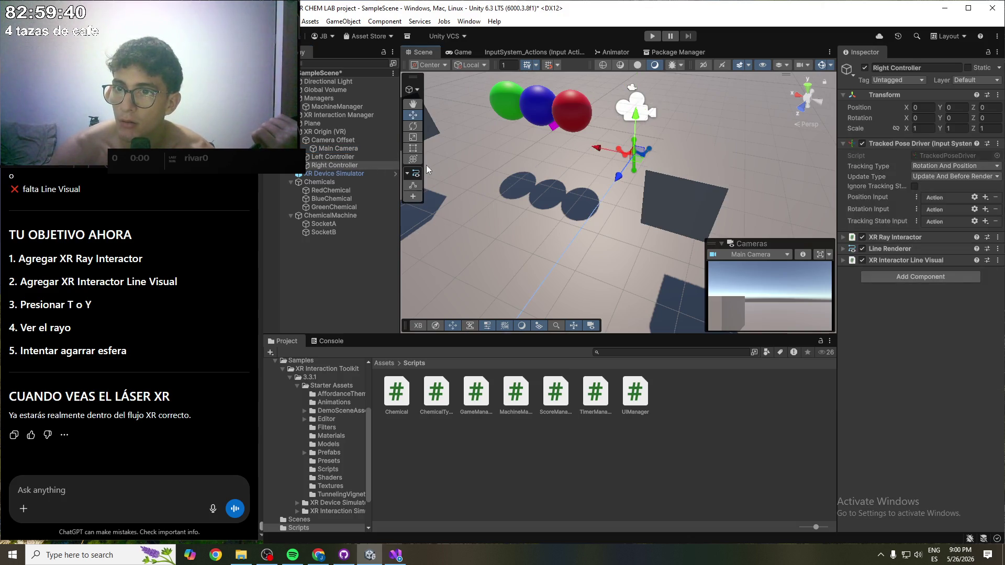
drag(635, 156, 743, 155)
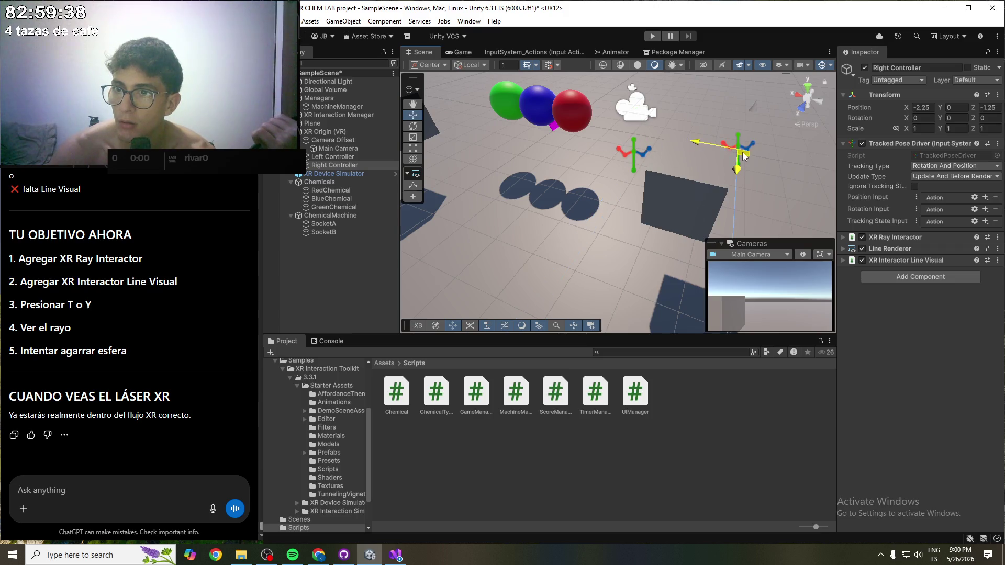
key(ctrl+z)
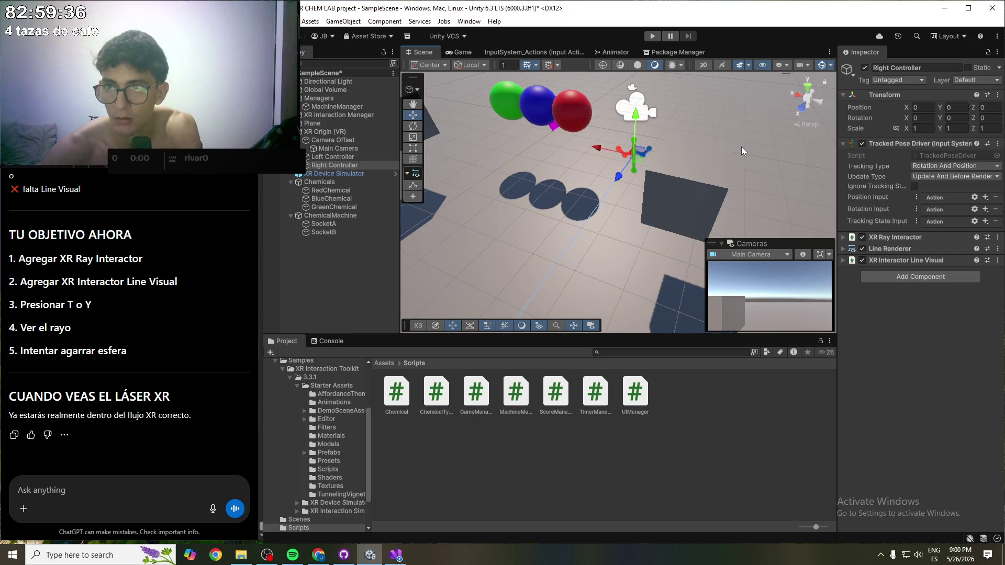
click(83, 487)
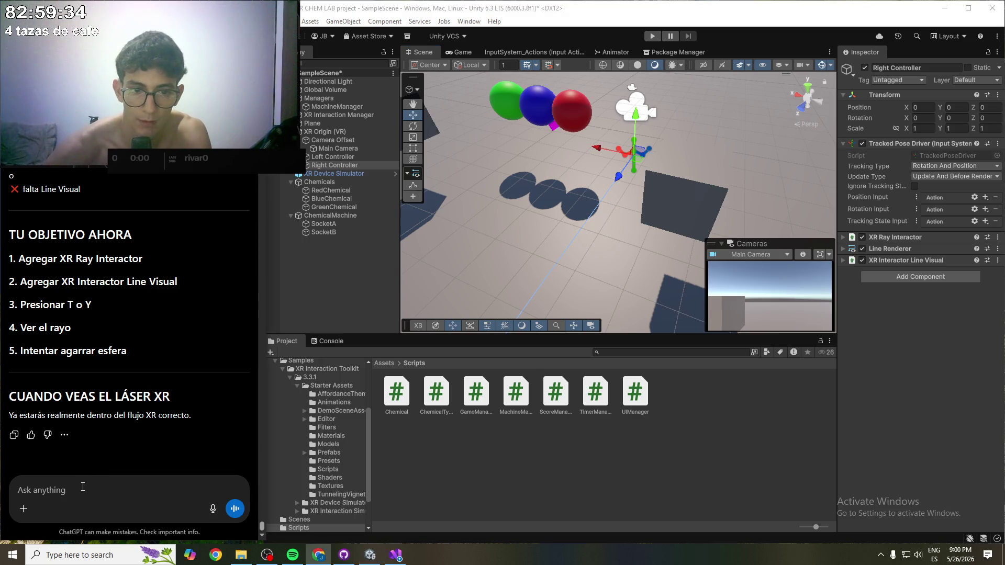
- Send a Spanish question saying the rays stay put in Play and asking for the exact Hierarchy order
text(ya veo lo)
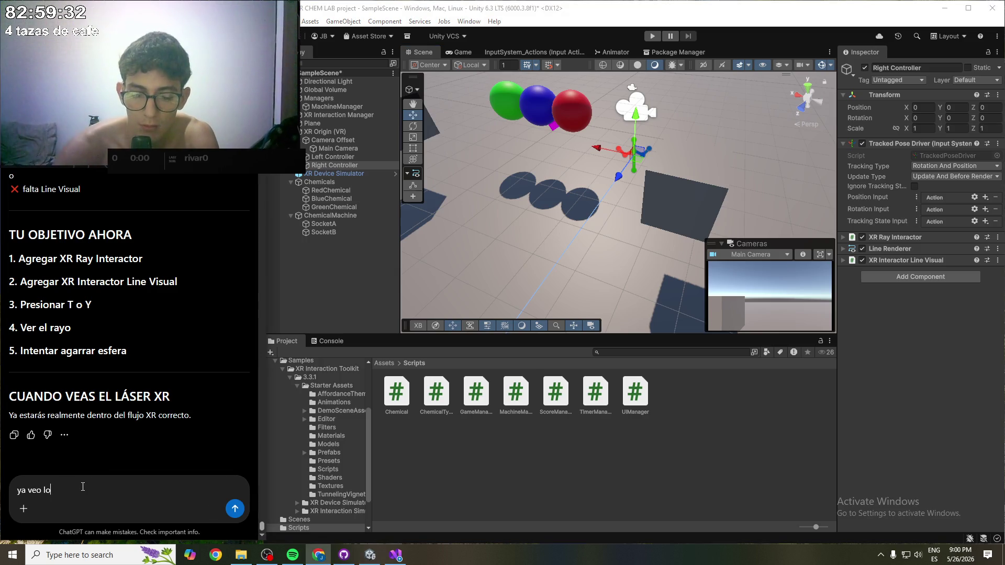
text(s rayos)
text(ce)
text(ser)
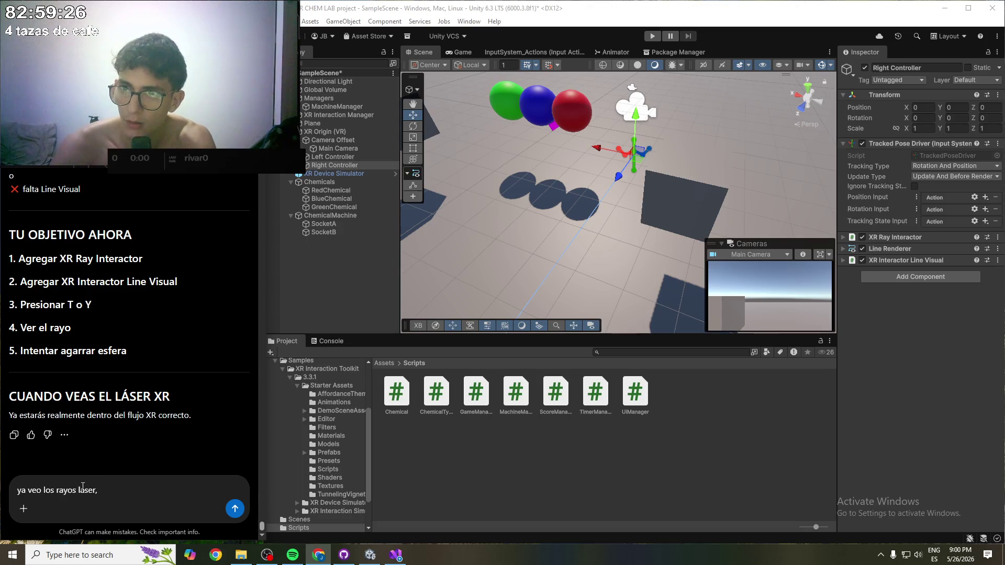
text(, pero)
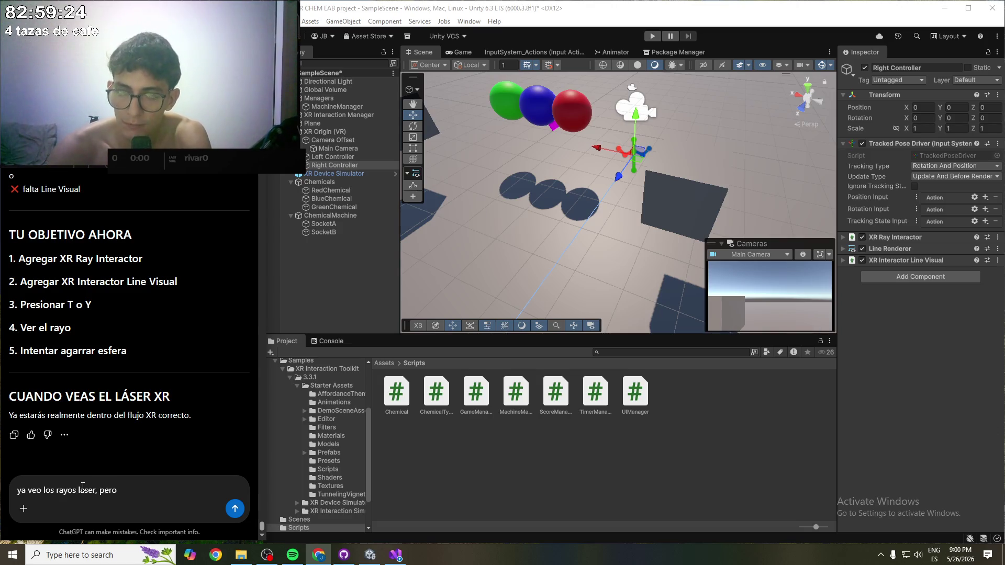
text( he detecta)
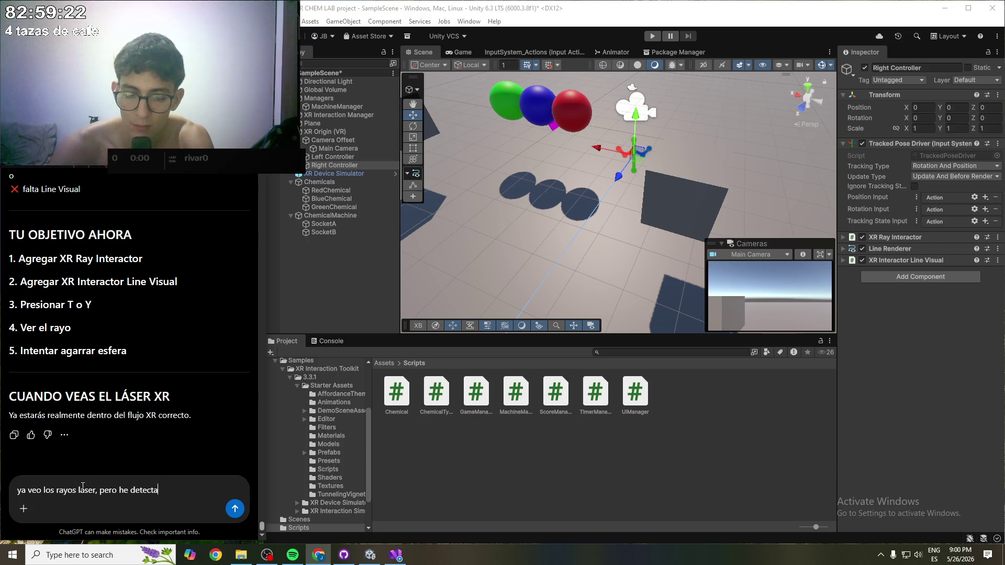
text(do que )
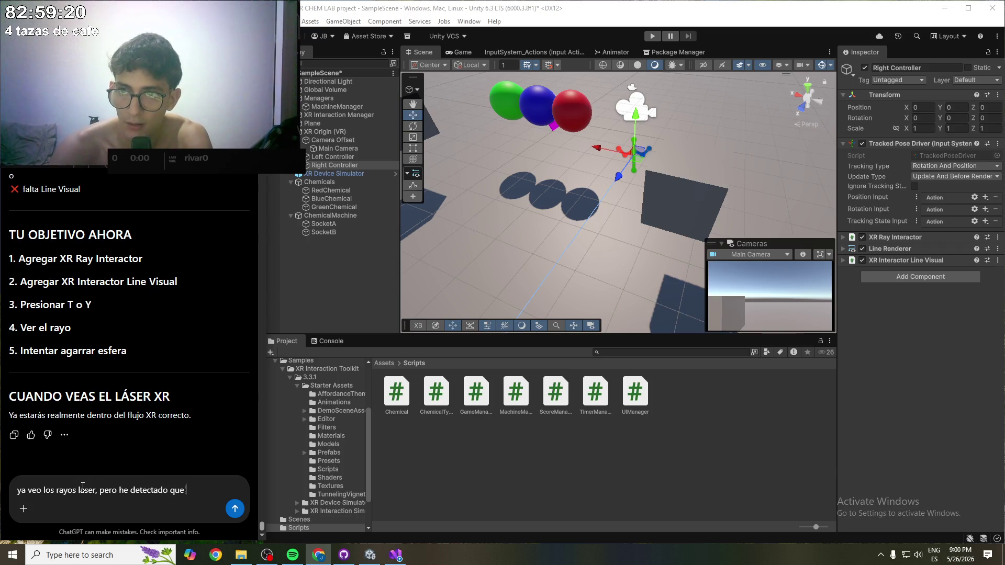
text(los rayos)
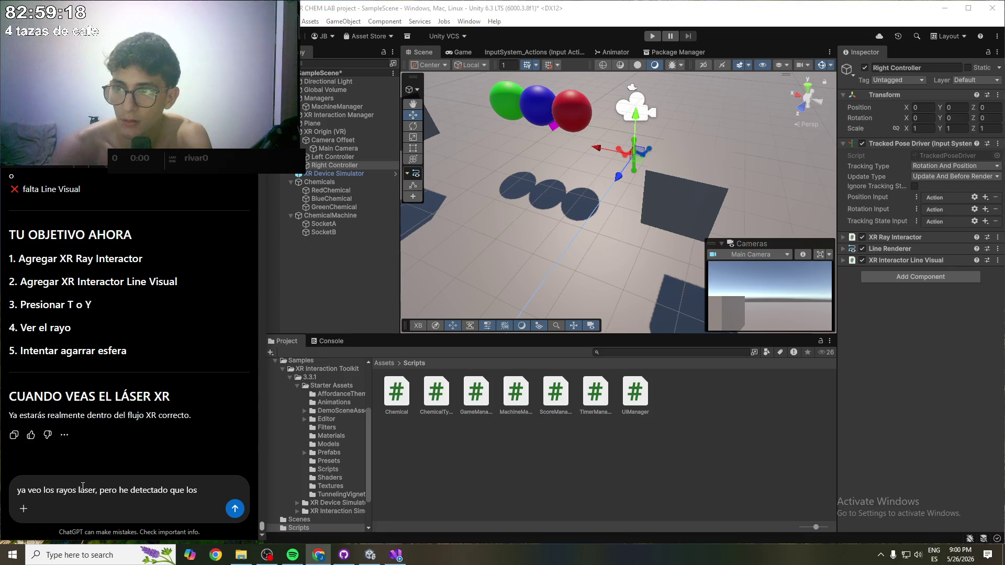
text(sersalen )
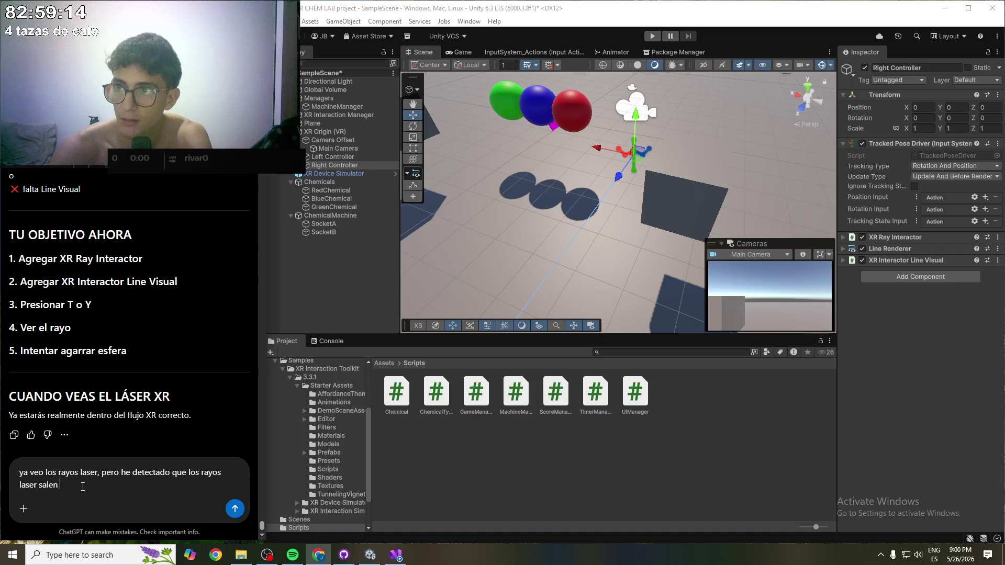
text(de el)
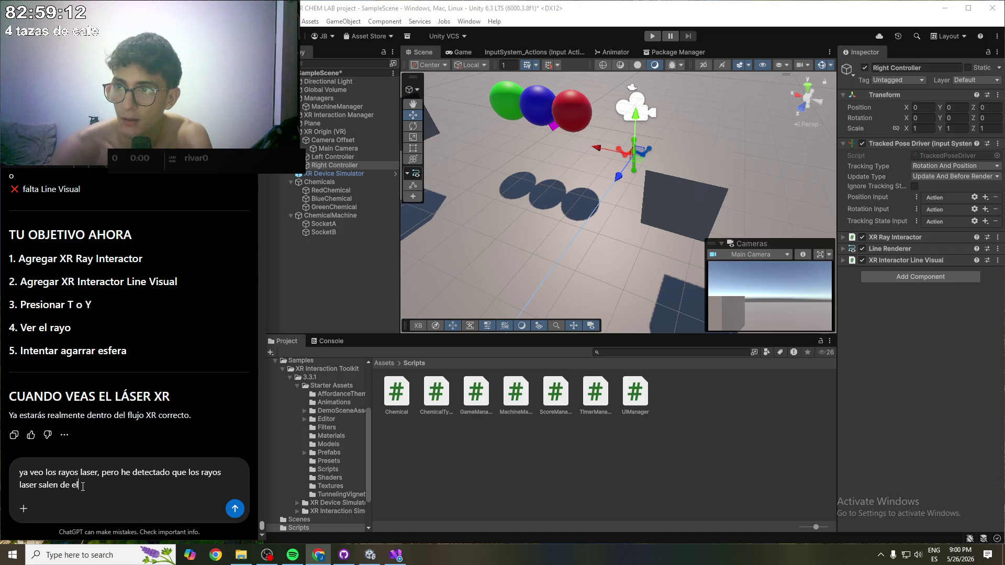
text( Tracked P)
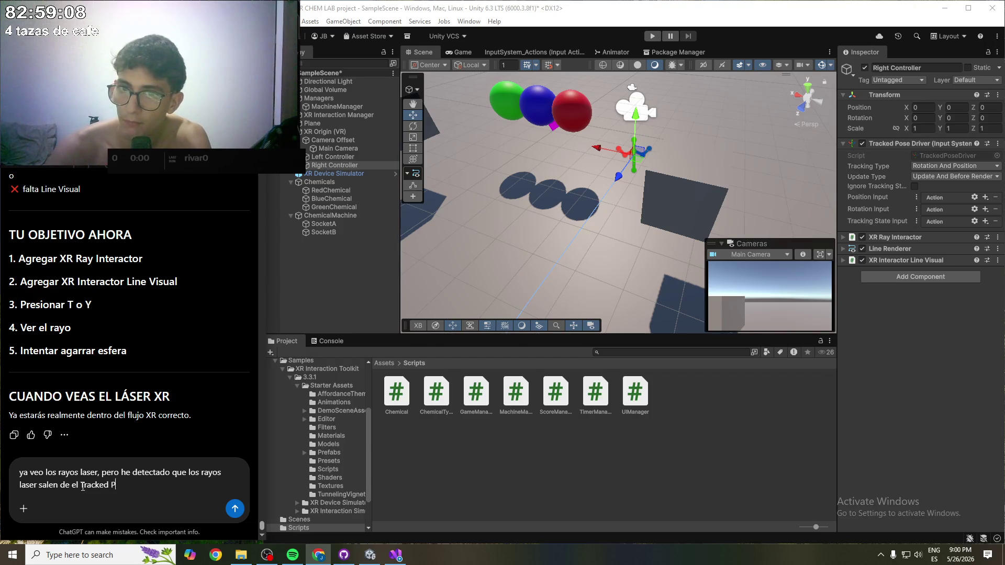
text(ose D)
text(river )
text((input))
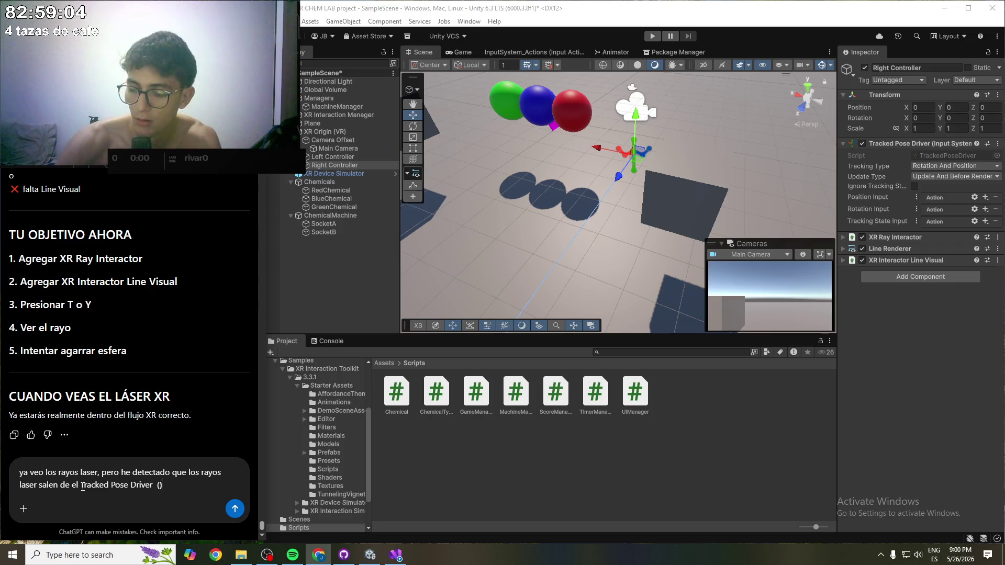
text(sy)
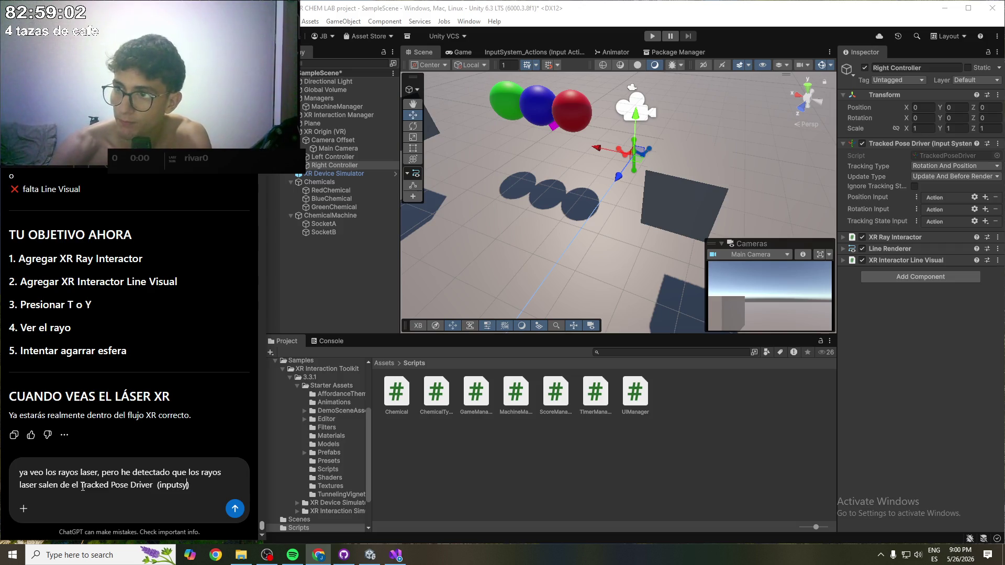
key(BackSpace)
key(BackSpace)
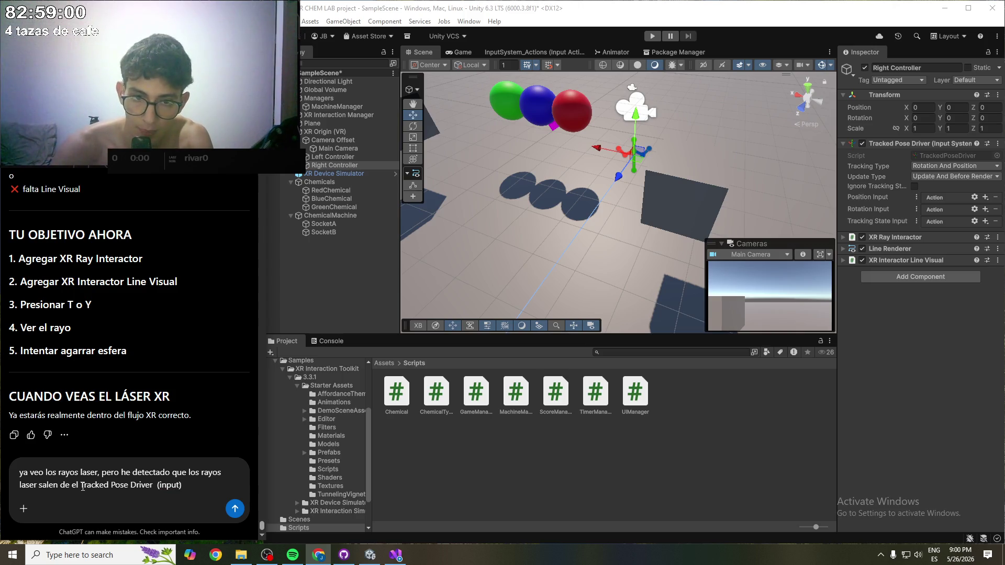
text(sys)
text(tem)
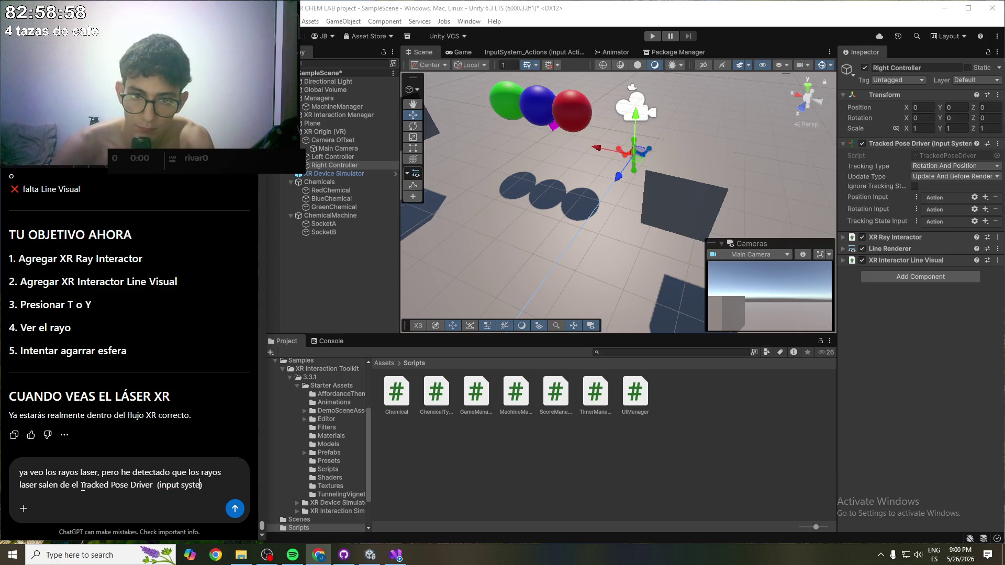
text(que tiene )
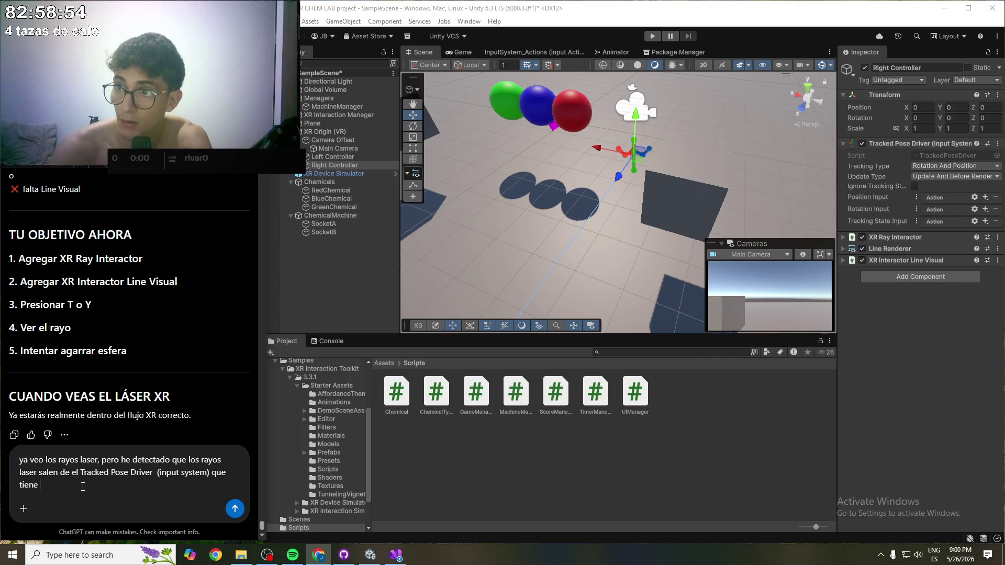
text(Right ytle)
text(ft contr)
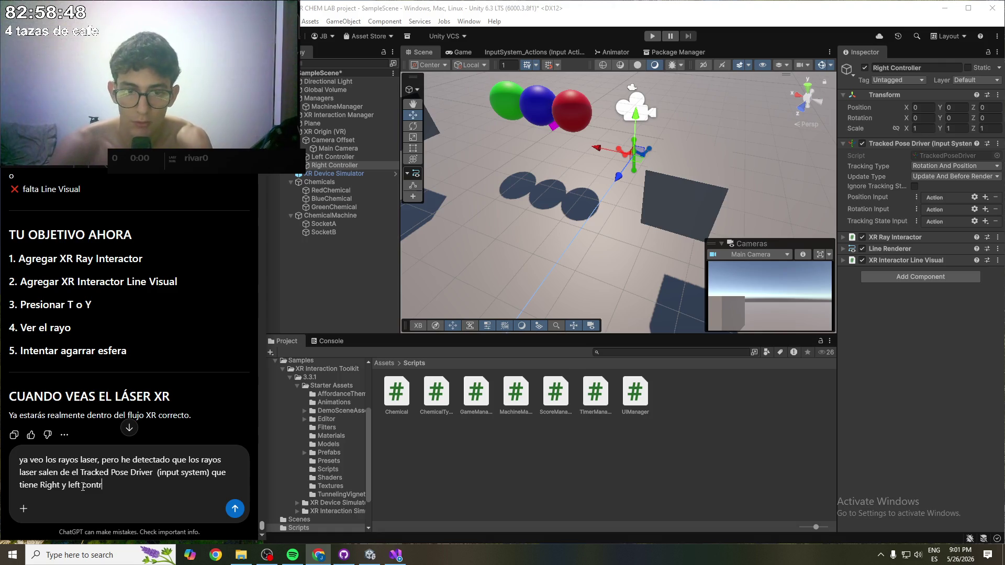
text(respectivamen)
text(te)
text(, sin emba)
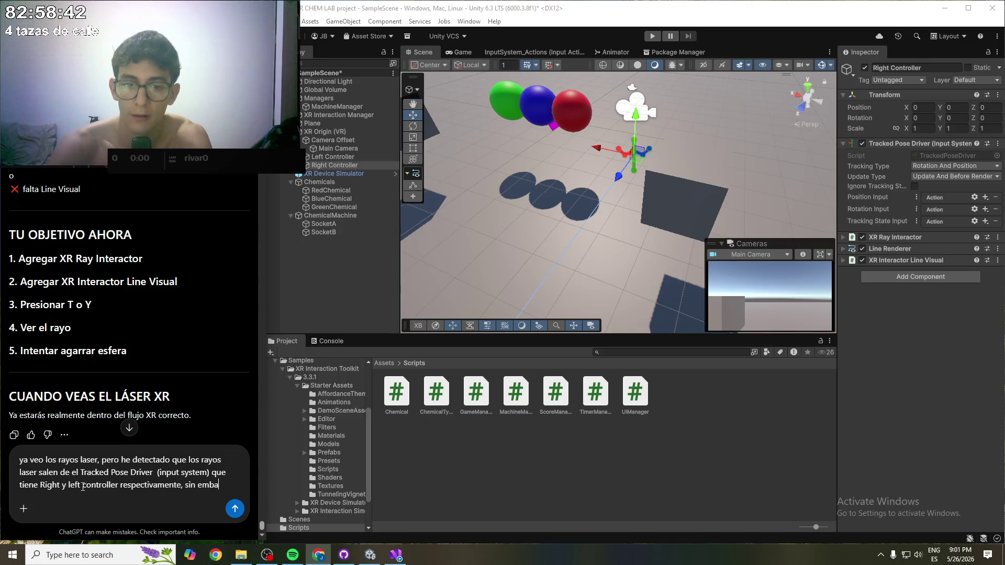
text(rgouando me muevo)
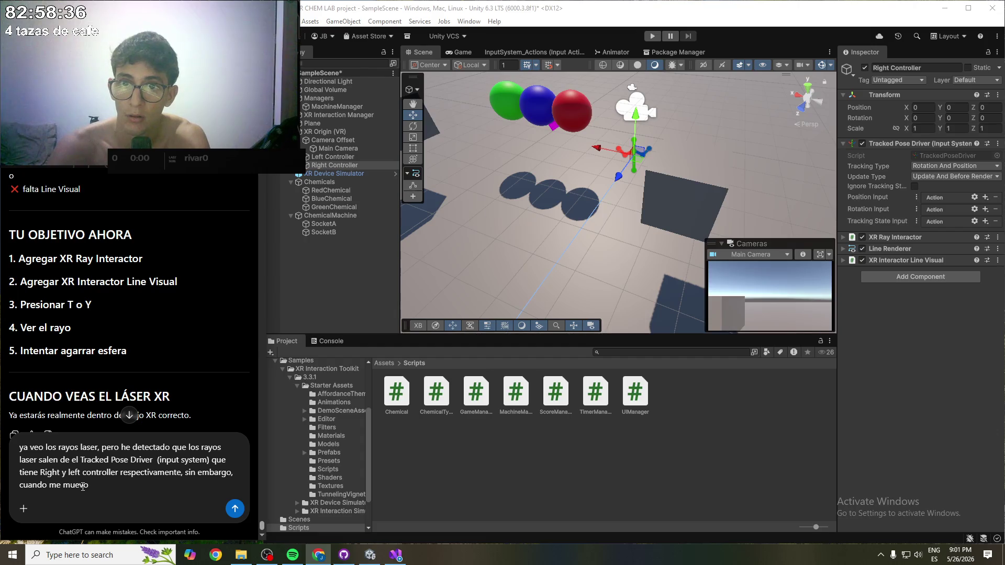
text( logo)
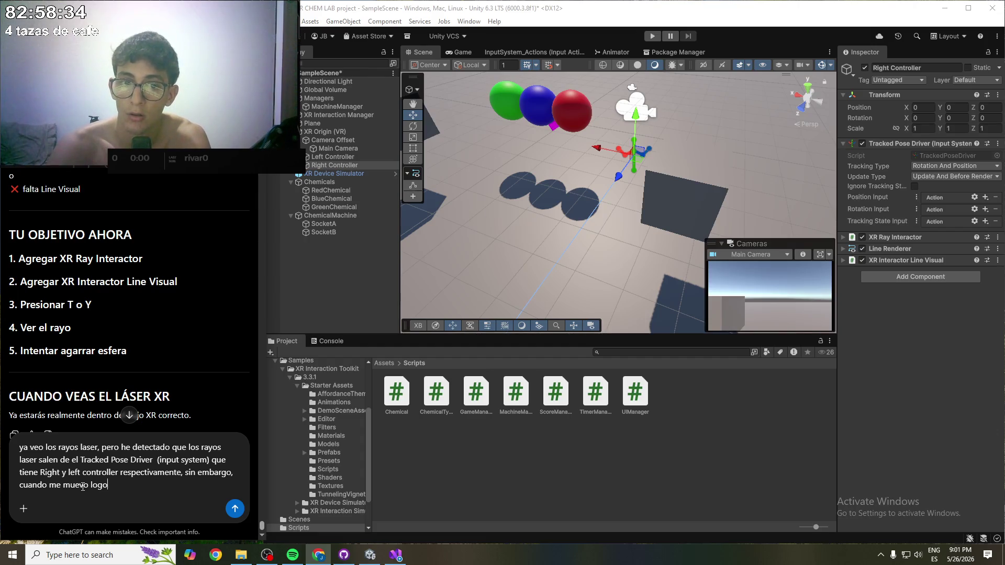
key(BackSpace)
key(BackSpace)
key(BackSpace)
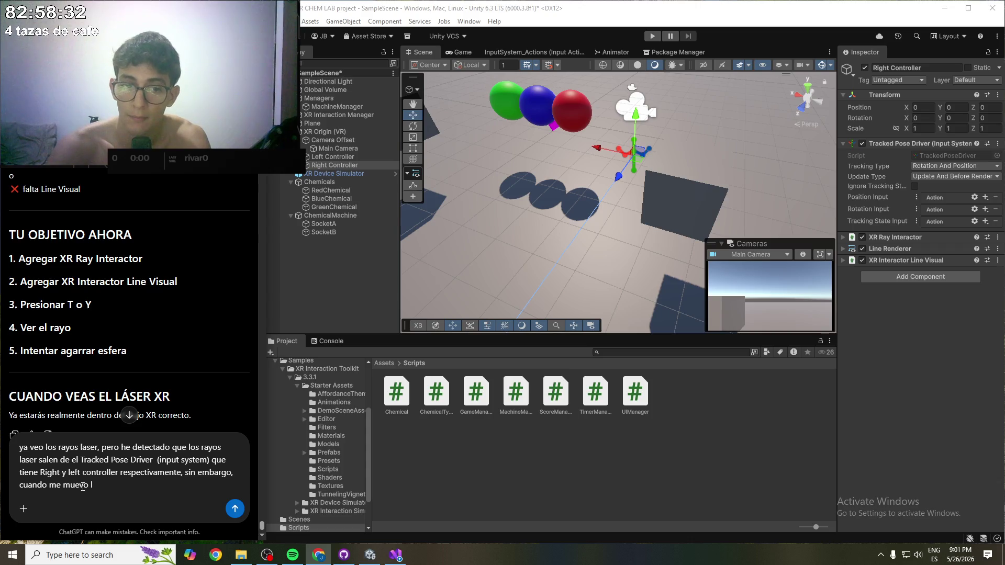
text(yo)
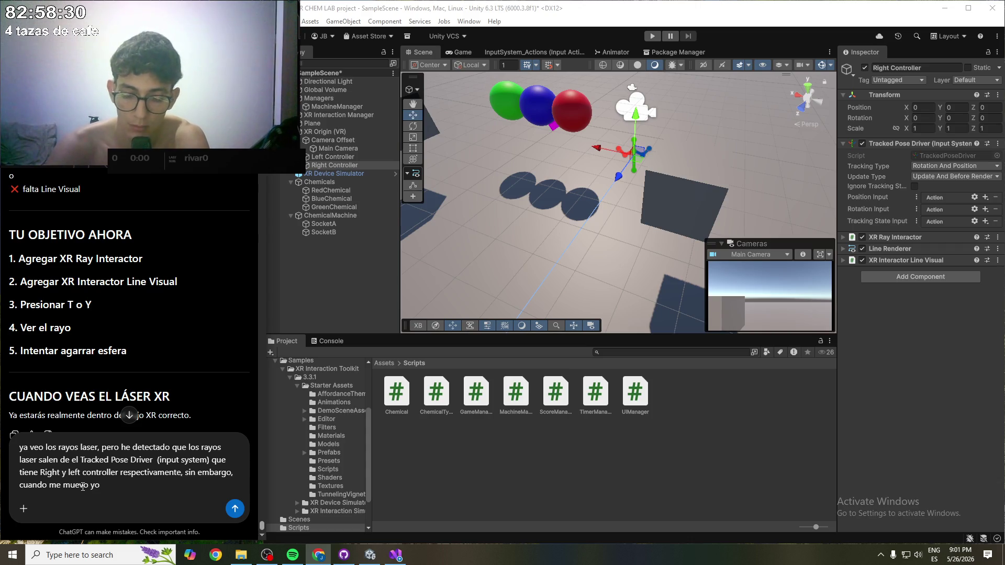
text( en )
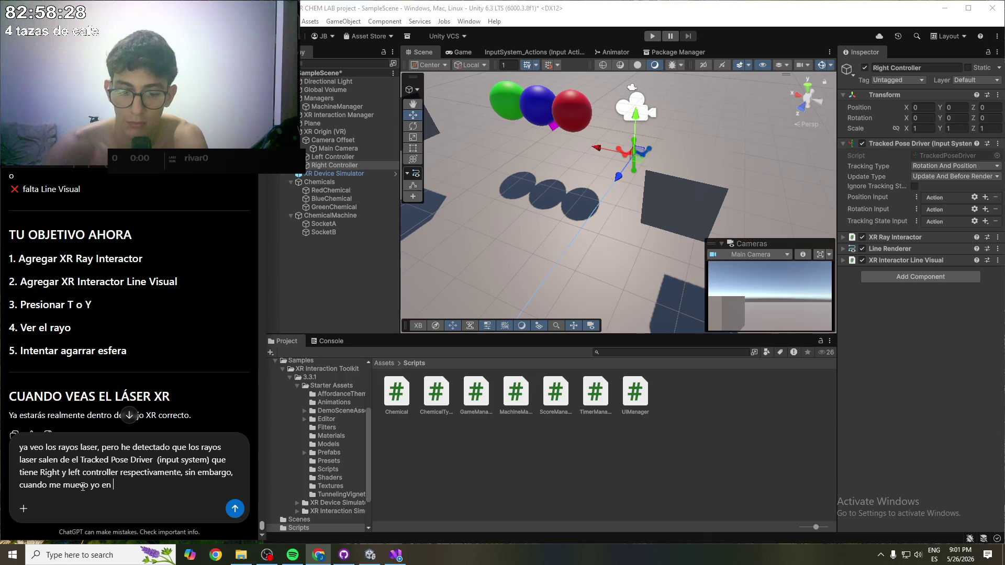
text(el estad)
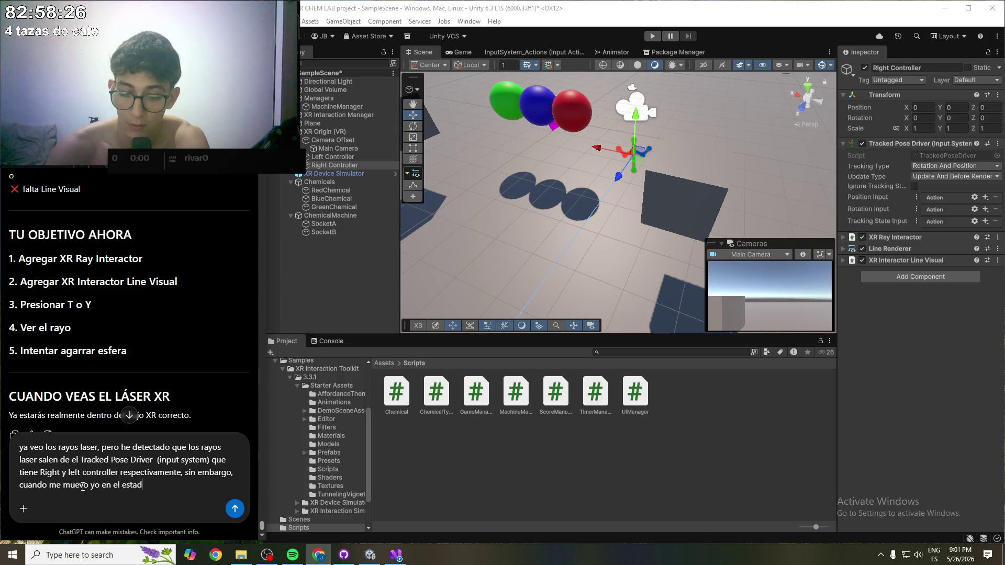
text(o PLAY)
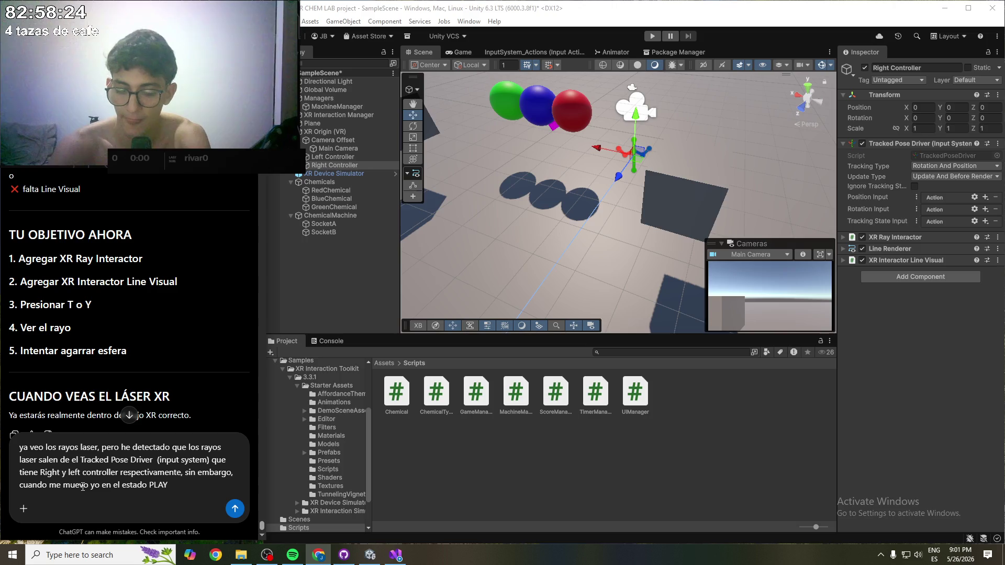
text(, los rayos)
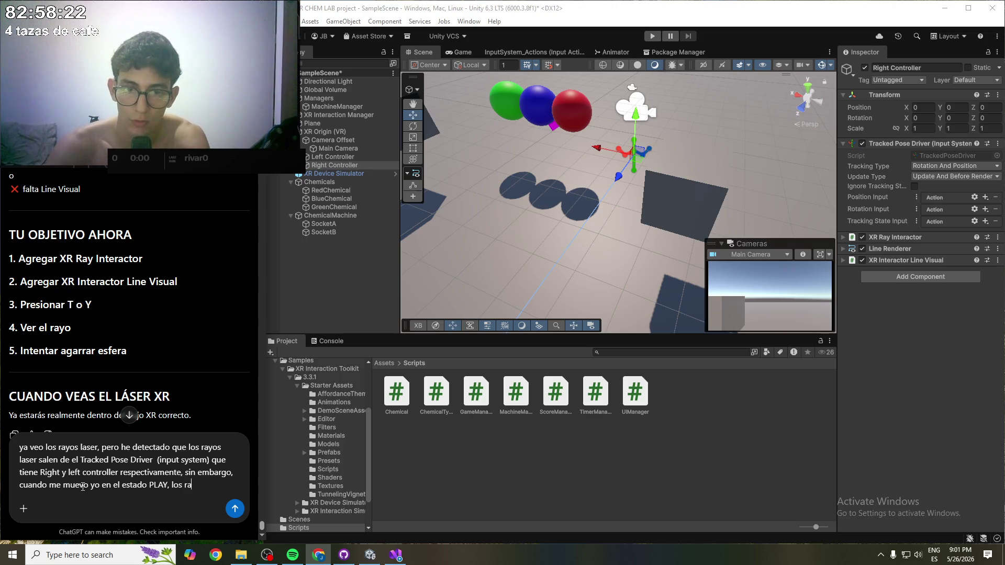
text( se que)
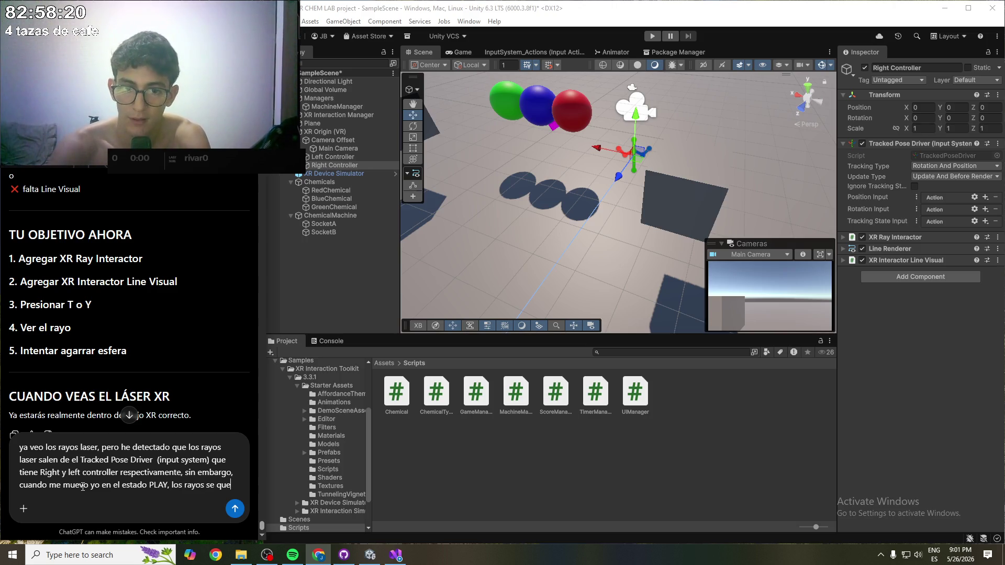
text(dan donde estan)
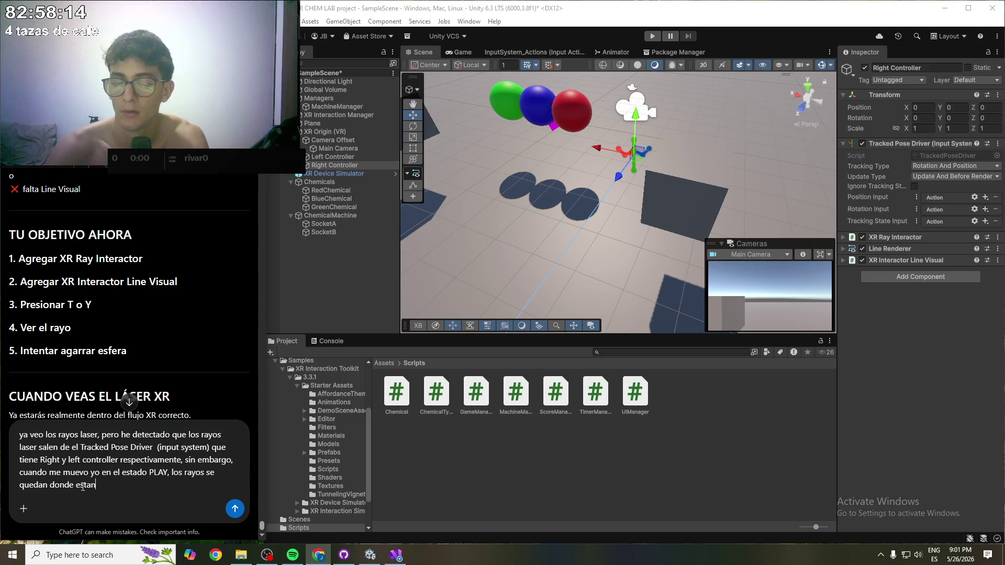
text( y no se)
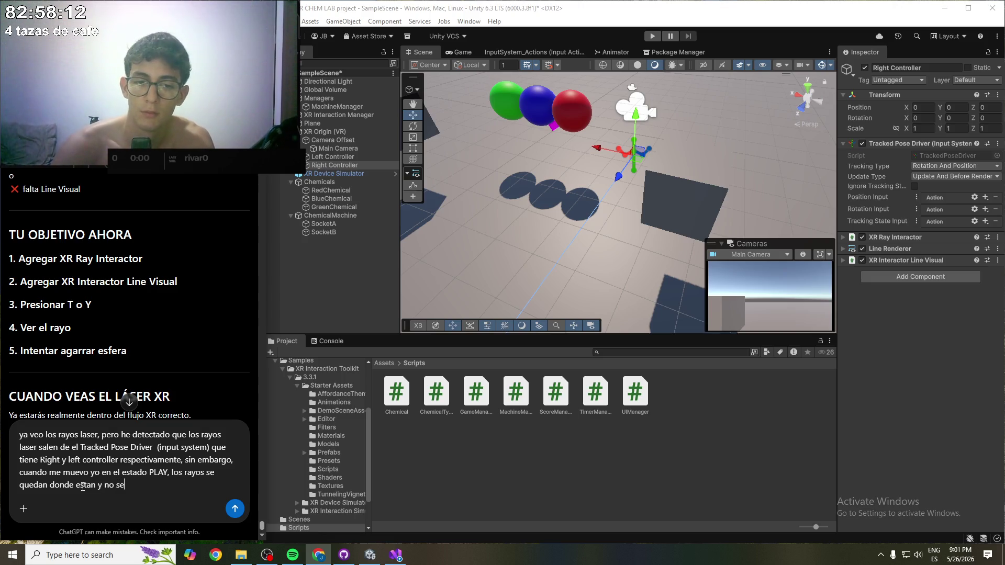
text( mueven conmig)
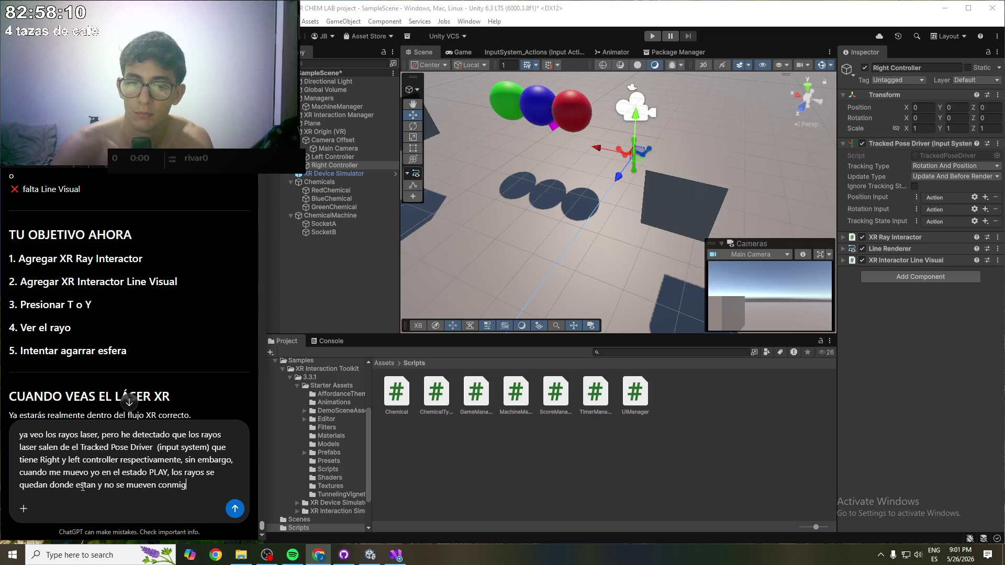
text(o, es decir pro)
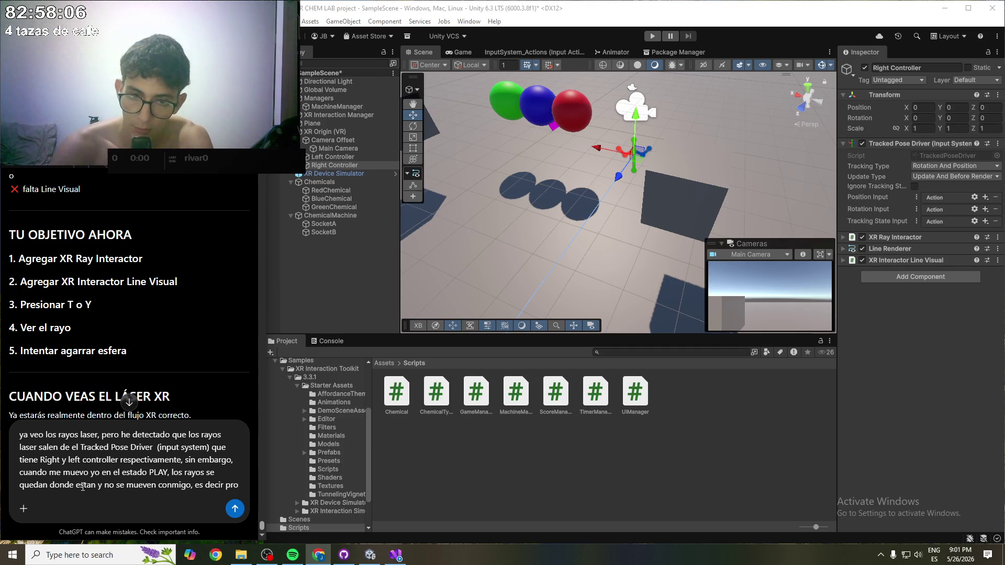
text(bablemente e)
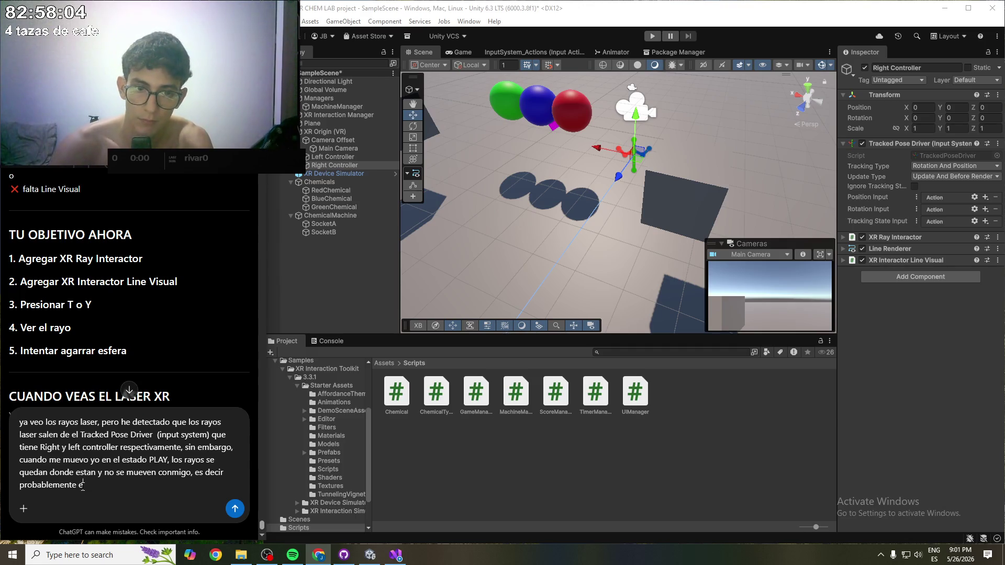
text(stan apuntando sie)
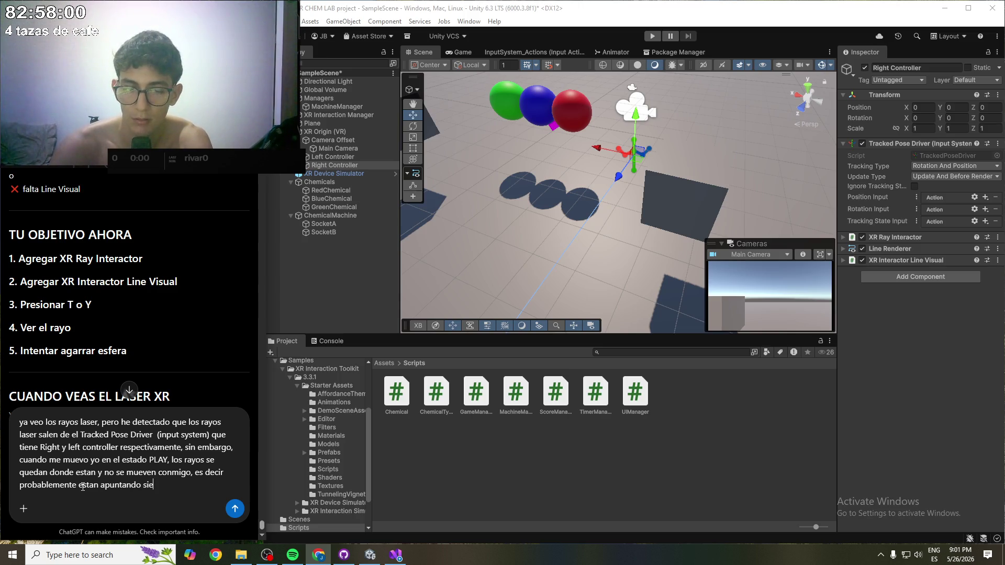
key(ctrl+BackSpace)
key(ctrl+BackSpace)
text(estan bien )
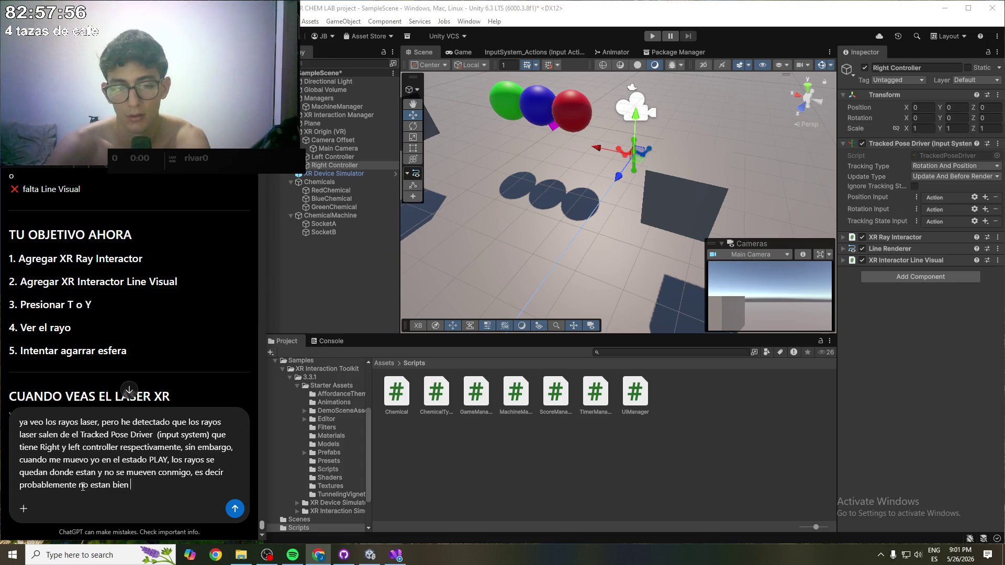
text(colocador)
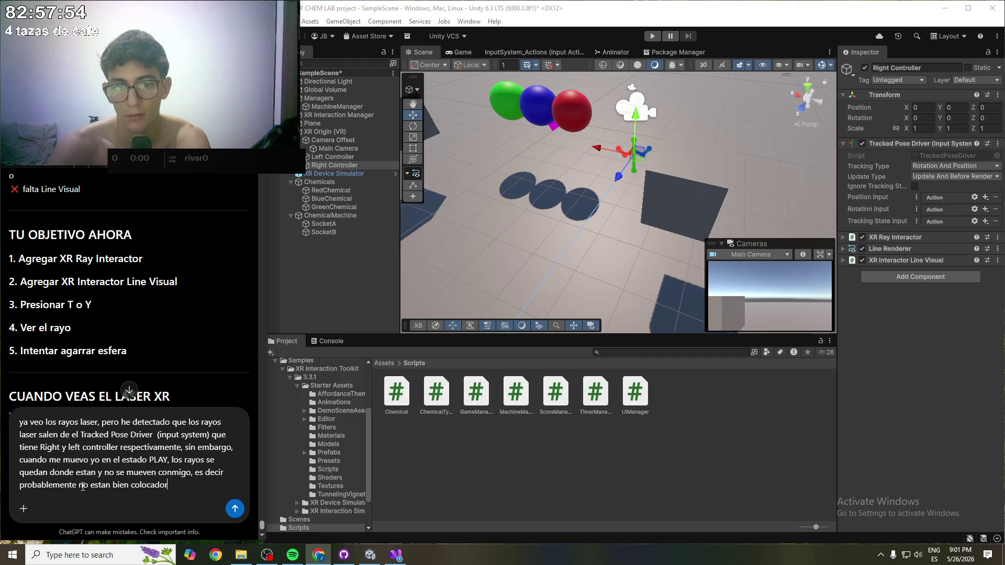
key(BackSpace)
text(s en el H)
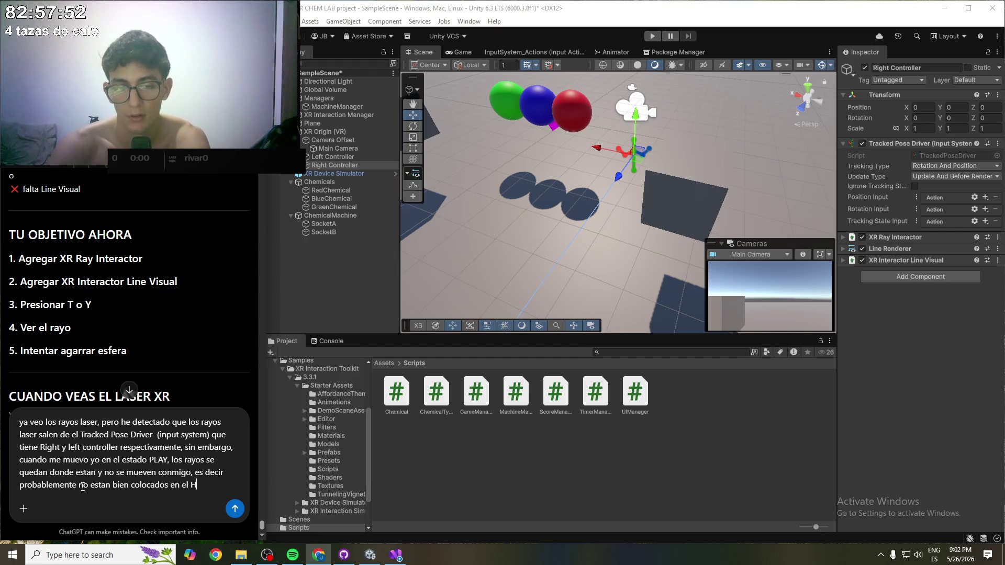
text(ierarchy)
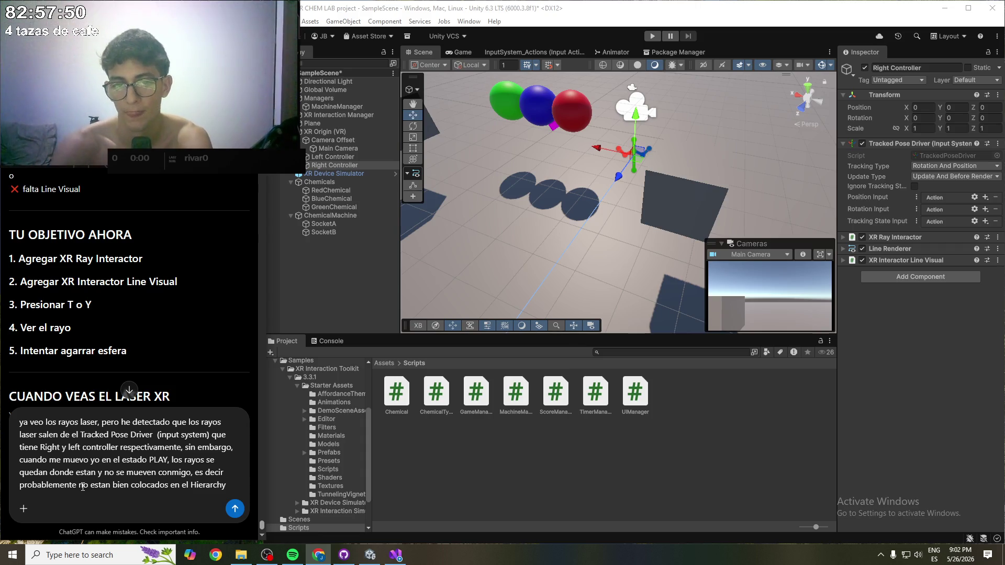
text(, )
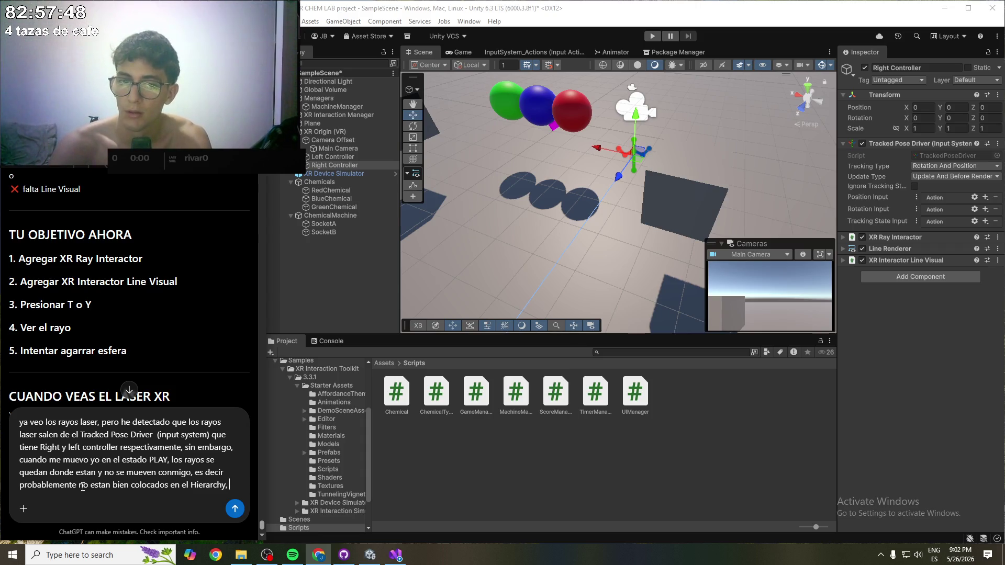
text(ora dime)
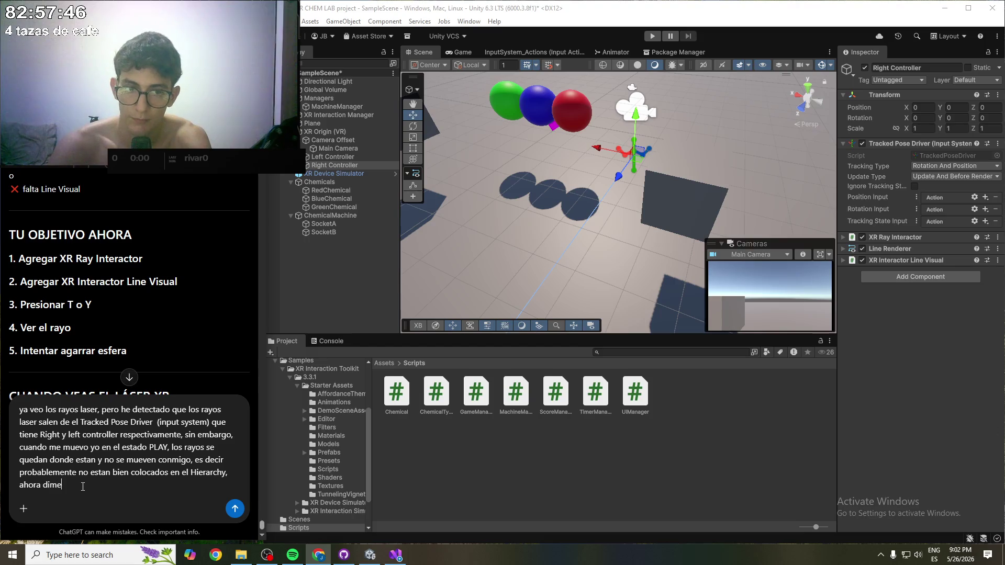
key(BackSpace)
key(BackSpace)
key(BackSpace)
text(s)
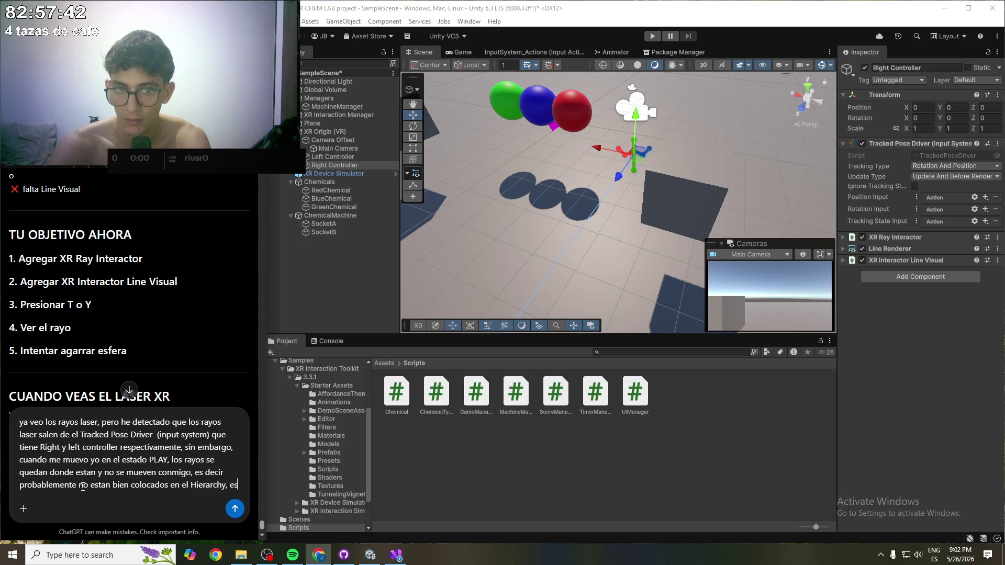
text(toy en lo corre)
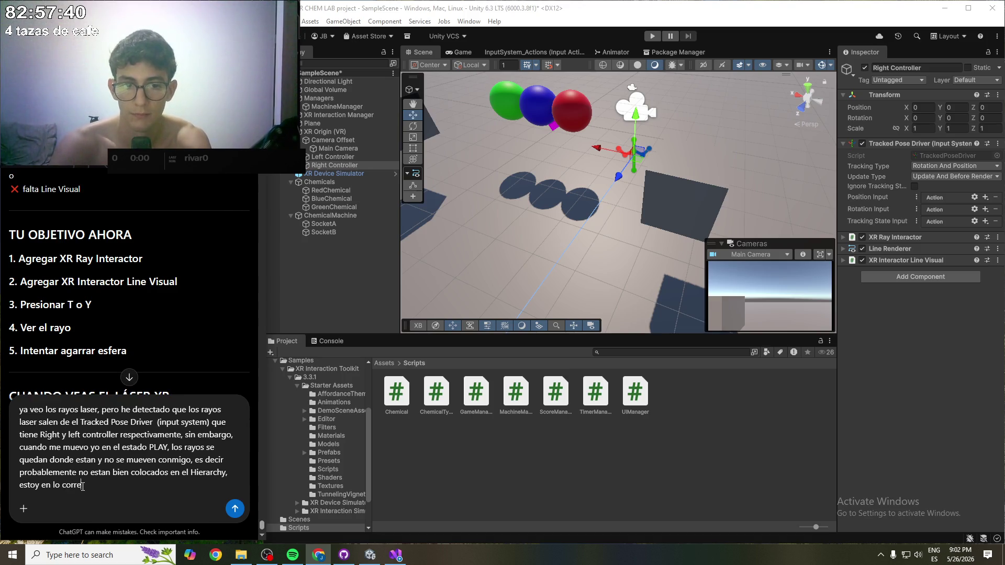
text(cto?, )
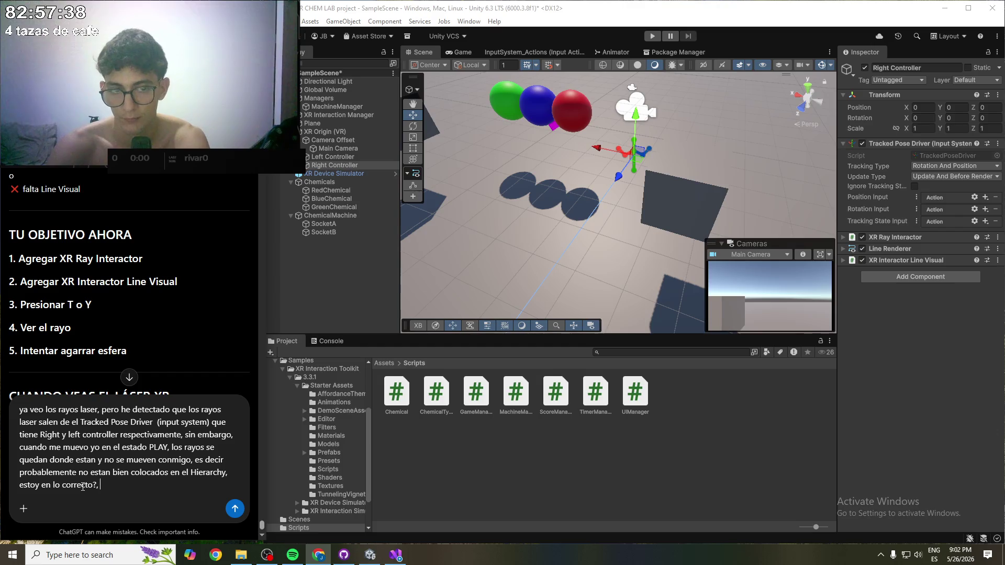
text(dame el orde)
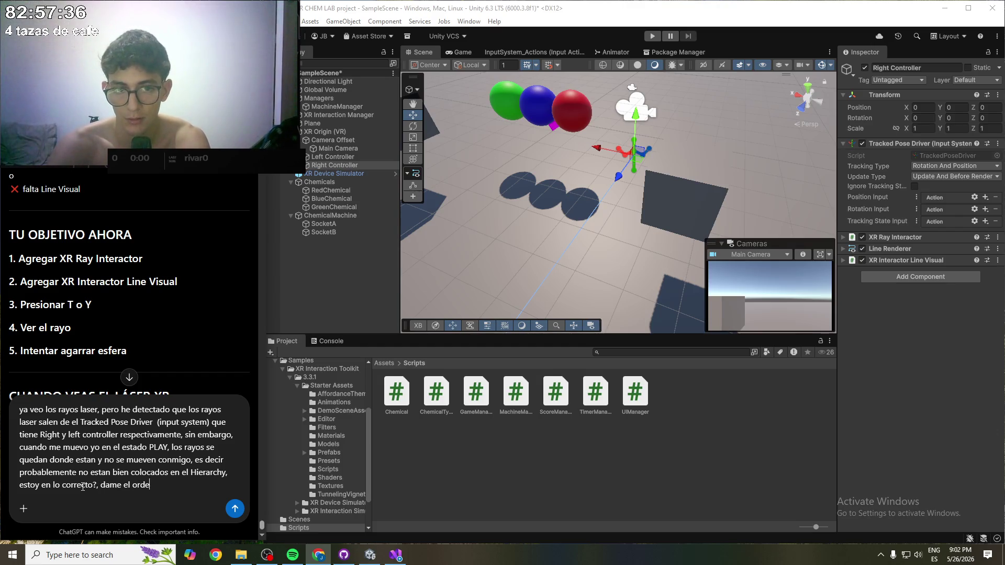
text(n exacto que debe de te)
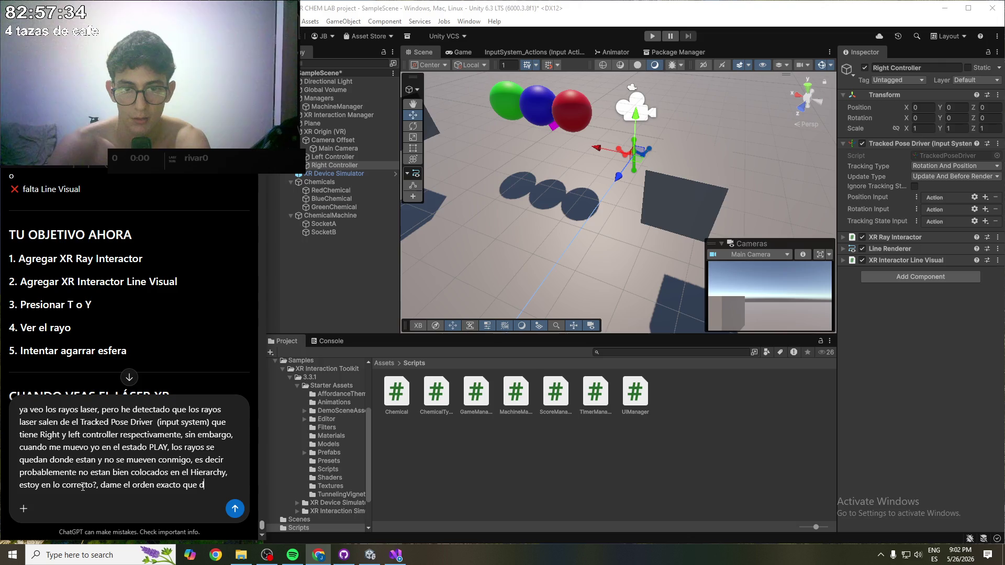
text(ne)
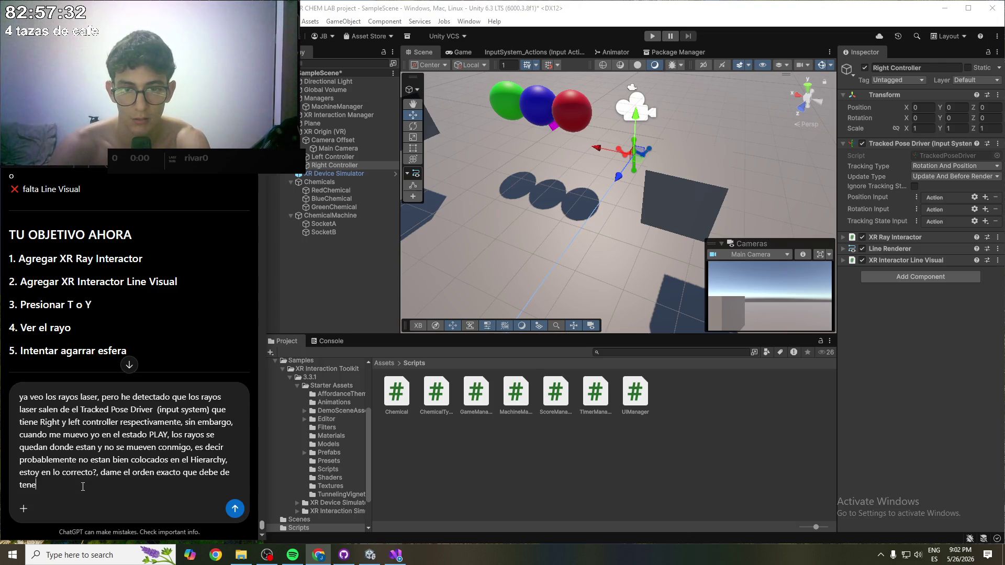
text(r el Hierarchy)
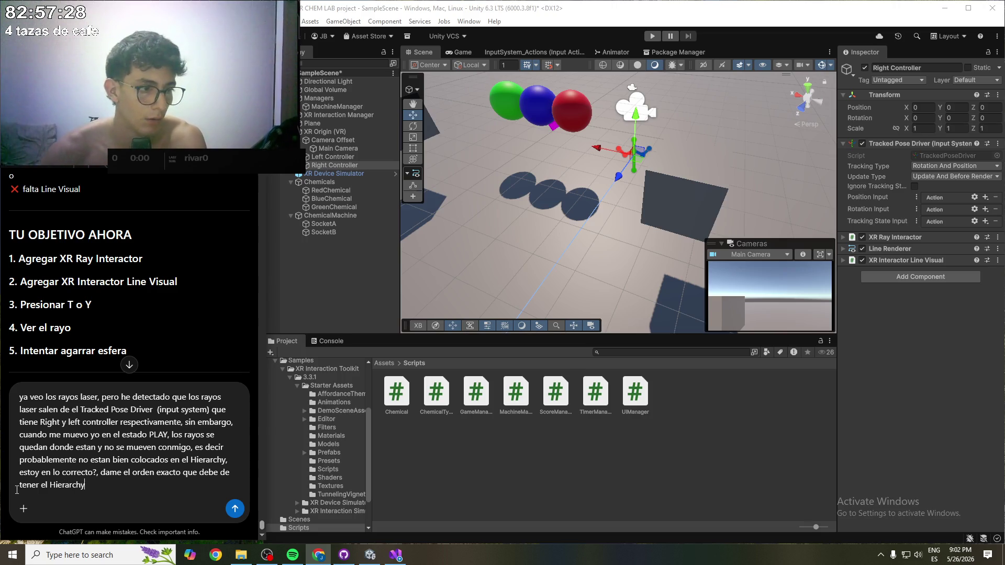
key(Return)
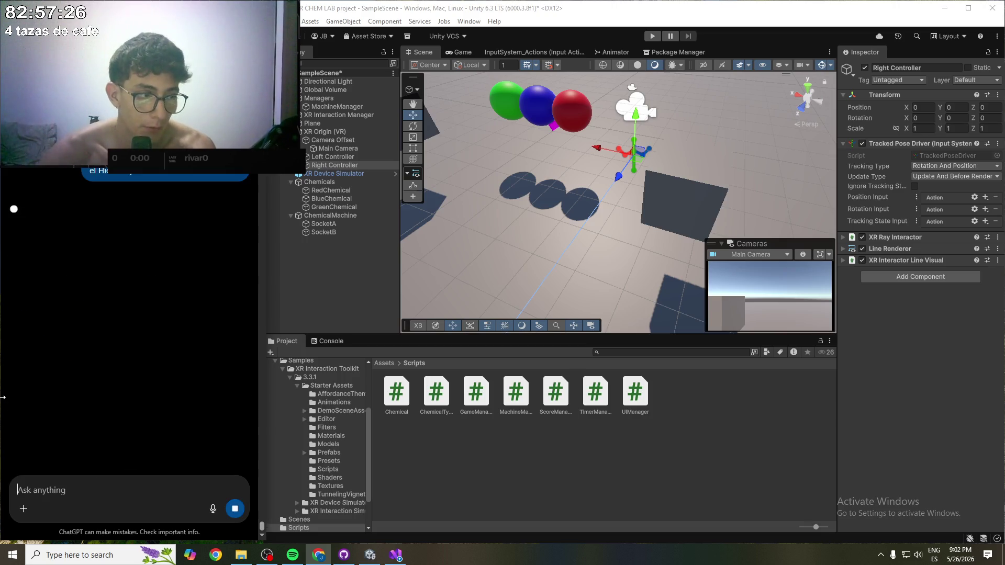
- Read why the controllers don't follow, highlighting the lines blaming the Tracked Pose Driver
drag(38, 197, 130, 204)
click(131, 204)
drag(37, 219, 138, 219)
click(181, 222)
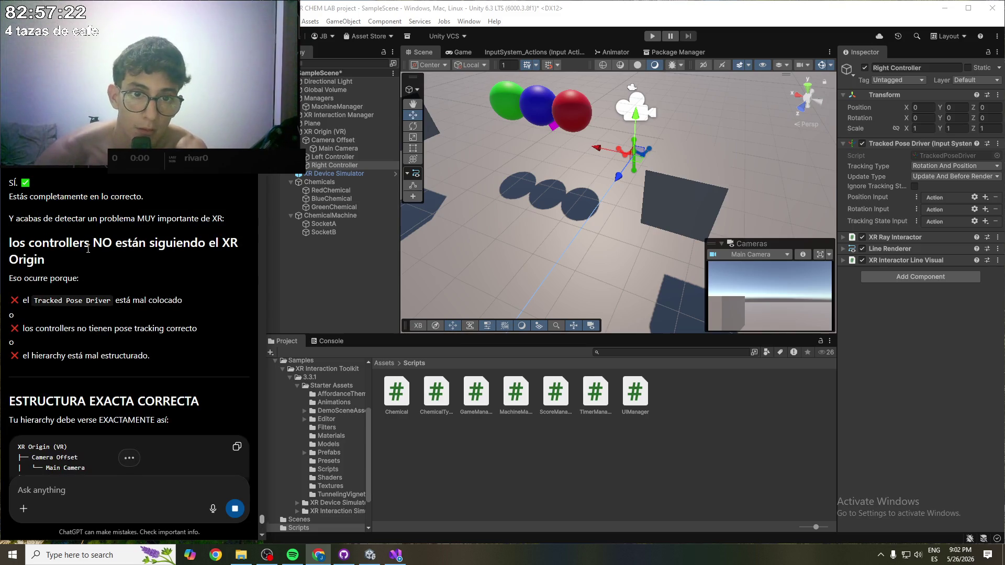
drag(58, 246, 128, 246)
click(160, 246)
double_click(31, 281)
click(63, 278)
mouse_move(35, 300)
mouse_down()
mouse_move(149, 301)
mouse_move(24, 329)
mouse_up()
click(89, 330)
click(169, 333)
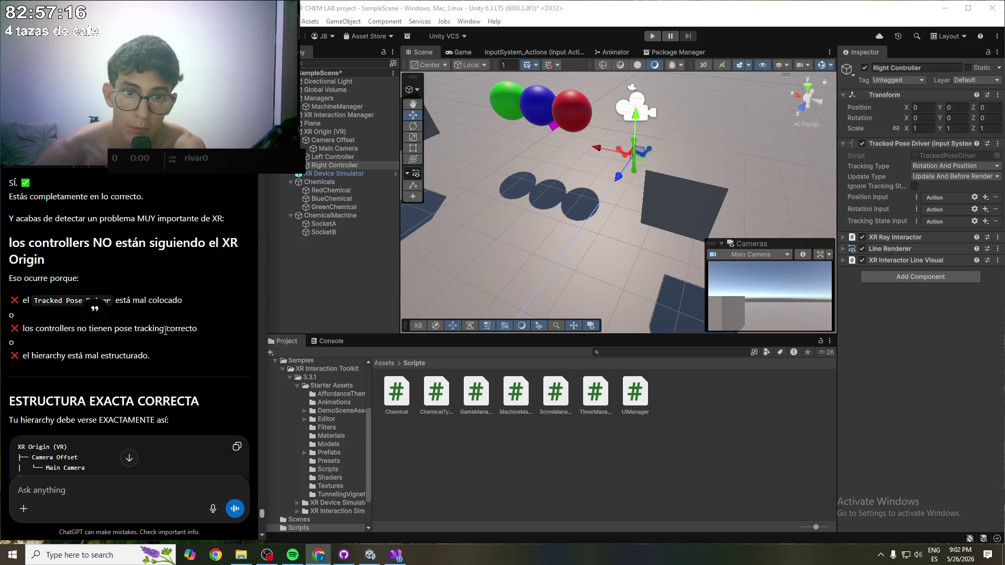
drag(36, 356, 93, 356)
click(92, 356)
- Scroll to the 'ESTRUCTURA EXACTA CORRECTA' tree and Tracked Pose Driver table, then select Left Controller
scroll(118, 346, down, 2)
scroll(118, 347, down, 1)
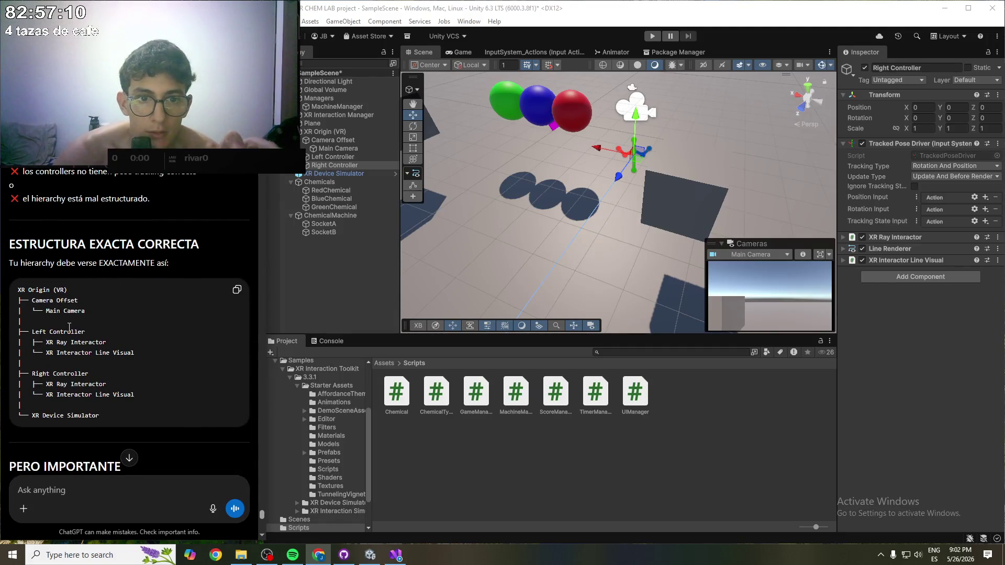
scroll(74, 374, down, 1)
scroll(74, 373, down, 1)
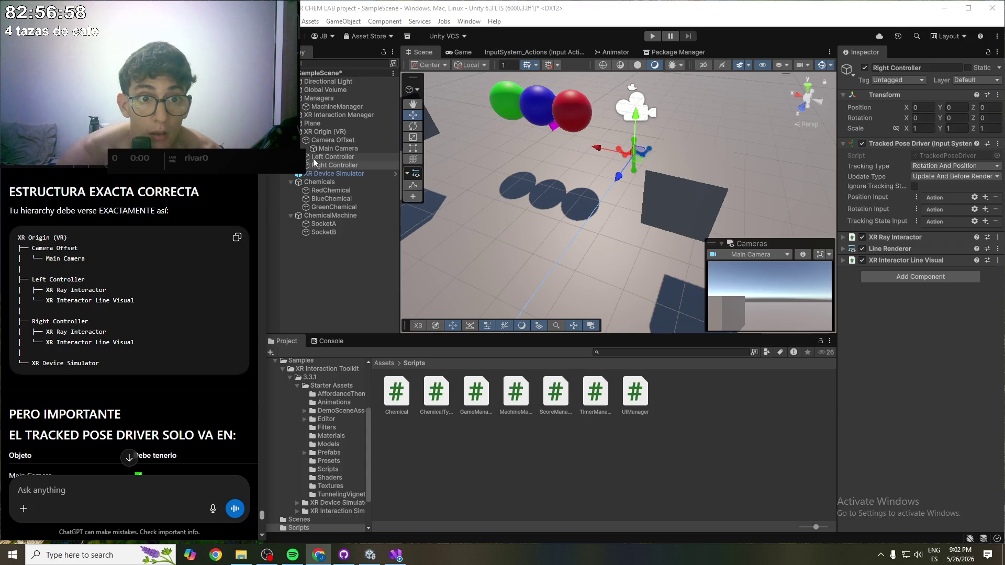
click(313, 158)
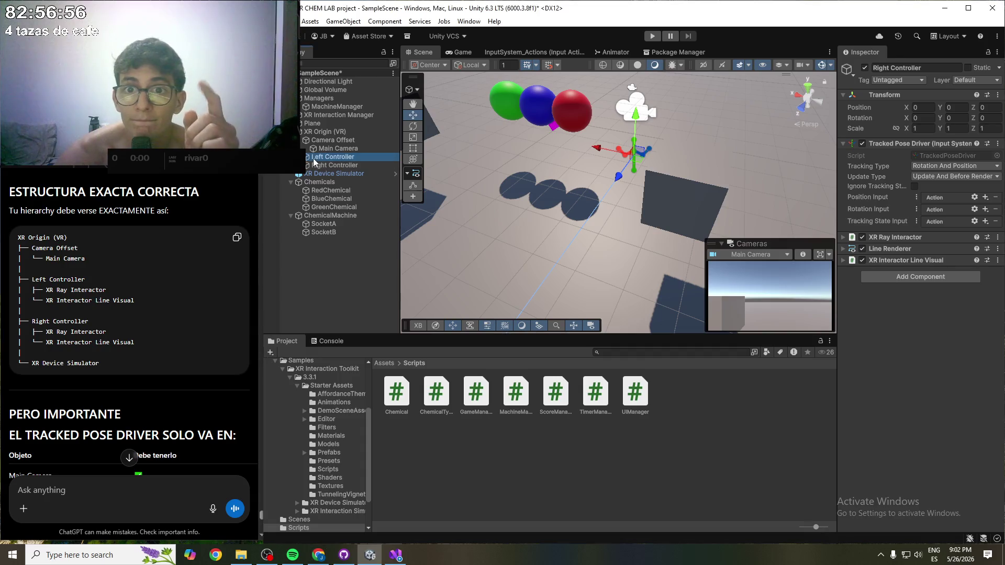
- Multi-select Left and Right Controller, Remove Component on their Tracked Pose Driver, and save with Ctrl+S
click(318, 166)
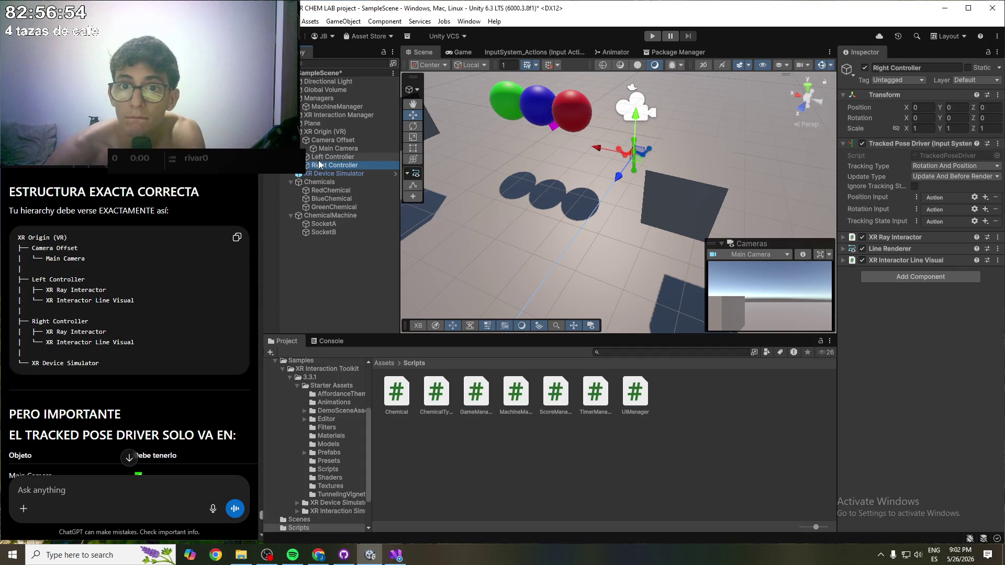
ctrl+click(319, 157)
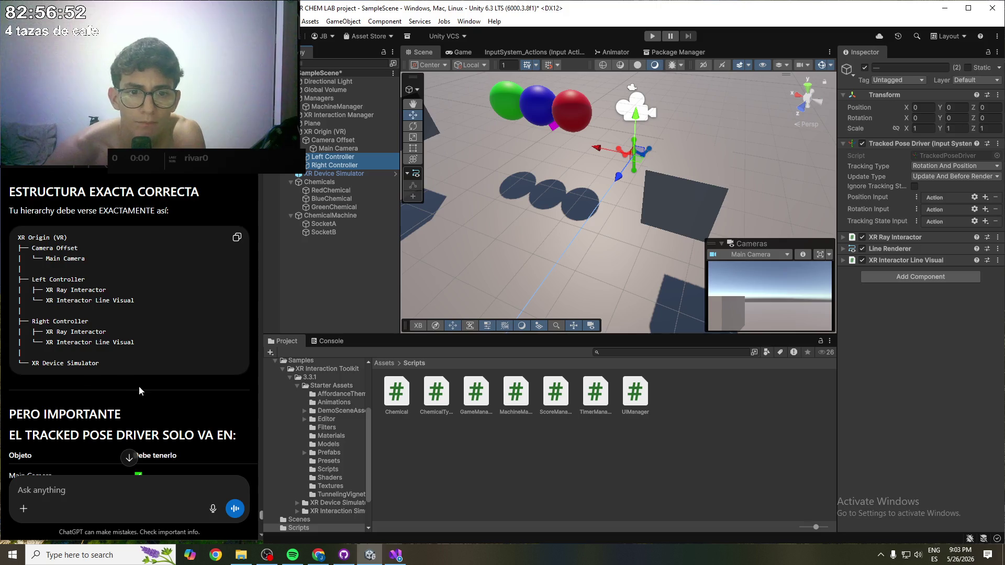
scroll(139, 390, down, 1)
scroll(62, 350, down, 2)
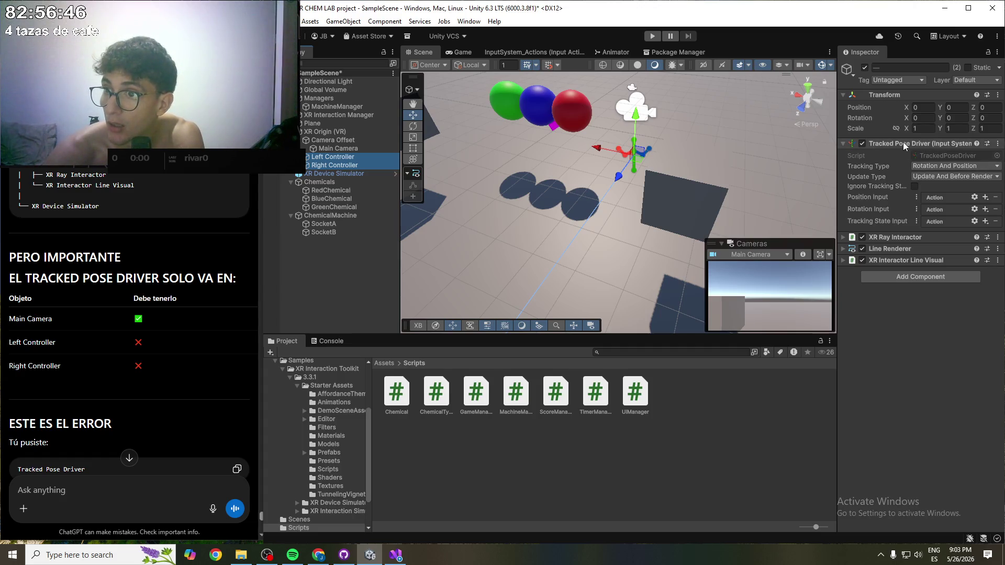
click(997, 143)
click(937, 170)
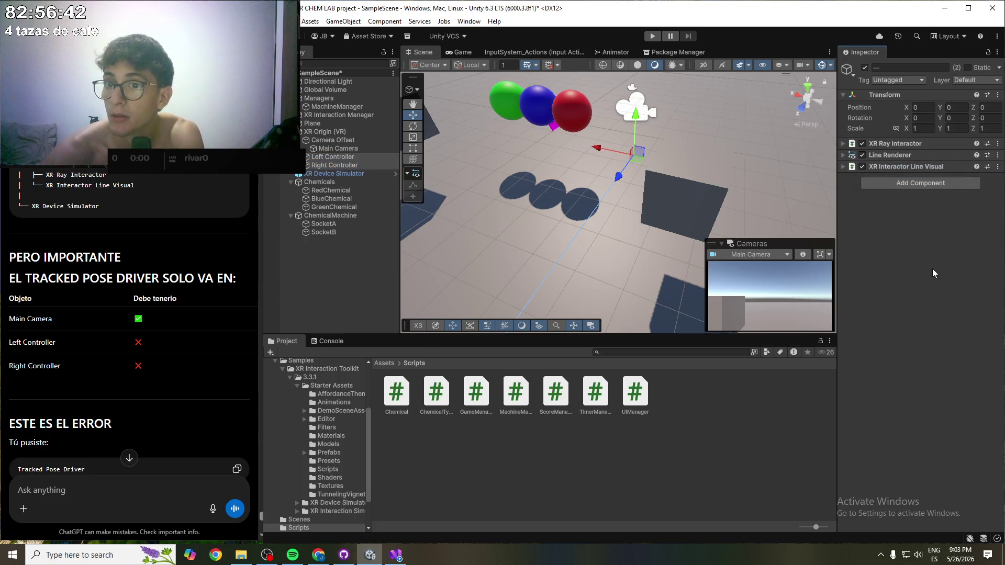
key(ctrl+s)
scroll(643, 189, down, 2)
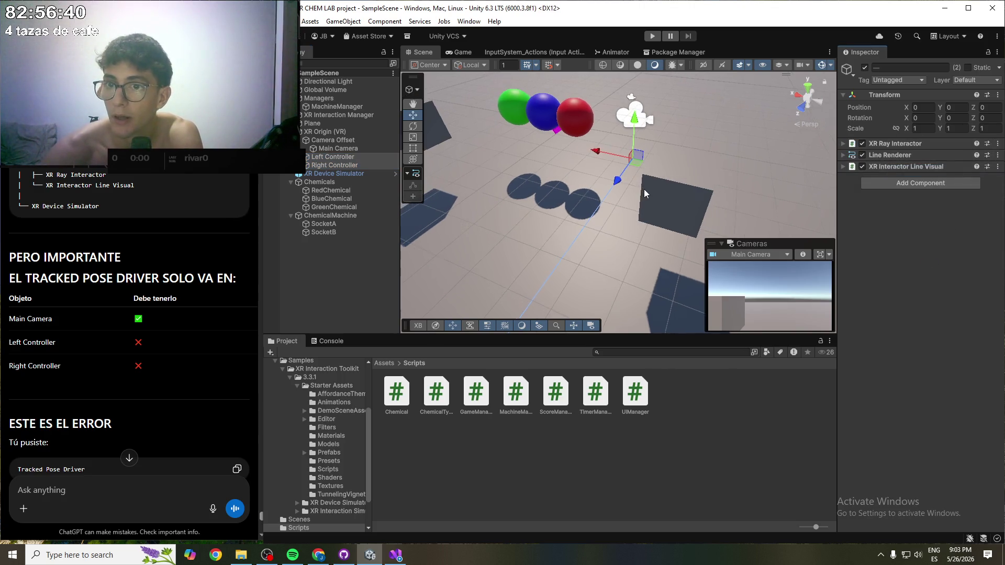
- Select Camera Offset then Main Camera and review its components, confirming the Tracked Pose Driver remains
click(331, 140)
click(331, 148)
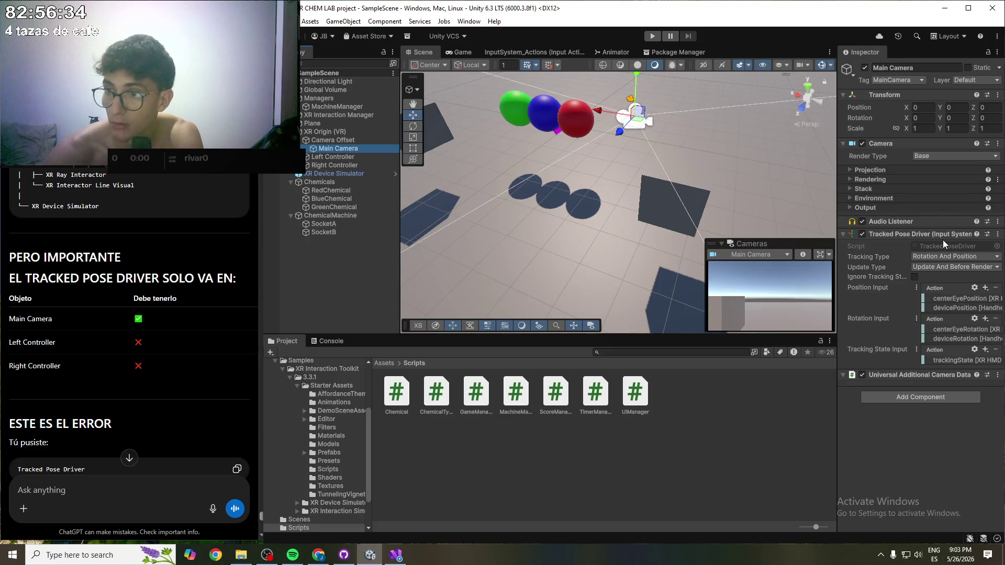
scroll(128, 265, down, 2)
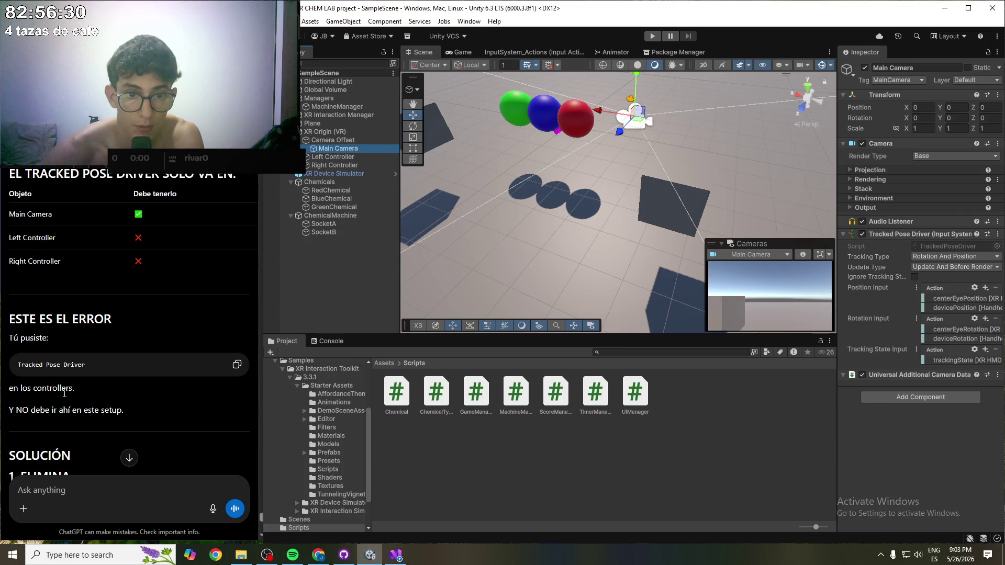
scroll(114, 415, down, 1)
scroll(114, 403, down, 1)
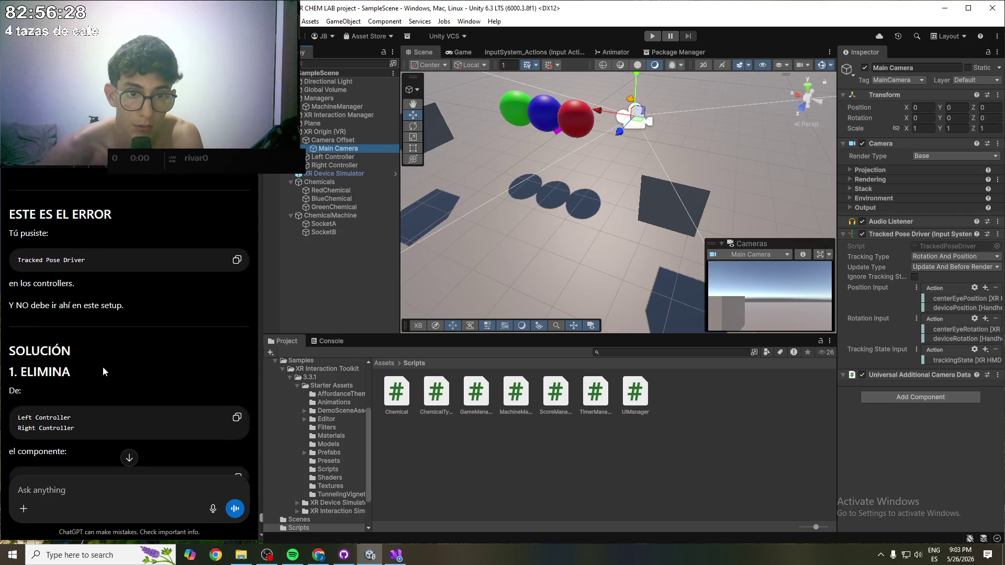
scroll(96, 356, down, 1)
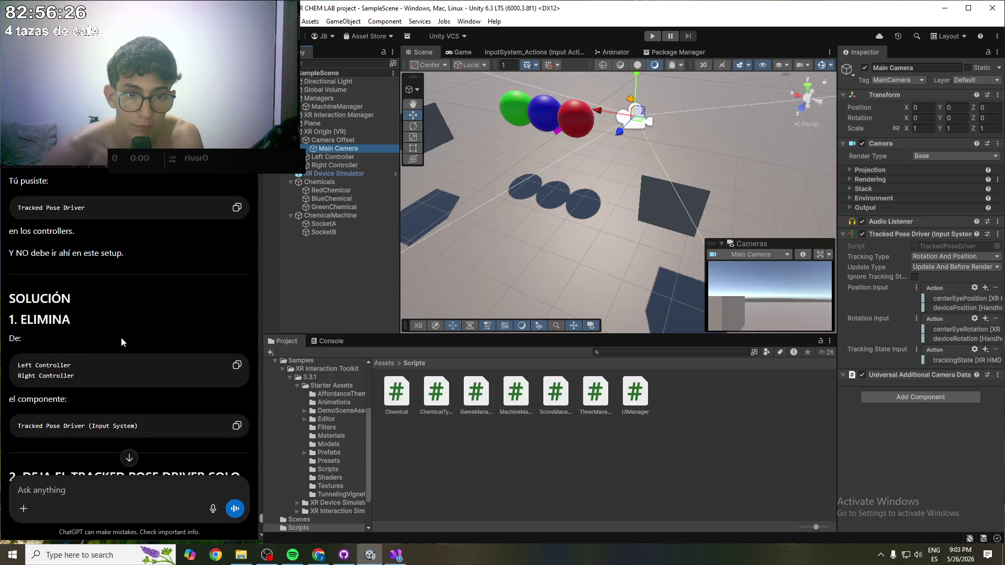
scroll(105, 379, down, 2)
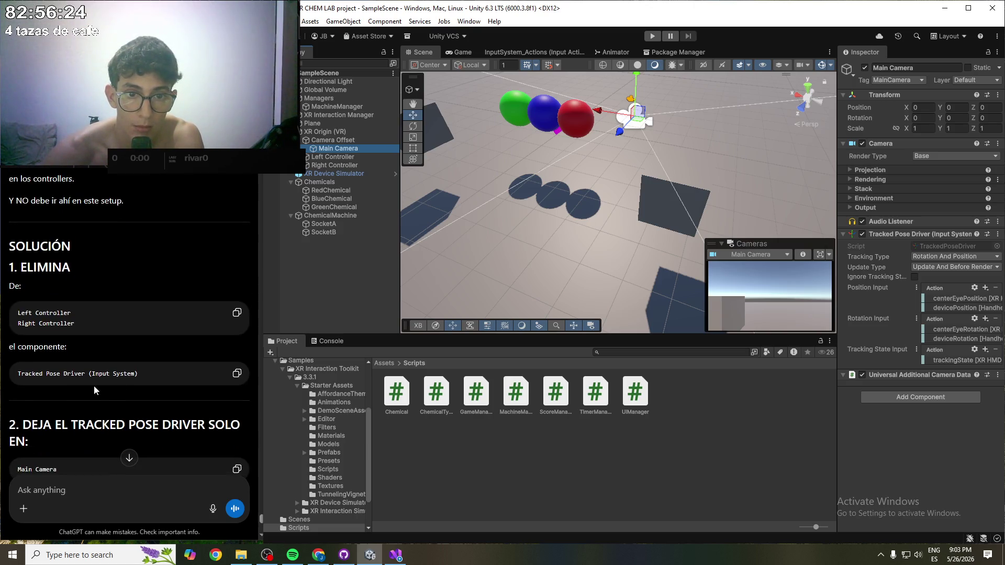
scroll(54, 405, down, 1)
- Read ChatGPT's solution steps on adding XR Controller (Action-based) to both controllers
click(185, 370)
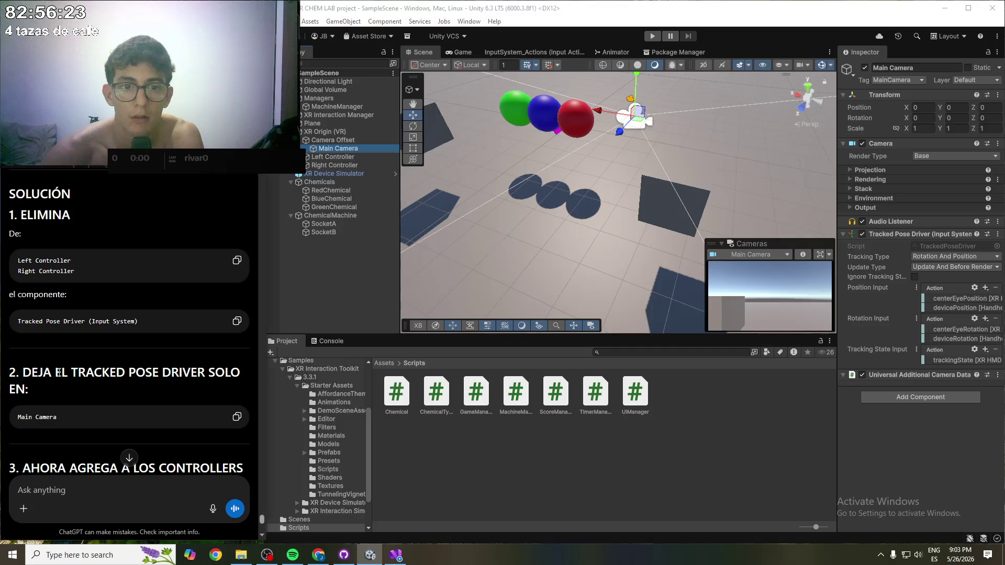
scroll(95, 381, down, 2)
drag(41, 365, 176, 365)
click(176, 365)
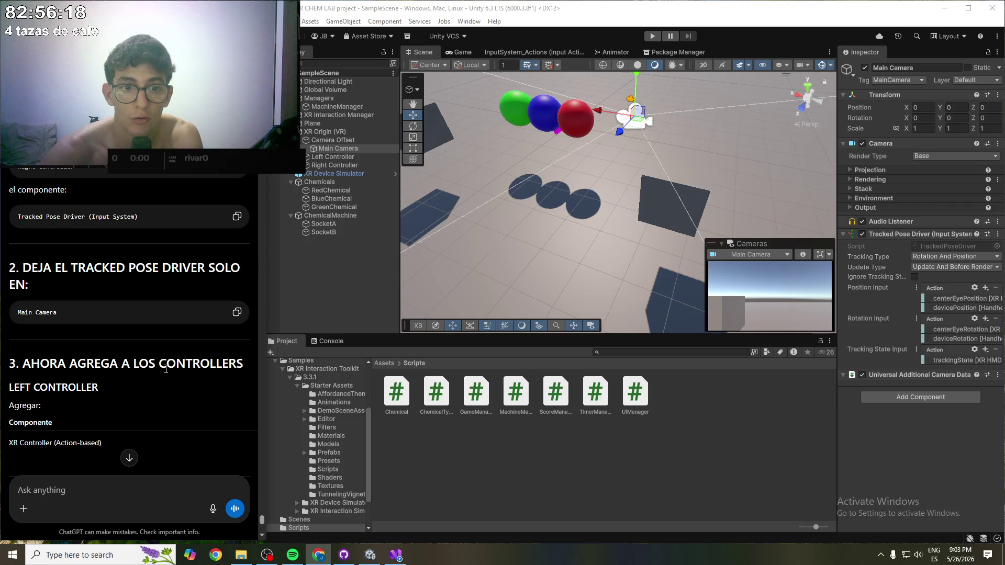
scroll(166, 369, down, 2)
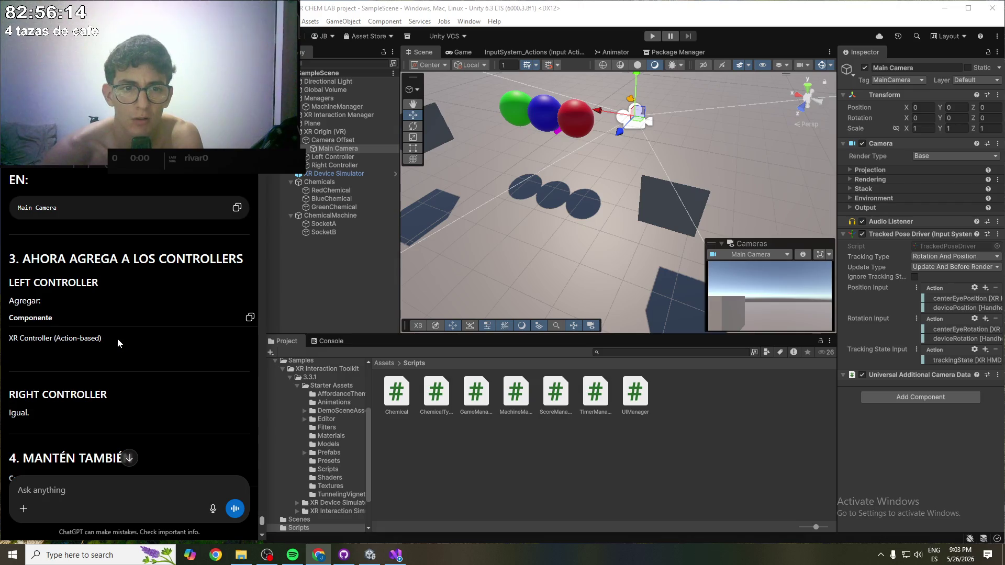
scroll(68, 363, down, 1)
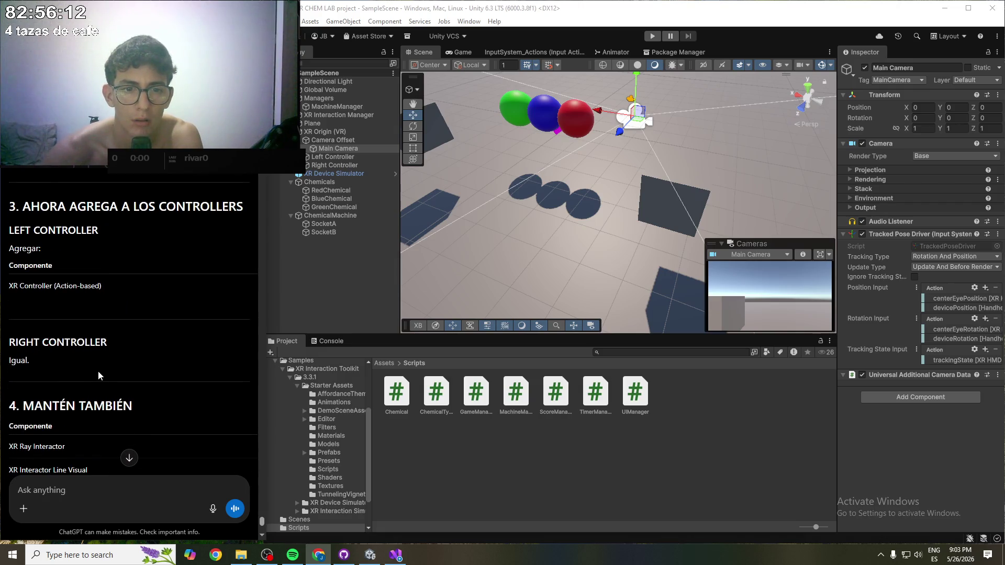
scroll(103, 381, down, 1)
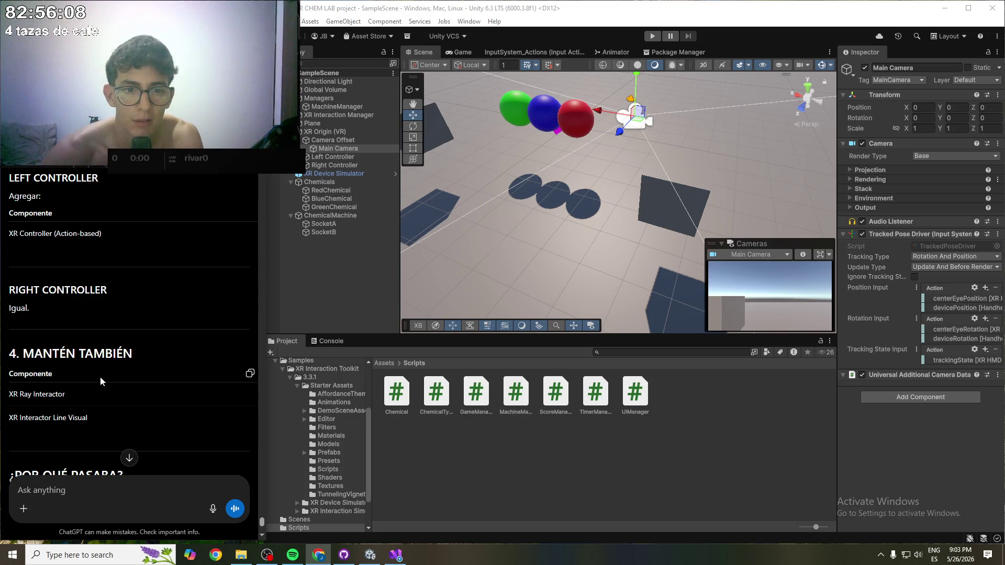
scroll(100, 381, down, 1)
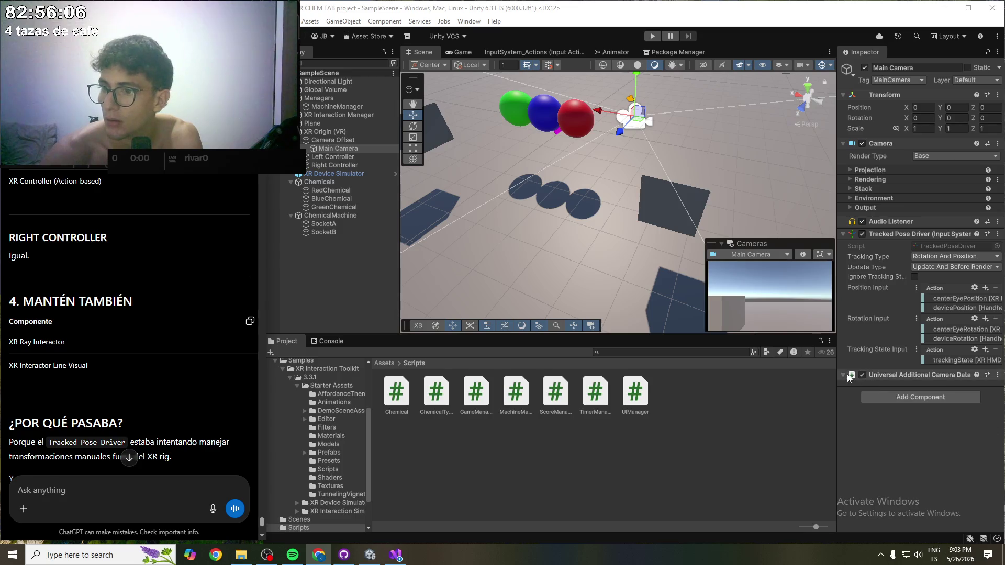
- Collapse Main Camera's Tracked Pose Driver and check Left Controller, Right Controller and XR Origin (VR) components
click(843, 234)
click(341, 191)
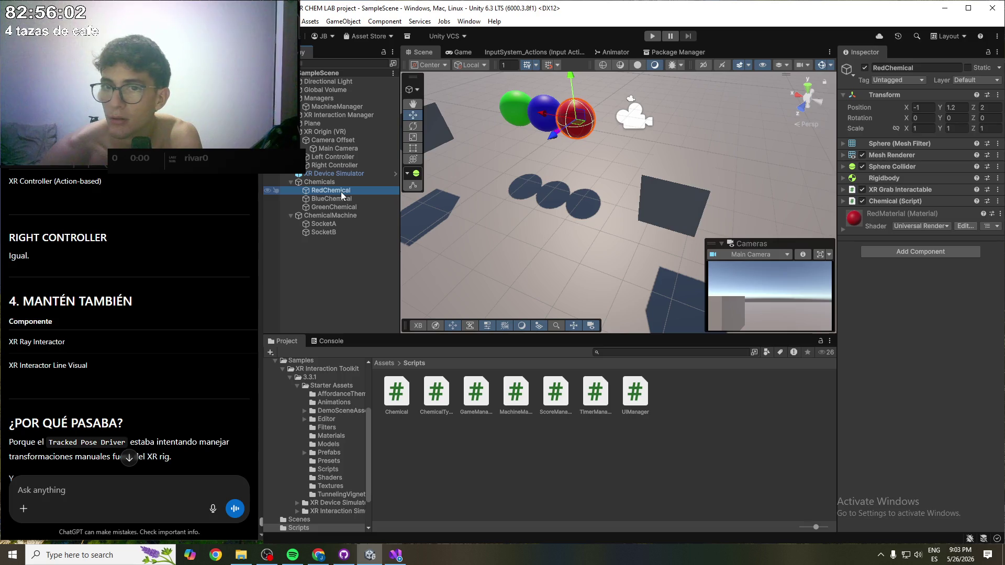
click(340, 157)
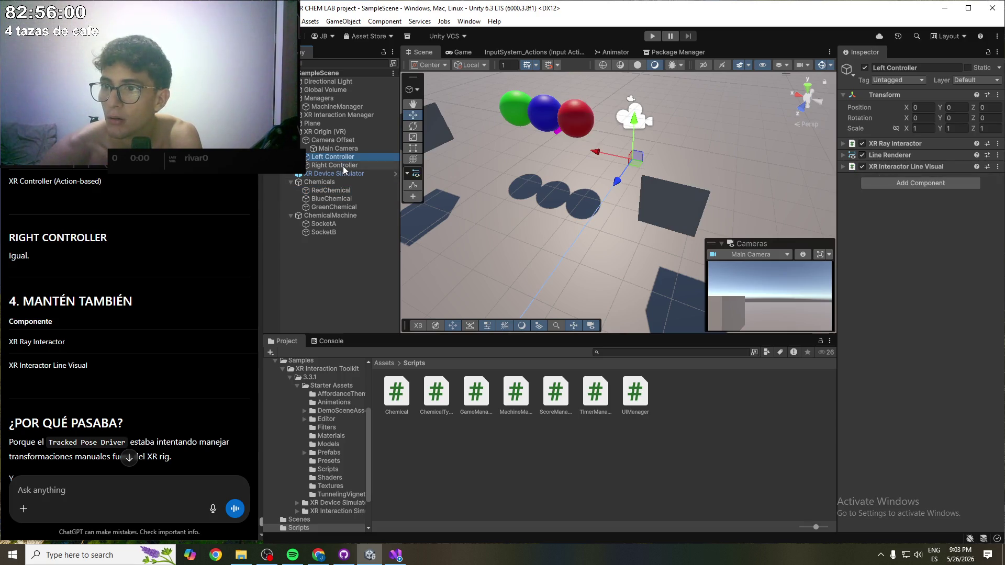
click(343, 165)
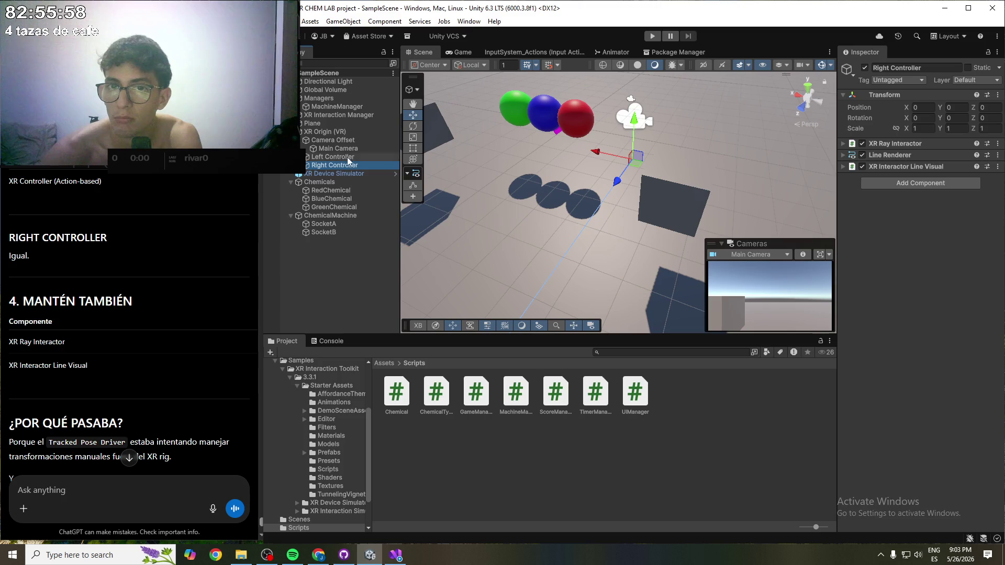
click(344, 133)
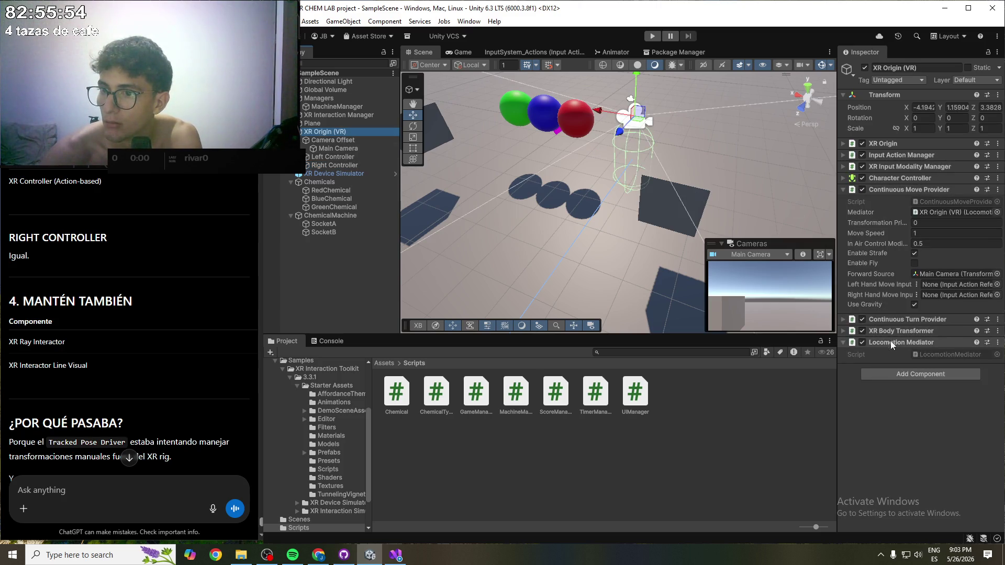
- Clear the selection and start Play mode to test the controller rays
click(892, 406)
scroll(98, 375, down, 2)
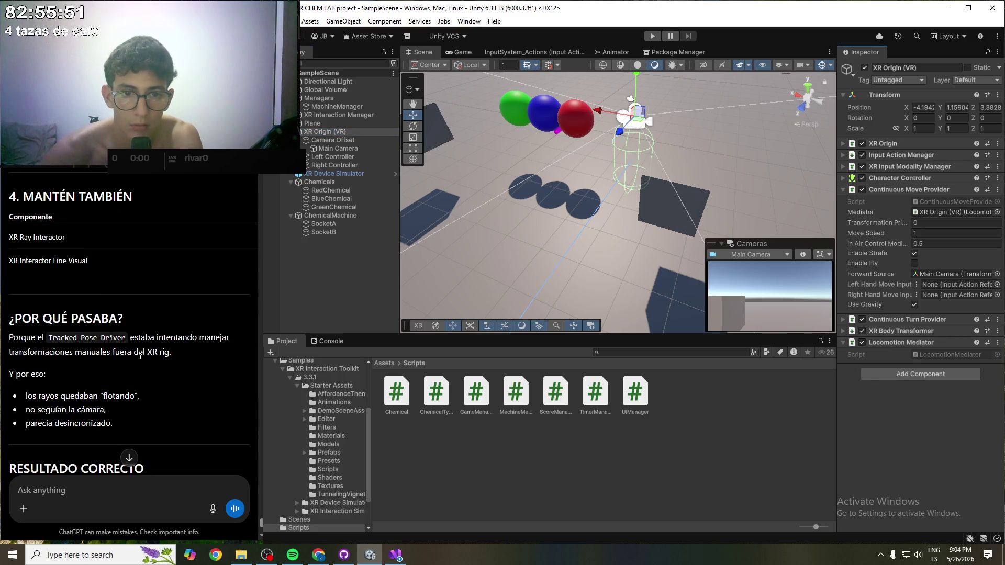
click(355, 279)
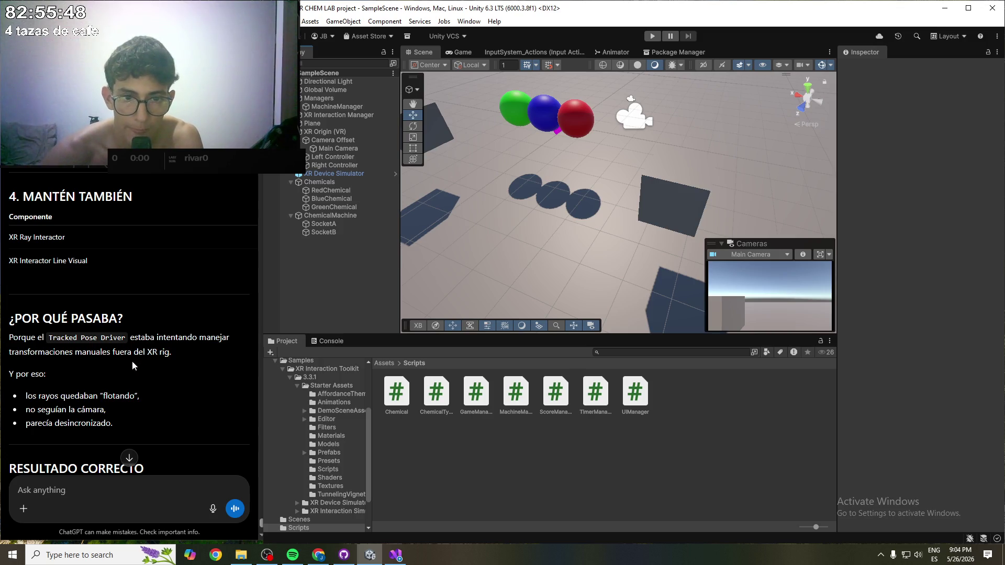
click(652, 36)
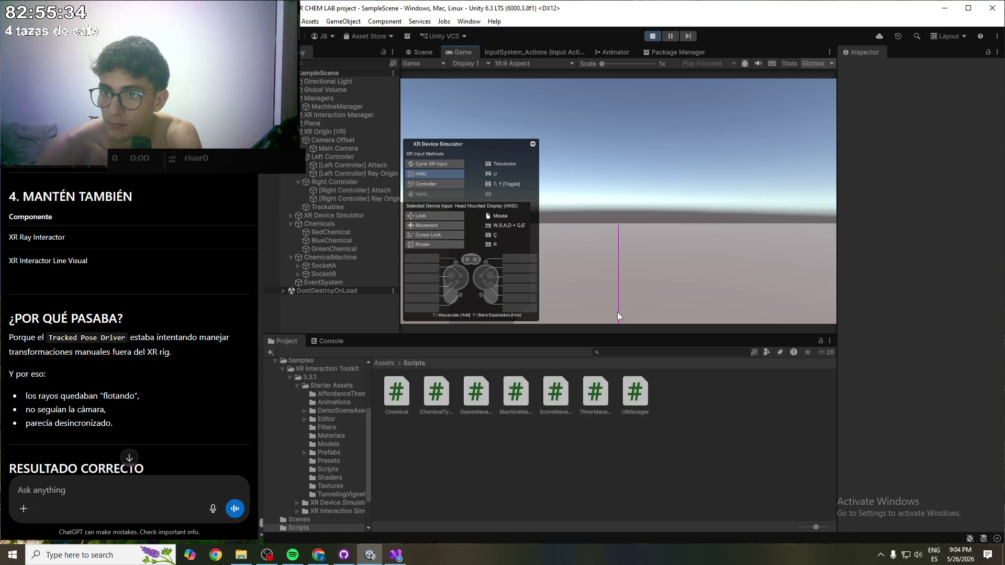
- Walk and tilt the simulated headset, stop Play, then select Chemicals and the Left Controller
key(w)
mouse_move(619, 306)
mouse_down()
mouse_move(626, 422)
mouse_move(551, 413)
mouse_move(617, 303)
mouse_move(654, 42)
mouse_up()
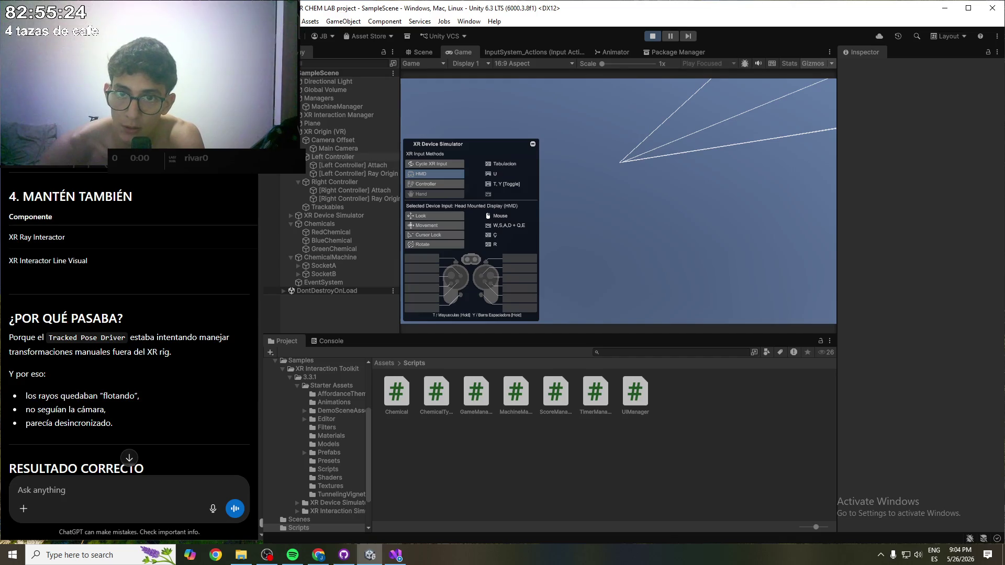
click(652, 36)
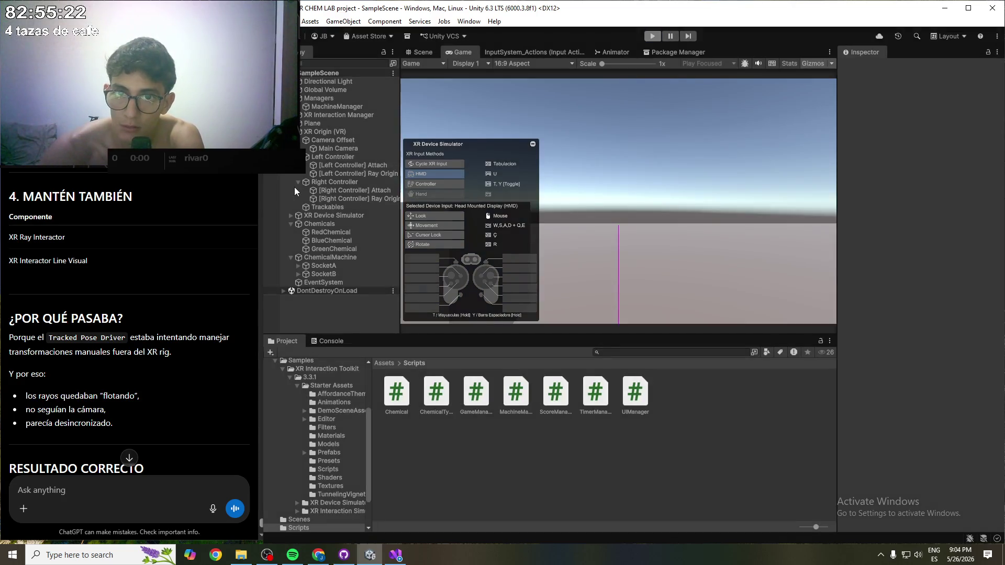
click(296, 182)
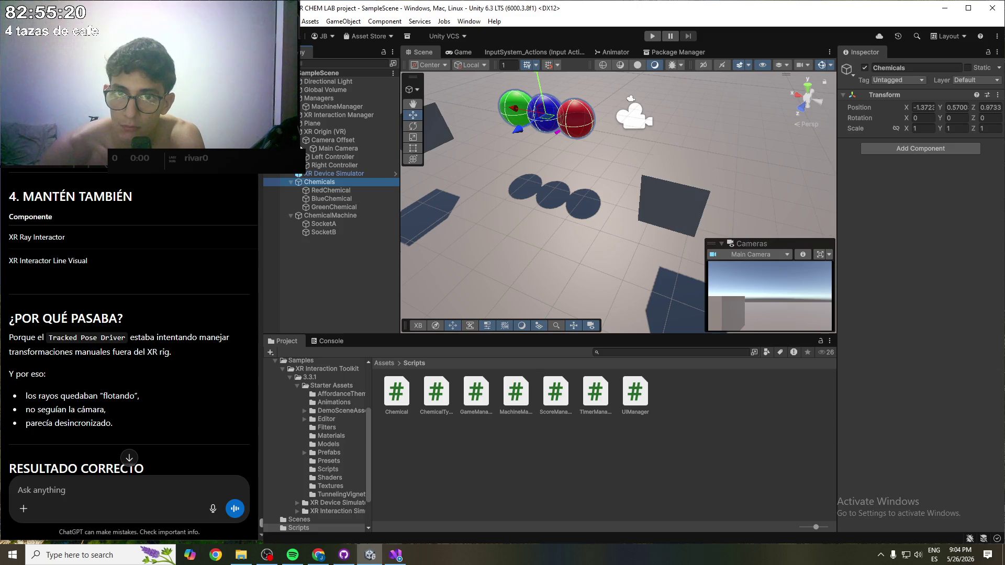
click(319, 157)
- Move Left and Right Controller into Camera Offset under XR Origin (VR), then enter Play mode
ctrl+click(323, 167)
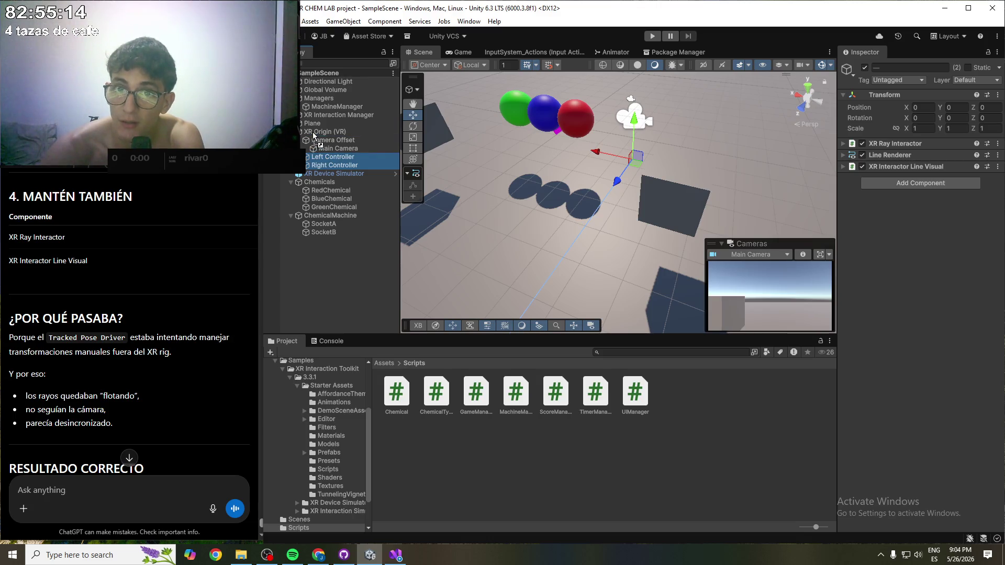
drag(315, 131, 299, 141)
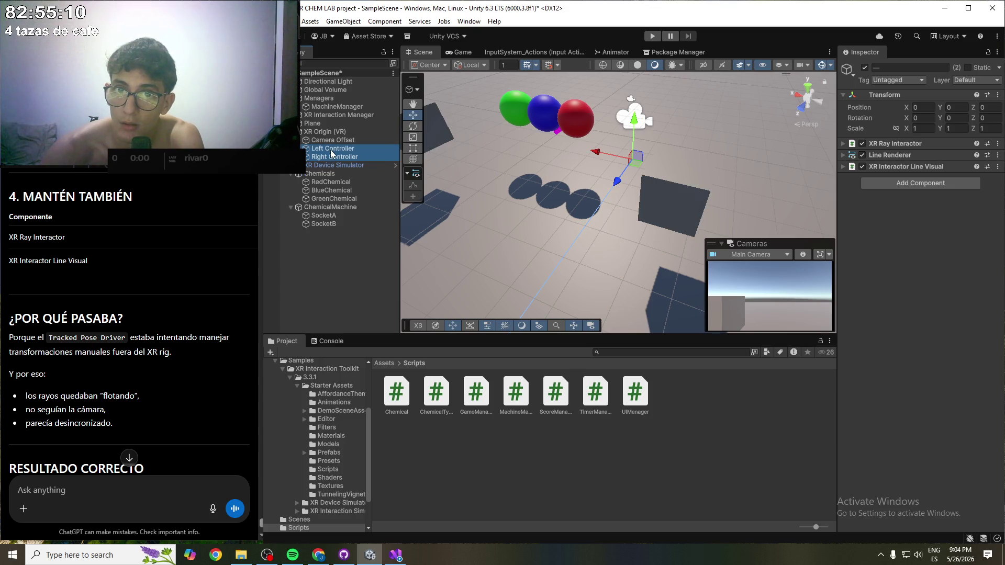
mouse_move(331, 153)
mouse_down()
mouse_move(303, 139)
mouse_move(315, 150)
mouse_up()
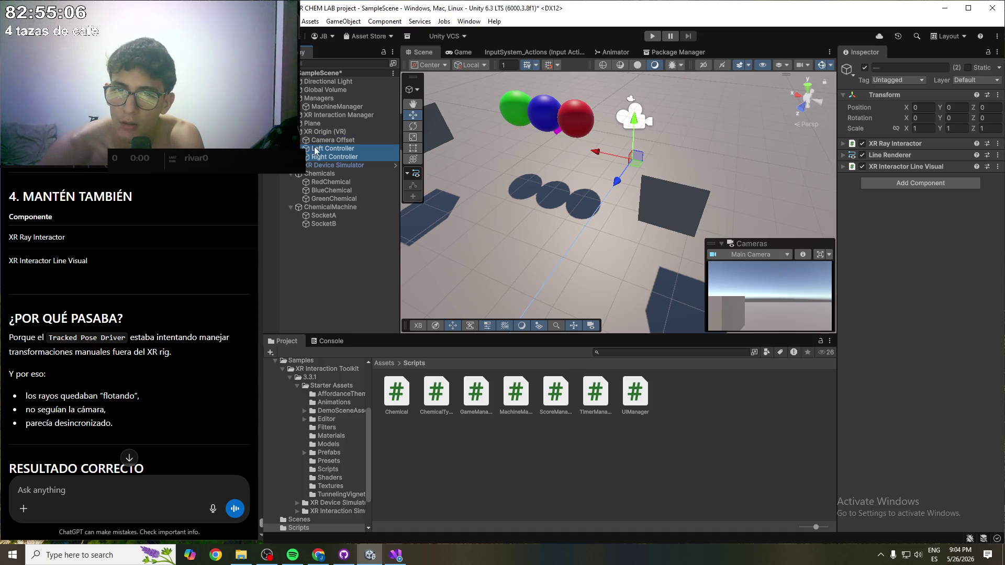
click(320, 152)
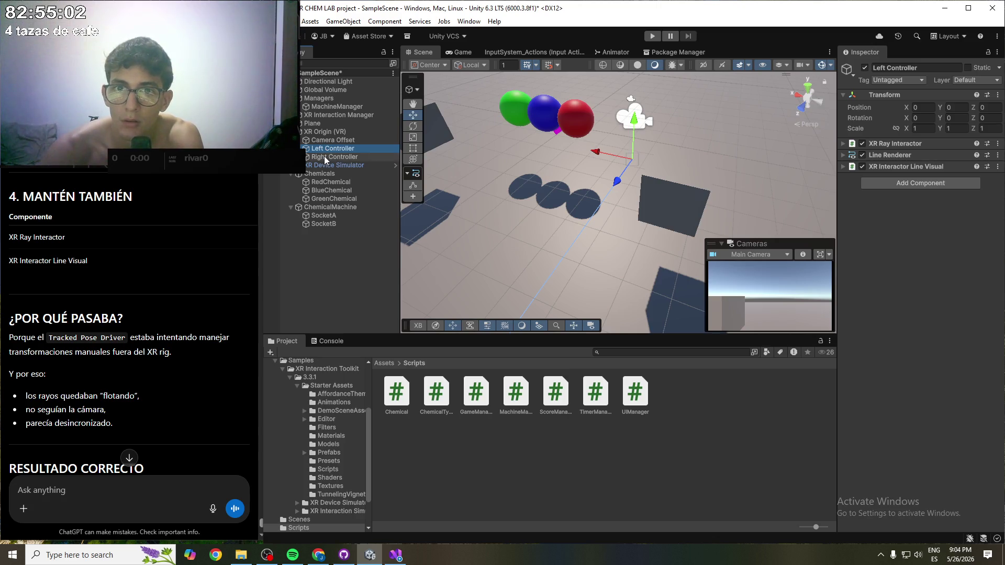
ctrl+click(324, 156)
drag(324, 156, 344, 141)
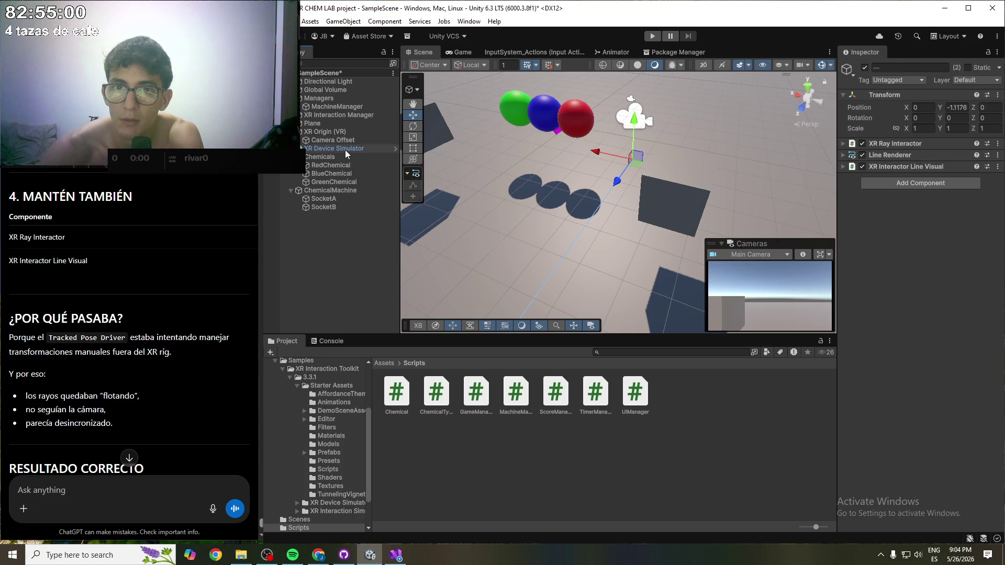
click(647, 38)
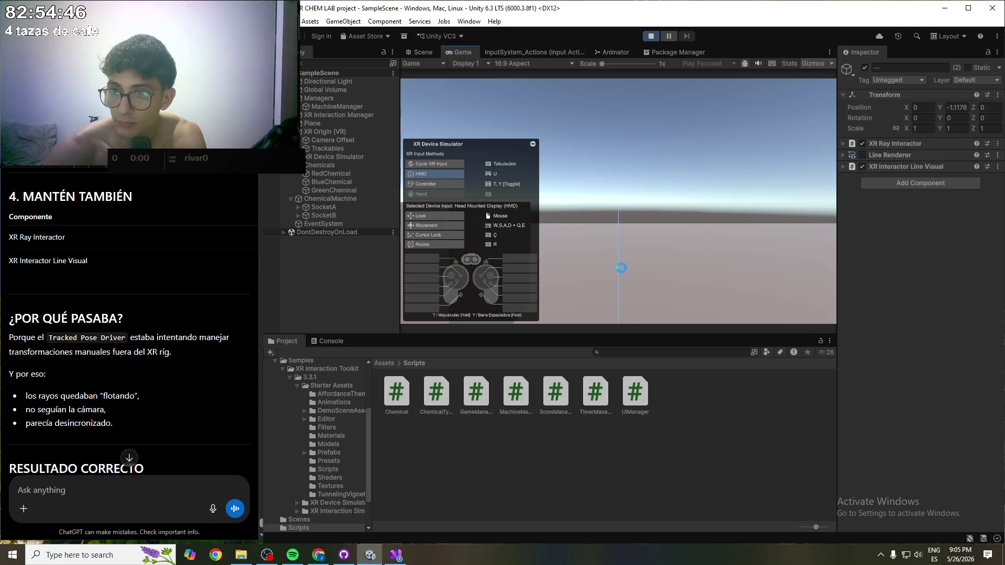
- Test the simulator: move with W/S, turn toward the green sphere, switch between controllers, then stop Play
key(w)
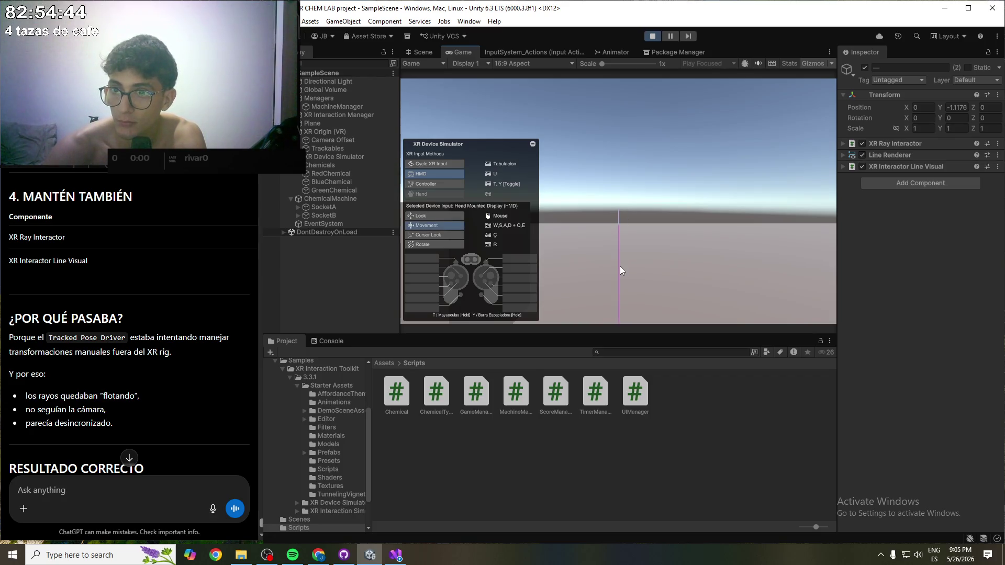
key(s)
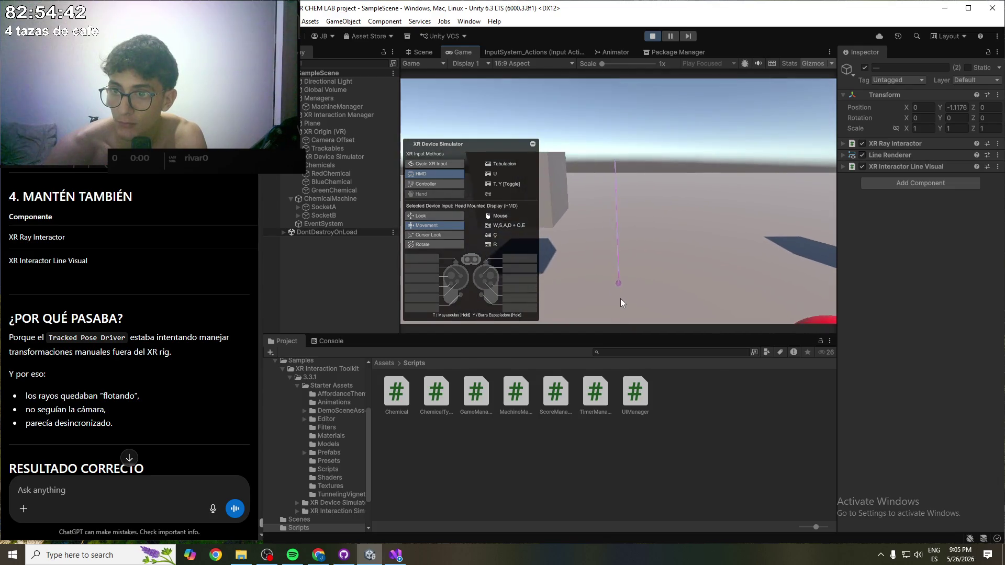
key(t)
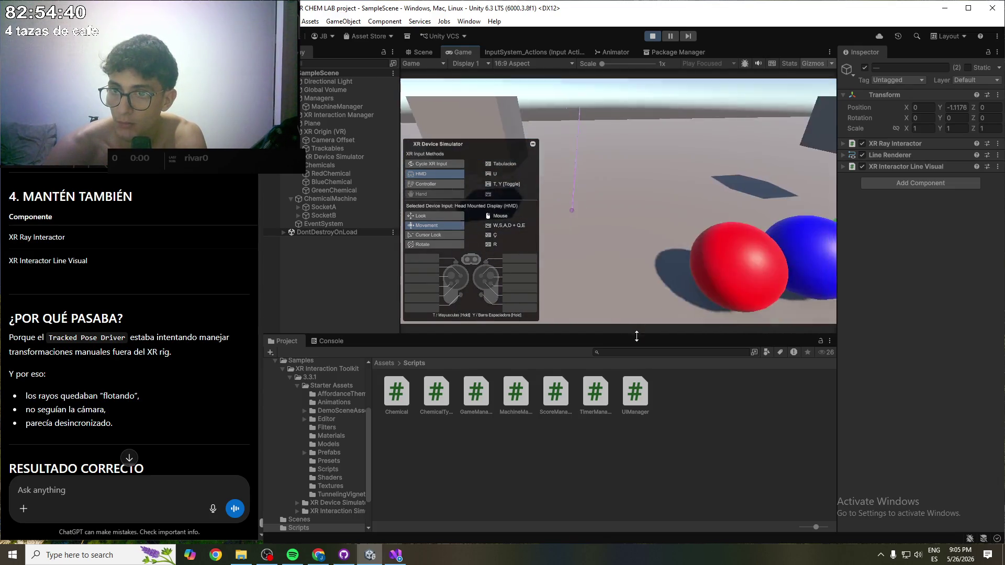
click(624, 218)
mouse_move(624, 218)
mouse_down()
mouse_move(608, 224)
mouse_move(701, 240)
mouse_move(600, 218)
mouse_move(612, 218)
mouse_up()
key(Tab)
click(656, 35)
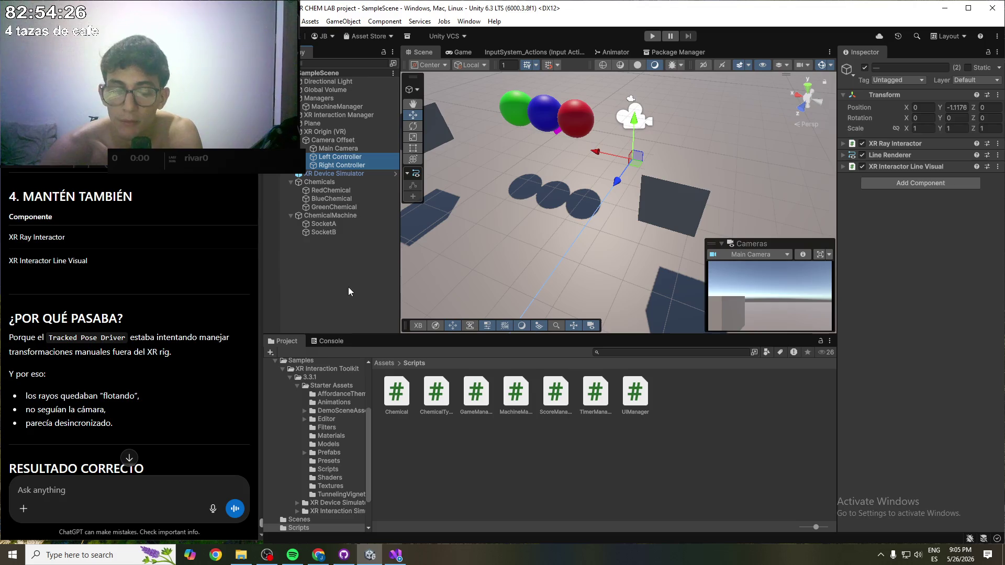
- Move both controllers out of Camera Offset to sit directly under XR Origin (VR), save, and play
scroll(90, 274, up, 15)
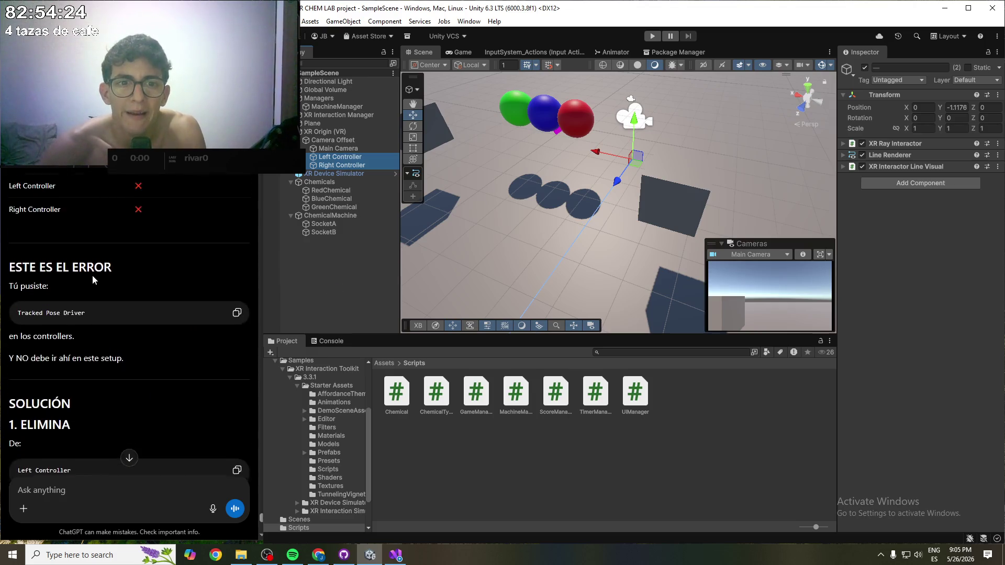
scroll(88, 272, down, 1)
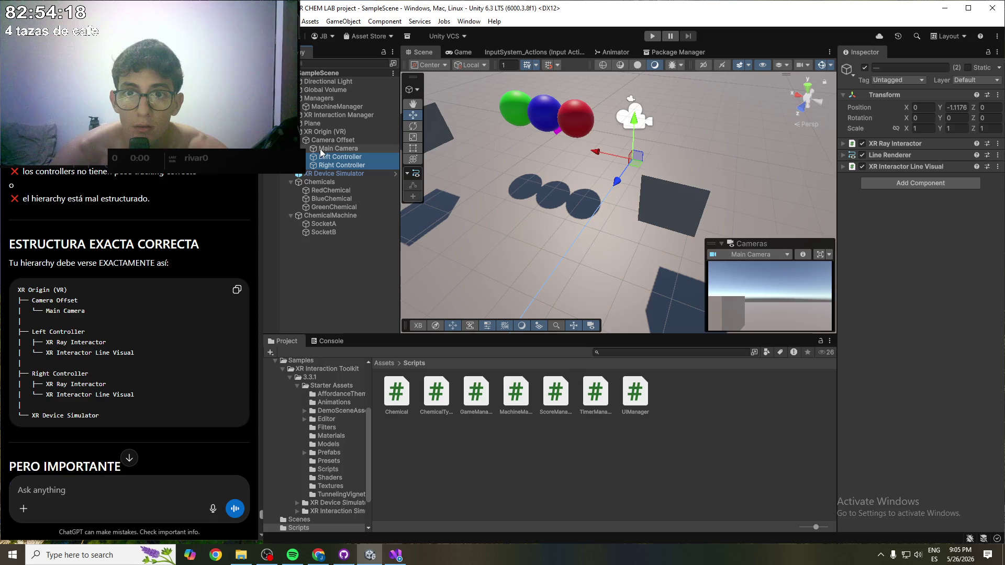
click(299, 140)
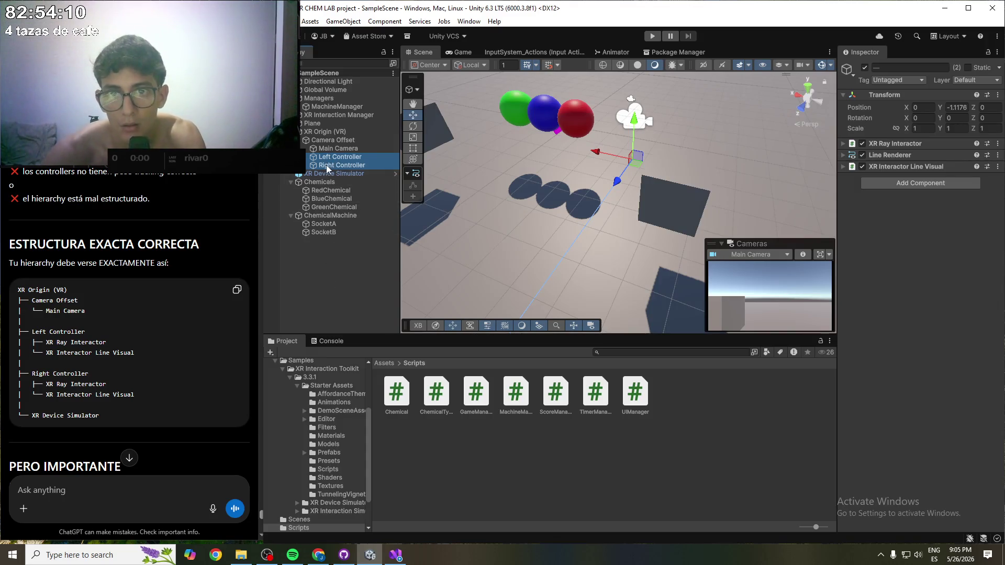
mouse_move(327, 168)
mouse_down()
mouse_move(312, 134)
mouse_move(322, 140)
mouse_up()
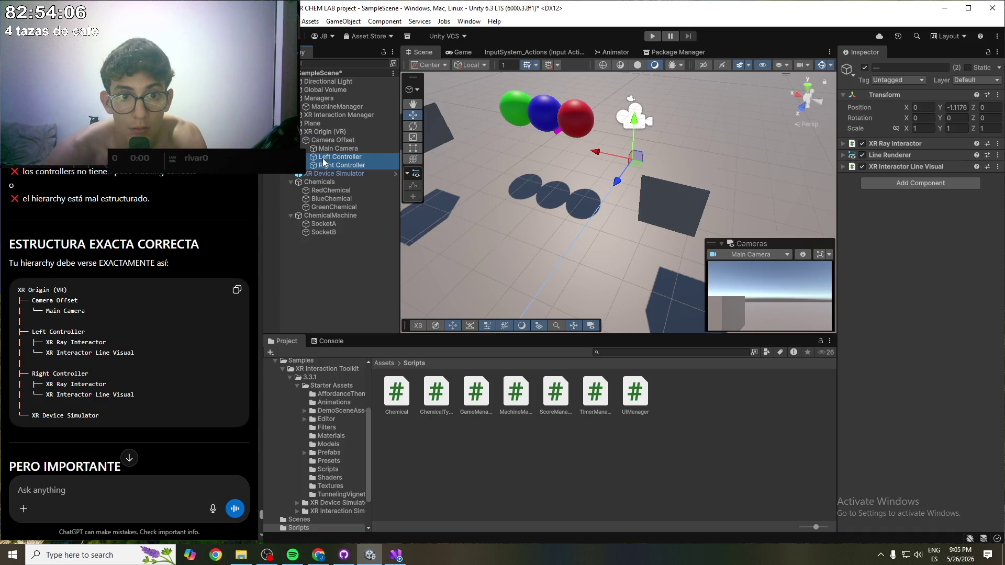
drag(326, 163, 311, 133)
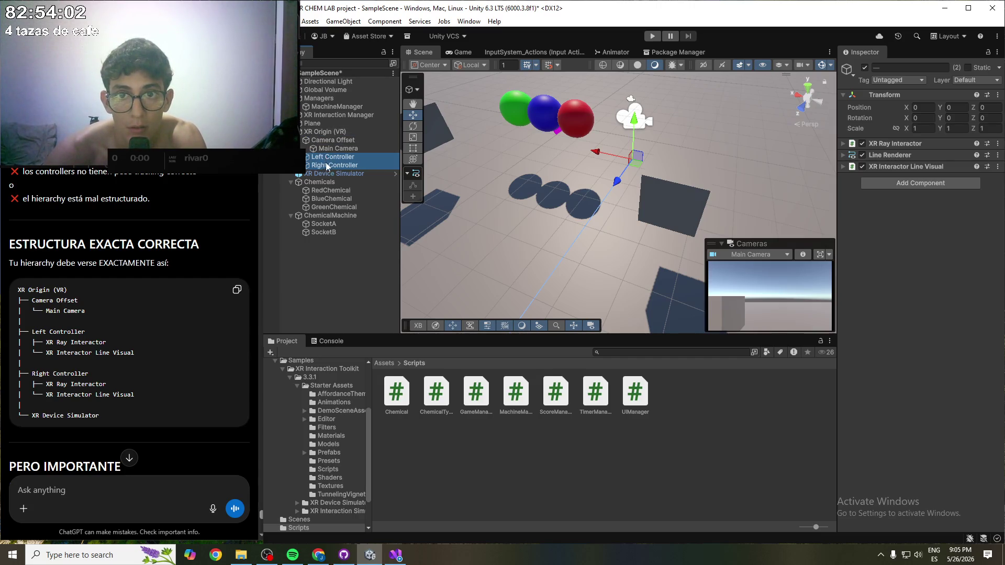
key(ctrl+s)
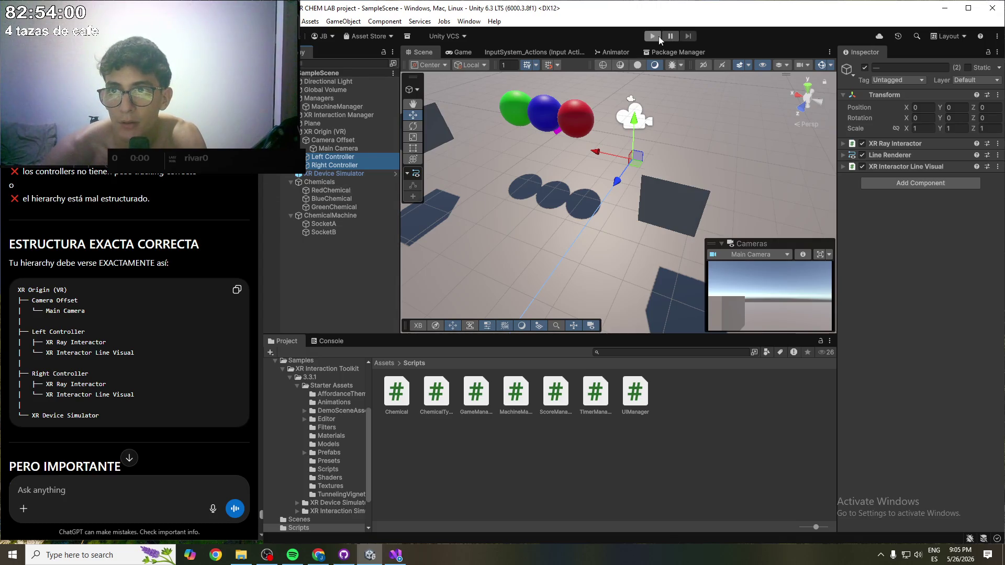
click(659, 36)
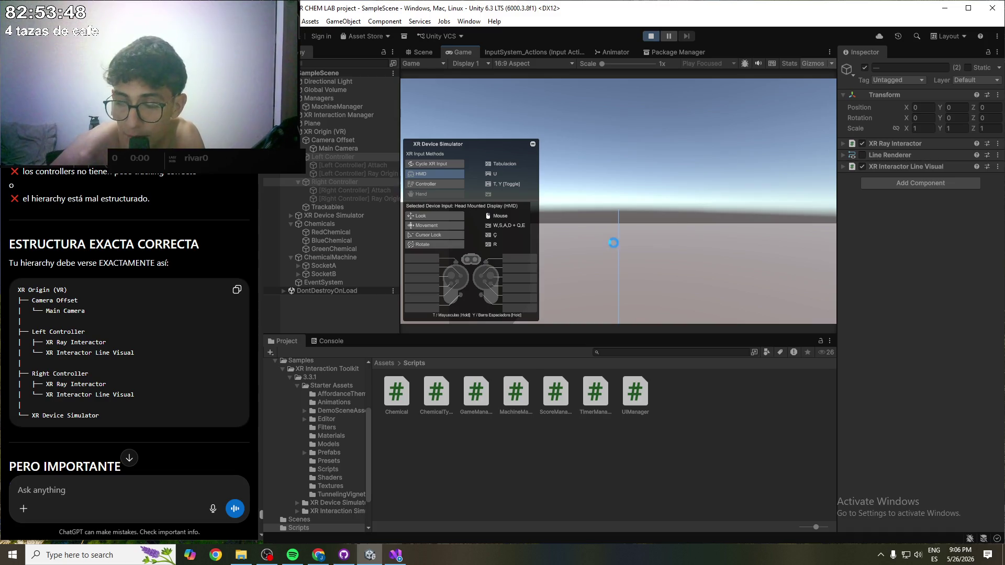
- Look around until all three spheres show, check the right and left controller rays, then stop Play
drag(613, 228, 621, 279)
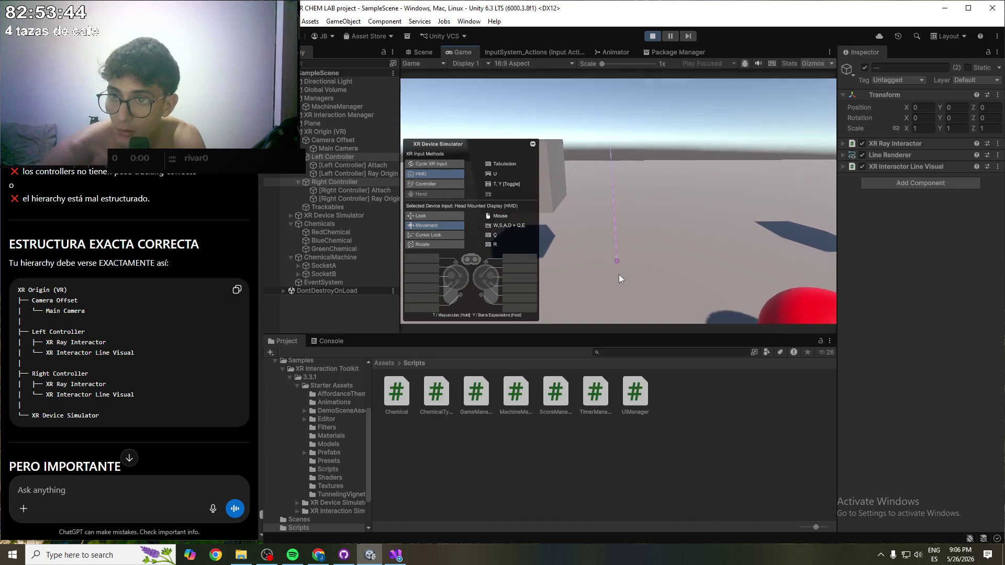
key(w)
key(t)
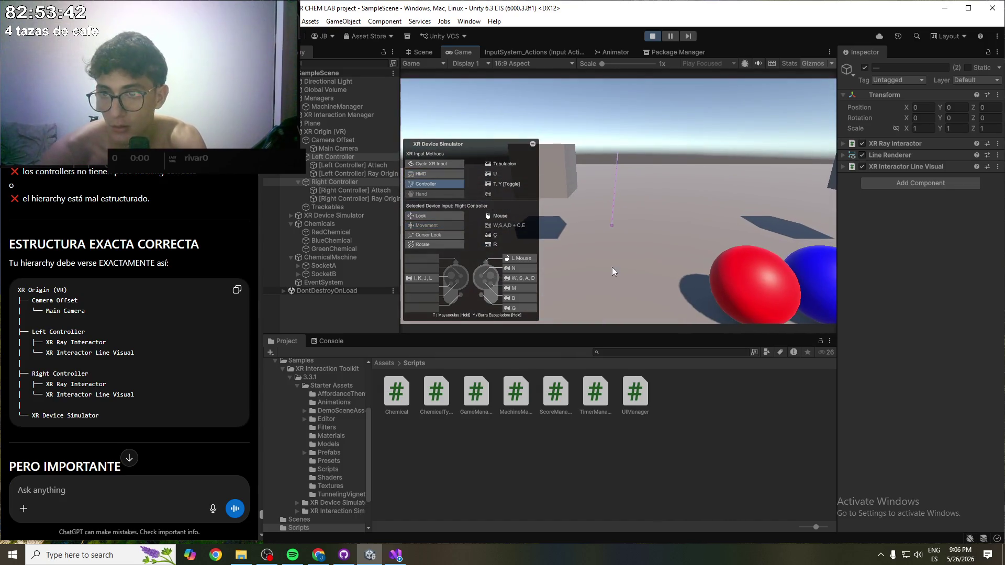
mouse_move(623, 246)
mouse_down()
mouse_move(626, 262)
mouse_move(665, 250)
mouse_move(607, 239)
mouse_move(623, 248)
mouse_move(611, 265)
mouse_move(671, 260)
mouse_move(608, 251)
mouse_up()
key(Tab)
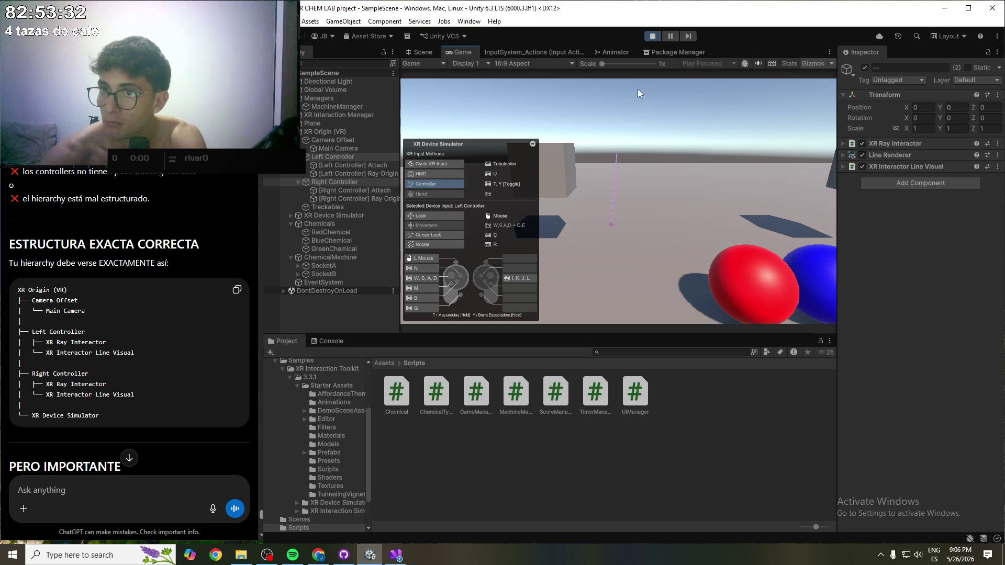
click(653, 37)
scroll(77, 271, up, 2)
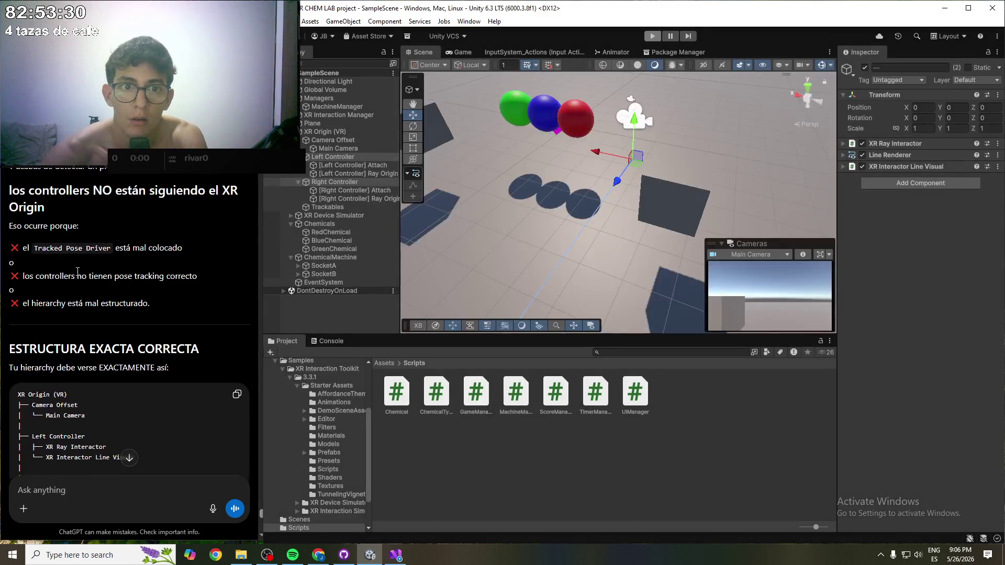
scroll(77, 270, down, 4)
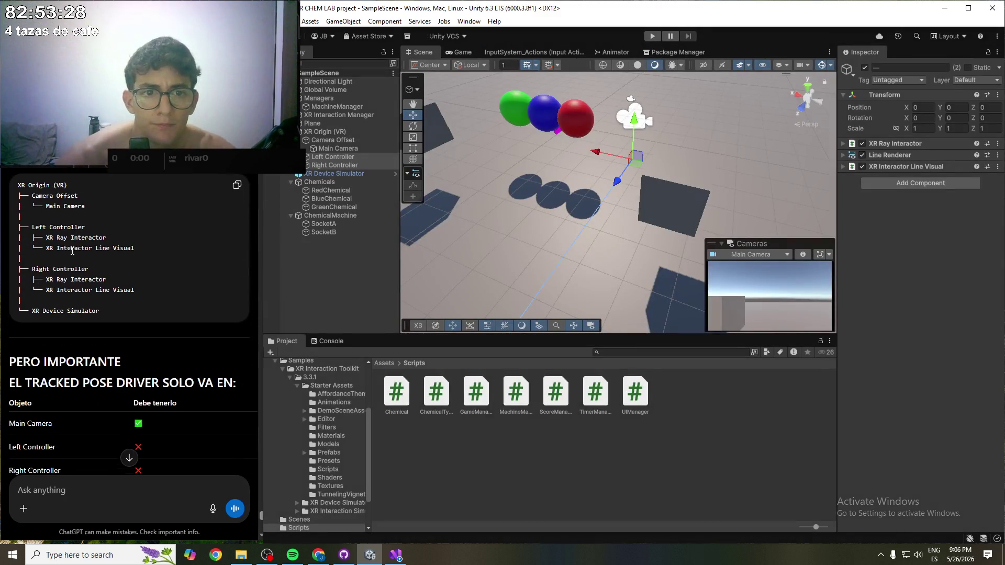
scroll(59, 202, down, 3)
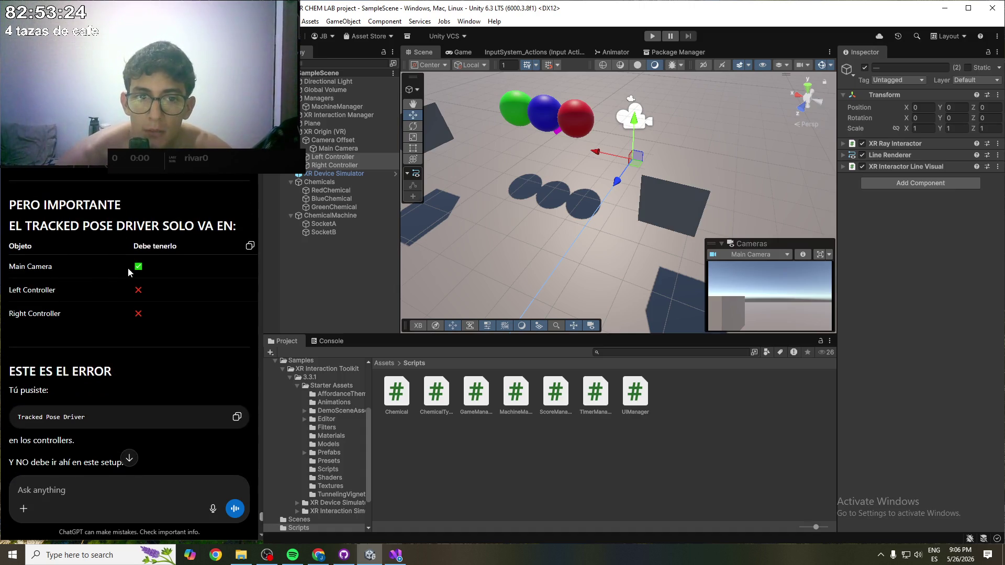
scroll(87, 264, down, 1)
scroll(87, 265, down, 1)
scroll(56, 370, down, 2)
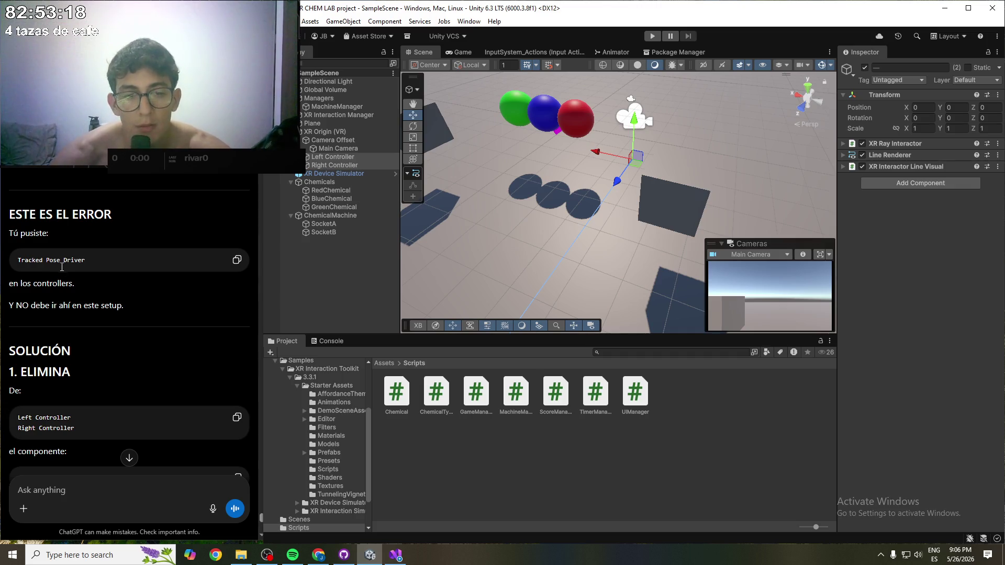
scroll(69, 299, down, 5)
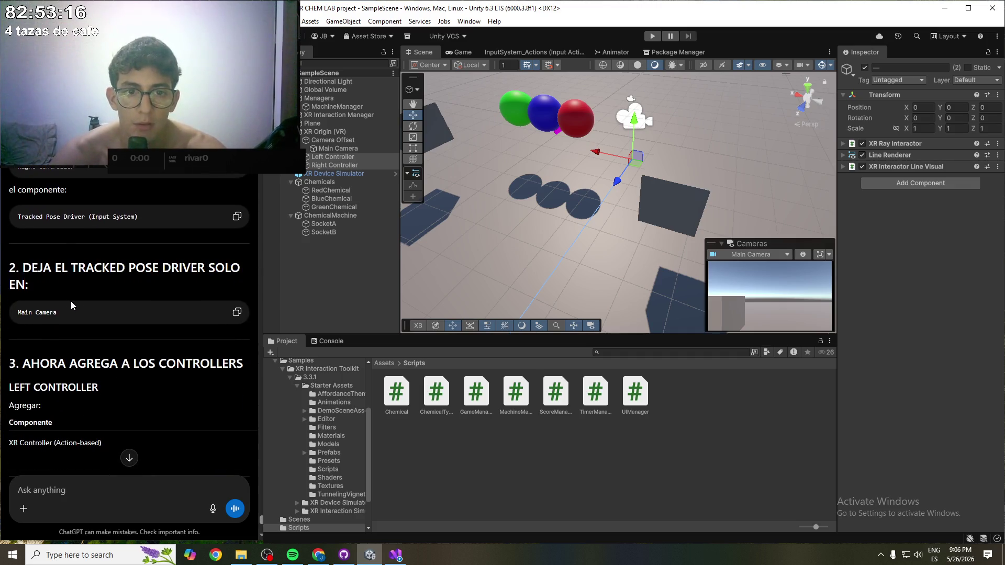
click(321, 132)
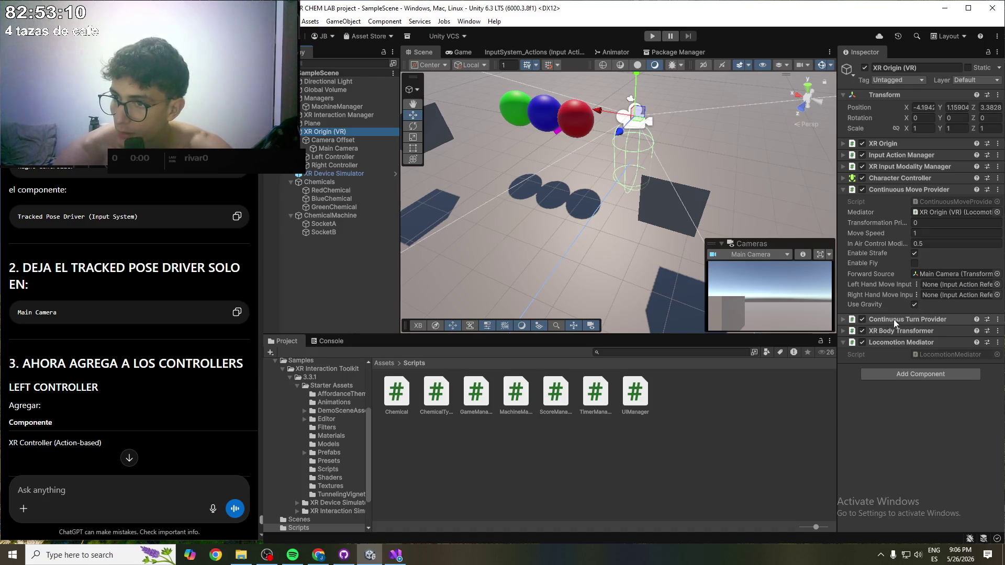
click(842, 320)
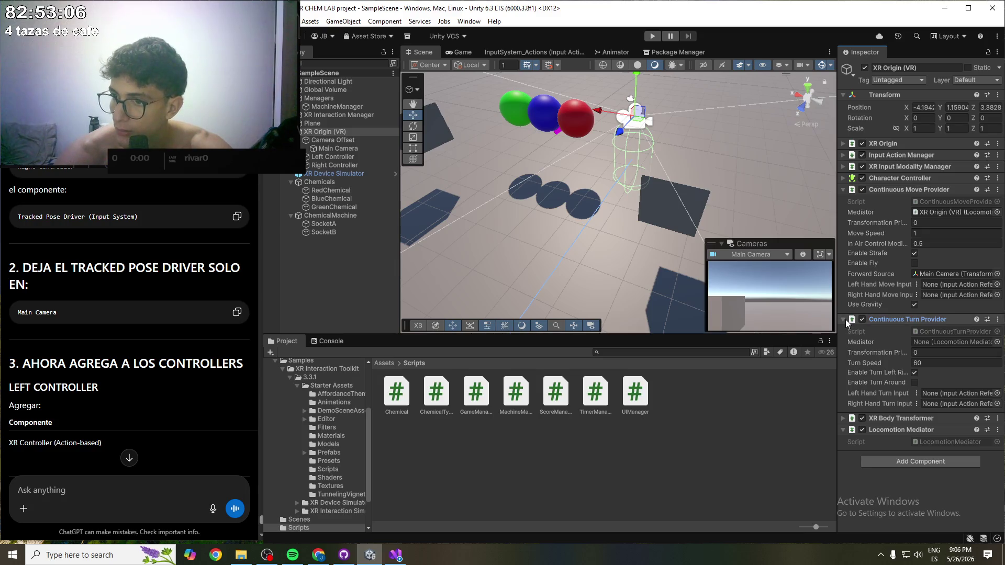
click(842, 430)
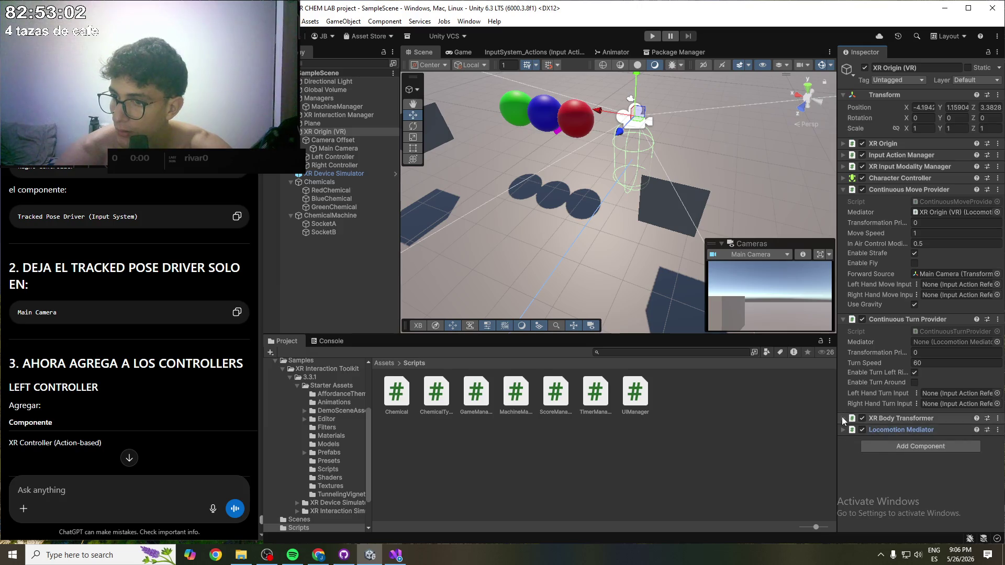
click(842, 417)
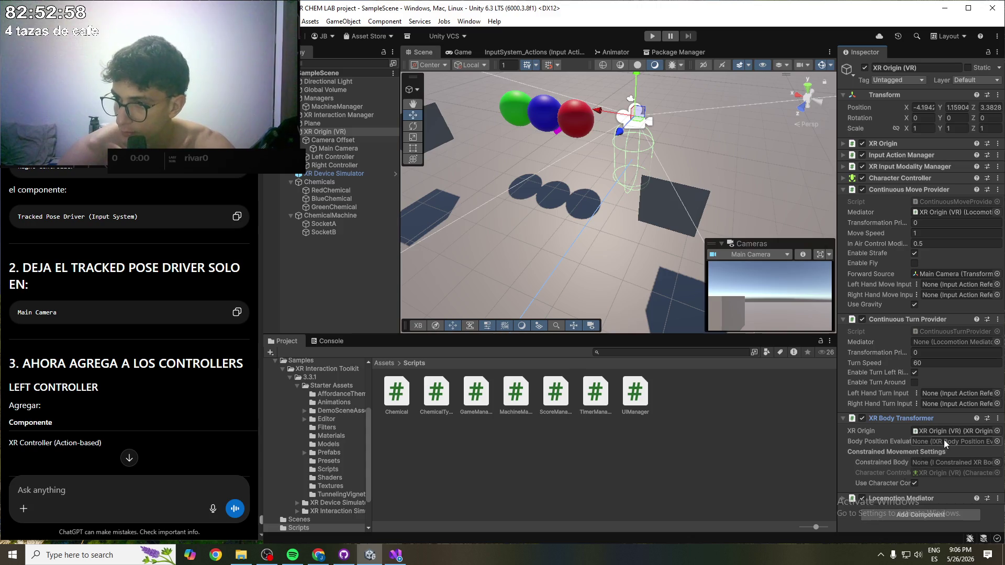
click(841, 498)
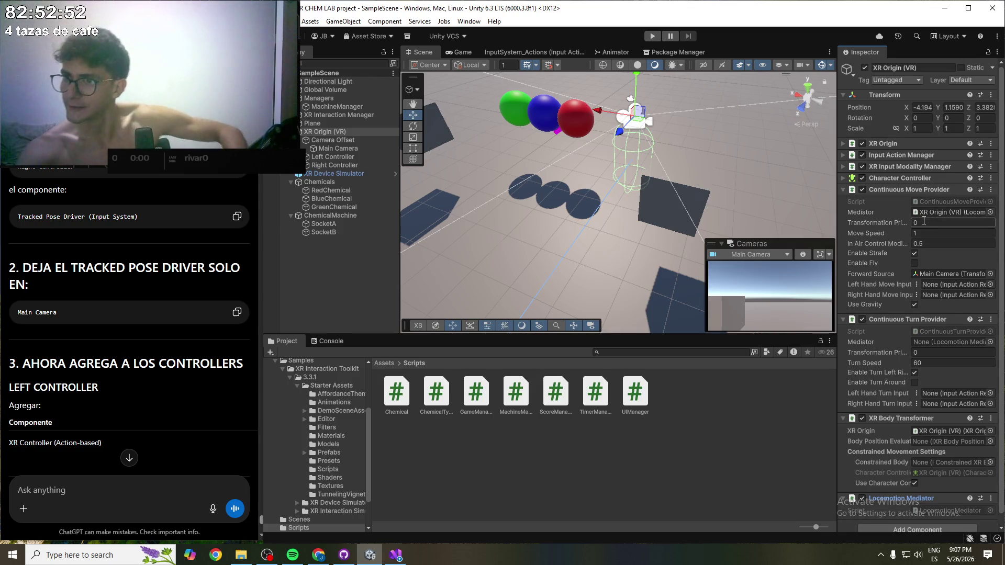
click(843, 167)
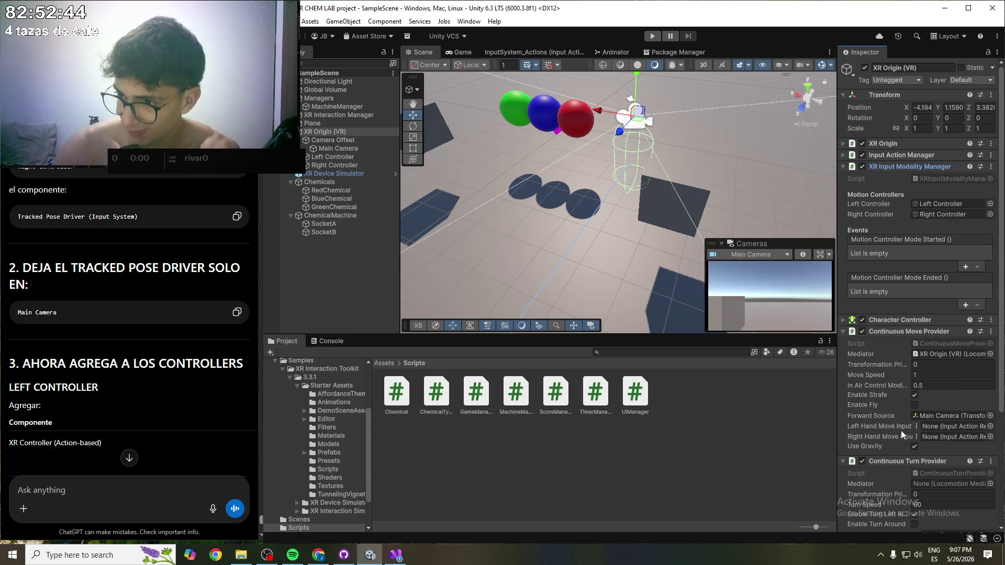
mouse_move(900, 425)
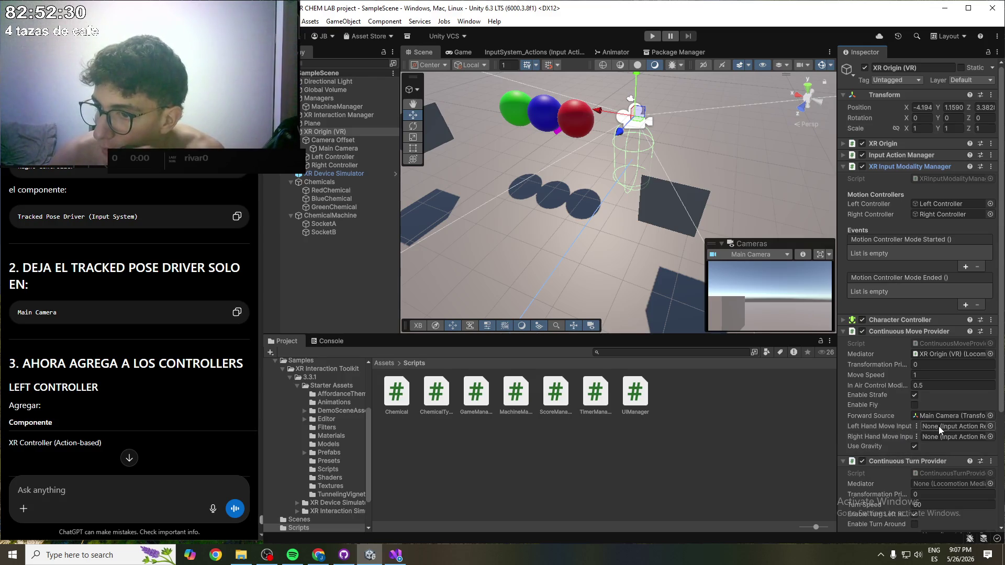
scroll(891, 431, down, 3)
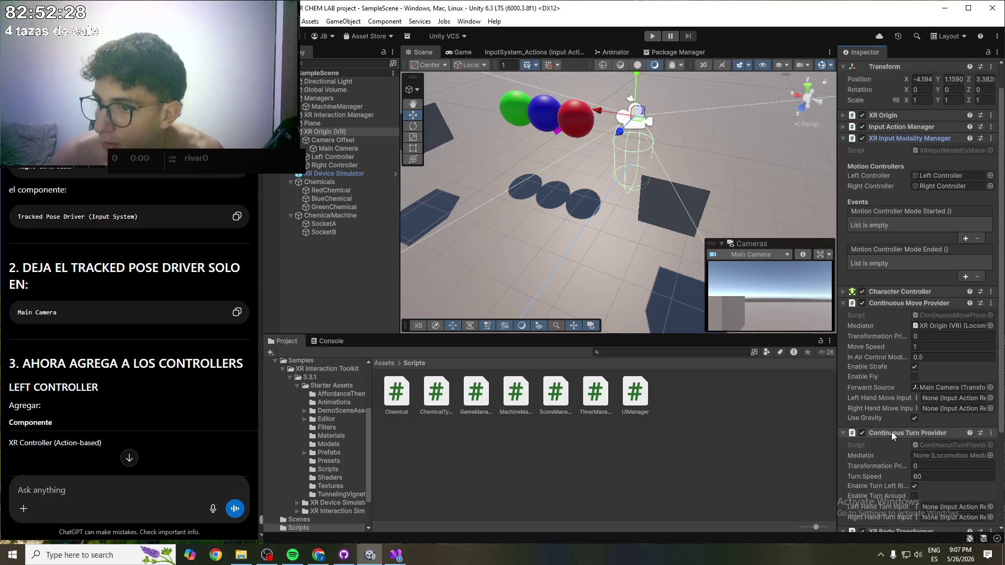
scroll(876, 294, up, 2)
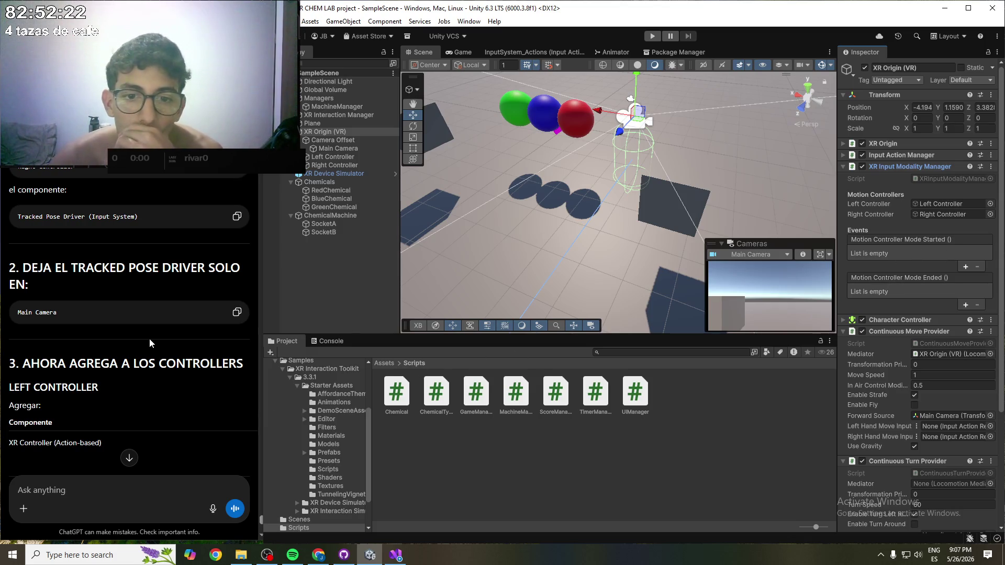
scroll(149, 338, down, 1)
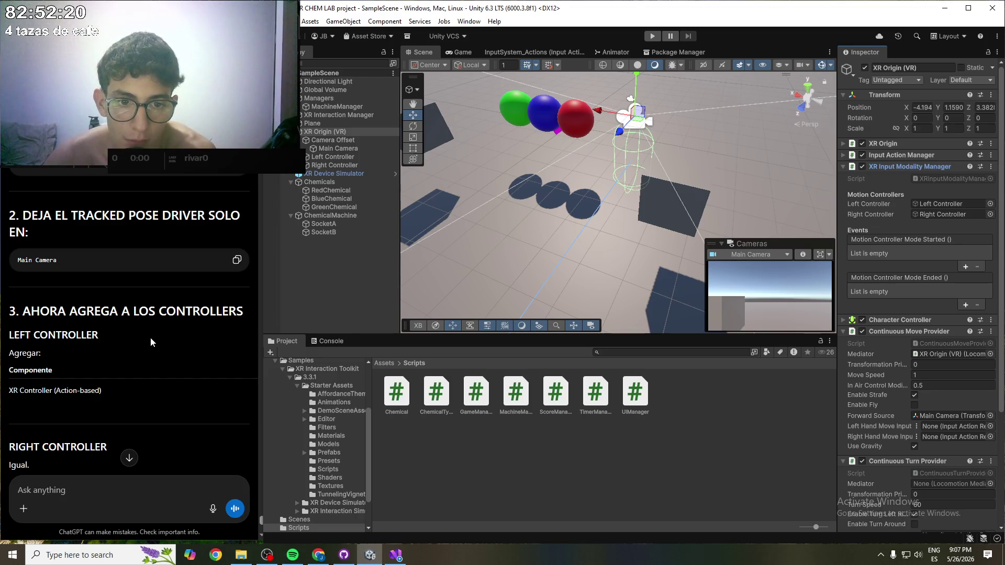
scroll(125, 353, down, 1)
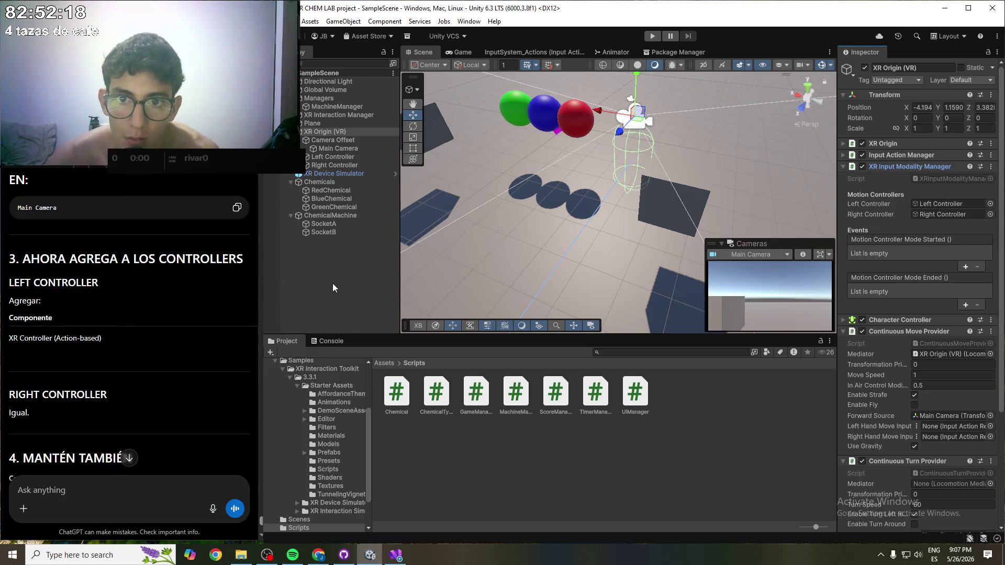
scroll(152, 332, down, 2)
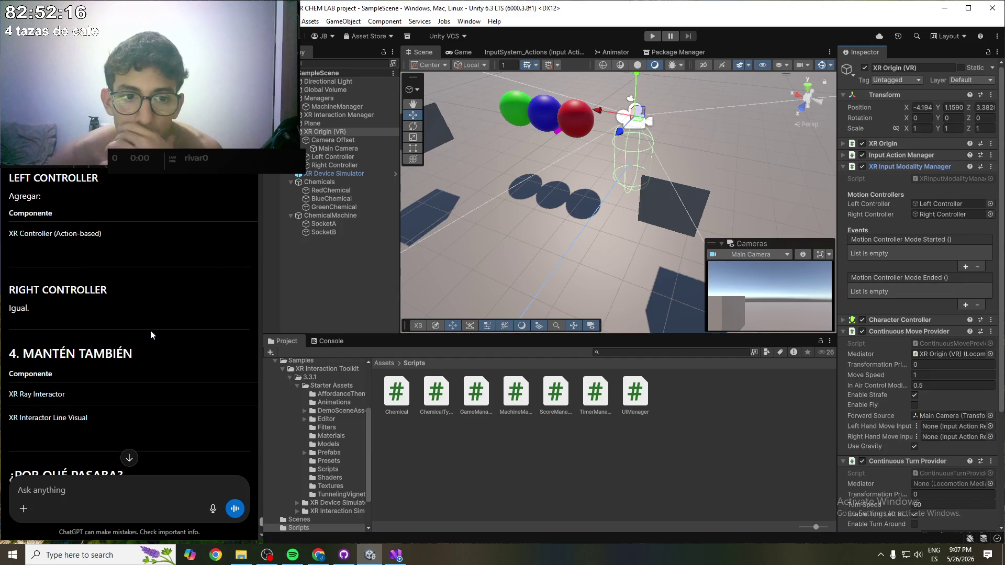
scroll(149, 331, down, 1)
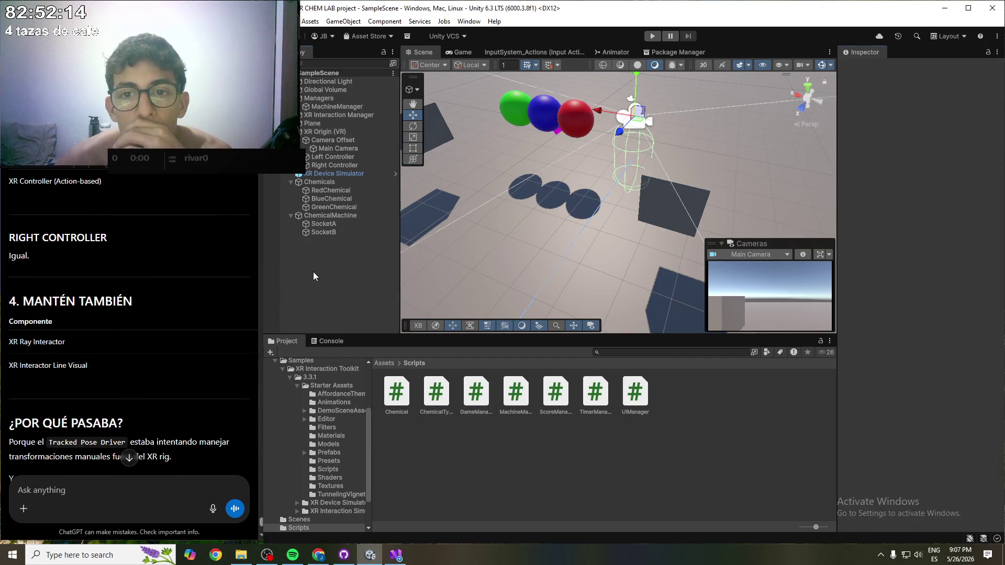
click(330, 158)
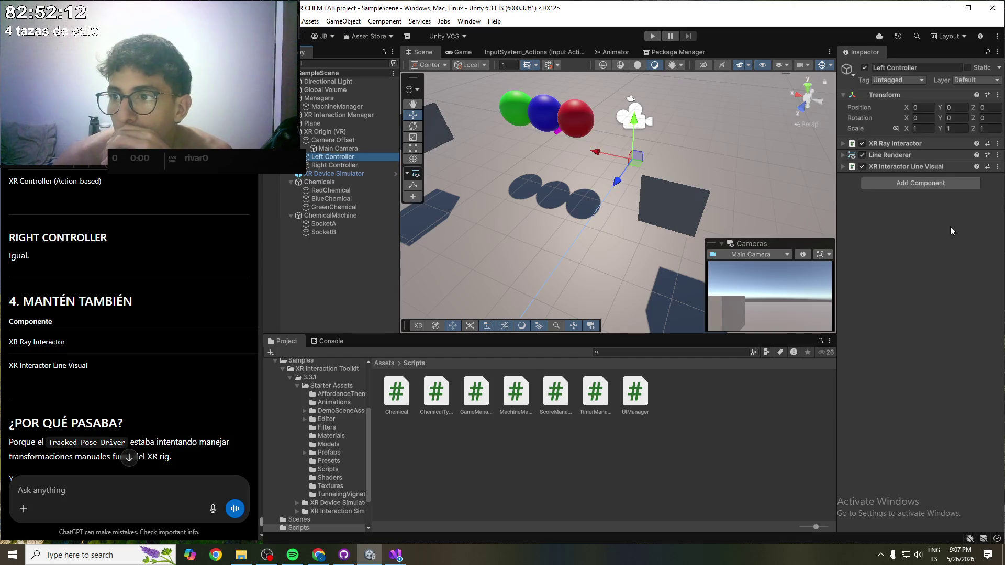
click(922, 180)
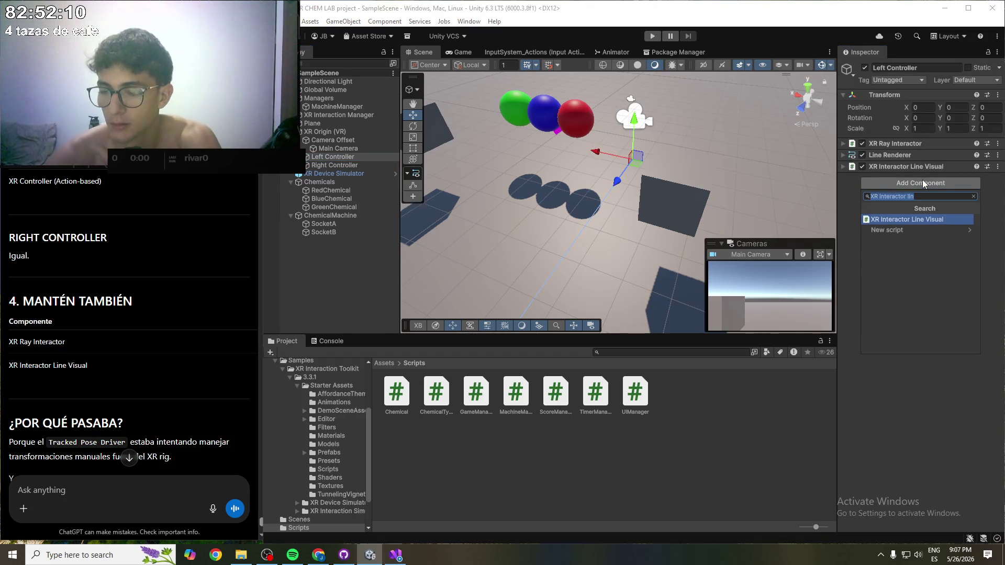
text(XR)
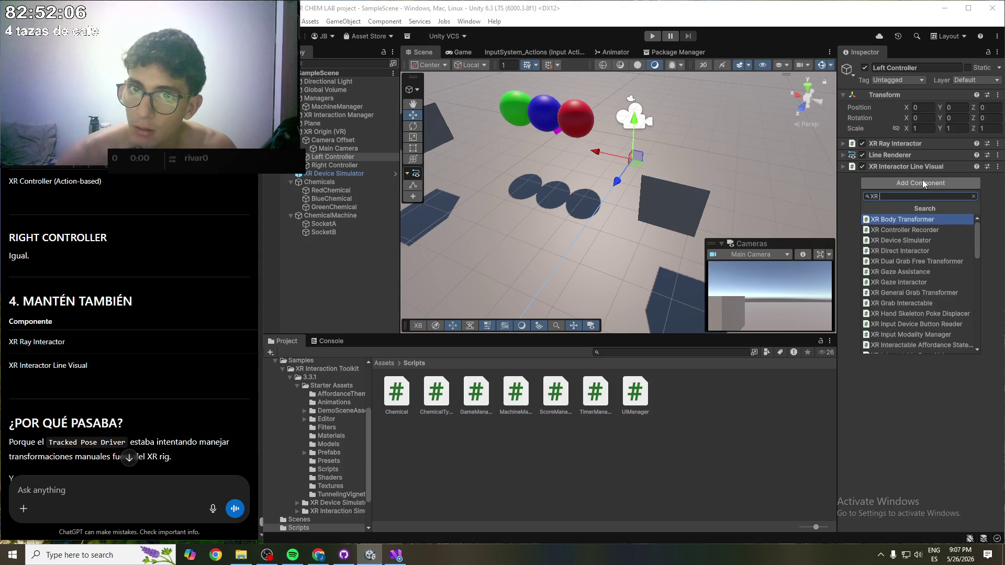
click(343, 131)
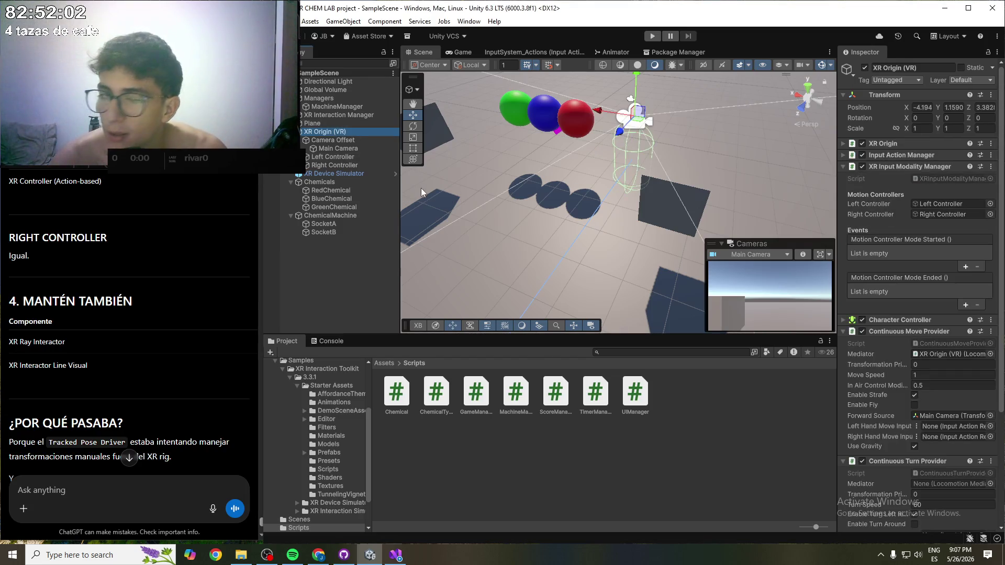
- Read the ChatGPT explanation of the Tracked Pose Driver, then select Left Controller to view its components
scroll(165, 310, down, 1)
scroll(155, 303, down, 2)
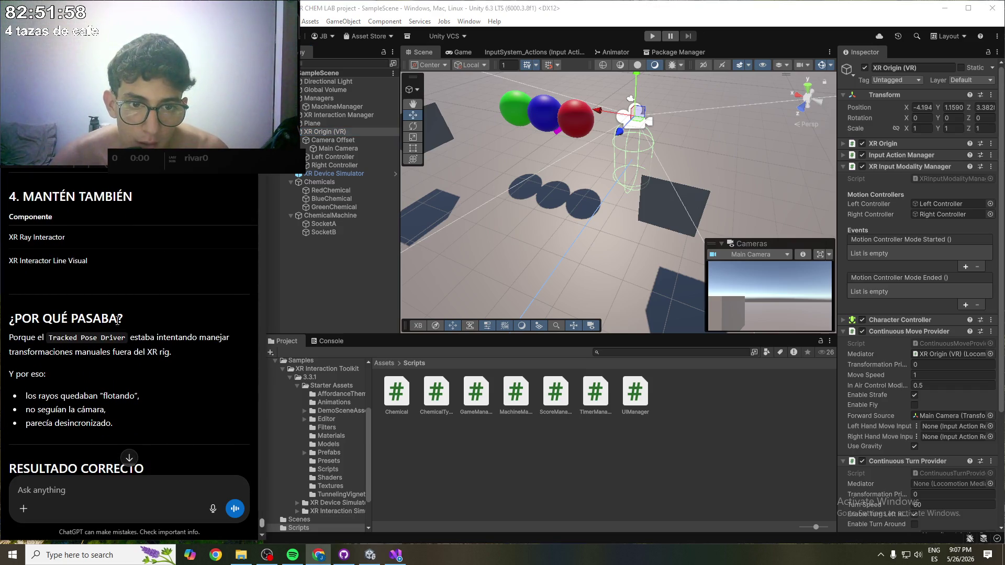
drag(16, 339, 210, 339)
click(181, 354)
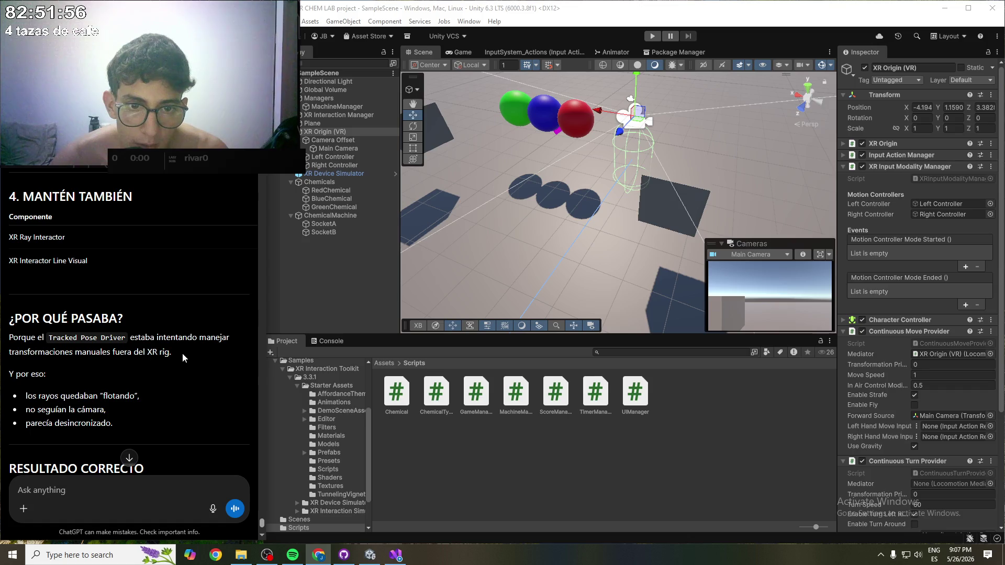
scroll(181, 354, down, 1)
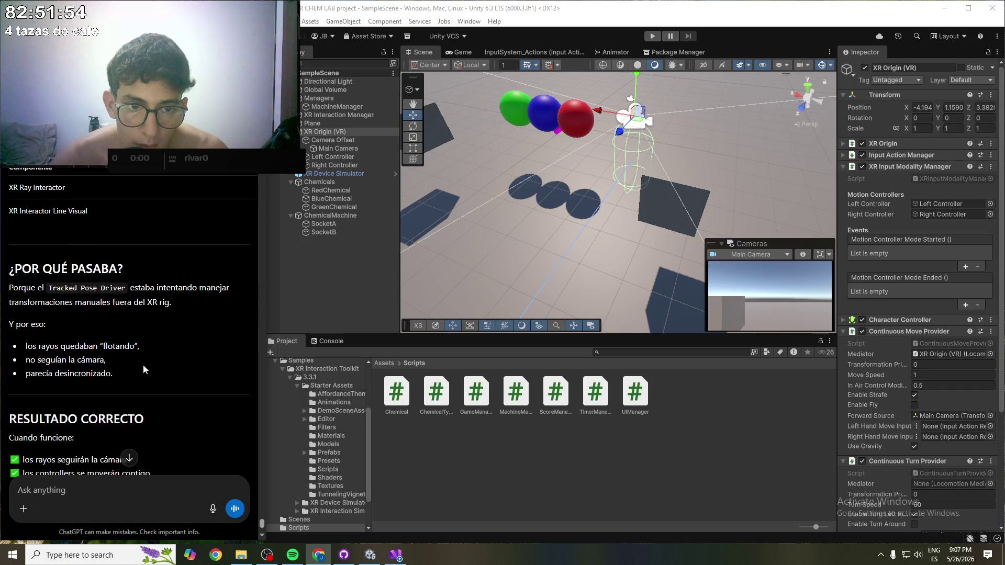
drag(25, 343, 118, 346)
click(83, 345)
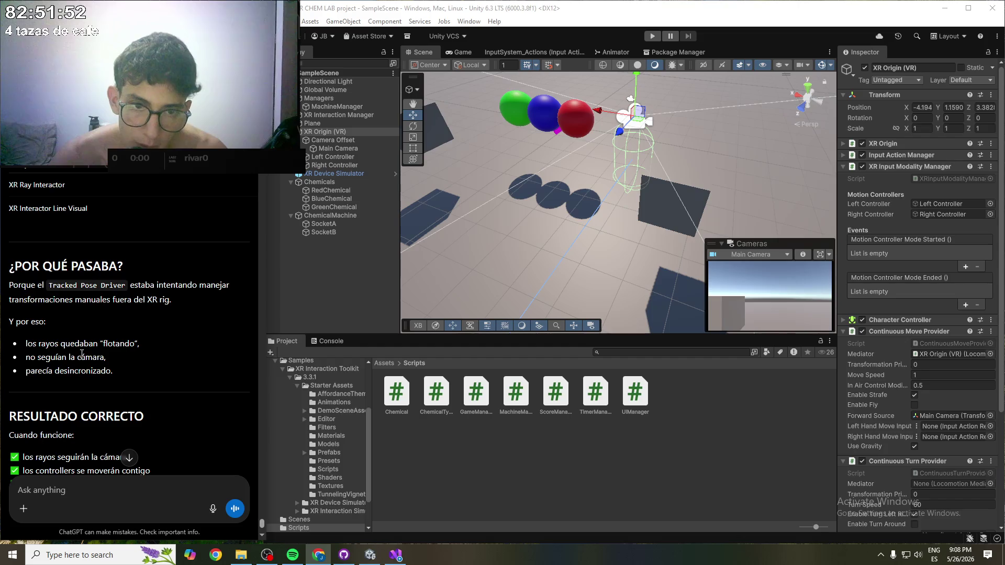
scroll(118, 374, down, 2)
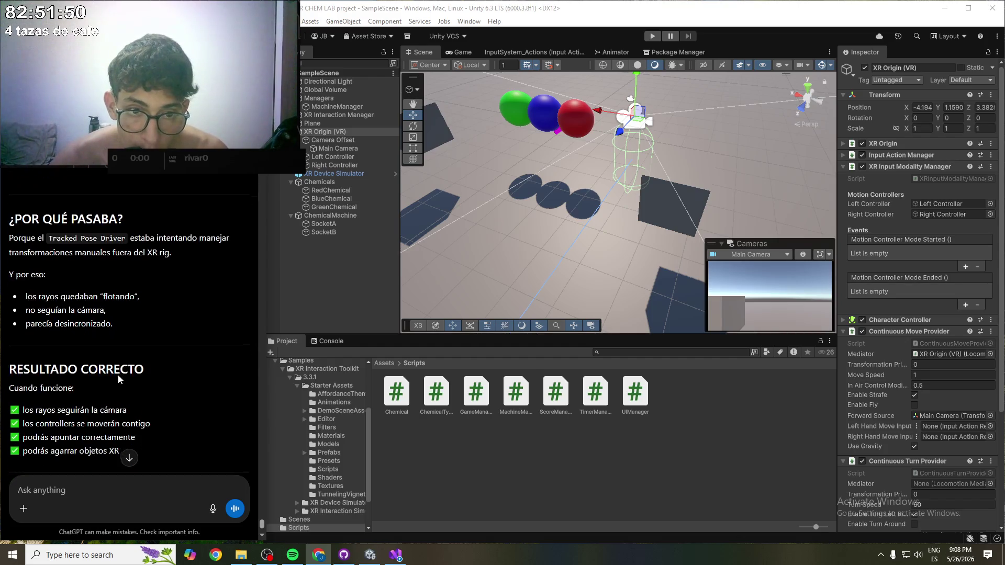
scroll(119, 371, down, 3)
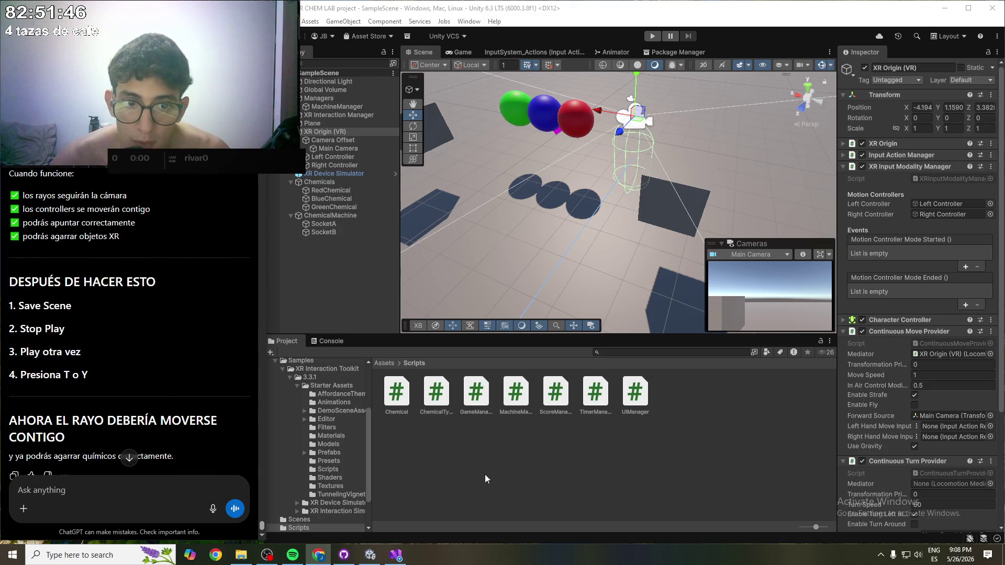
scroll(111, 363, down, 1)
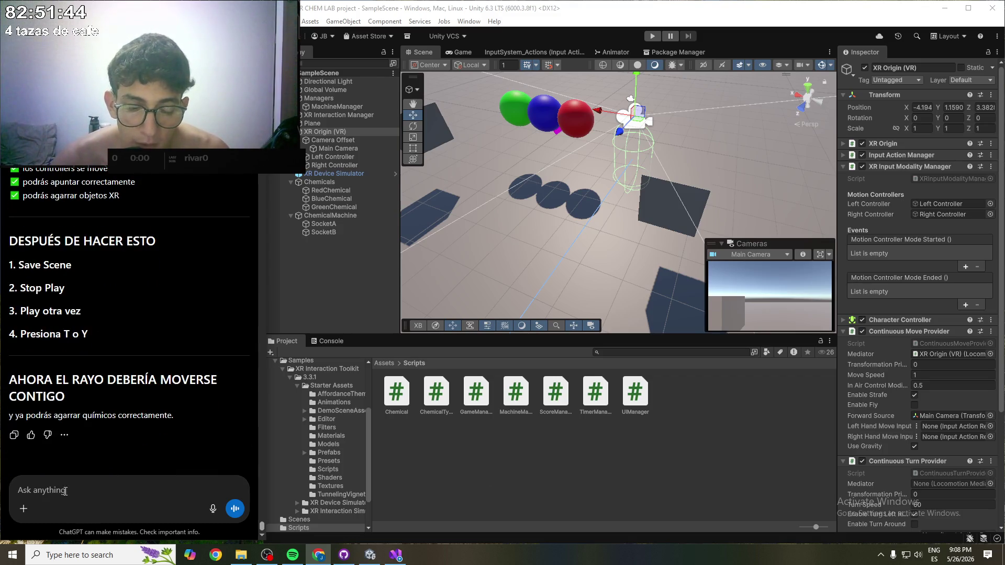
scroll(123, 362, up, 12)
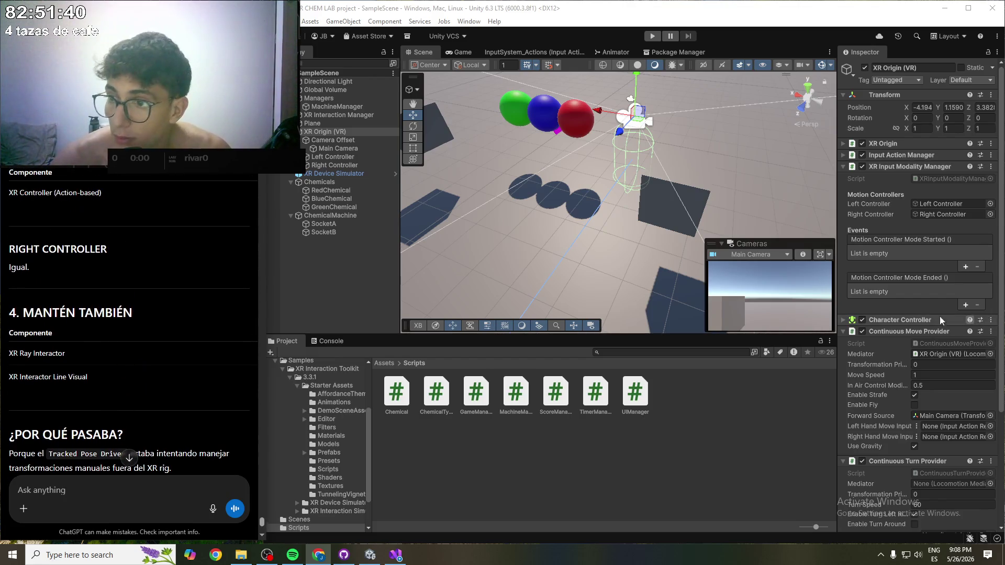
click(327, 159)
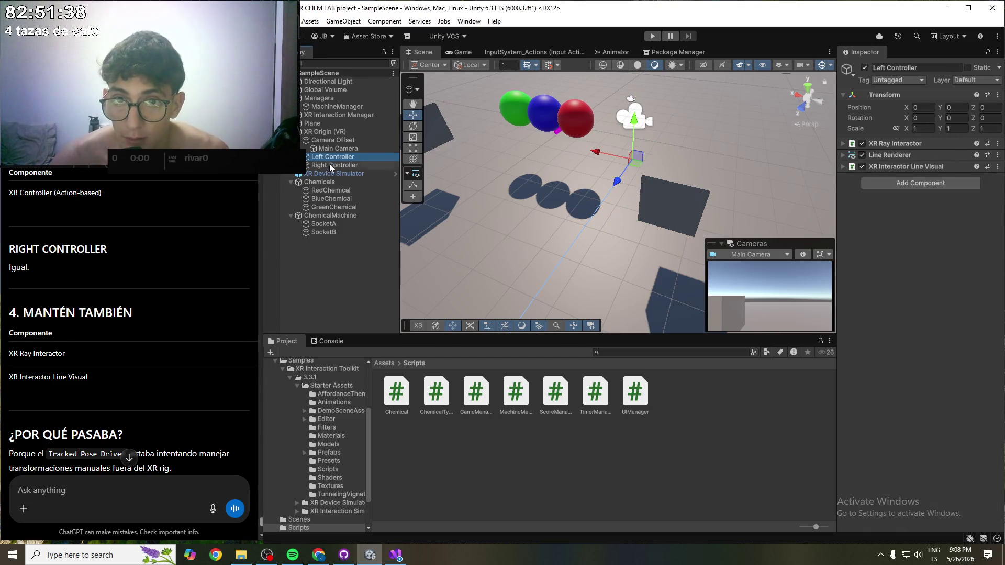
- With both controllers selected, search Add Component for XR Controller (Action-based)
ctrl+click(330, 165)
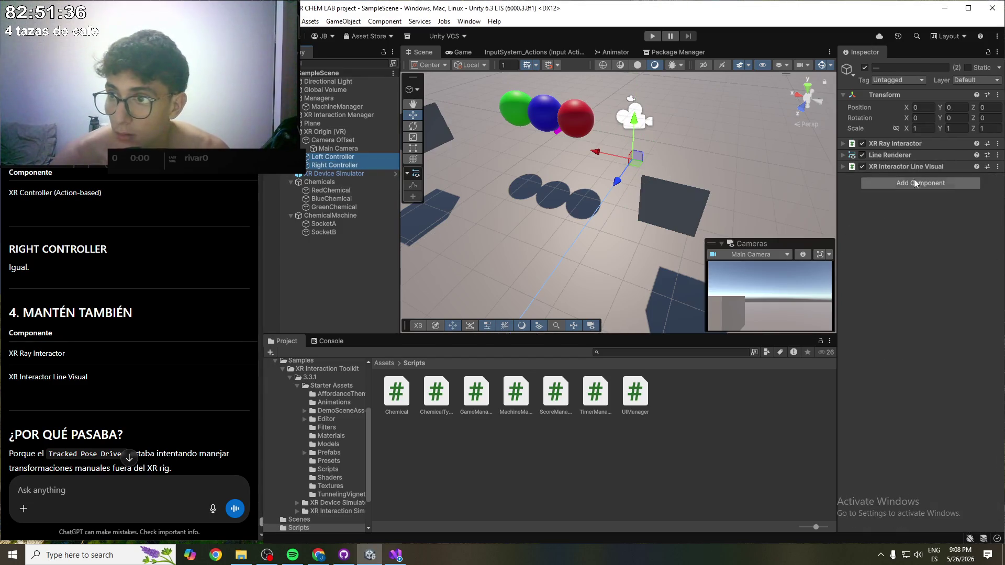
click(944, 183)
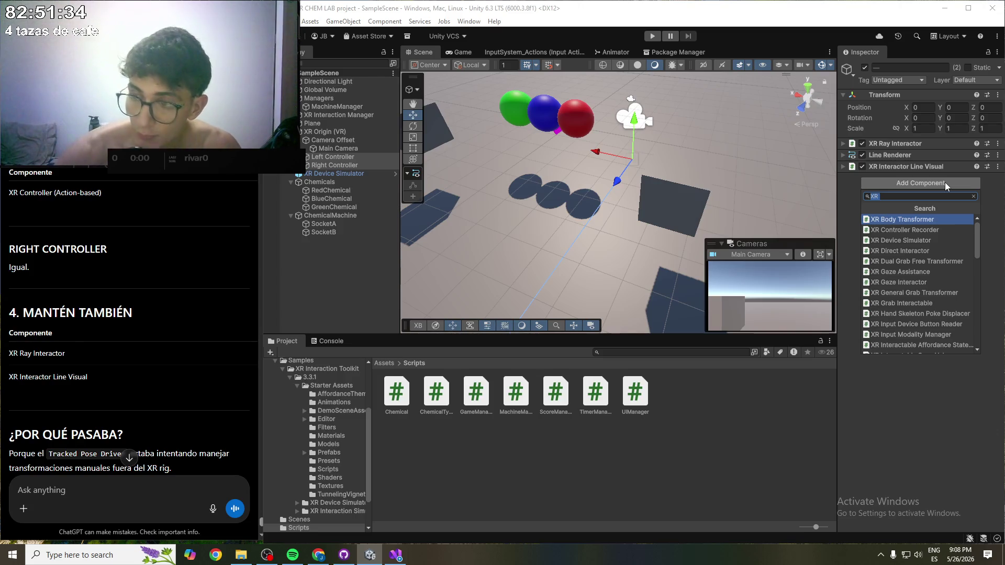
text(XR C)
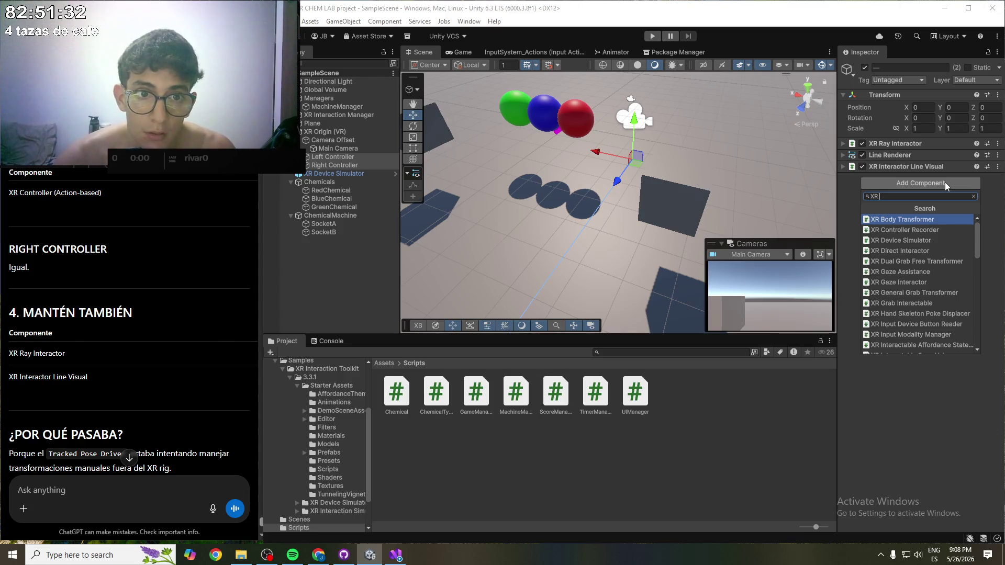
text(ontrolle)
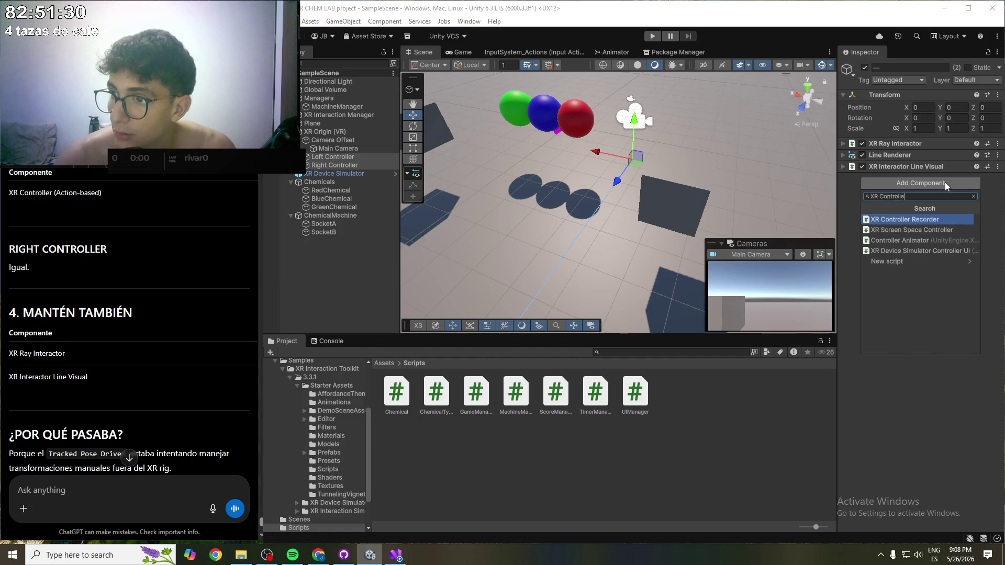
text(r Action)
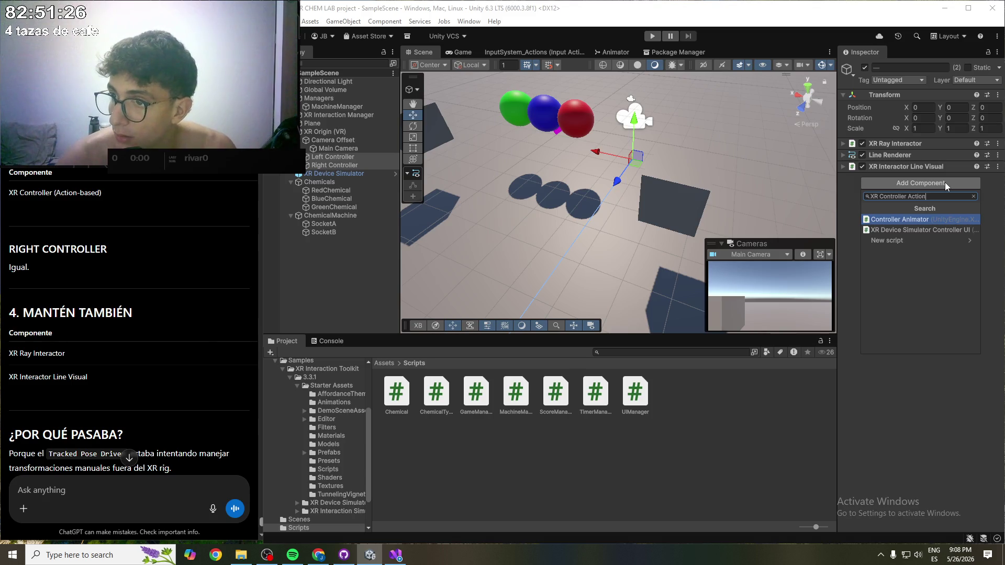
text( Based)
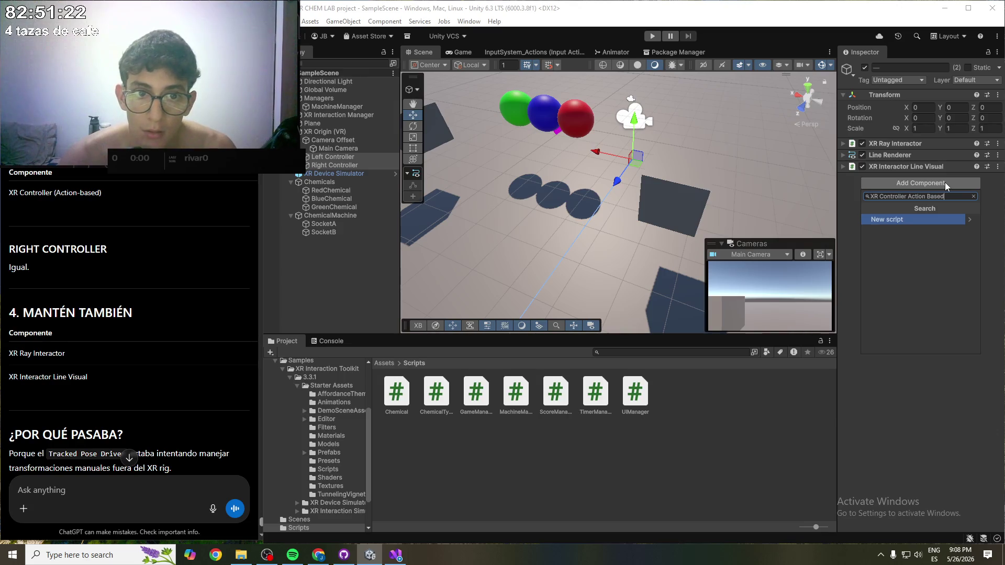
key(BackSpace)
key(BackSpace)
key(BackSpace)
key(BackSpace)
key(BackSpace)
key(BackSpace)
key(BackSpace)
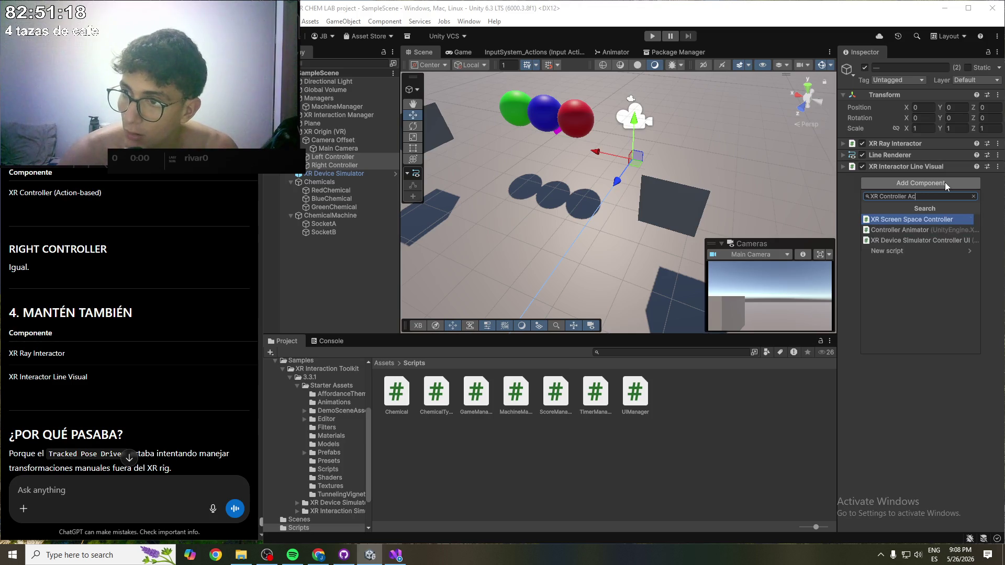
text(()
key(BackSpace)
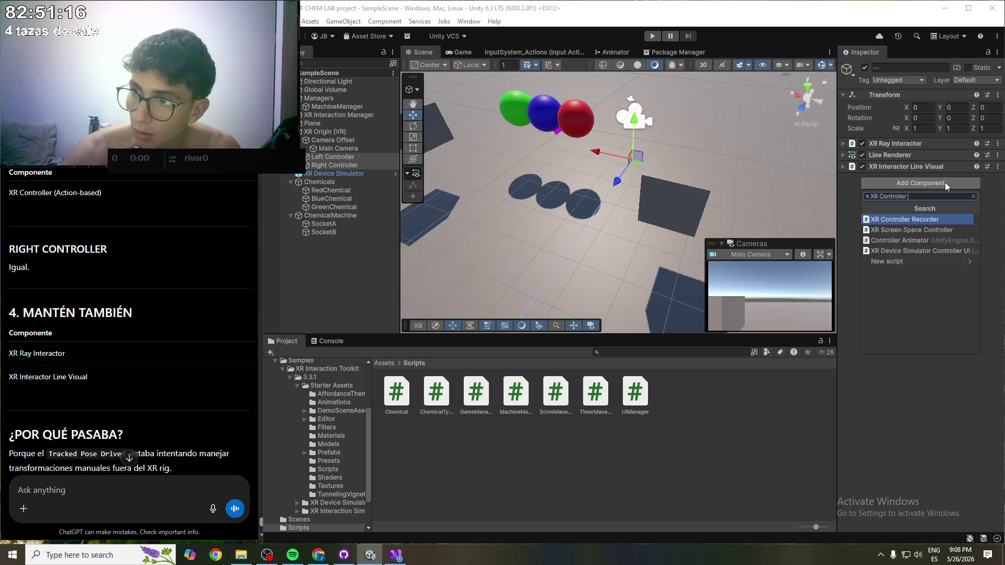
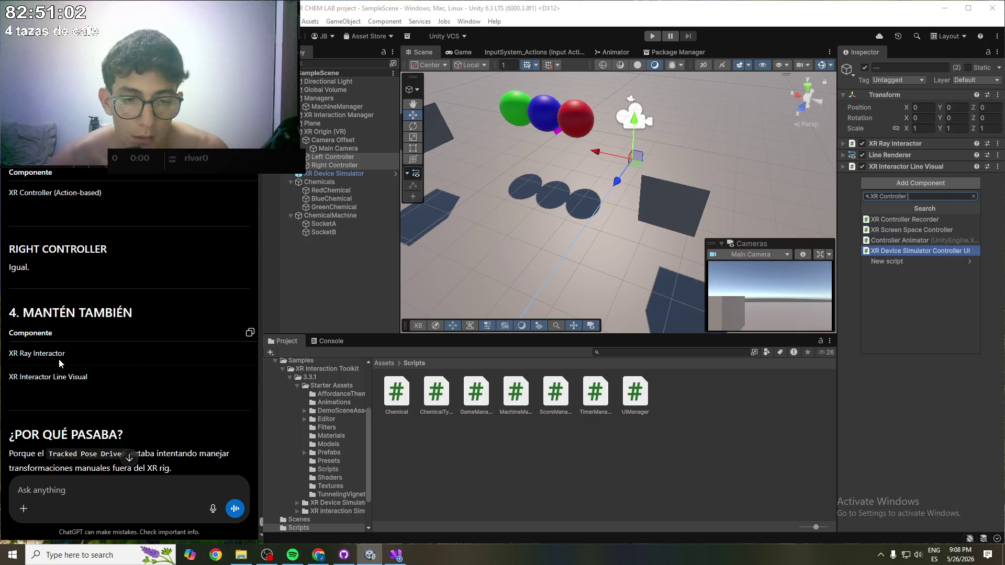
- Tell ChatGPT that XR Controller (Action-based) isn't available because the project is on Unity 6 LTS
scroll(76, 353, down, 3)
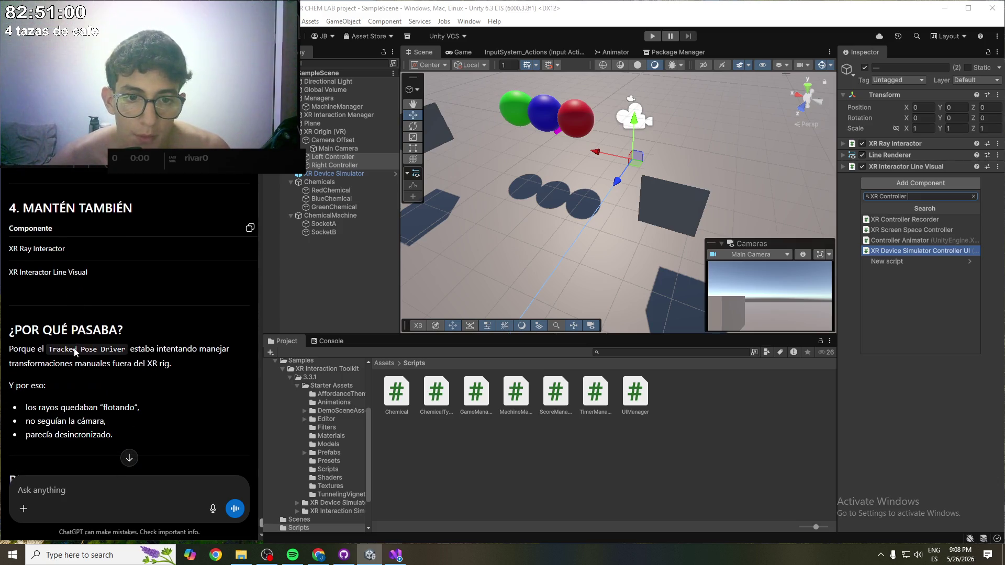
scroll(86, 348, down, 4)
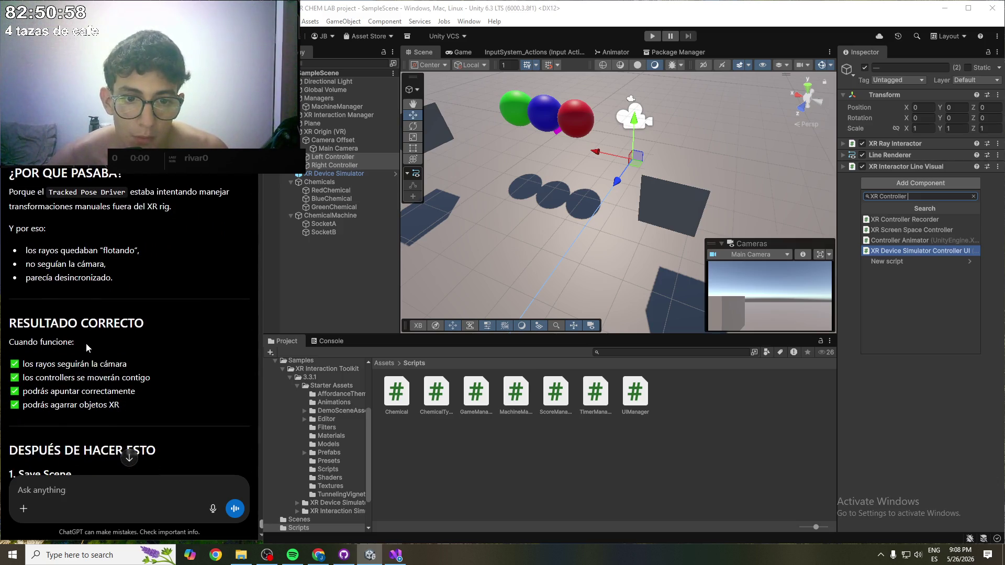
click(96, 369)
scroll(94, 371, up, 5)
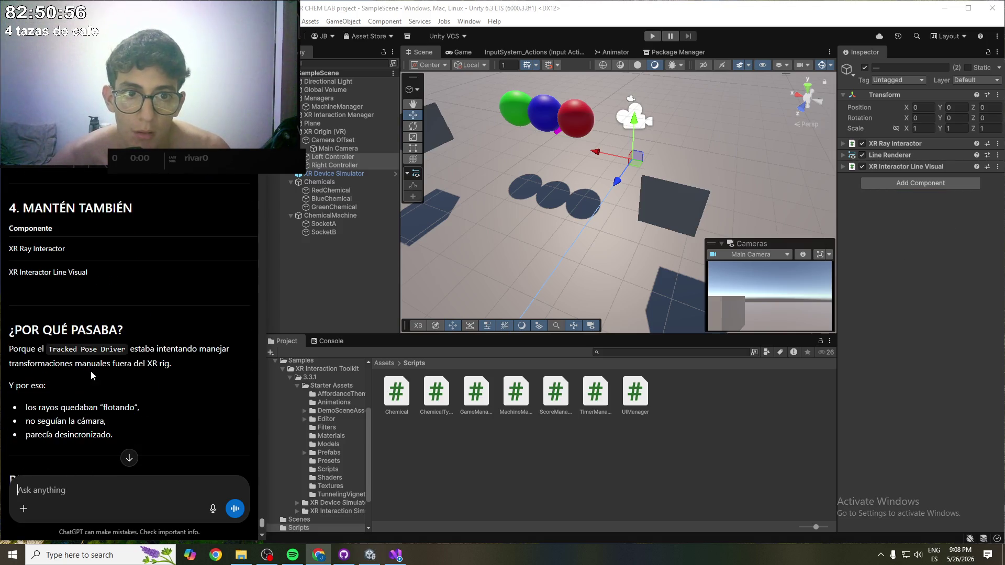
scroll(89, 397, up, 1)
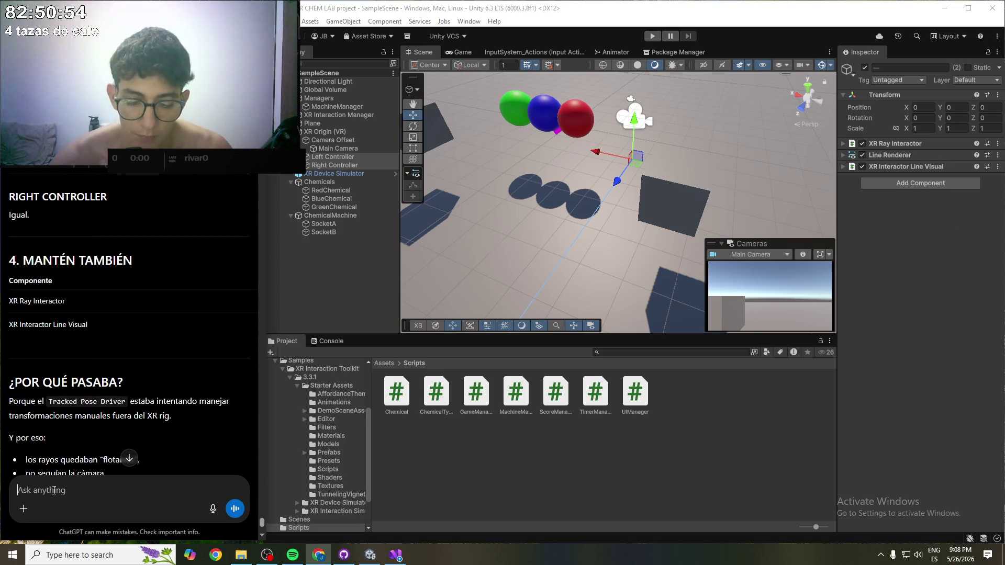
text(Recuerda)
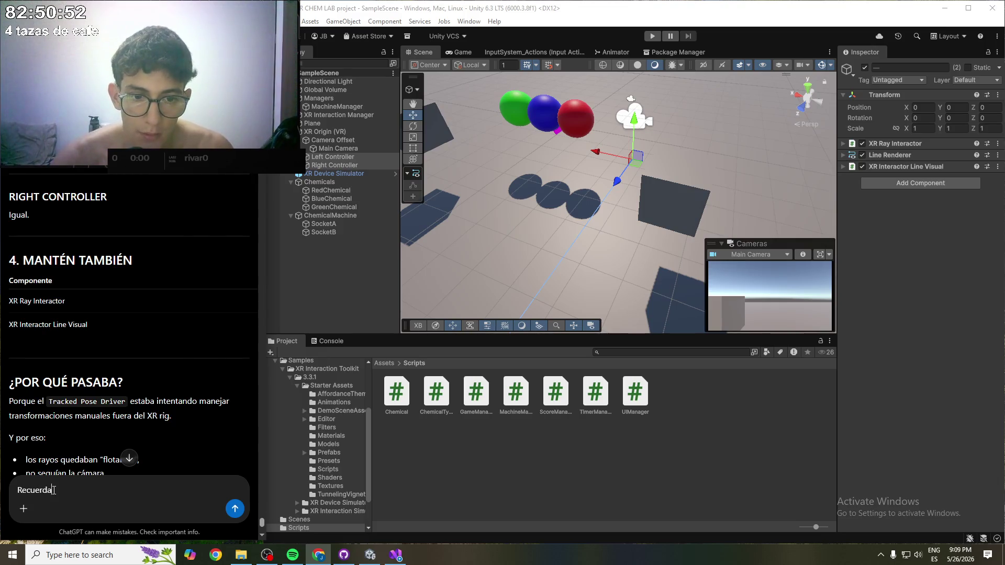
text(ponible el XR)
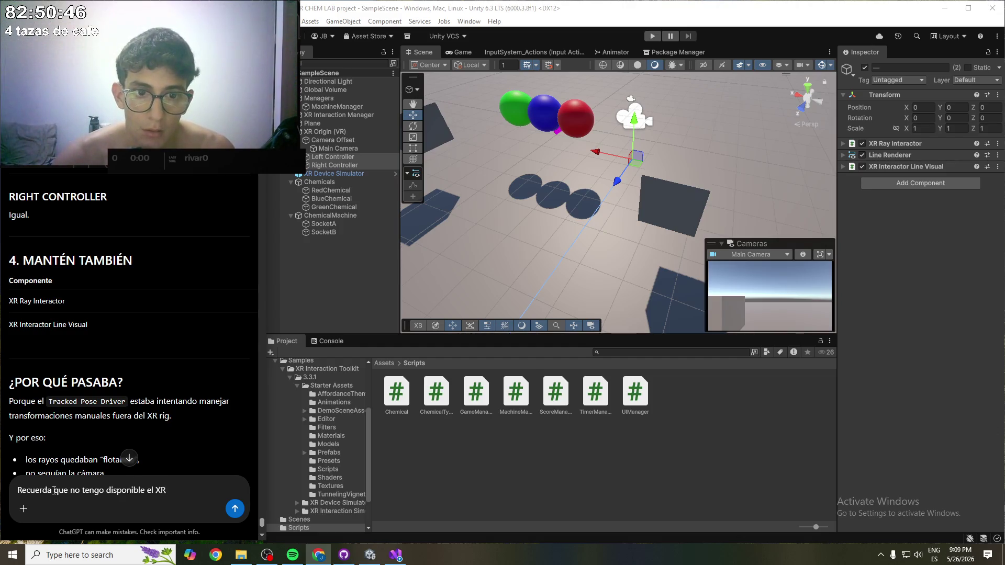
text( Contro)
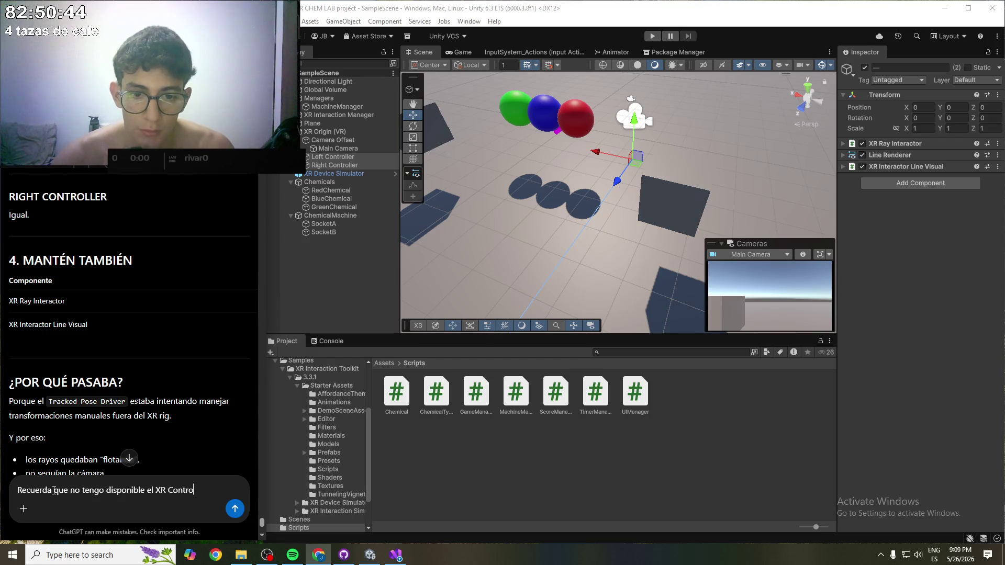
text(())
text(Actio)
text(.)
key(BackSpace)
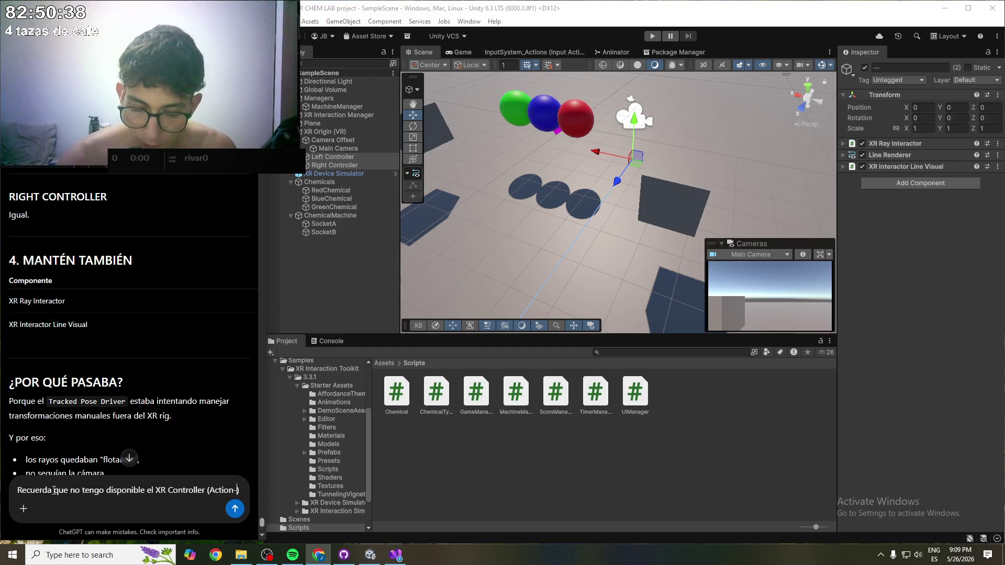
text(based))
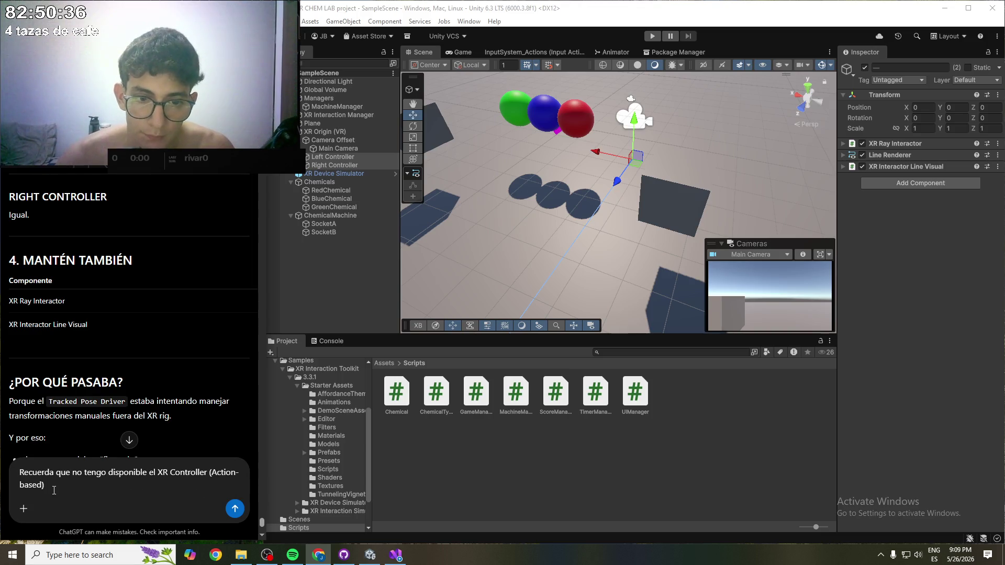
text( dado que estoy en)
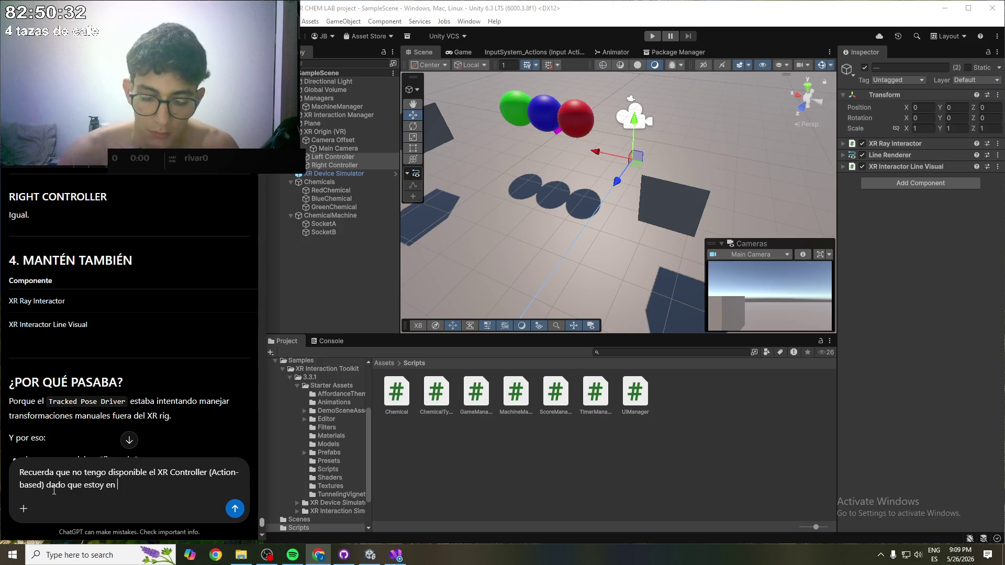
text( Unity6LT)
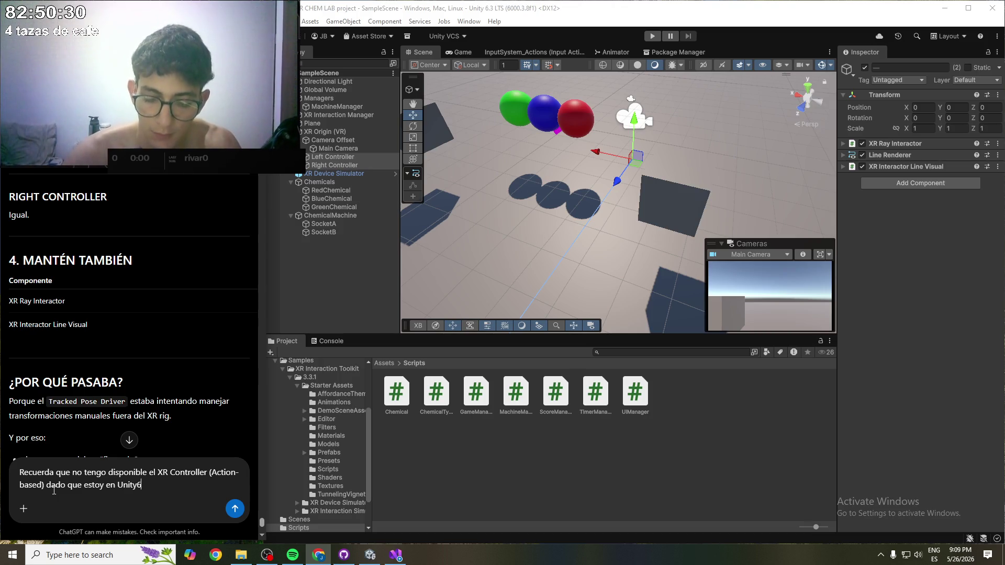
text(D)
key(BackSpace)
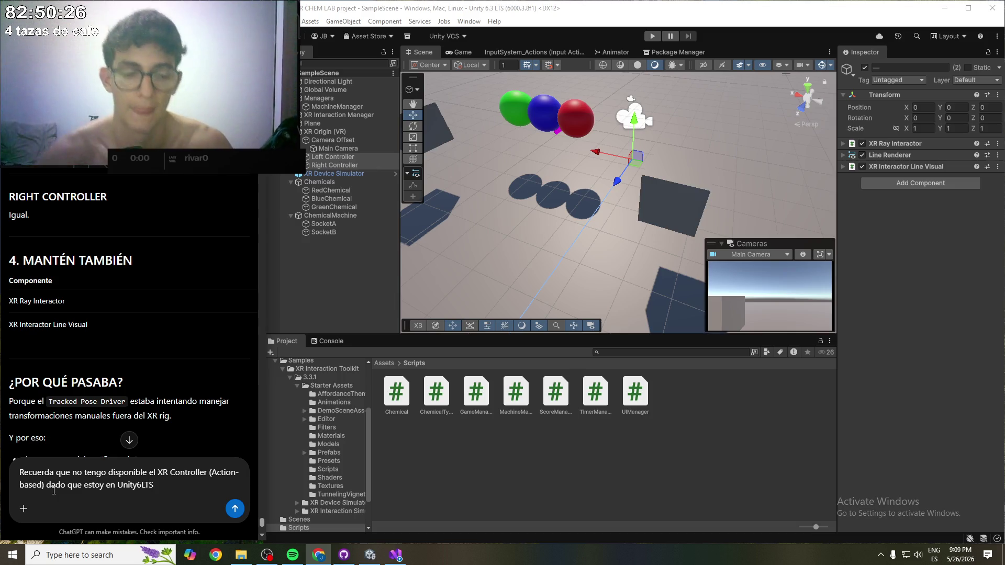
key(Return)
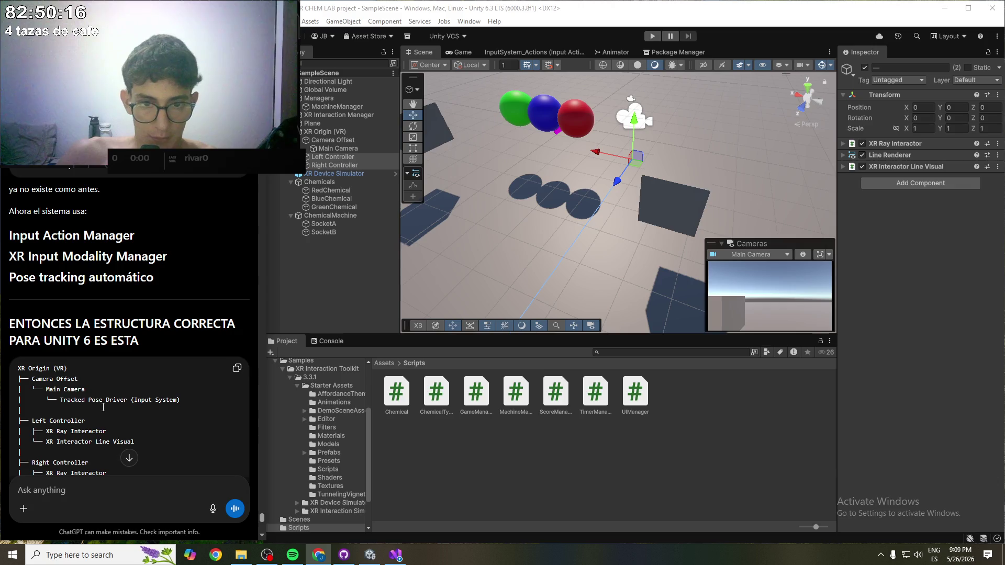
- Compare ChatGPT's XR Origin tree with Left Controller's XR Ray Interactor, Line Renderer and Line Visual components
scroll(115, 399, down, 1)
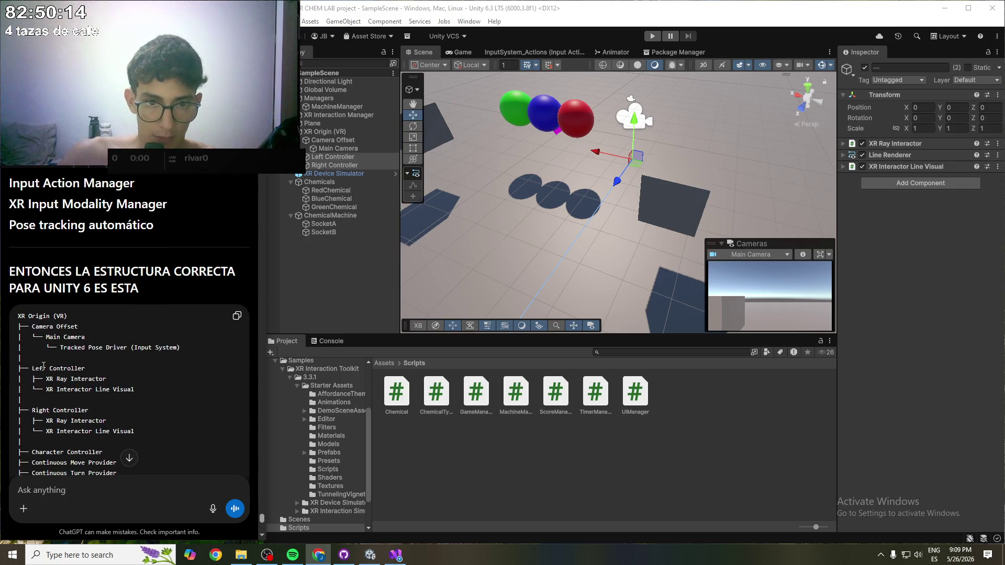
click(340, 156)
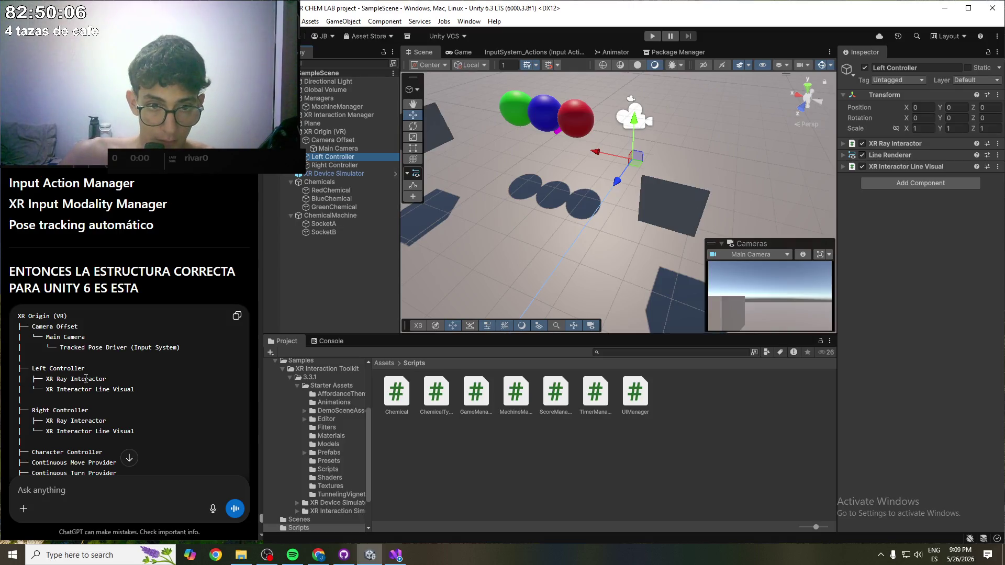
scroll(83, 381, down, 1)
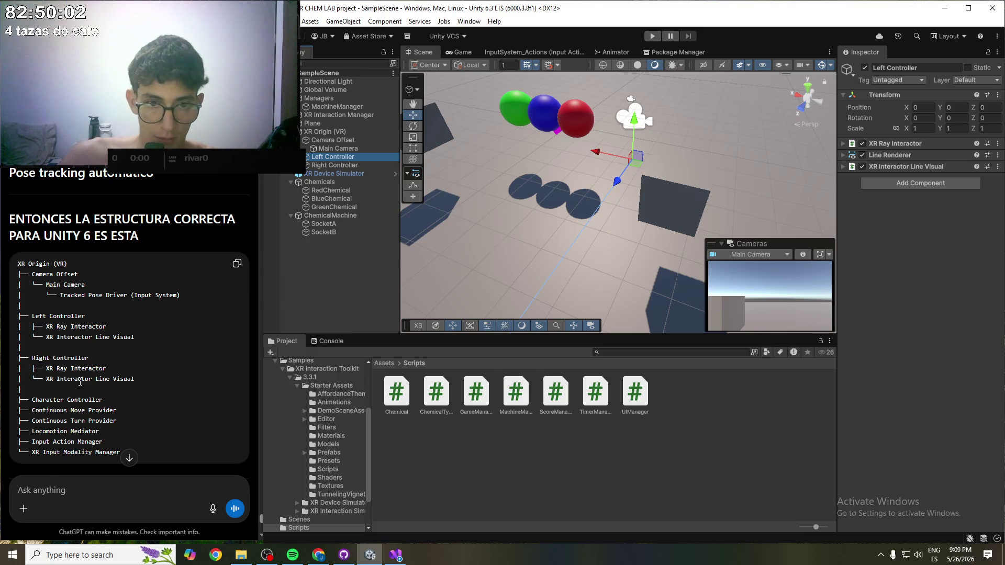
scroll(80, 382, down, 1)
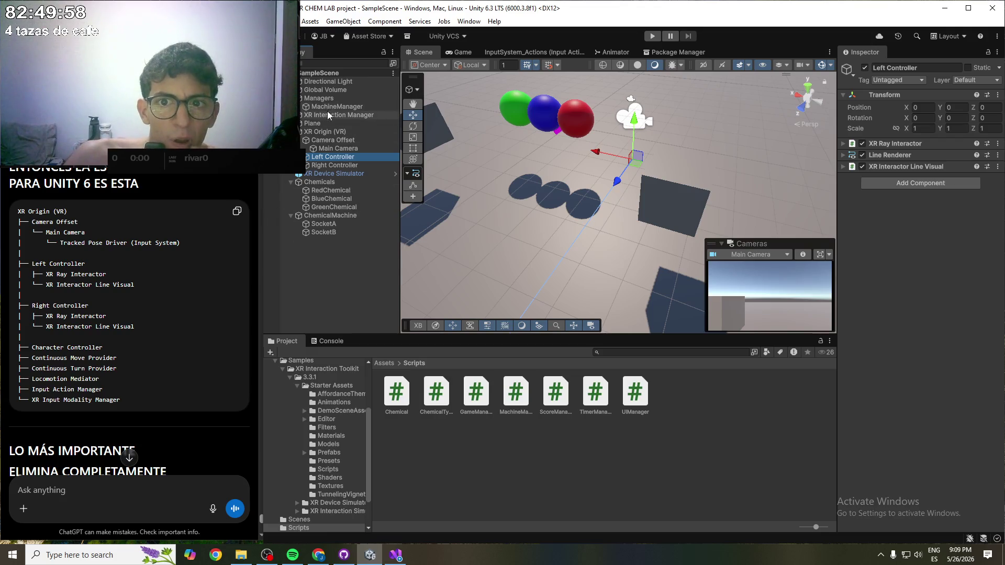
- Inspect the Camera Offset, Right Controller and XR Origin (VR) objects in the Hierarchy
click(325, 139)
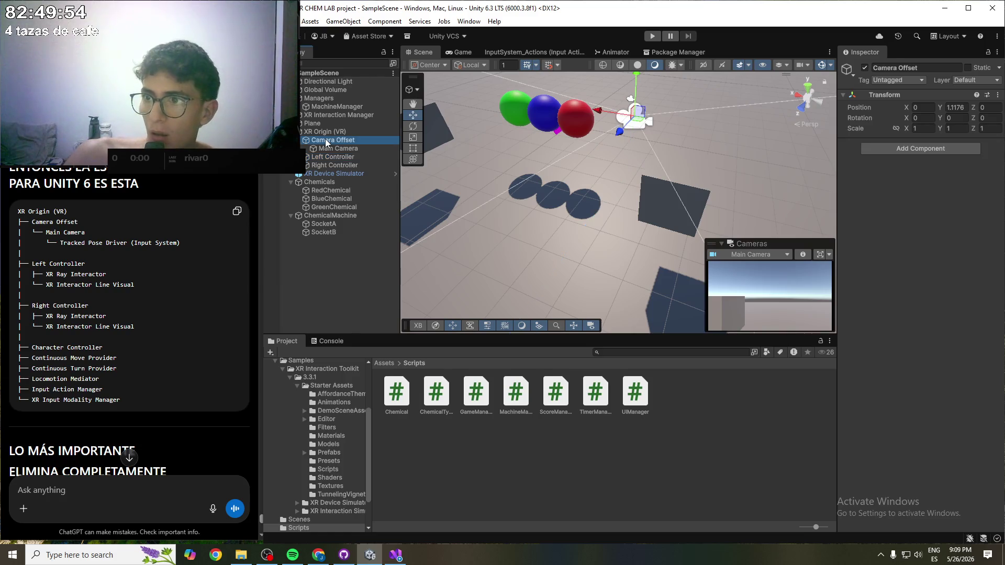
click(327, 166)
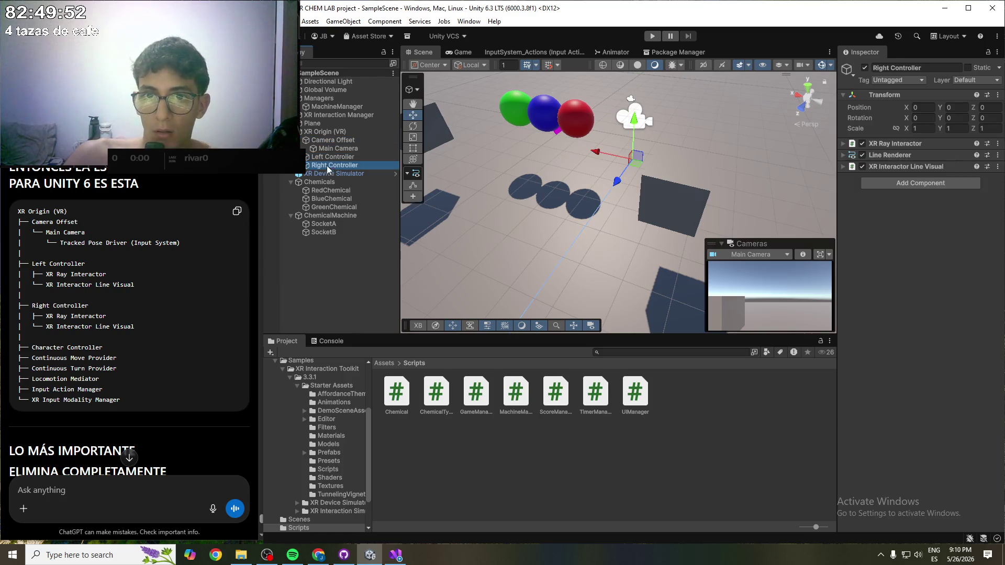
click(332, 124)
click(334, 131)
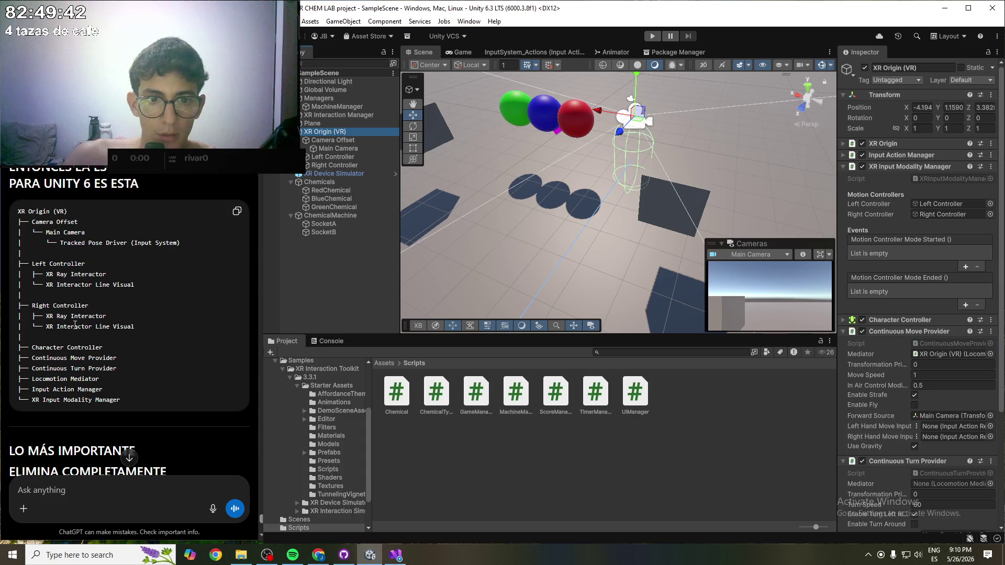
- Read through ChatGPT's suggested Unity 6 structure and reselect Right Controller to compare its components
scroll(102, 293, down, 2)
drag(41, 367, 146, 367)
click(147, 367)
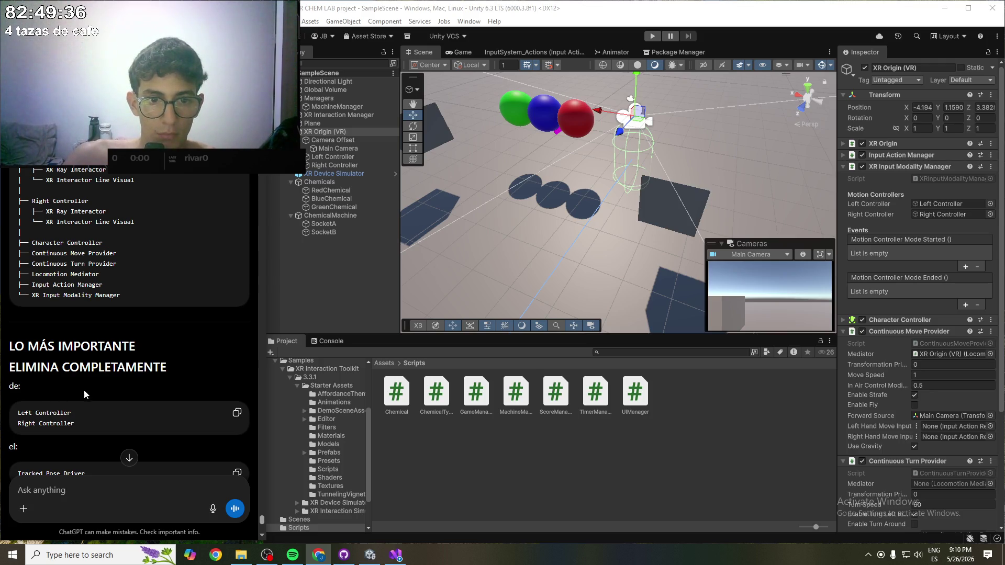
scroll(84, 391, down, 1)
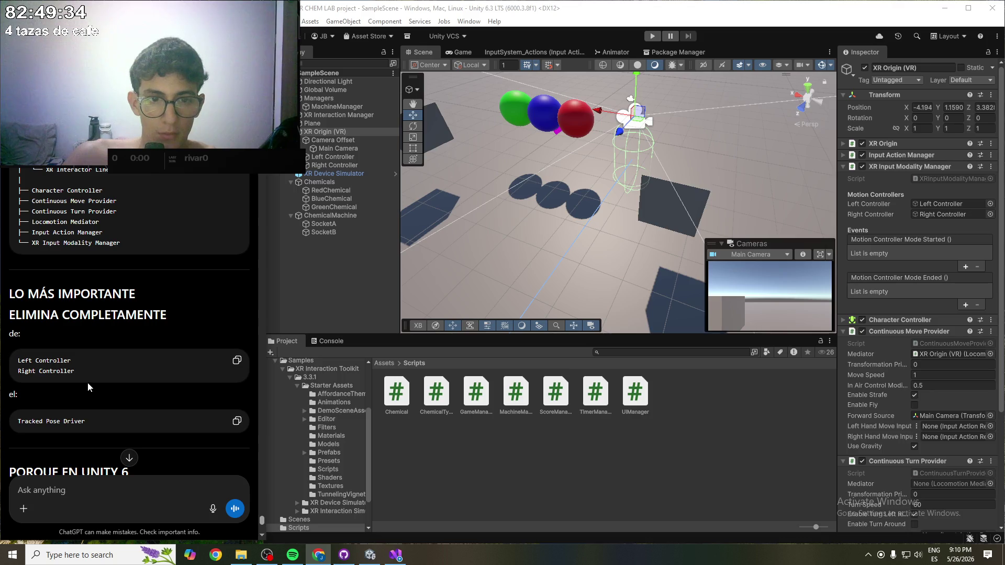
scroll(104, 322, down, 3)
scroll(131, 324, down, 2)
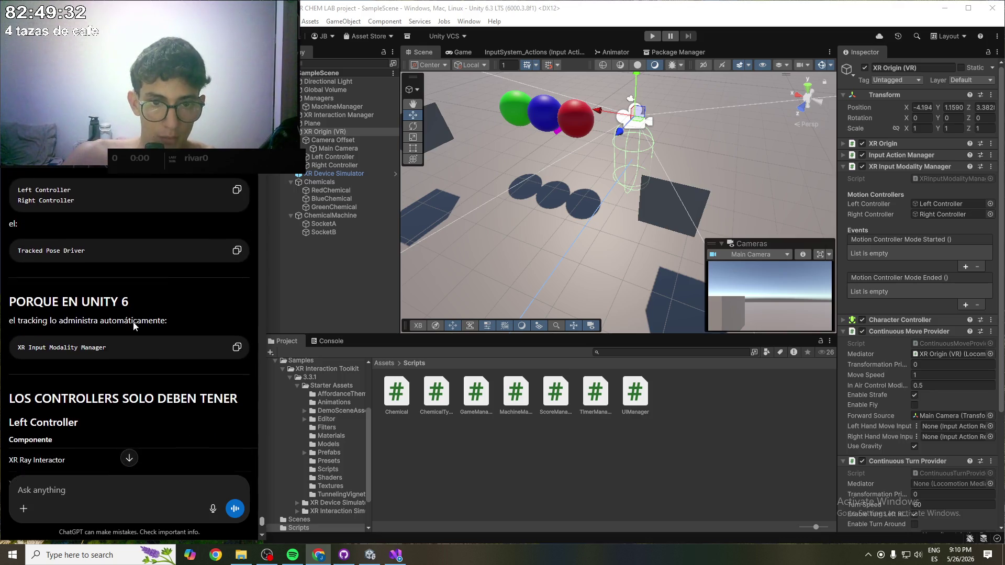
scroll(130, 347, down, 2)
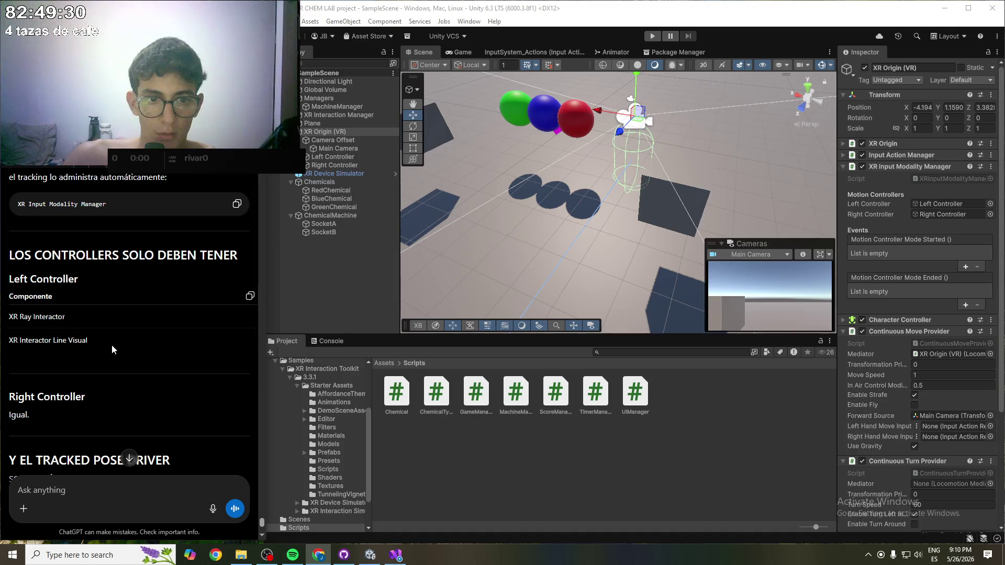
scroll(109, 346, down, 1)
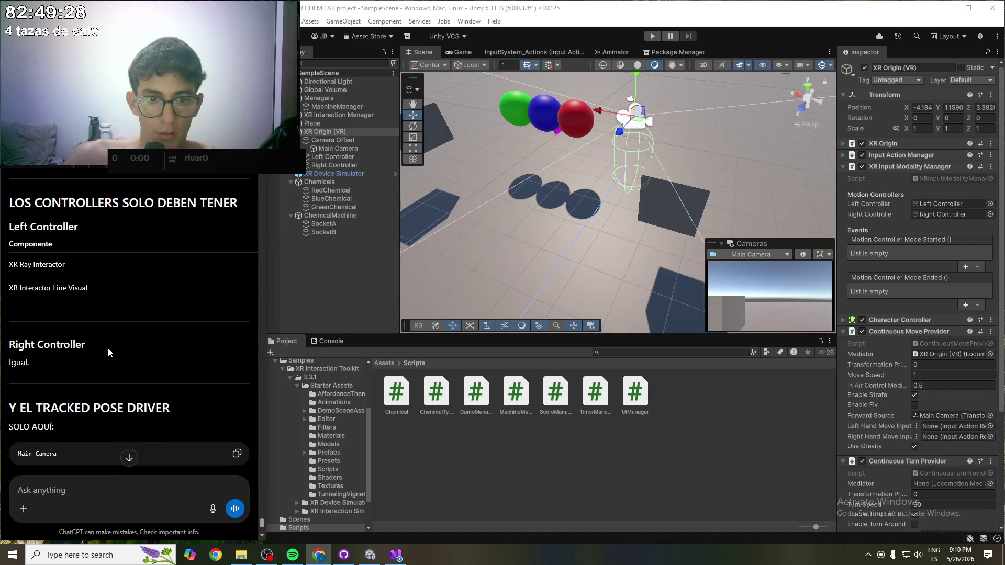
click(336, 164)
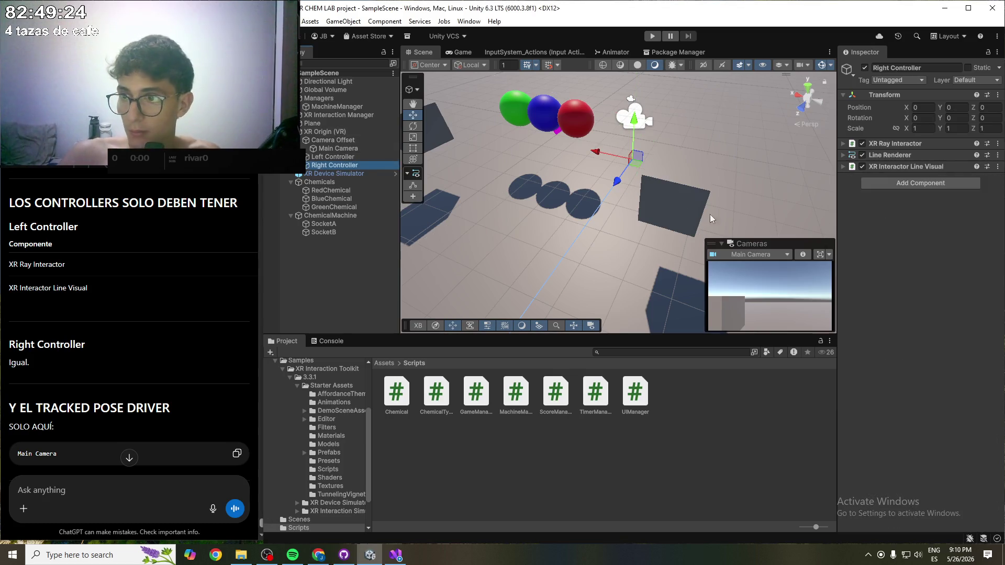
- Try removing Right Controller's Line Renderer component and dismiss the can't-remove warning
click(998, 156)
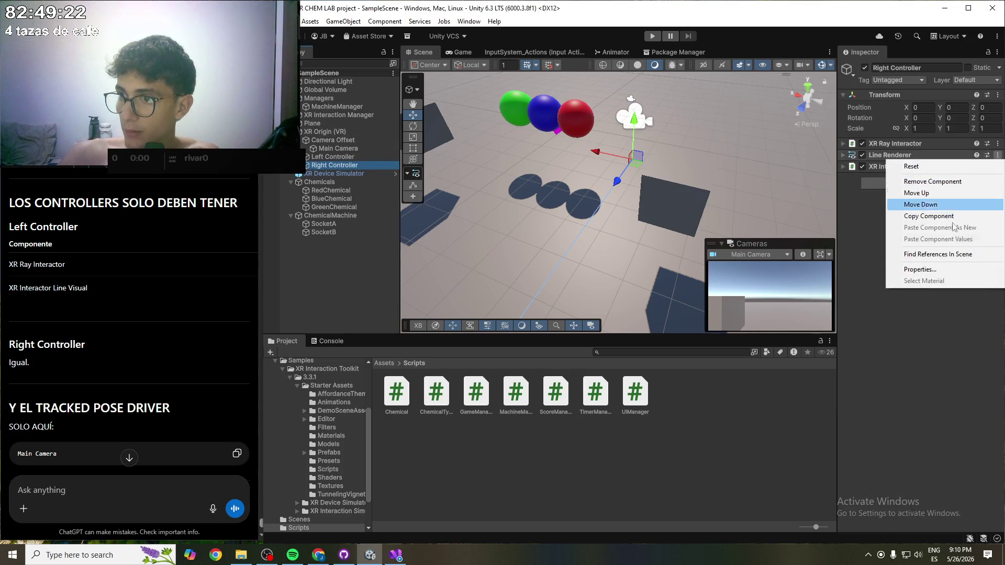
click(940, 187)
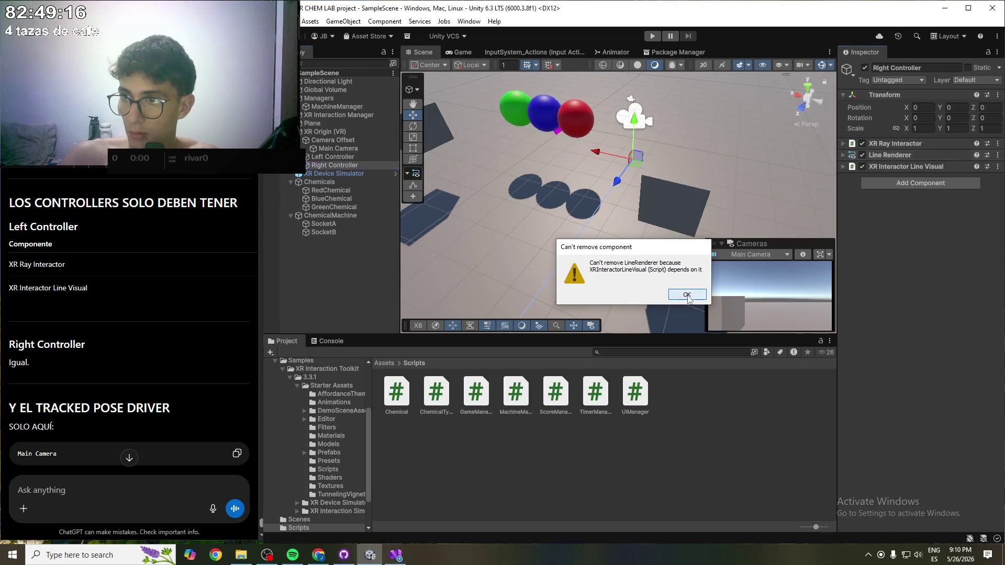
click(685, 296)
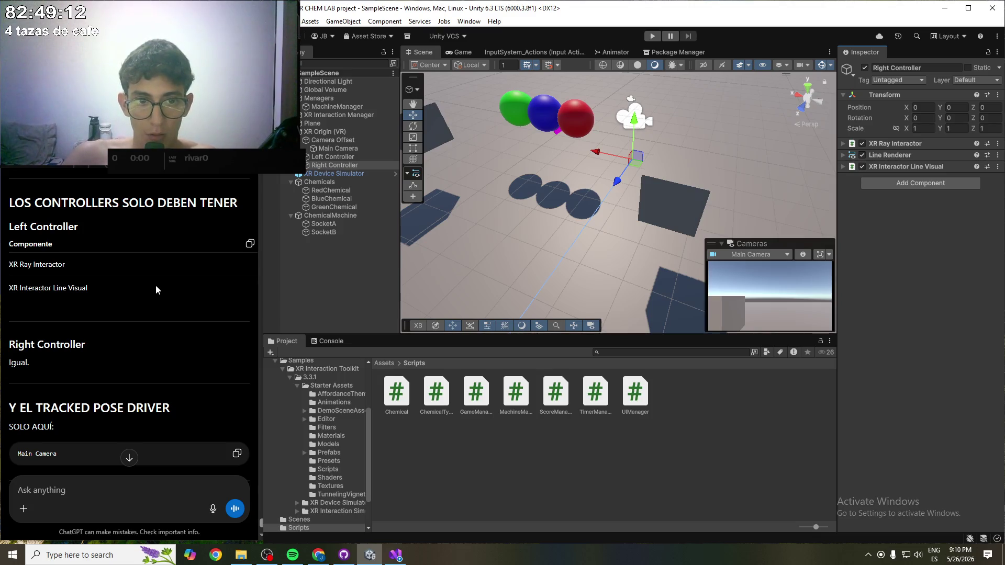
- Deselect Right Controller and run the VR chemistry lab scene in Play mode
scroll(156, 284, down, 2)
scroll(153, 284, down, 4)
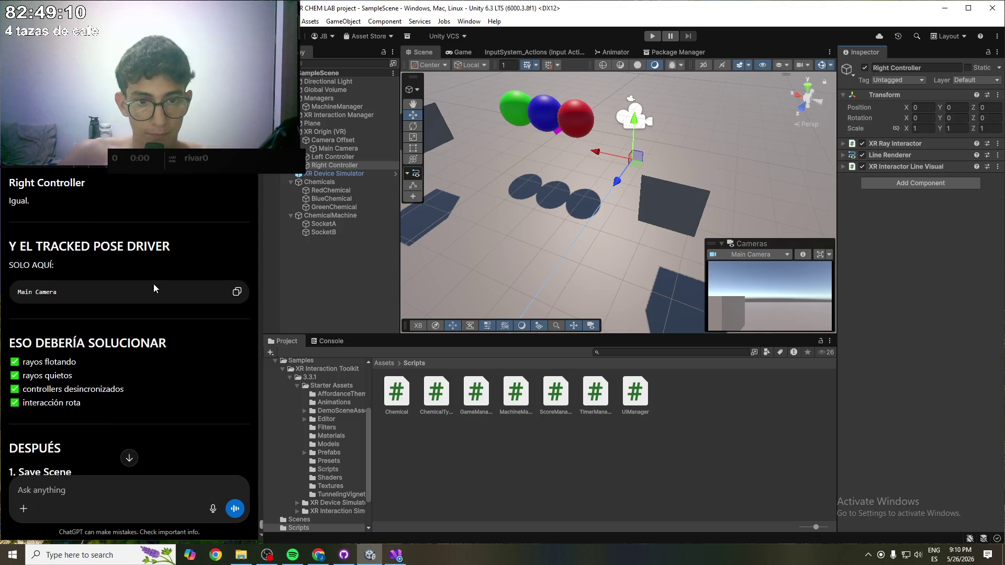
scroll(138, 293, down, 1)
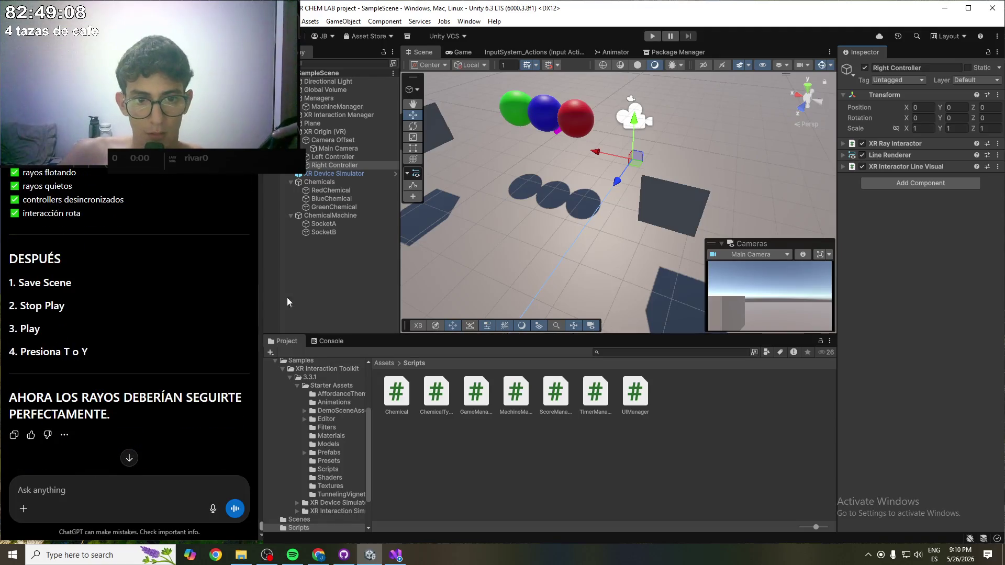
click(345, 295)
click(652, 36)
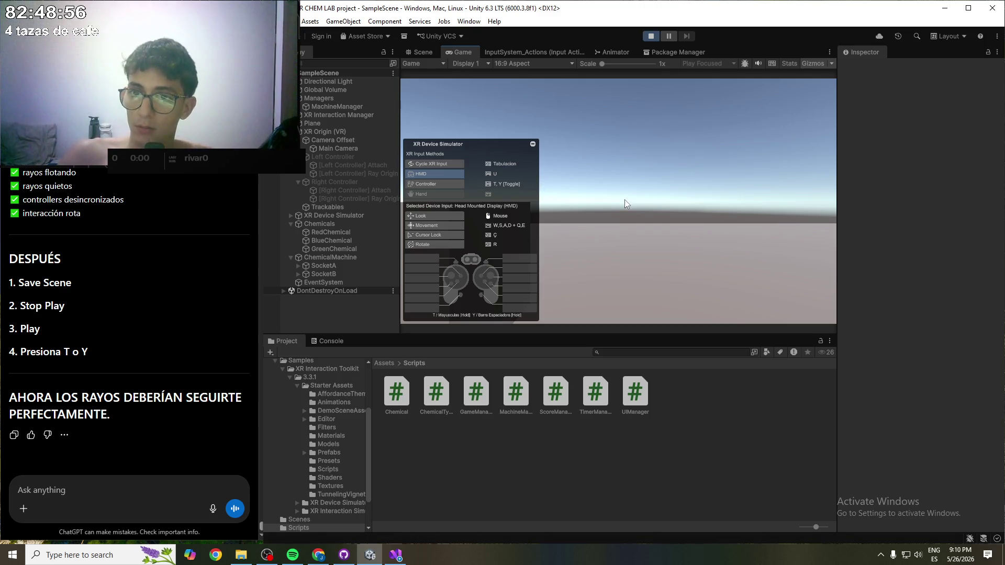
- Move and look around with the XR Device Simulator, switching between left and right controllers to test the rays
key(t)
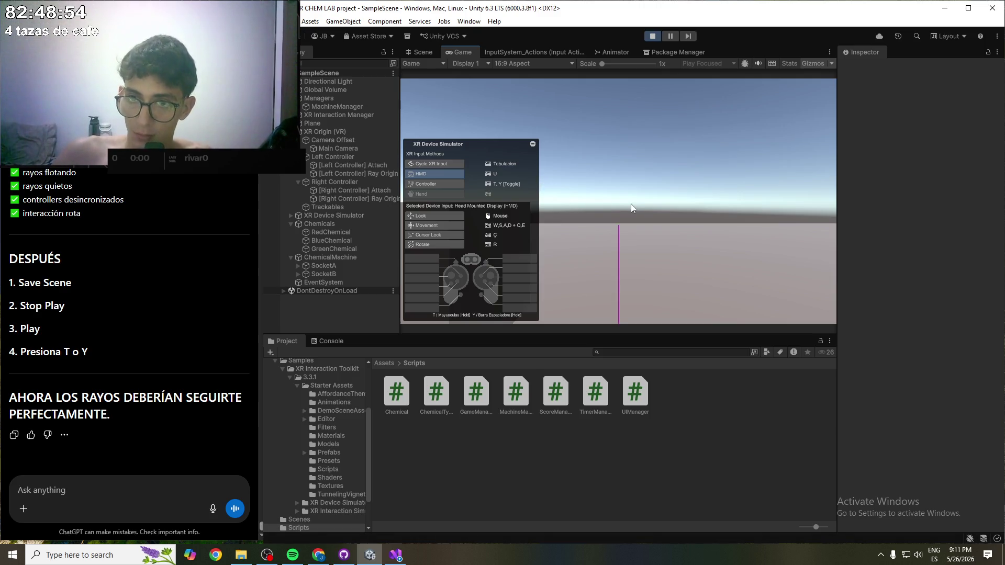
drag(627, 235, 643, 261)
key(w)
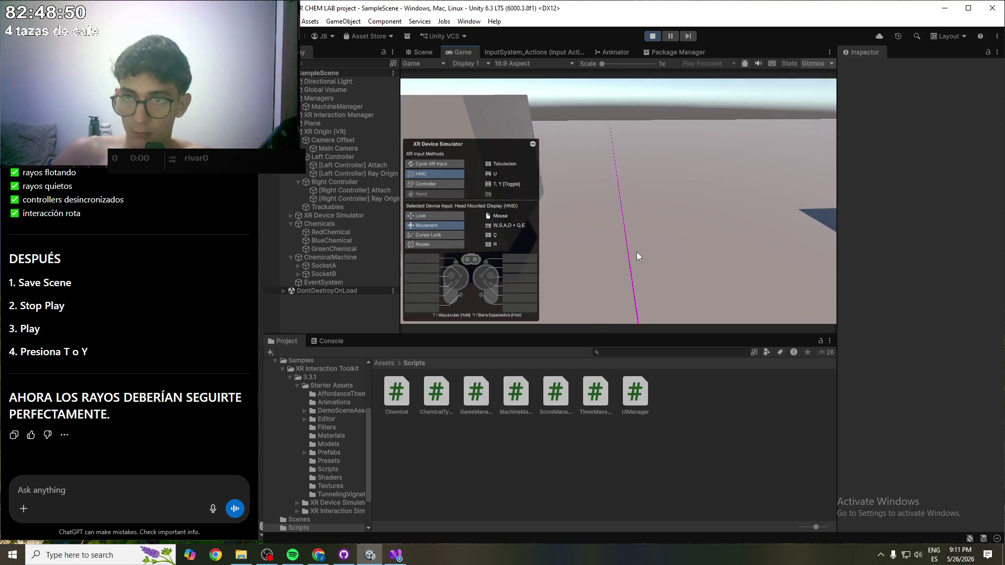
key(s)
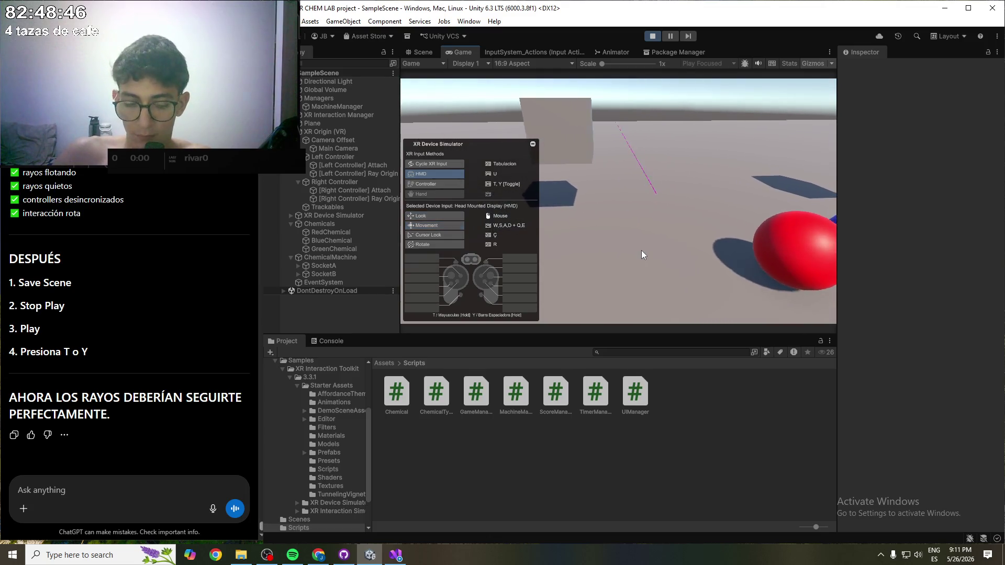
key(y)
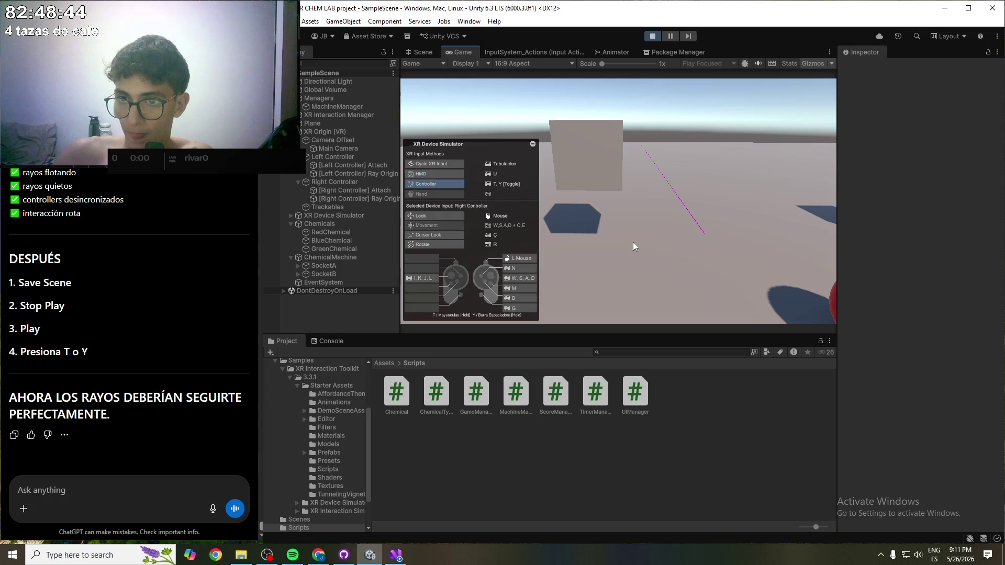
mouse_move(633, 246)
mouse_down()
mouse_move(706, 248)
mouse_move(681, 257)
mouse_move(666, 238)
mouse_move(706, 259)
mouse_move(652, 252)
mouse_move(643, 238)
mouse_move(664, 240)
mouse_up()
key(t)
- Stop Play mode and draft the ChatGPT message 'noup, los rayos no me siguen'
key(ctrl+p)
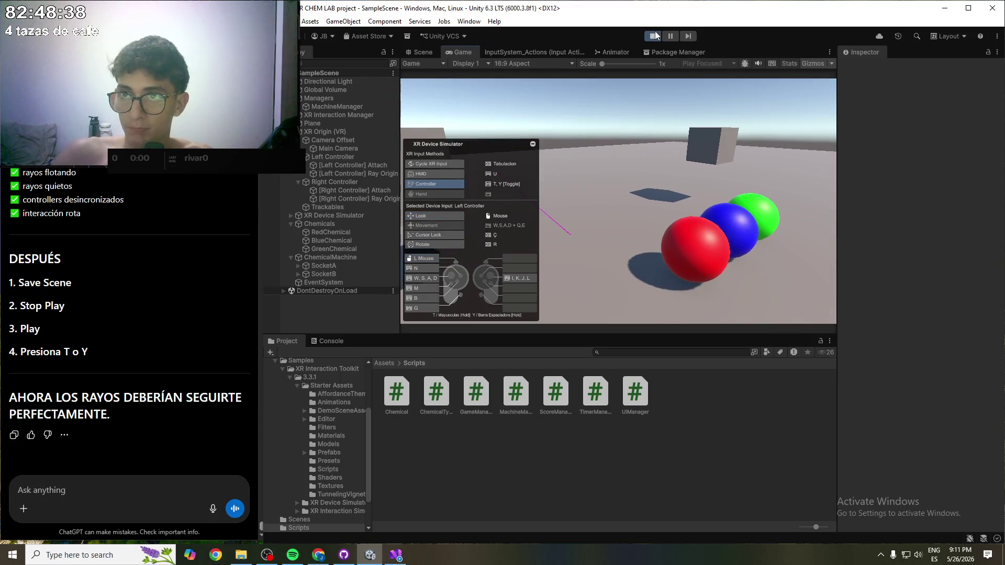
click(70, 484)
text(noup, los rayos no me siguen)
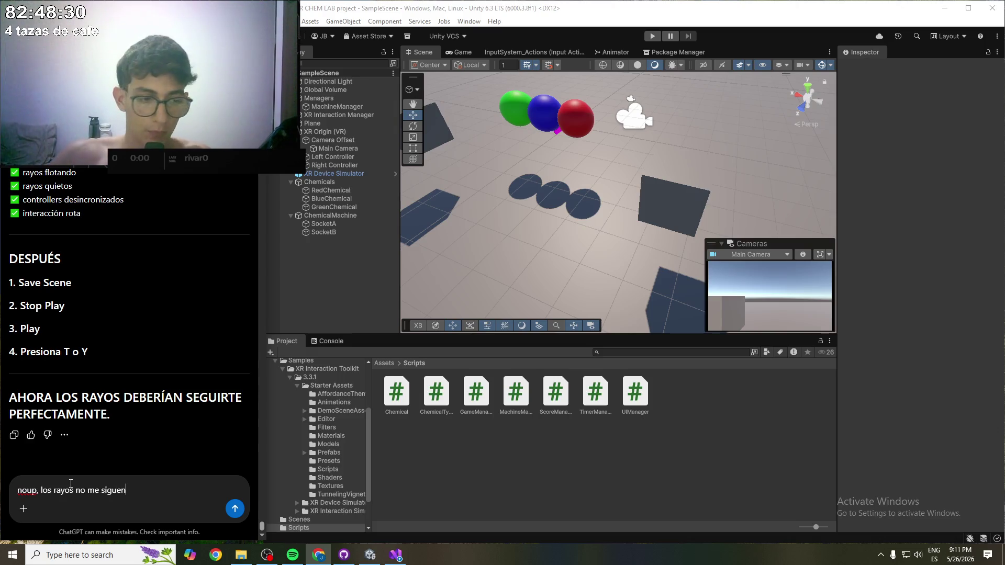
- Send 'noup, los rayos no me siguen' and read ChatGPT's reply, highlighting the 'mueve contigo' passage
key(Return)
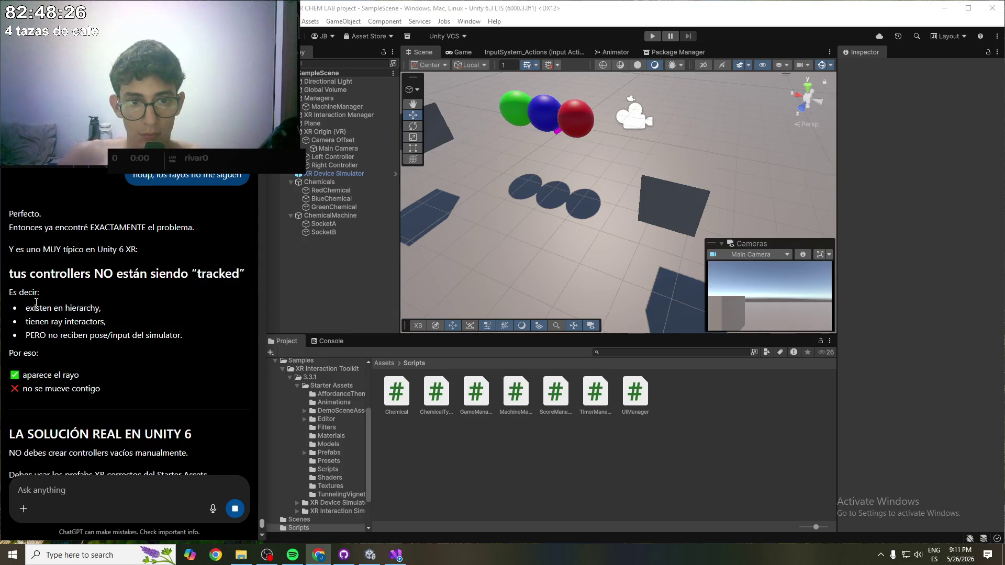
mouse_move(29, 308)
mouse_down()
mouse_move(91, 309)
mouse_move(68, 321)
mouse_move(152, 335)
mouse_up()
click(159, 339)
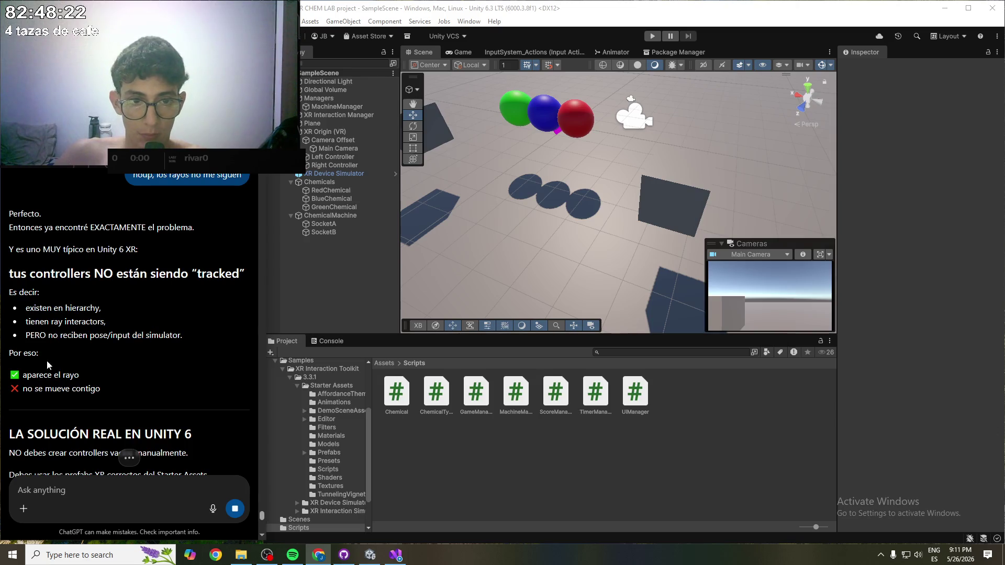
double_click(35, 374)
drag(46, 388, 110, 393)
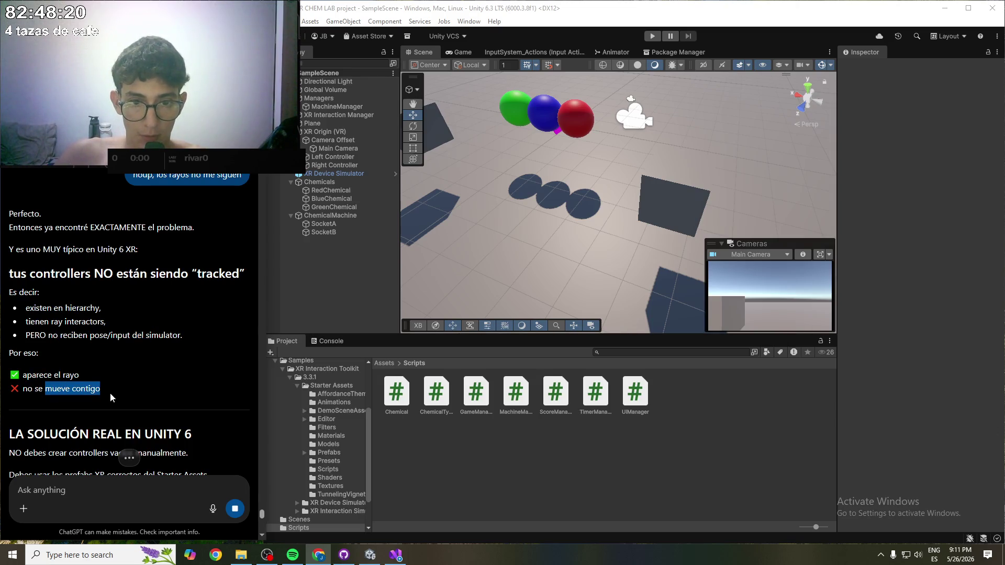
scroll(111, 395, down, 5)
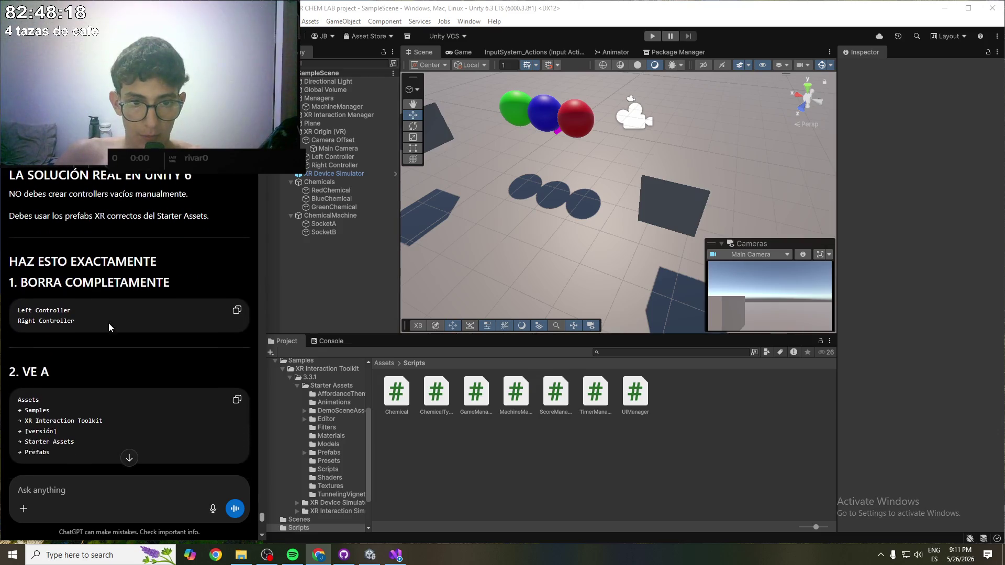
scroll(112, 367, down, 1)
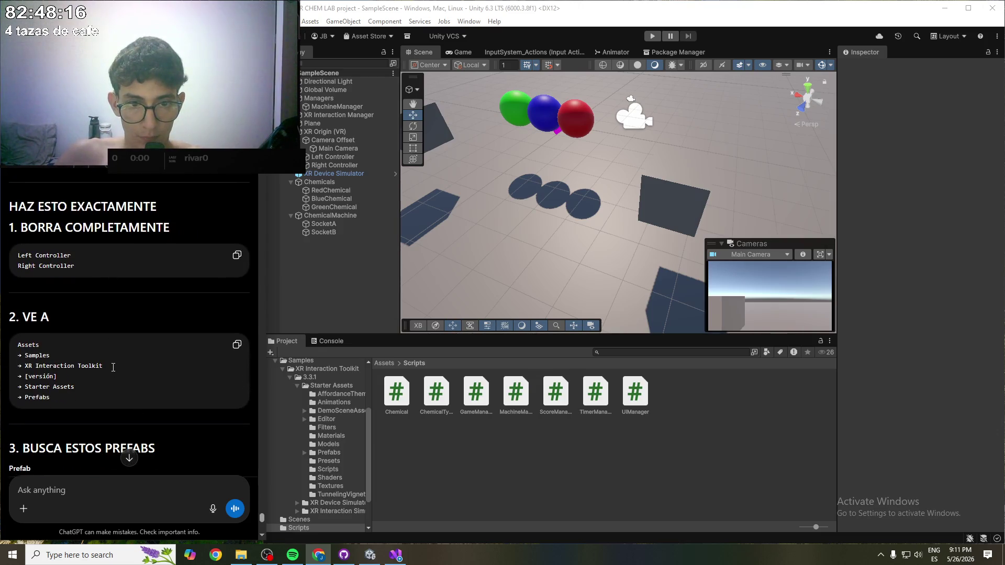
scroll(113, 368, down, 1)
scroll(115, 369, down, 2)
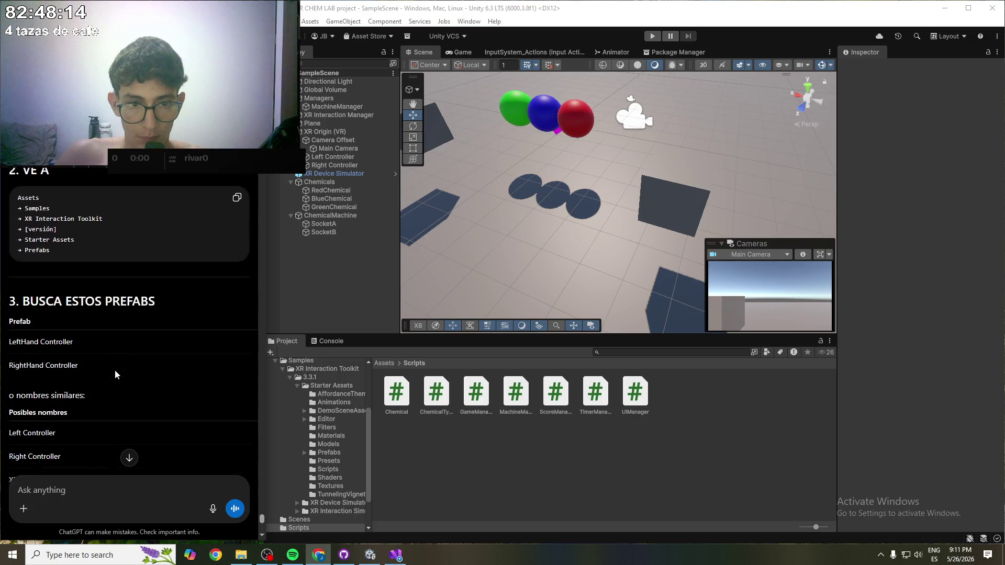
scroll(116, 369, down, 1)
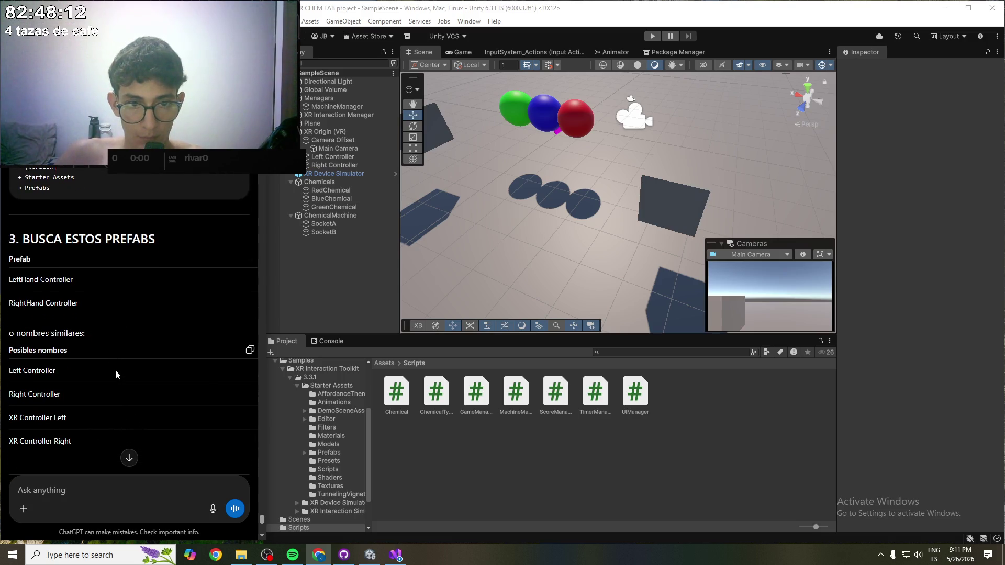
scroll(112, 363, down, 3)
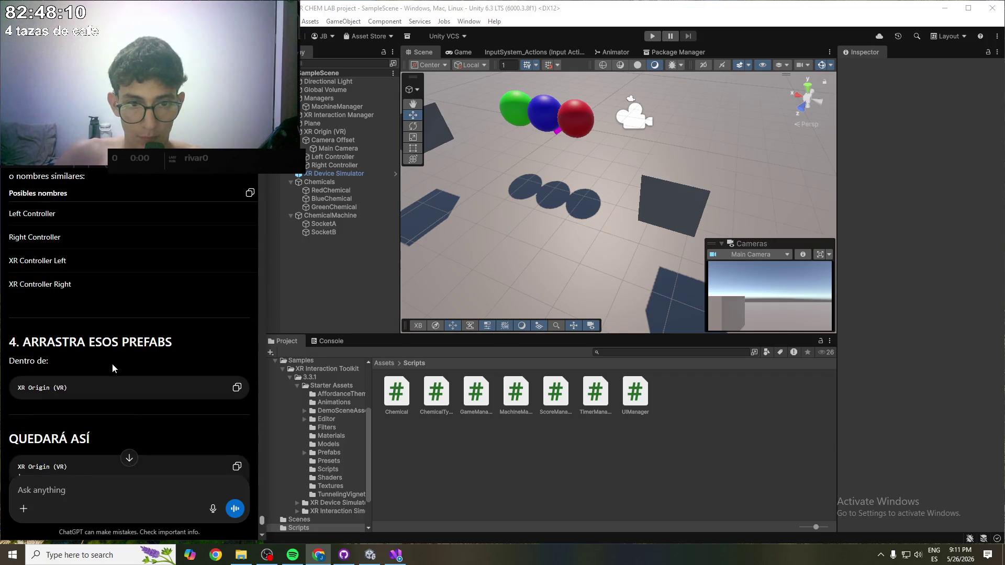
scroll(119, 365, down, 2)
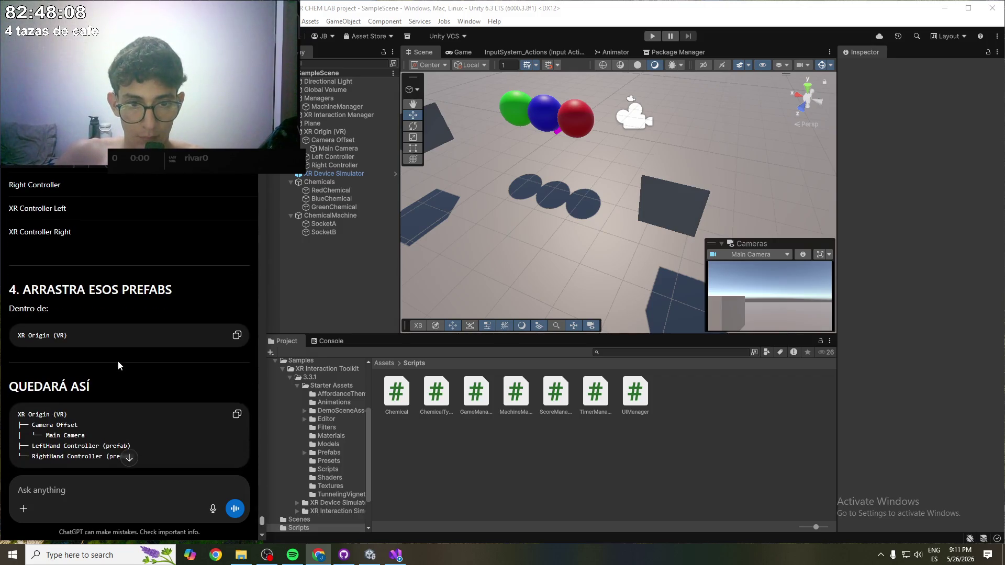
scroll(120, 366, up, 6)
scroll(119, 364, up, 1)
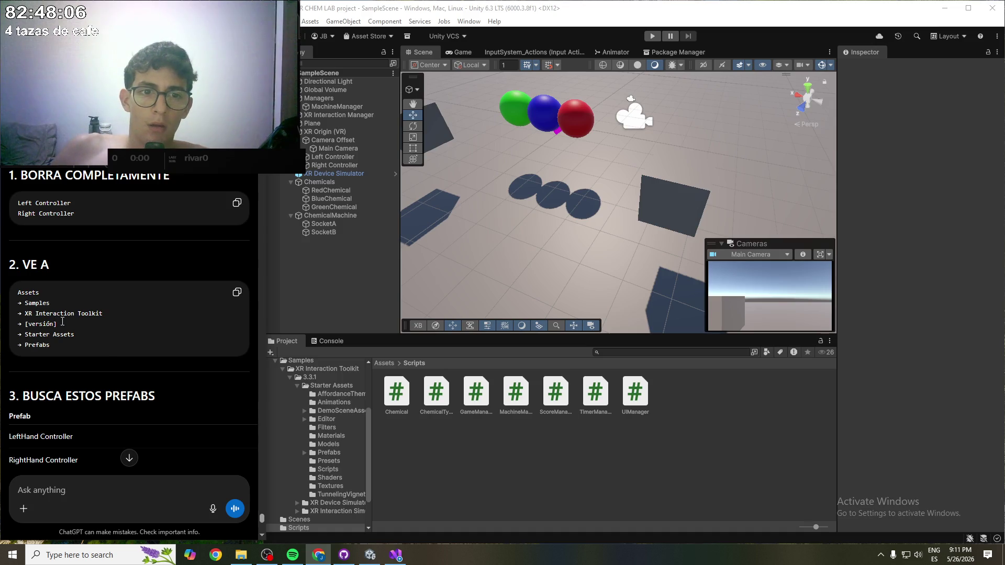
click(385, 364)
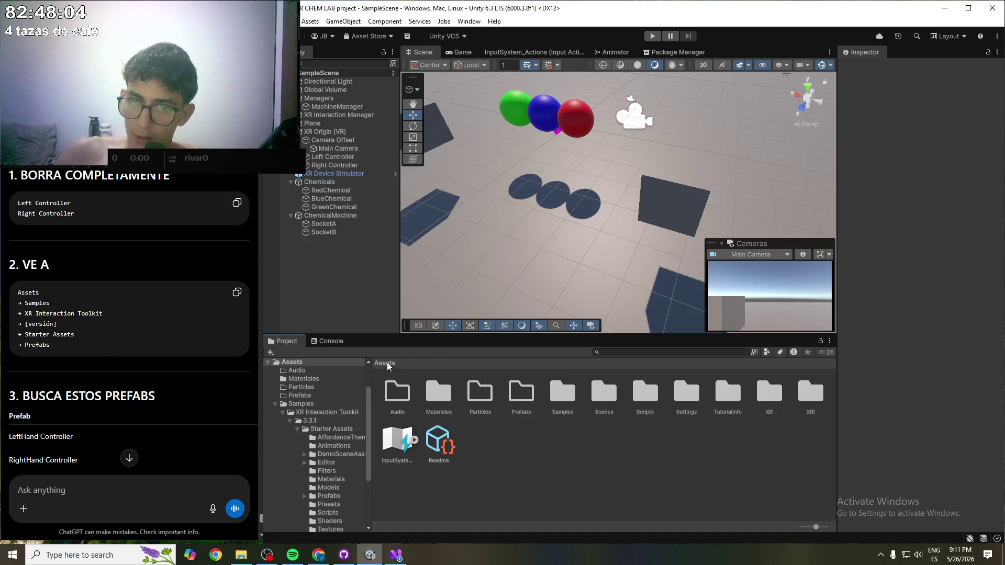
- Open Samples > XR Interaction Toolkit > 3.3.1 > Starter Assets > Prefabs > Controllers and view XR Controller Left and Right
double_click(563, 397)
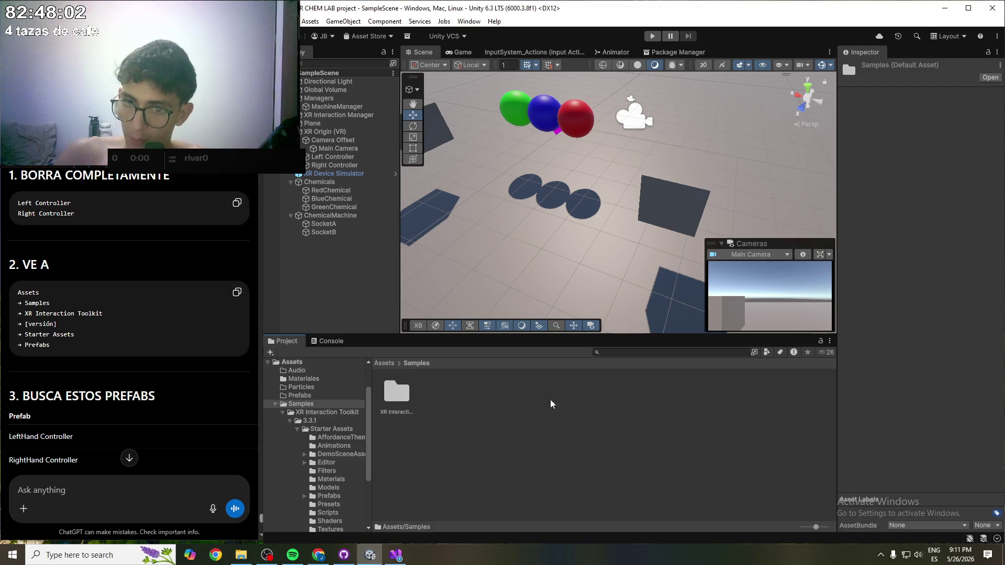
double_click(396, 398)
double_click(393, 400)
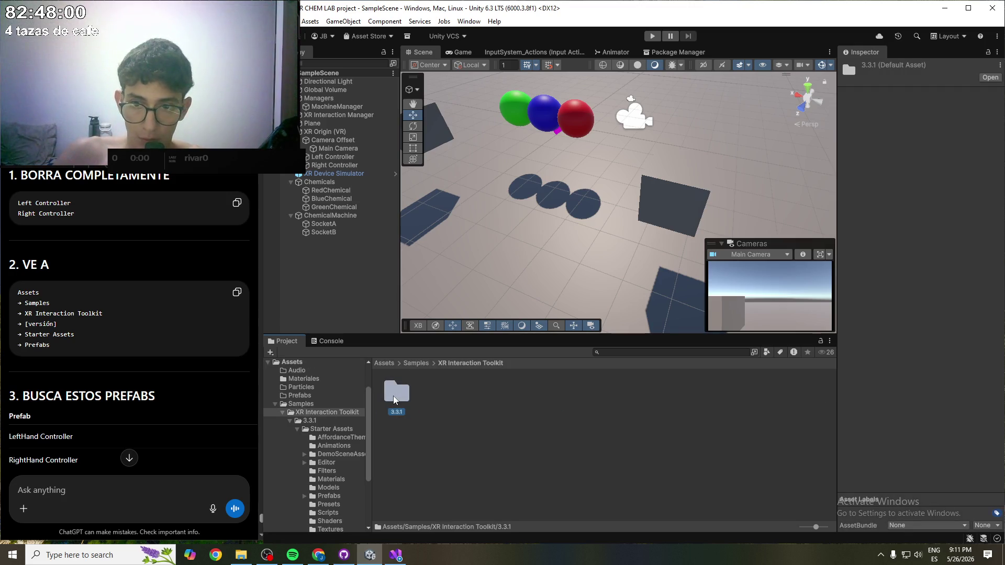
double_click(394, 401)
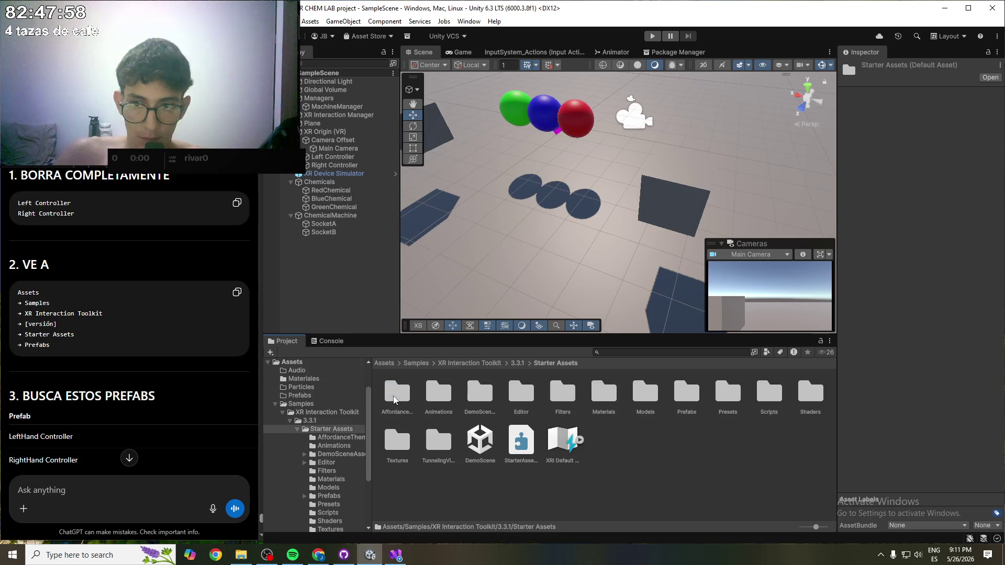
double_click(686, 399)
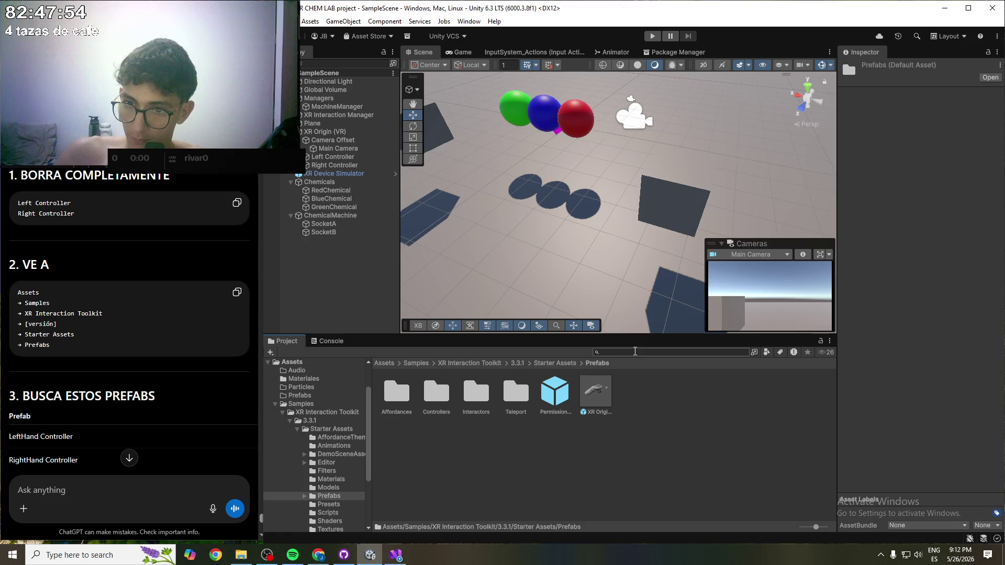
double_click(445, 401)
click(396, 402)
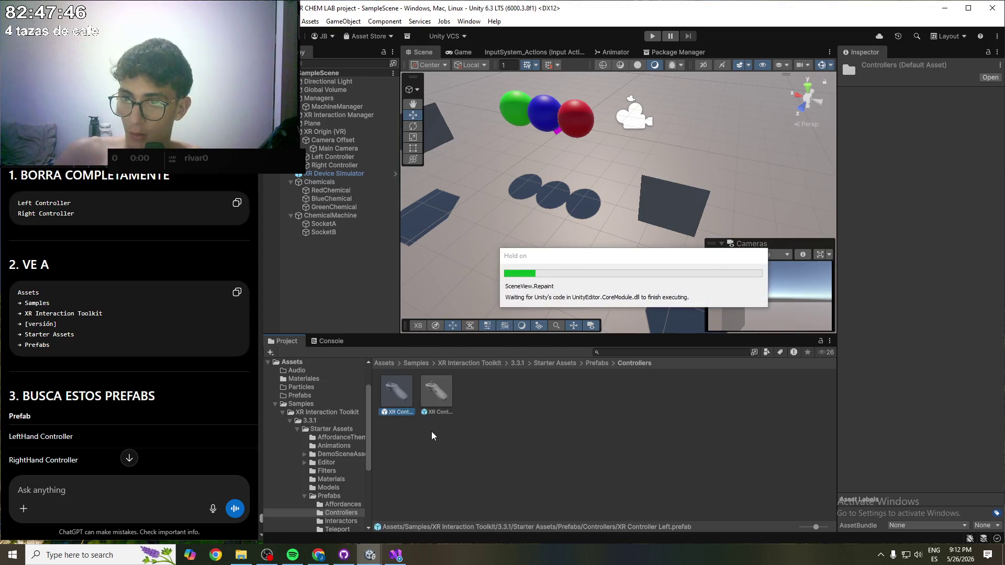
click(428, 412)
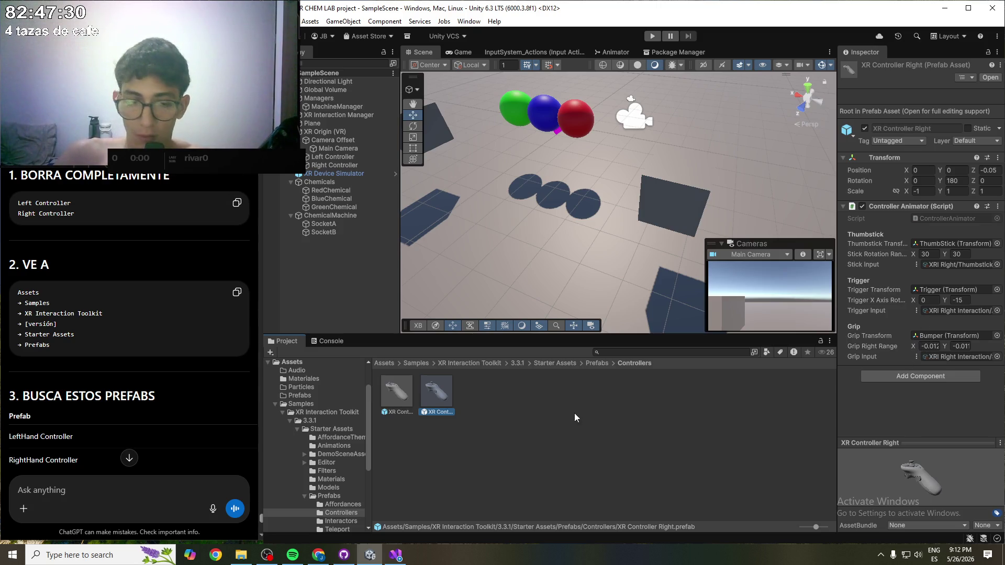
- Select the old Left Controller object in the Hierarchy
scroll(79, 385, down, 2)
scroll(84, 375, down, 3)
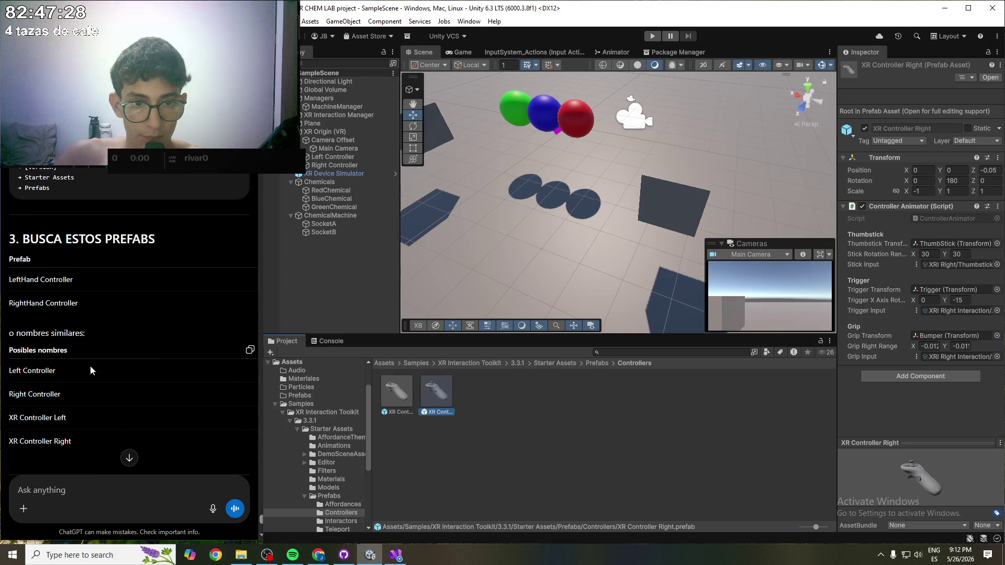
scroll(92, 362, down, 3)
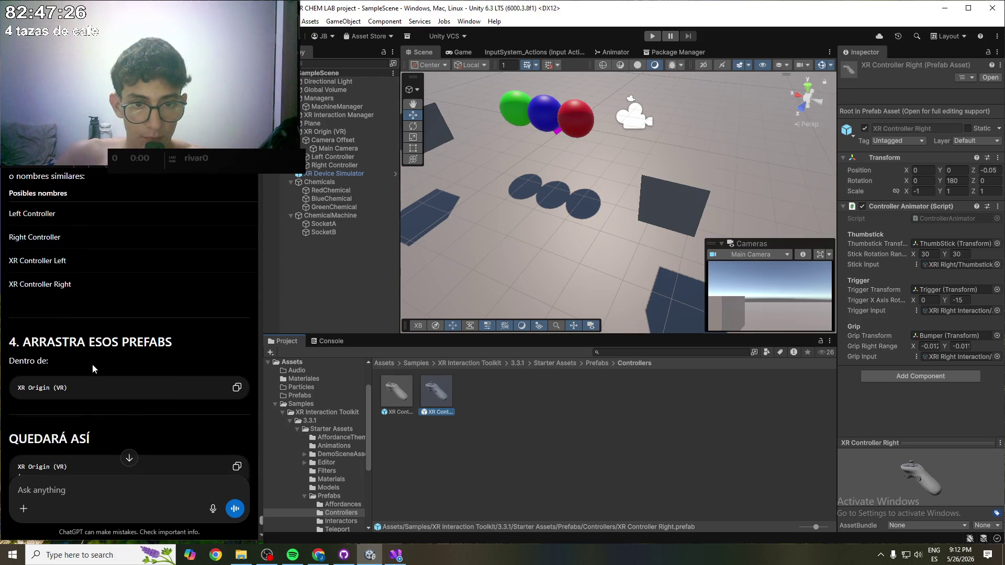
scroll(132, 376, down, 2)
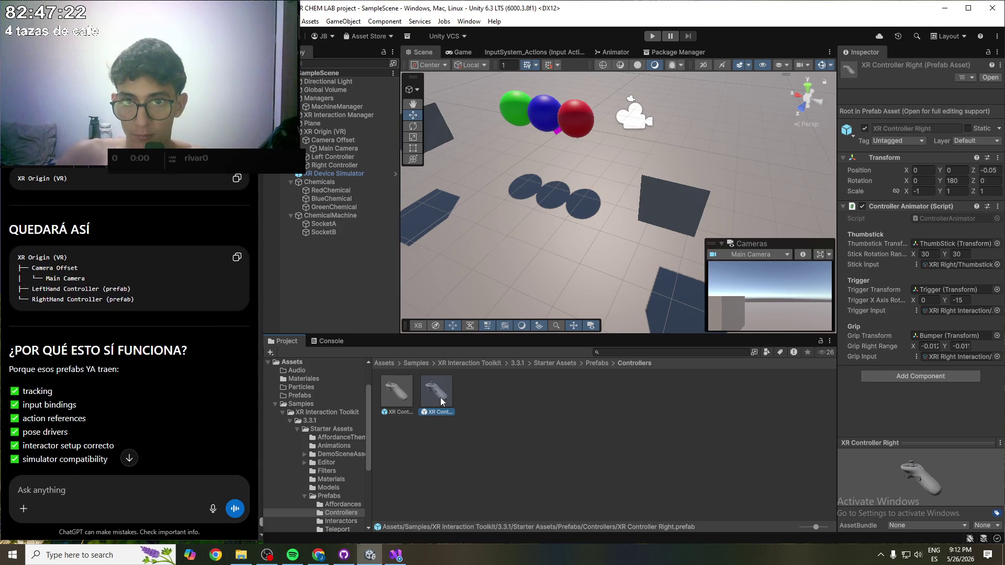
click(344, 156)
- Delete the old Left Controller and Right Controller objects and save the scene
key(Delete)
click(344, 156)
key(Delete)
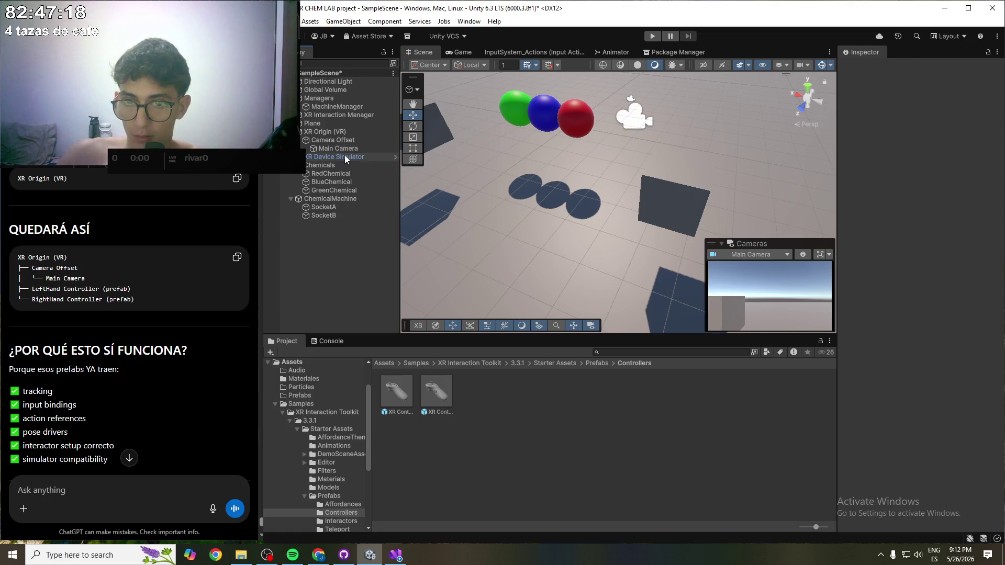
key(ctrl+s)
- Add the XR Controller Right and XR Controller Left prefabs under Camera Offset and save
drag(440, 393, 322, 131)
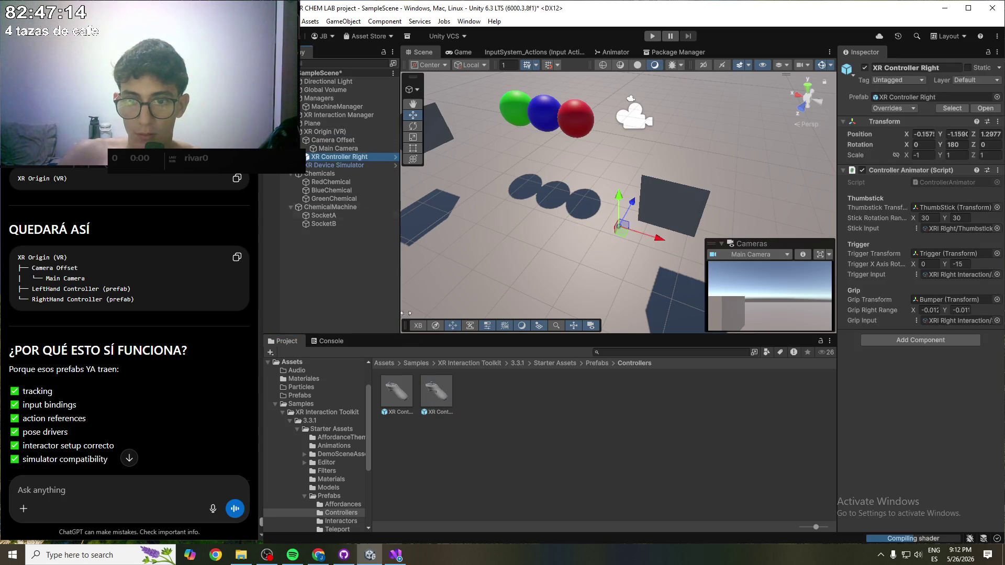
drag(334, 312, 328, 143)
key(ctrl+s)
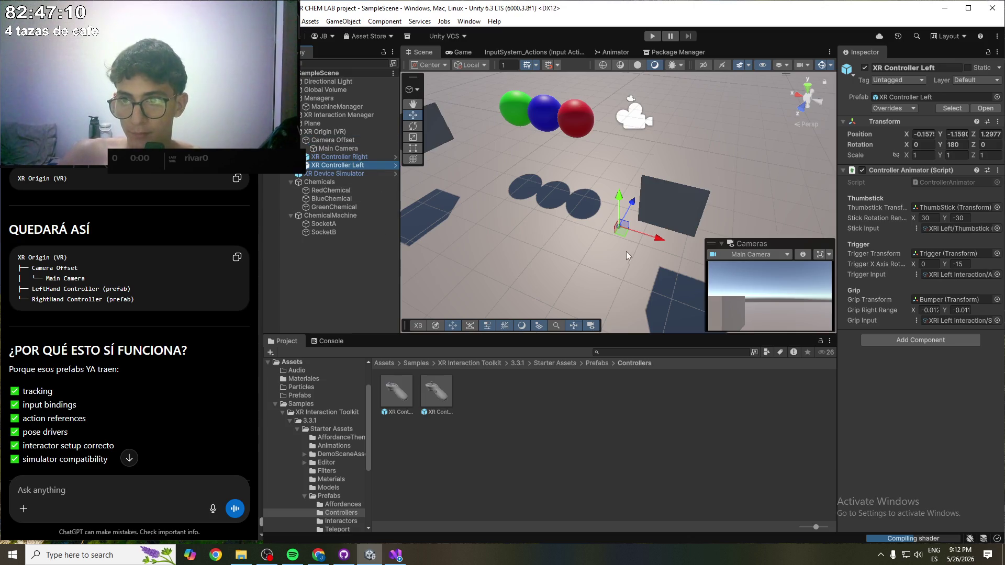
- Read ChatGPT's 'DESPUÉS DE HACER ESO' steps and start Play mode to retest the rays
scroll(159, 329, down, 8)
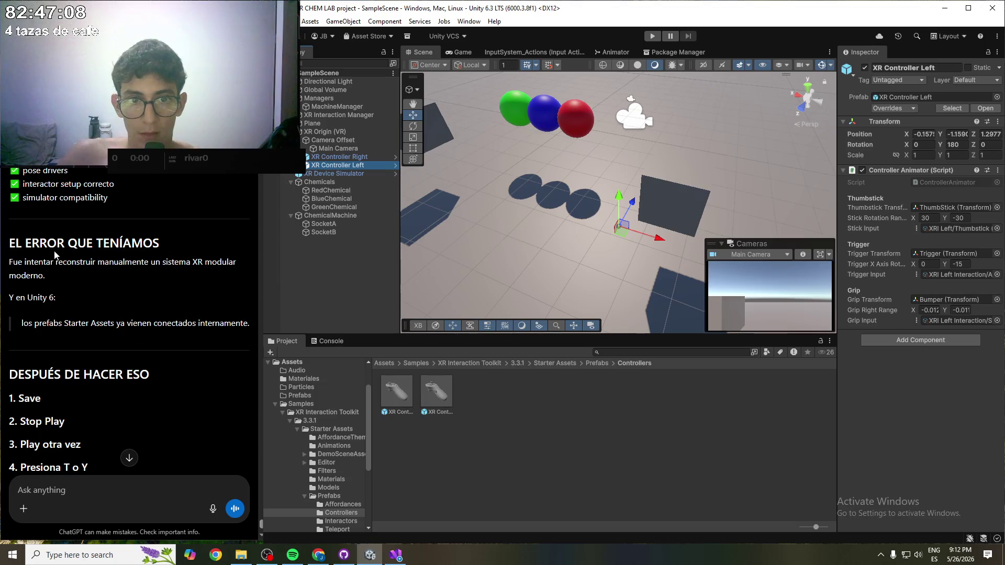
scroll(73, 283, down, 2)
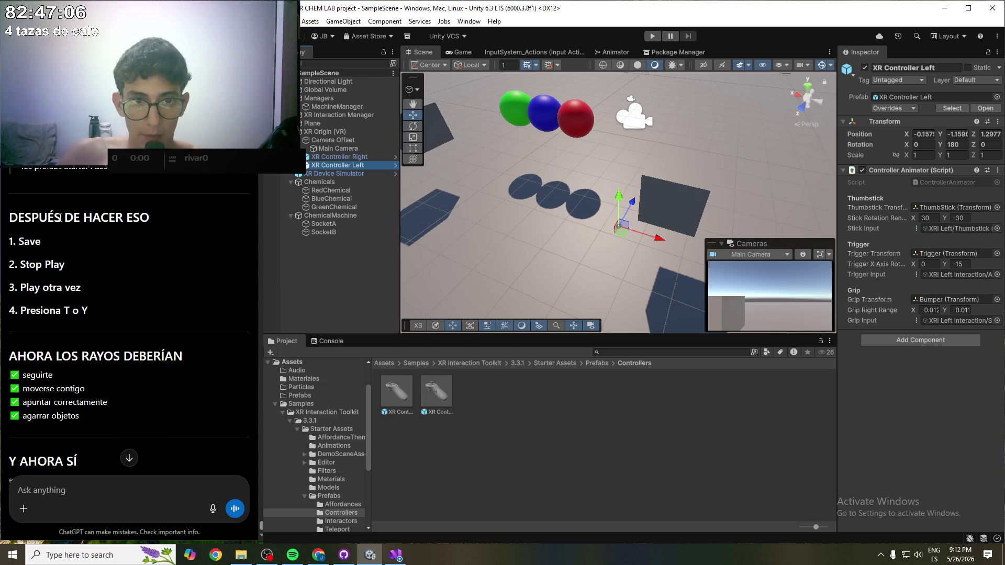
click(653, 35)
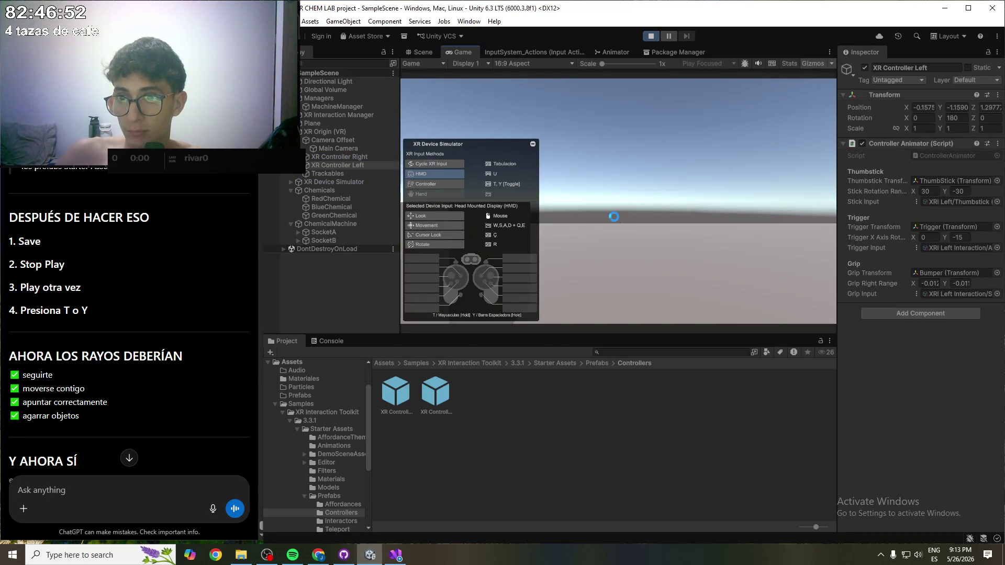
- Tilt the view toward the floor, take and release the simulated right controller, then stop Play mode
mouse_move(618, 207)
mouse_down()
mouse_move(623, 254)
mouse_move(628, 244)
mouse_move(704, 249)
mouse_move(603, 195)
mouse_move(680, 224)
mouse_move(601, 194)
mouse_up()
key(y)
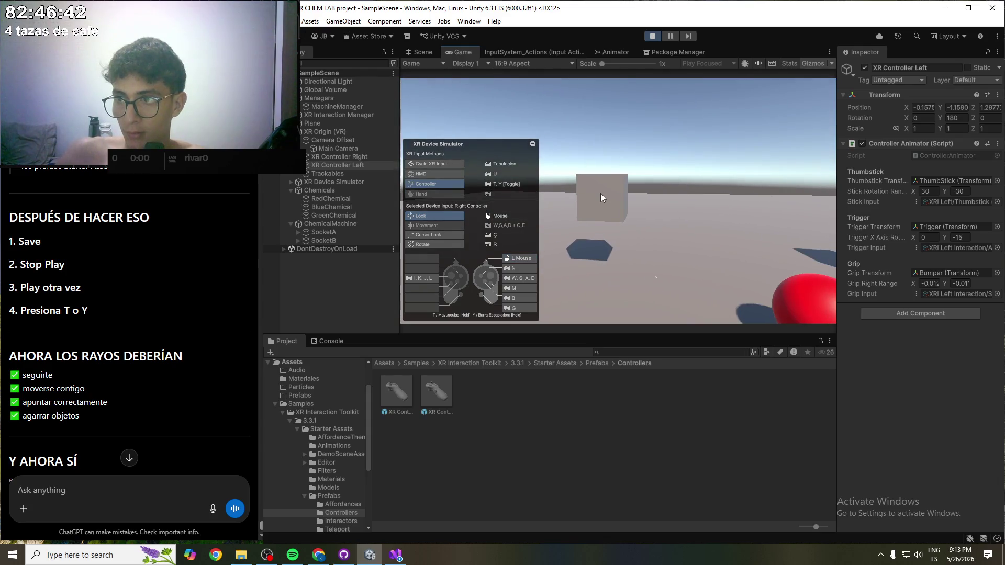
key(y)
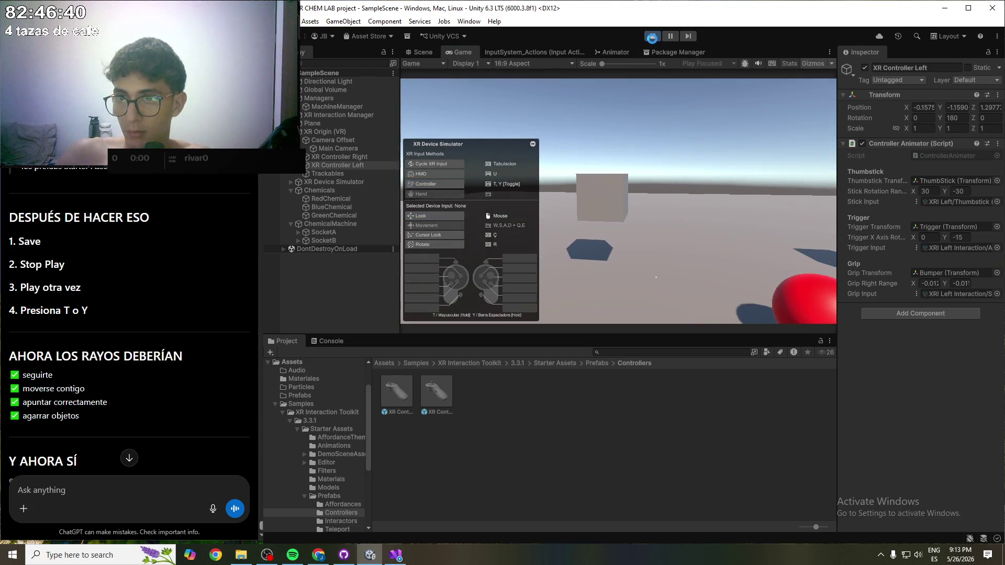
click(651, 36)
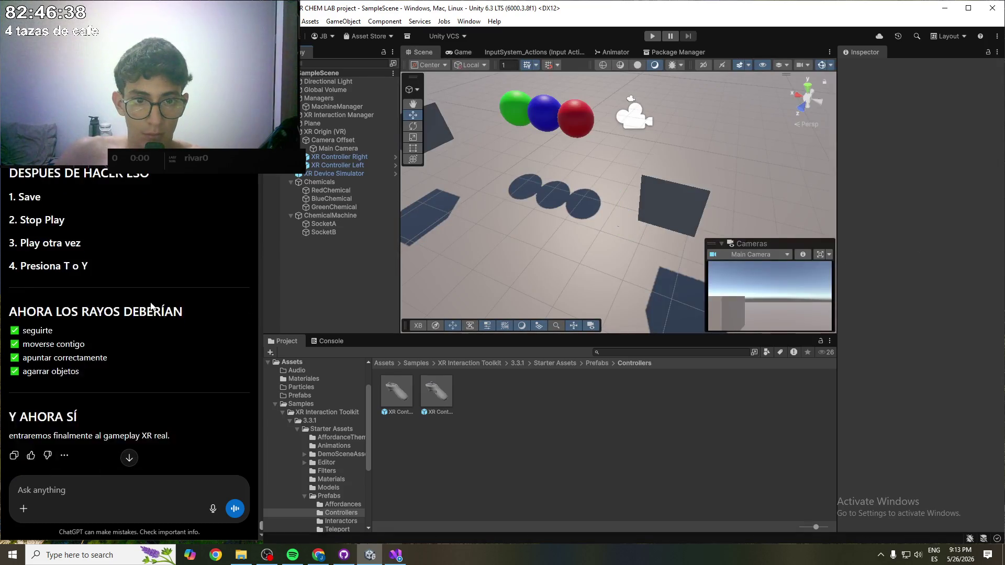
- Send ChatGPT 'noup, ahora ni rayos aparecen' after checking the XR Controller Right prefab
scroll(151, 307, down, 1)
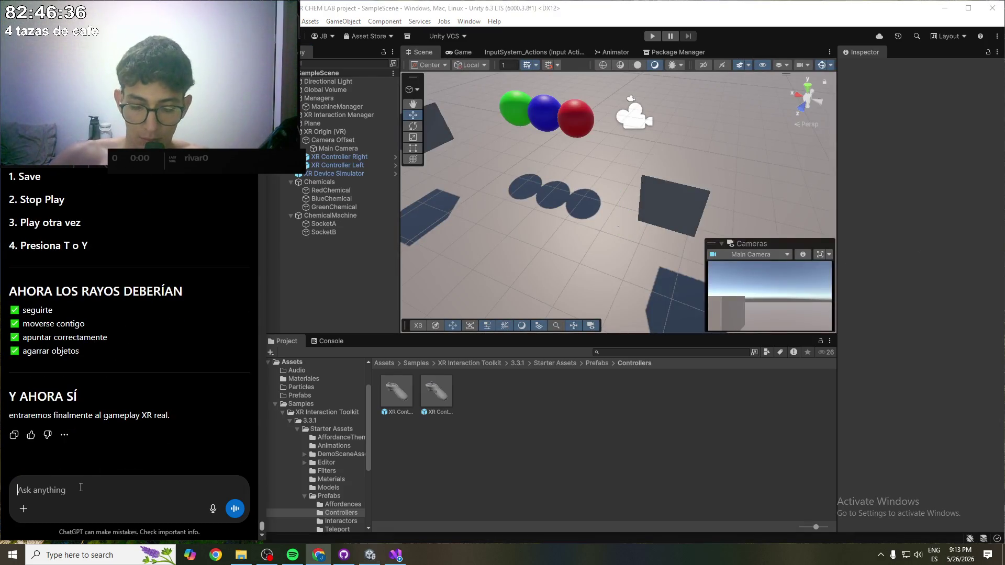
text(noup, ahora ni rayo)
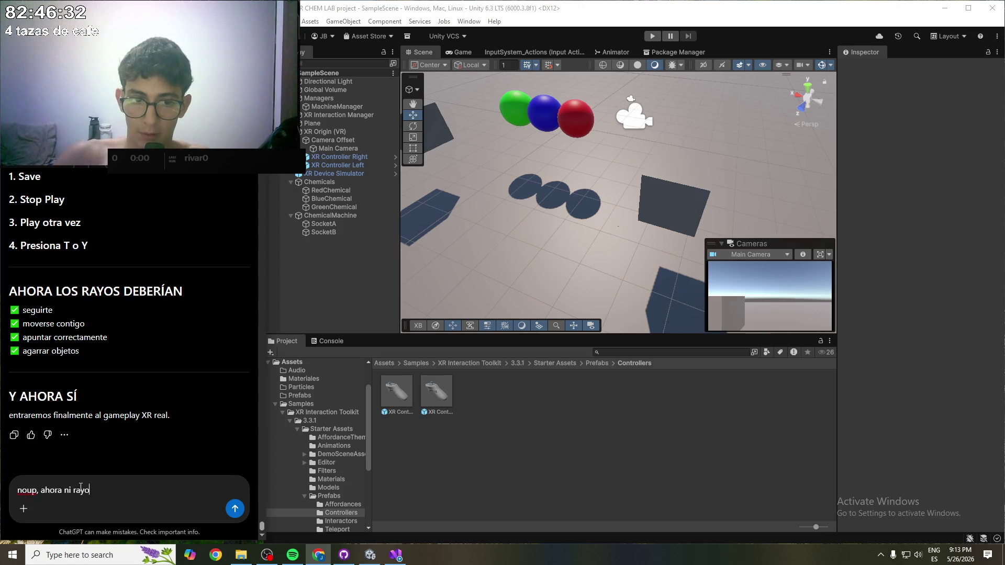
text(s aparecen)
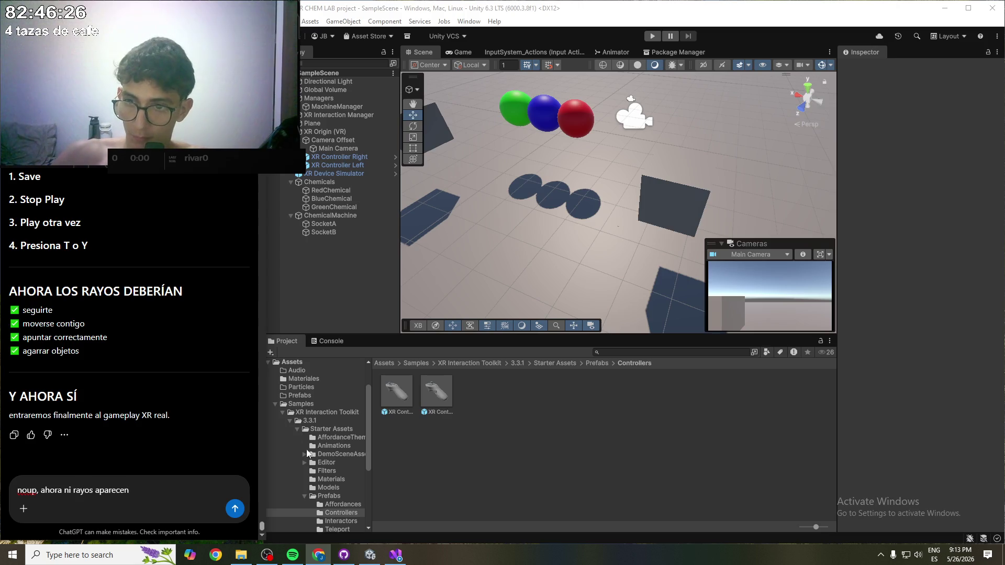
click(441, 397)
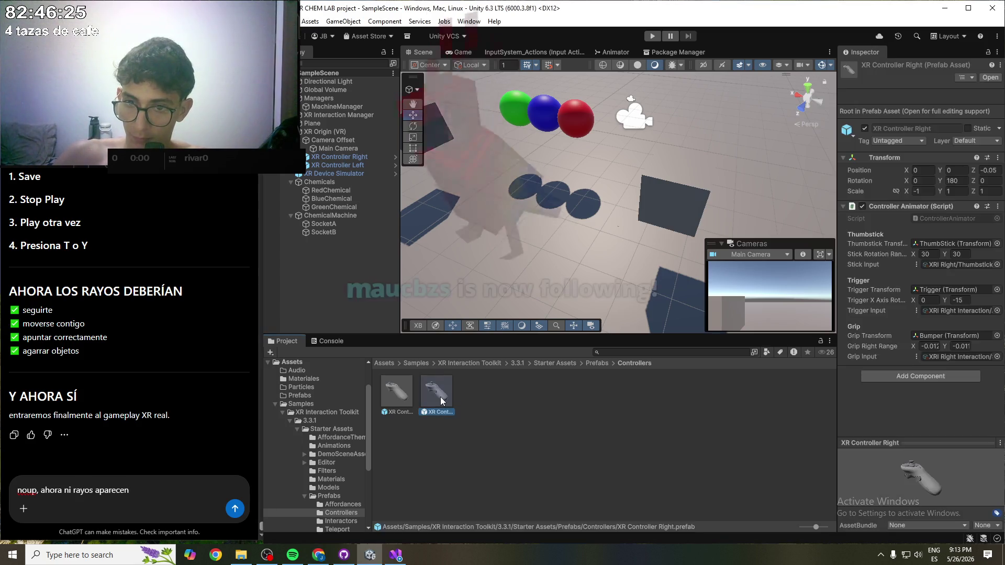
click(93, 478)
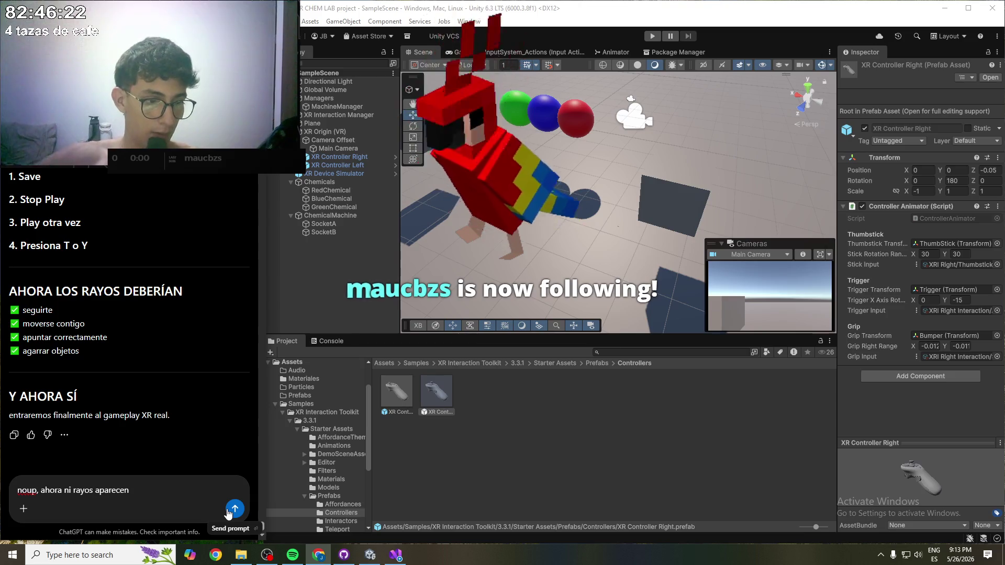
click(234, 509)
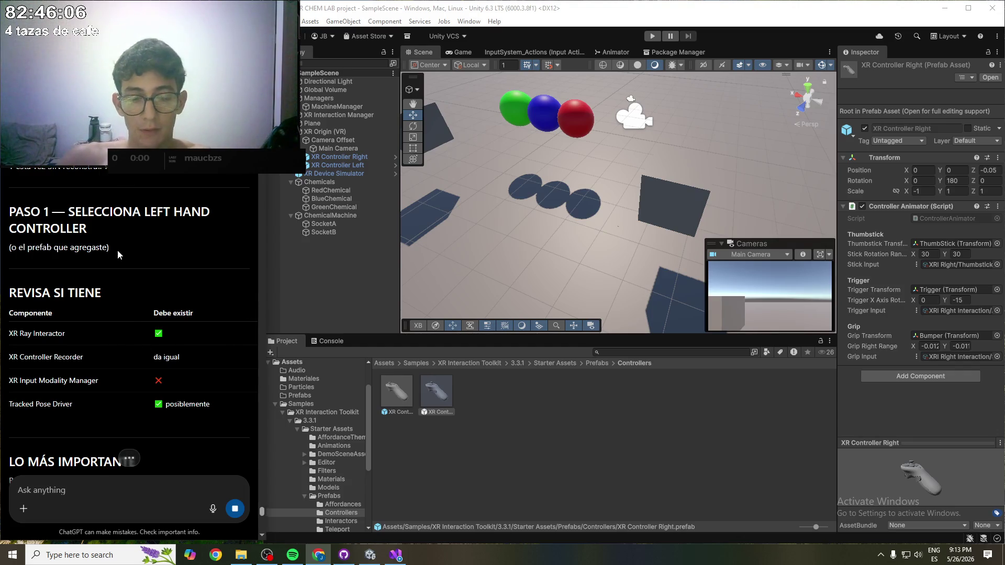
click(679, 448)
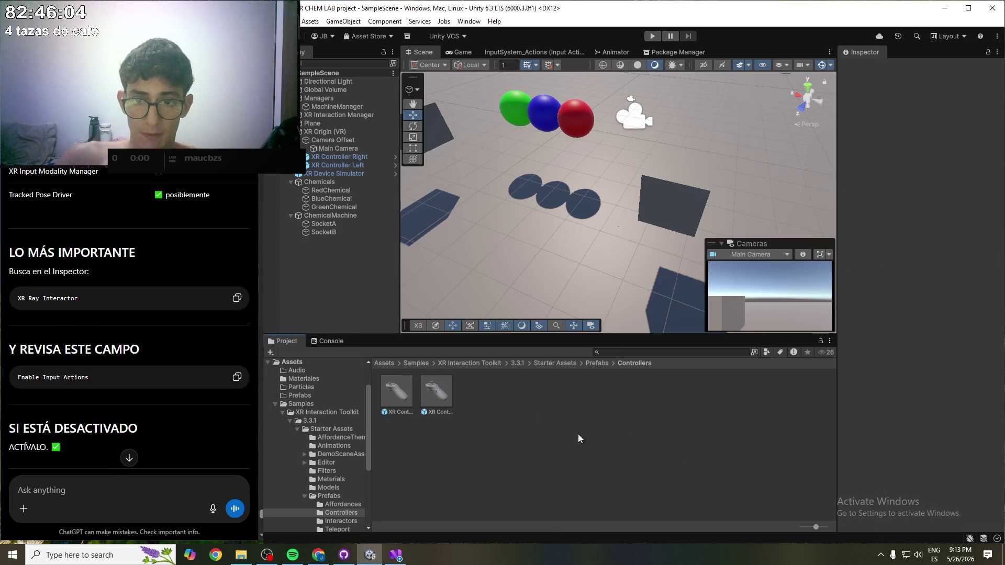
click(348, 158)
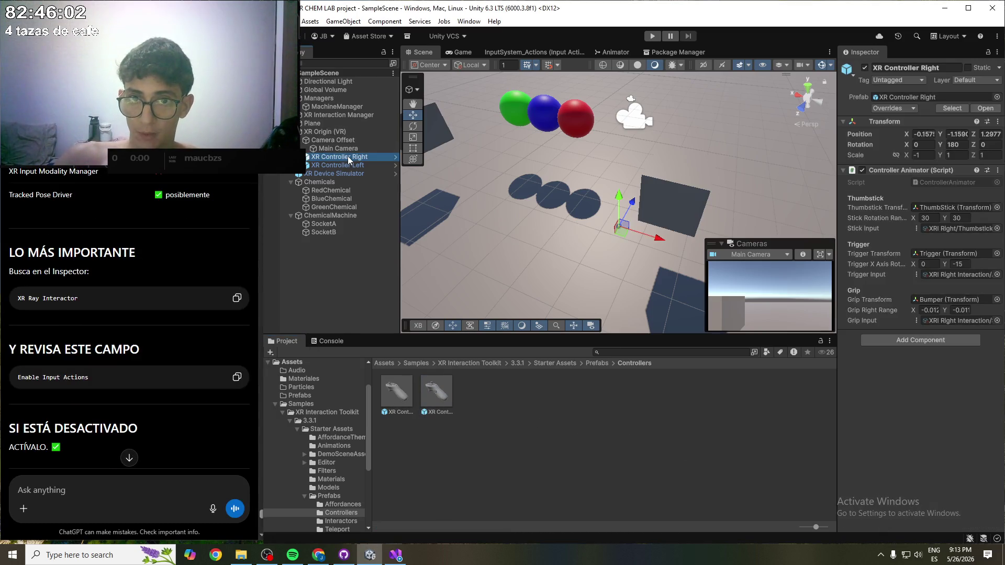
click(306, 157)
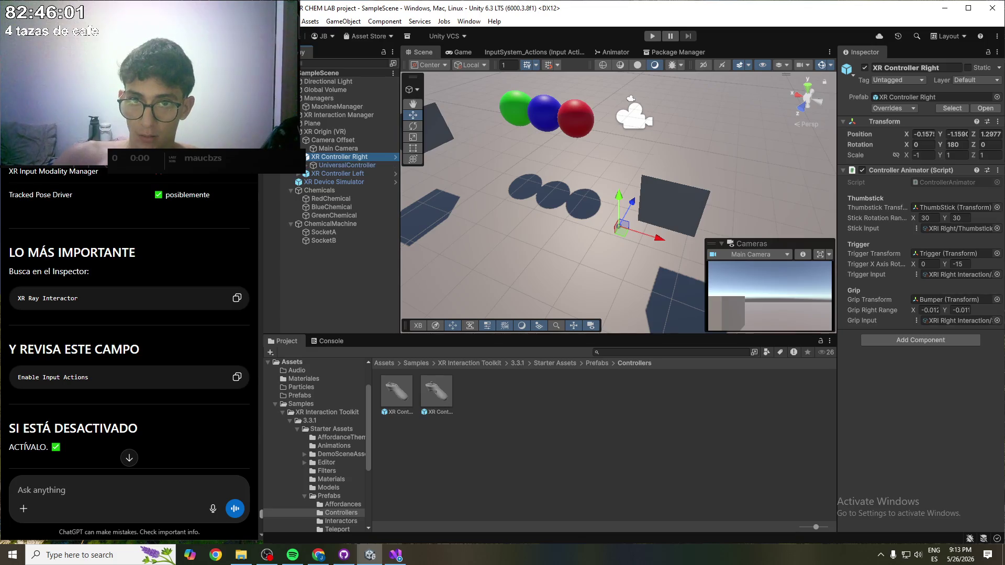
click(321, 165)
click(307, 165)
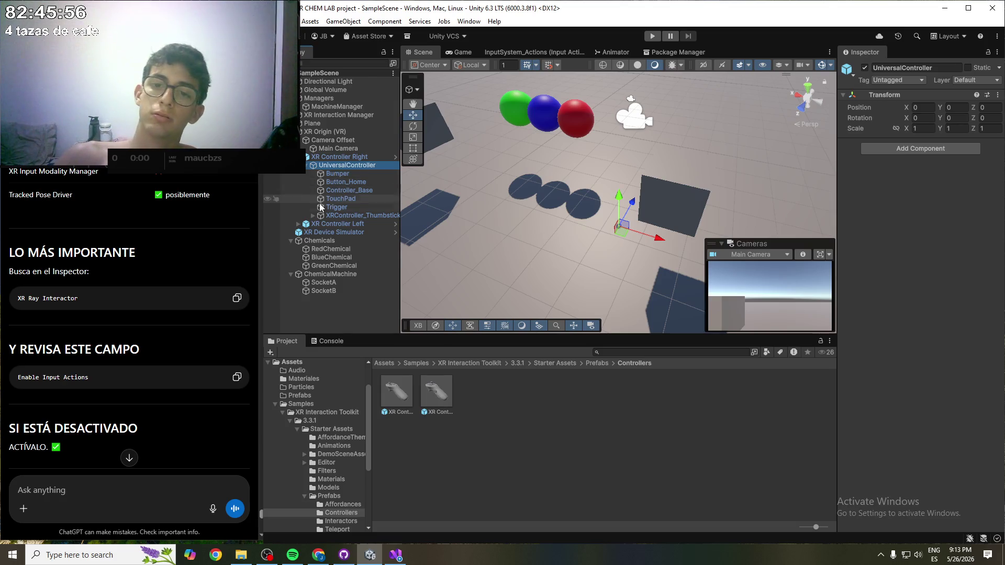
click(333, 215)
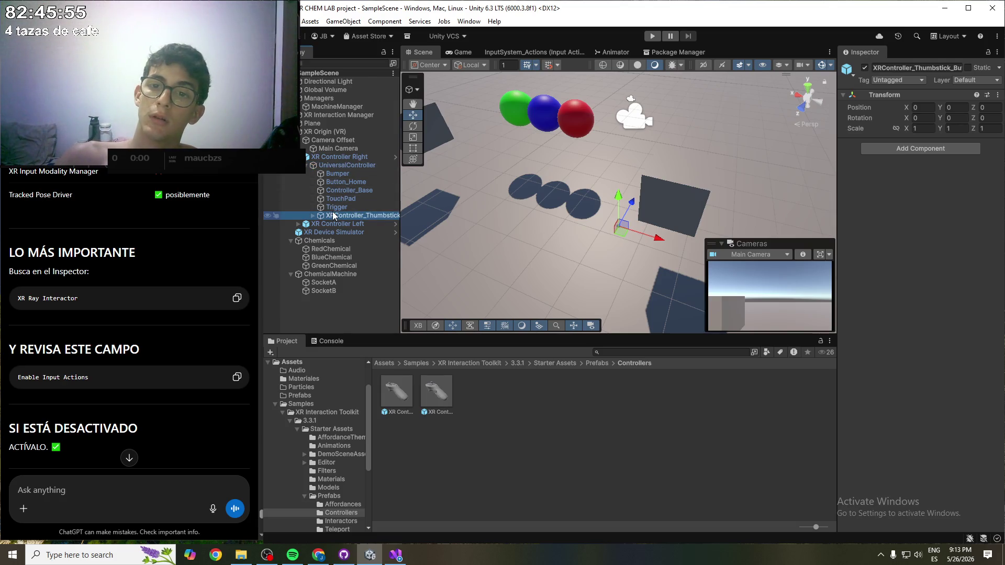
click(306, 165)
click(307, 157)
click(344, 158)
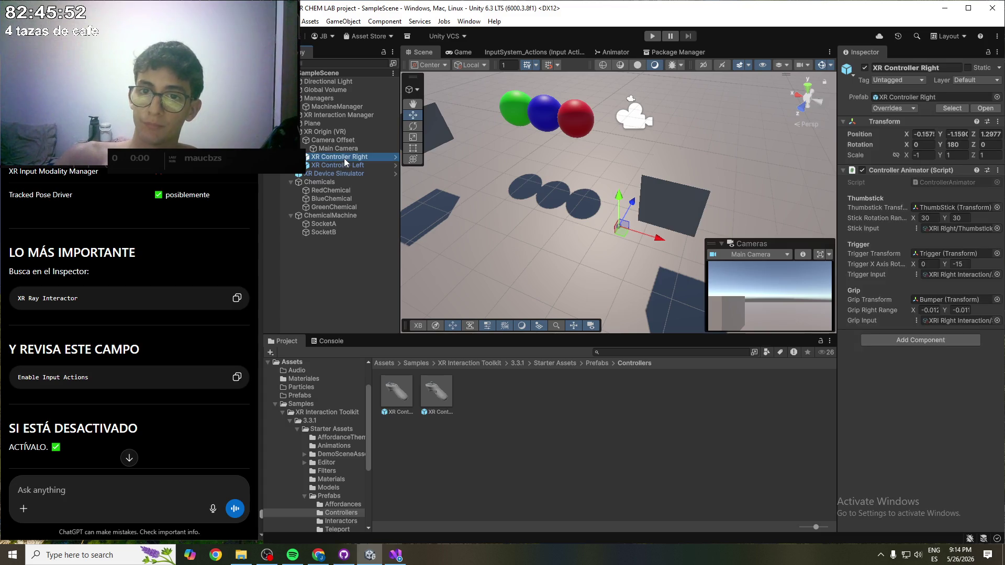
scroll(119, 243, down, 2)
scroll(117, 279, up, 3)
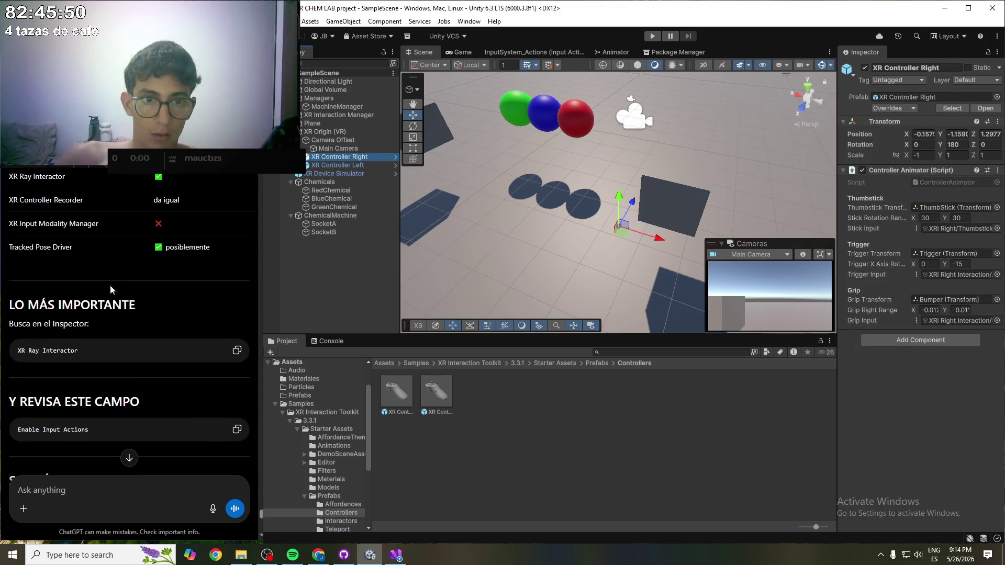
scroll(122, 314, down, 2)
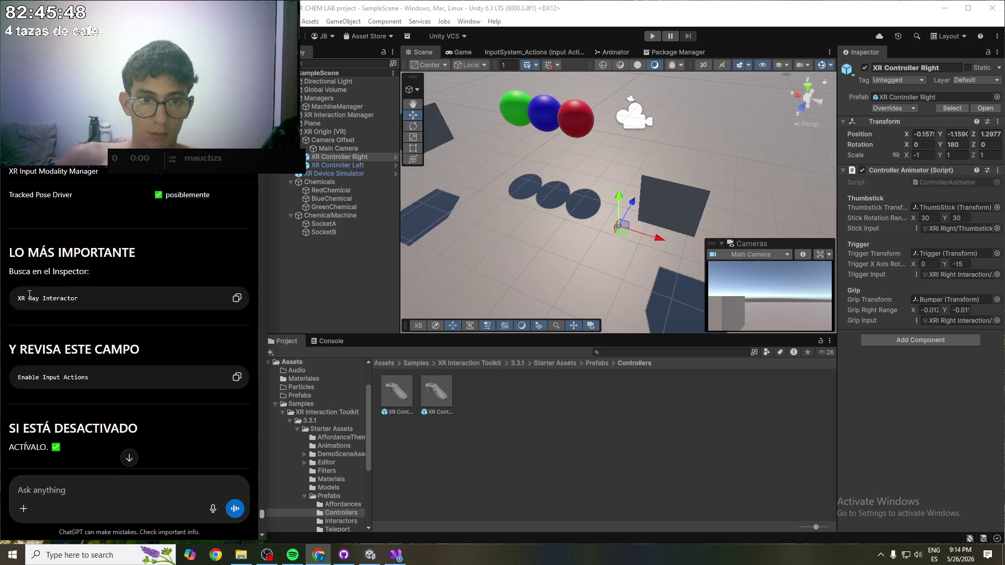
scroll(97, 302, up, 3)
scroll(97, 301, down, 2)
scroll(108, 304, up, 3)
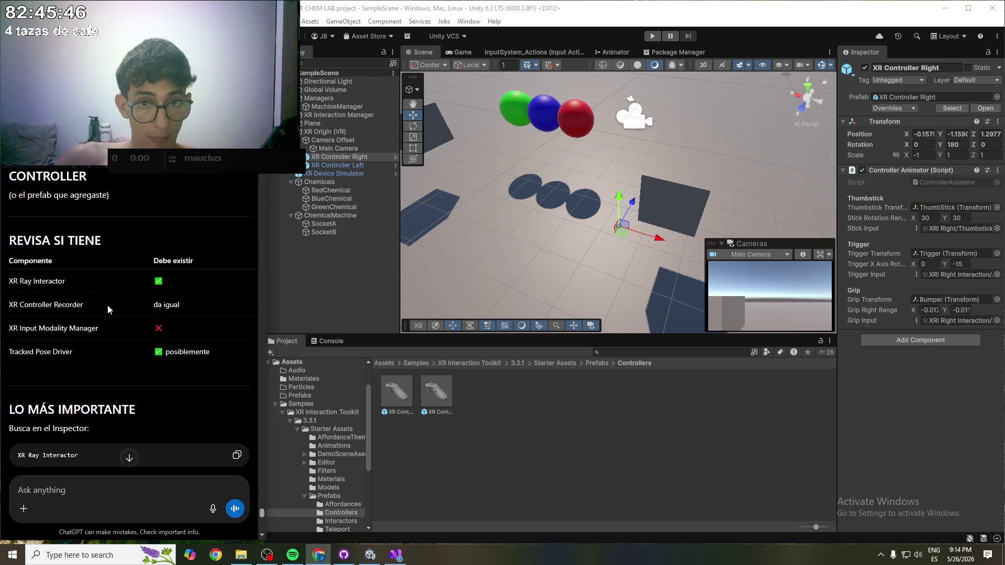
drag(105, 241, 53, 240)
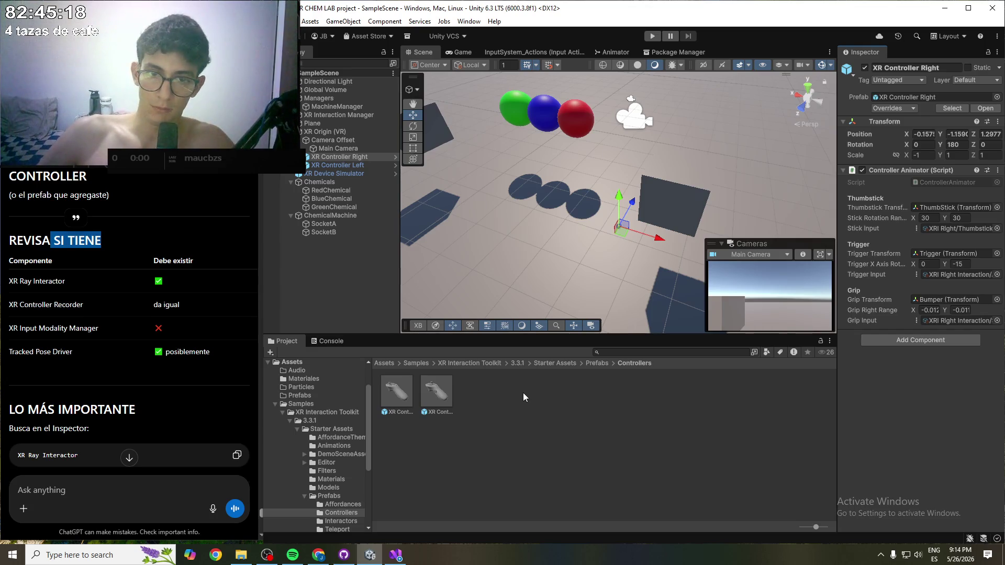
click(101, 241)
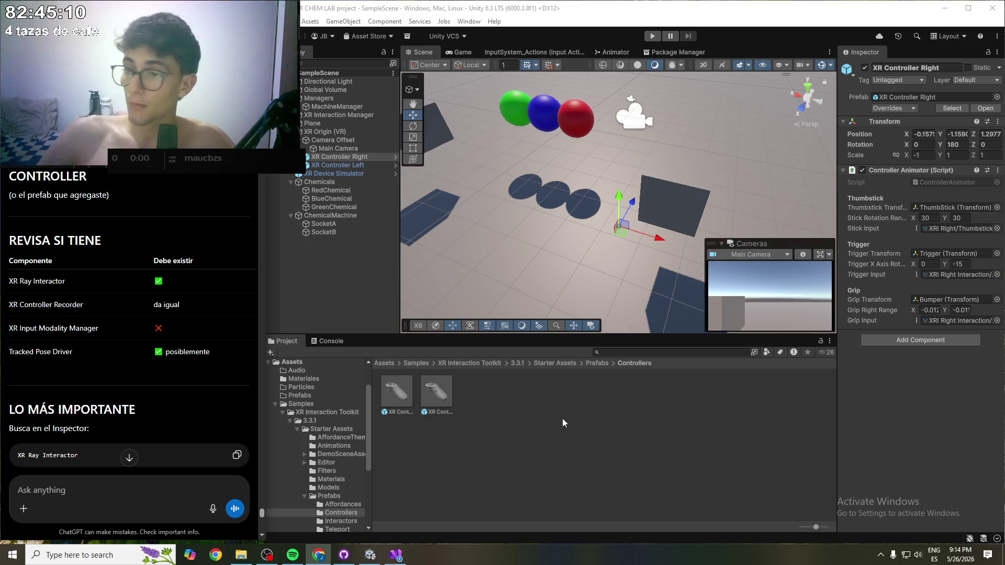
click(331, 156)
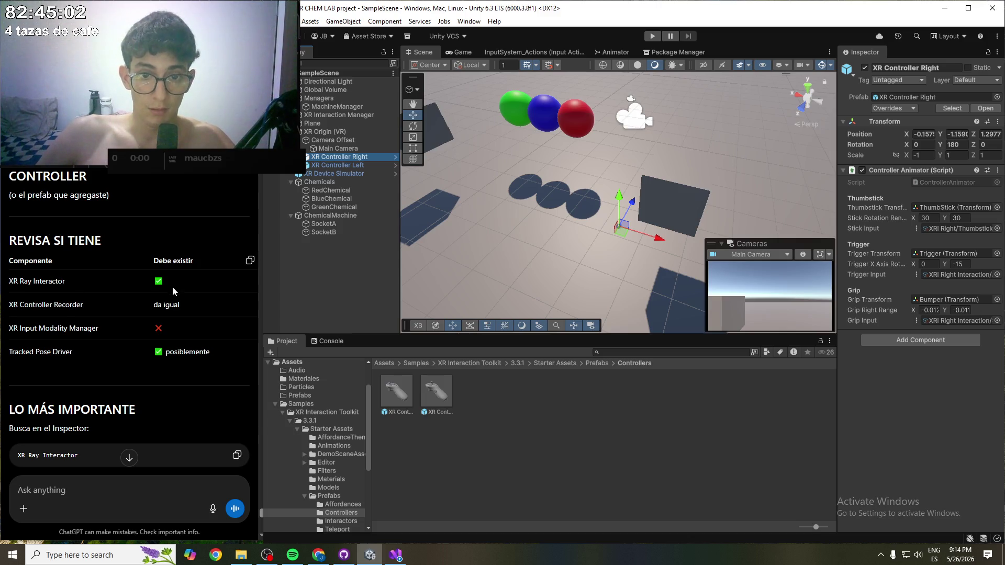
- Add an XR Ray Interactor component to XR Controller Right via the component search
click(842, 169)
click(901, 186)
text(XR Controller)
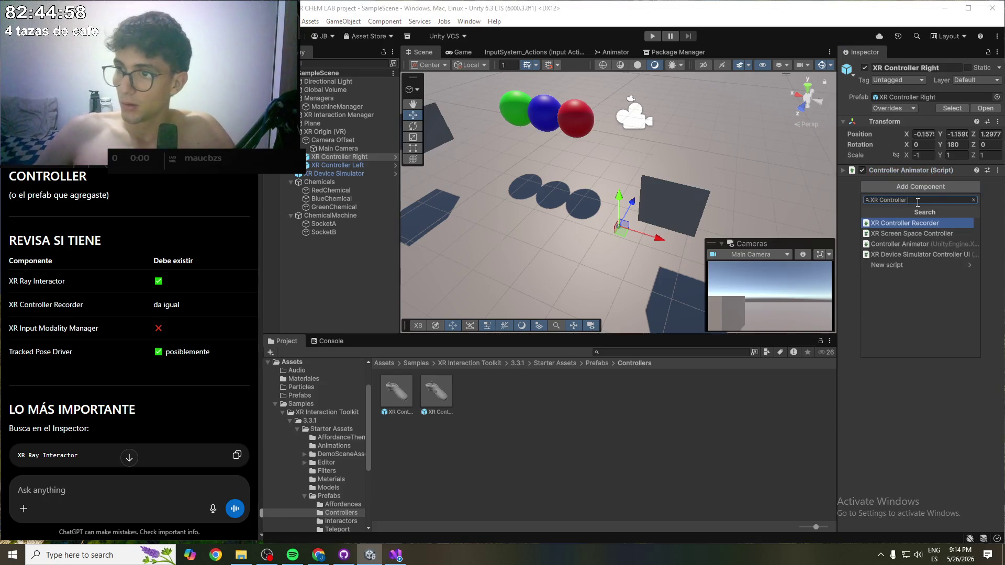
key(ctrl+a)
key(BackSpace)
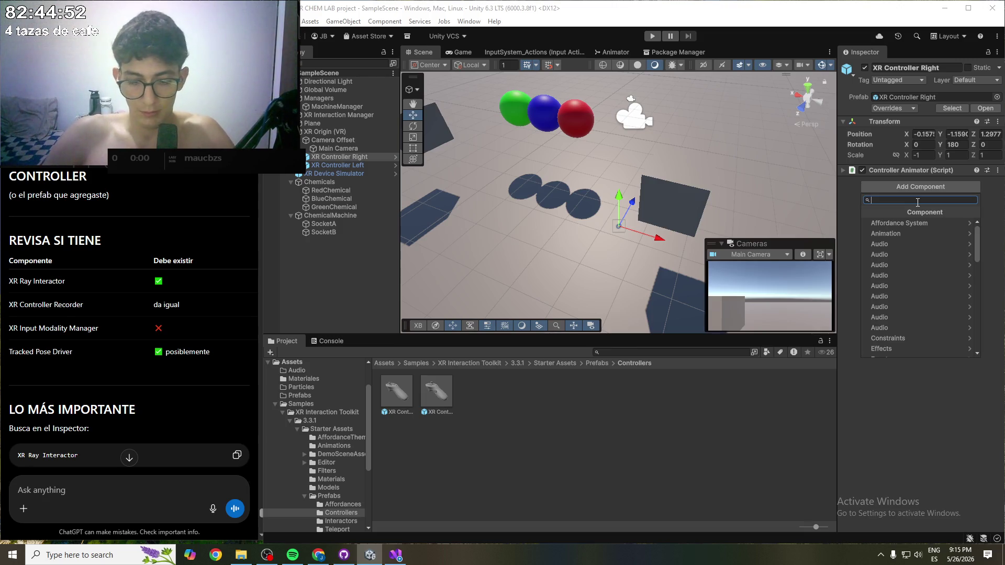
text(TR)
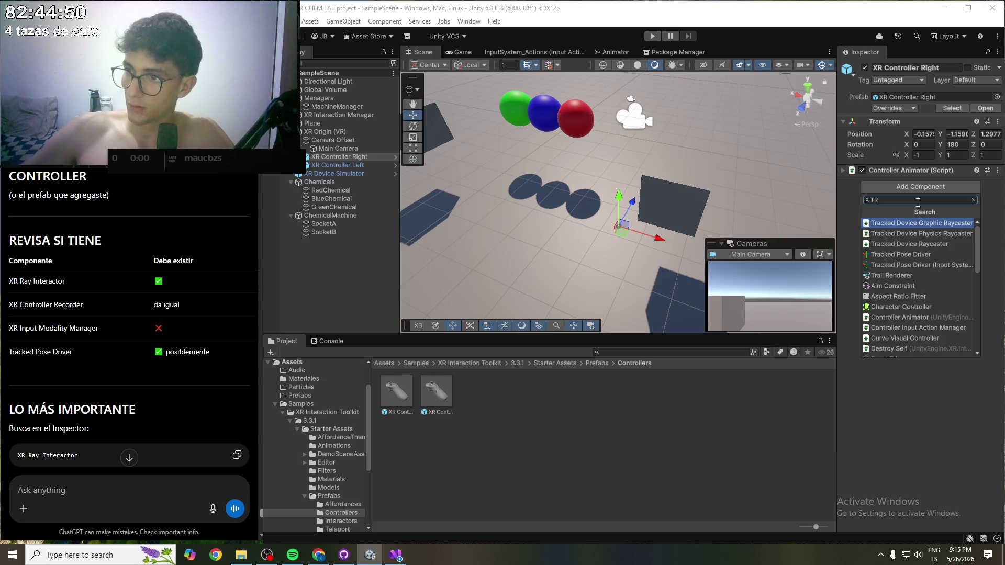
key(Down)
key(Down)
key(Down)
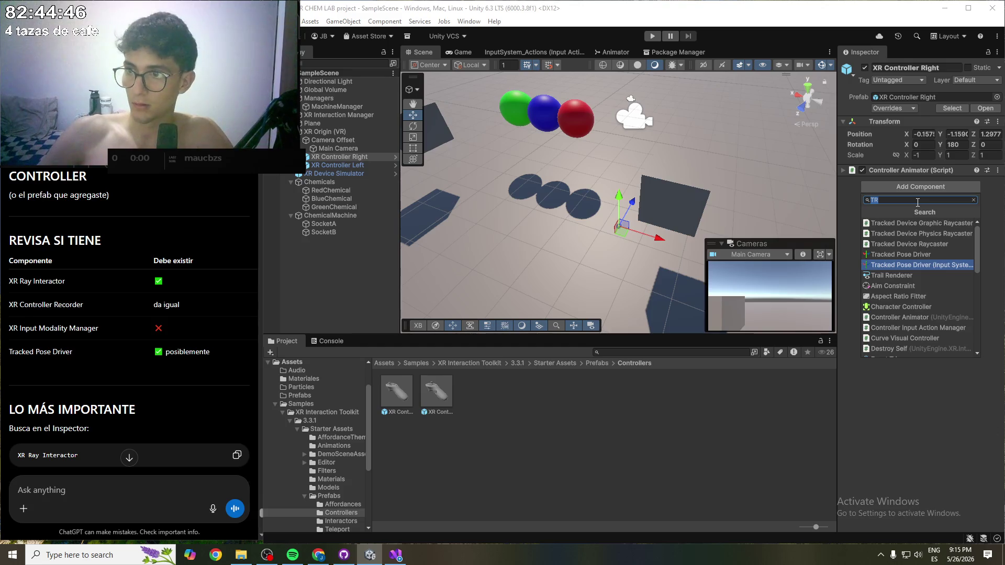
text(XR Ray ins)
key(BackSpace)
key(BackSpace)
key(BackSpace)
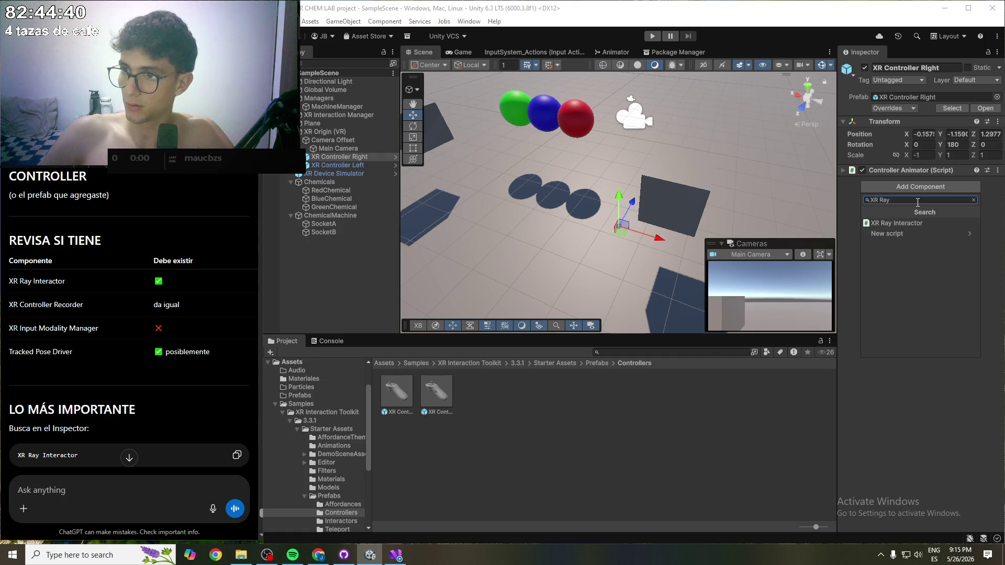
key(ctrl+a)
key(Down)
key(Return)
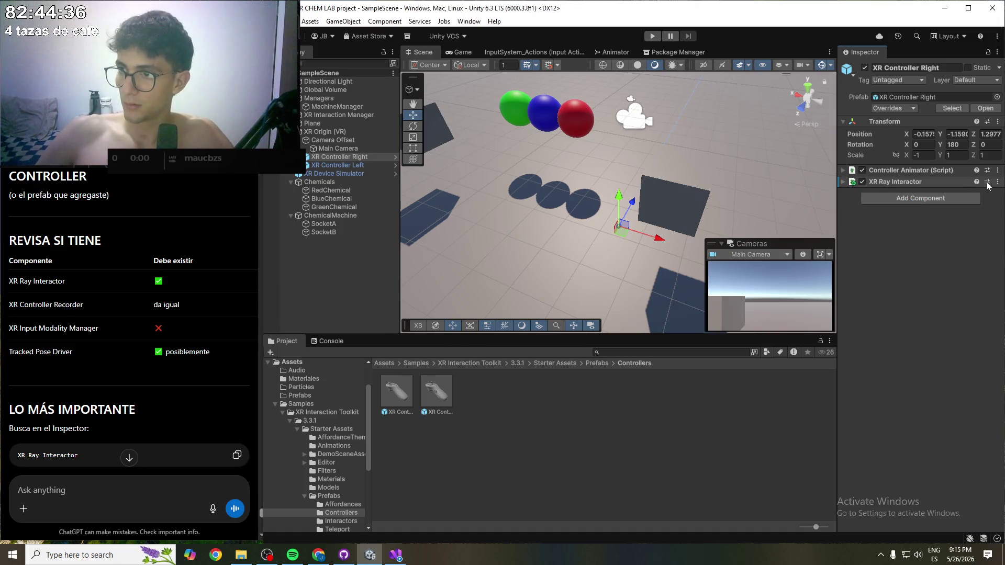
- Apply the right controller's added XR Ray Interactor to its prefab
click(997, 182)
mouse_move(921, 204)
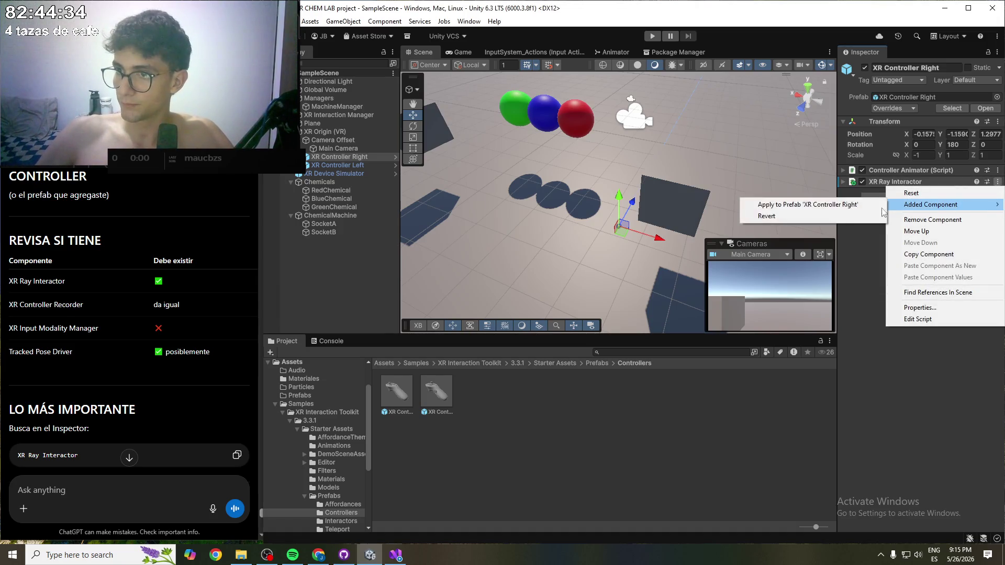
click(827, 206)
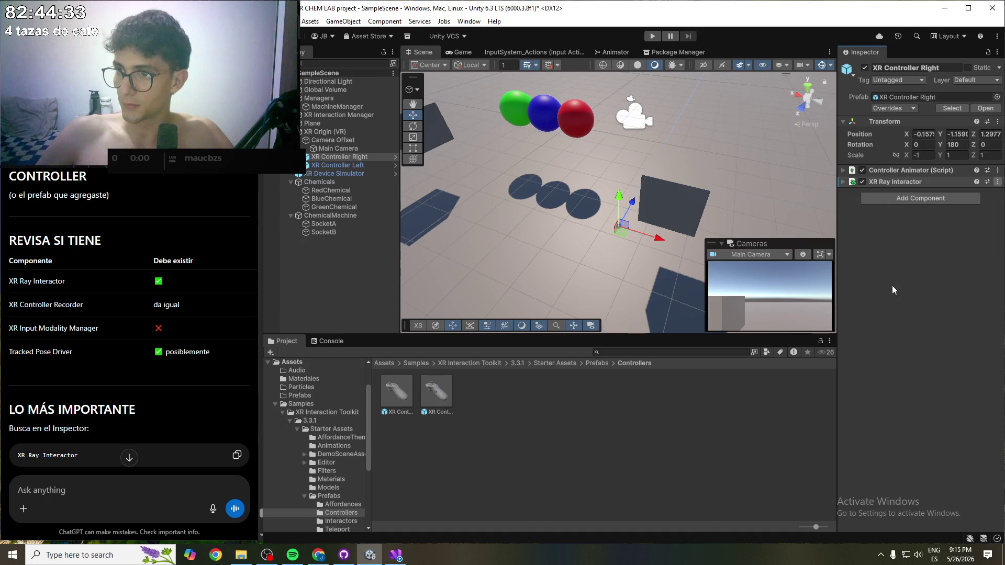
- Select XR Controller Left and paste the XR Ray Interactor as a new component
click(338, 165)
click(998, 170)
click(926, 184)
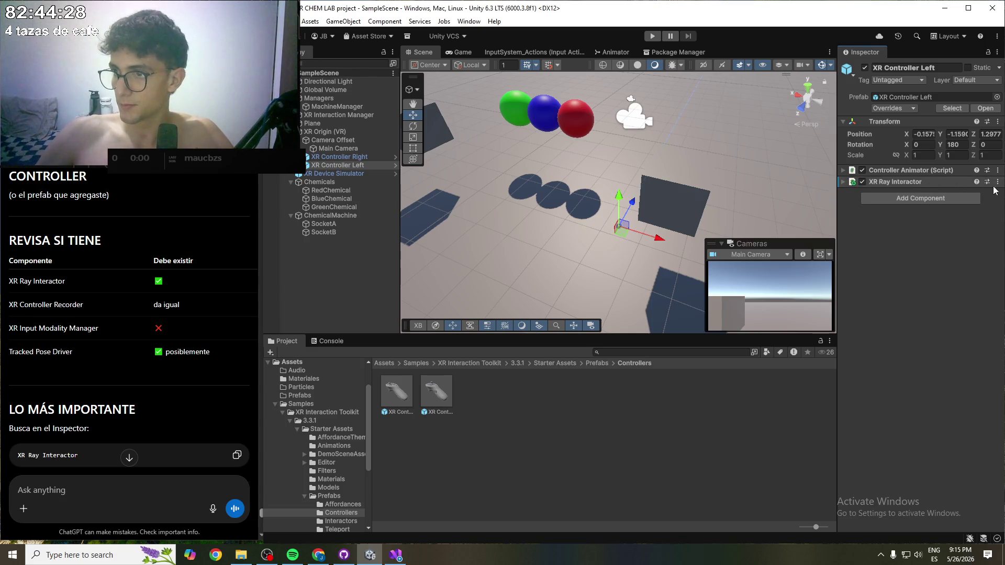
- Apply the left controller's added XR Ray Interactor to its prefab
click(997, 181)
mouse_move(940, 209)
click(809, 204)
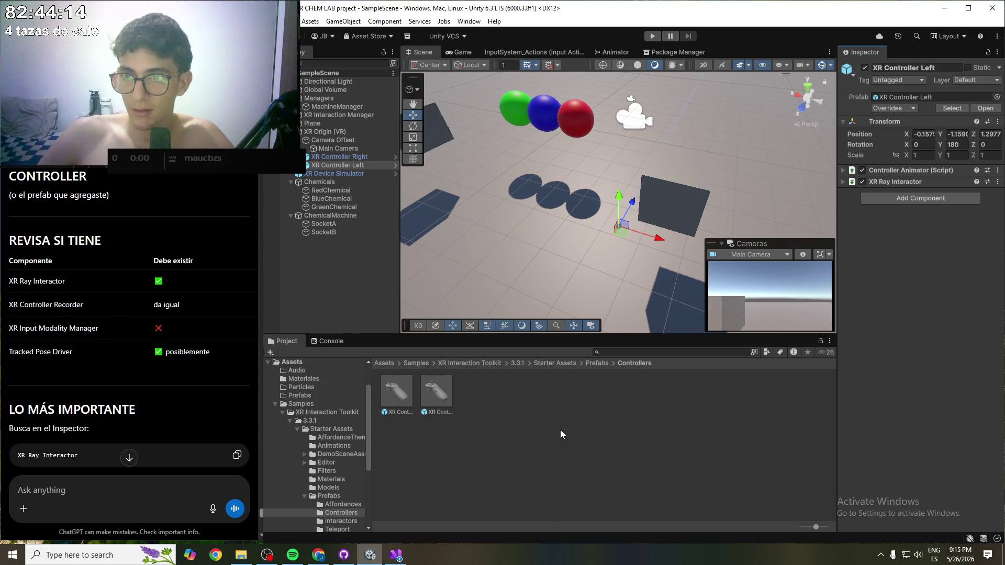
scroll(619, 233, up, 2)
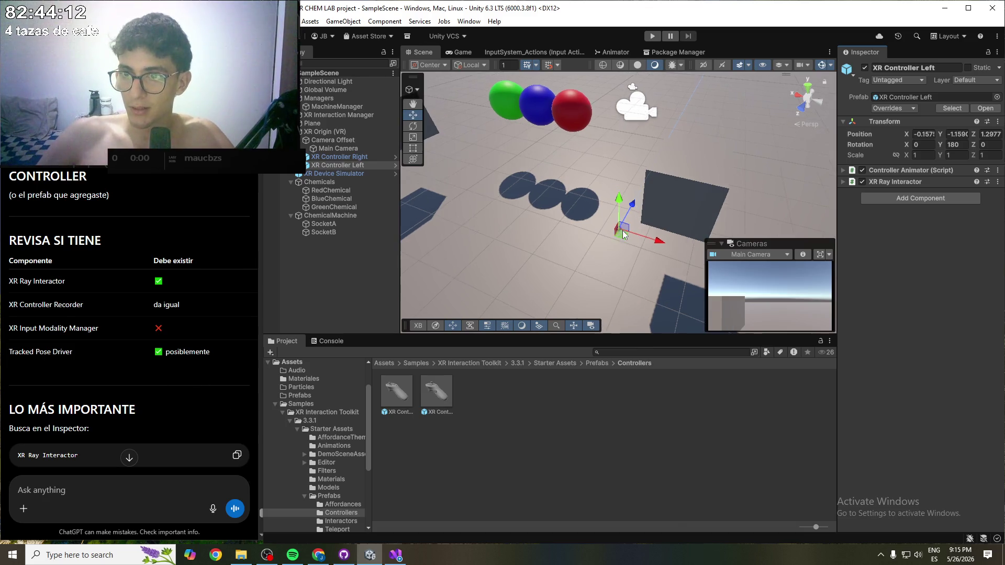
scroll(620, 234, up, 3)
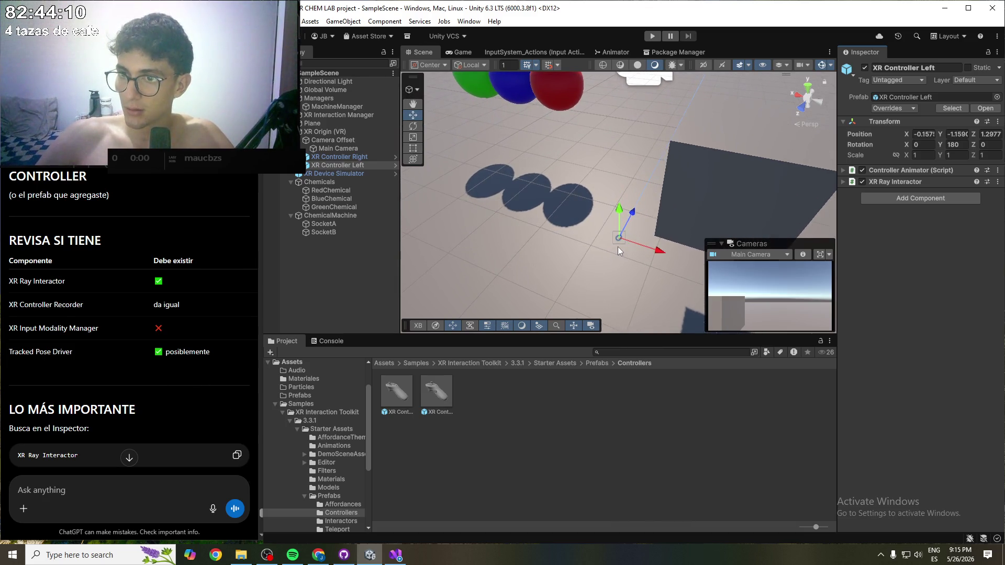
- Reset the Transforms of XR Controller Right and XR Controller Left to zero
click(335, 158)
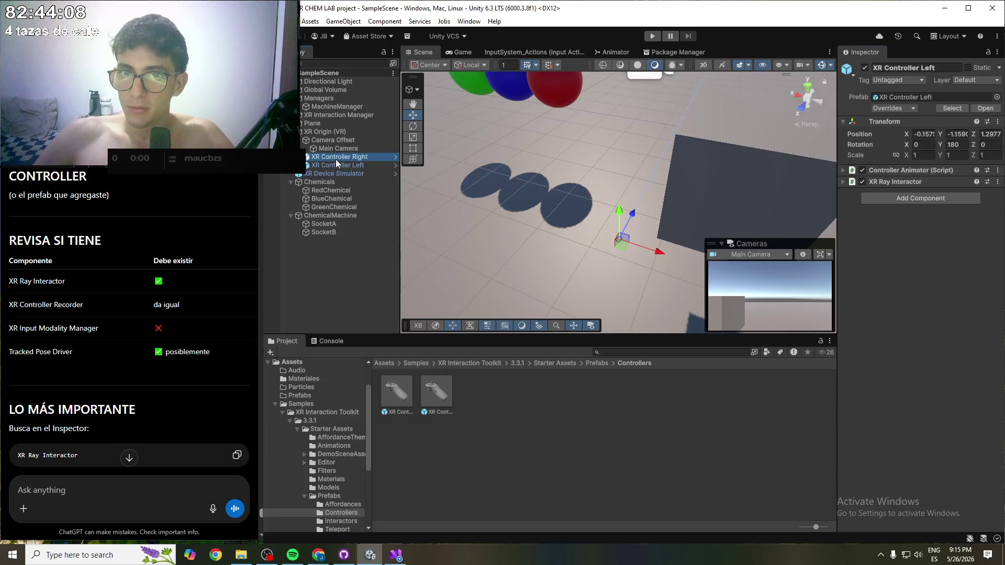
double_click(335, 159)
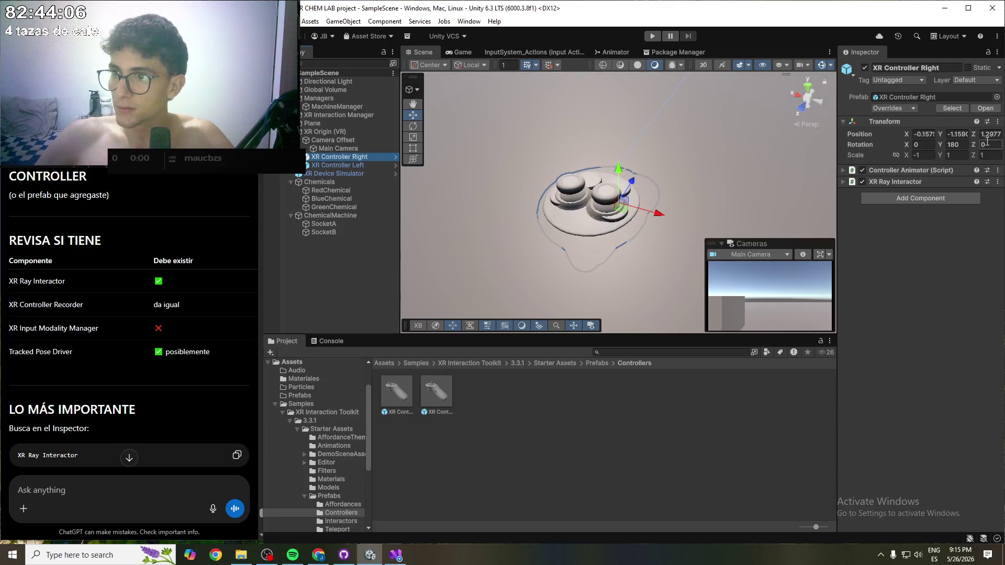
right_click(894, 119)
click(916, 126)
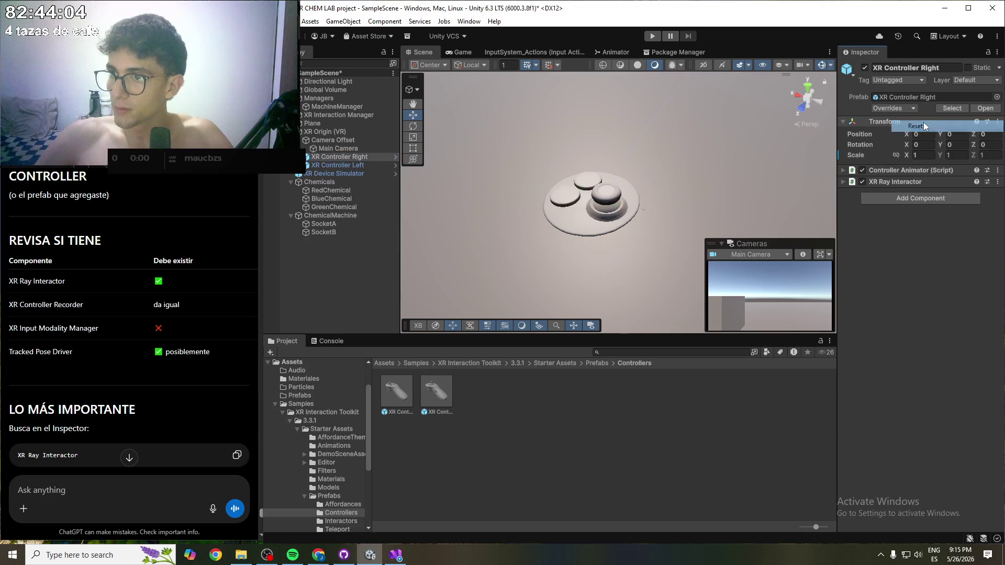
click(340, 164)
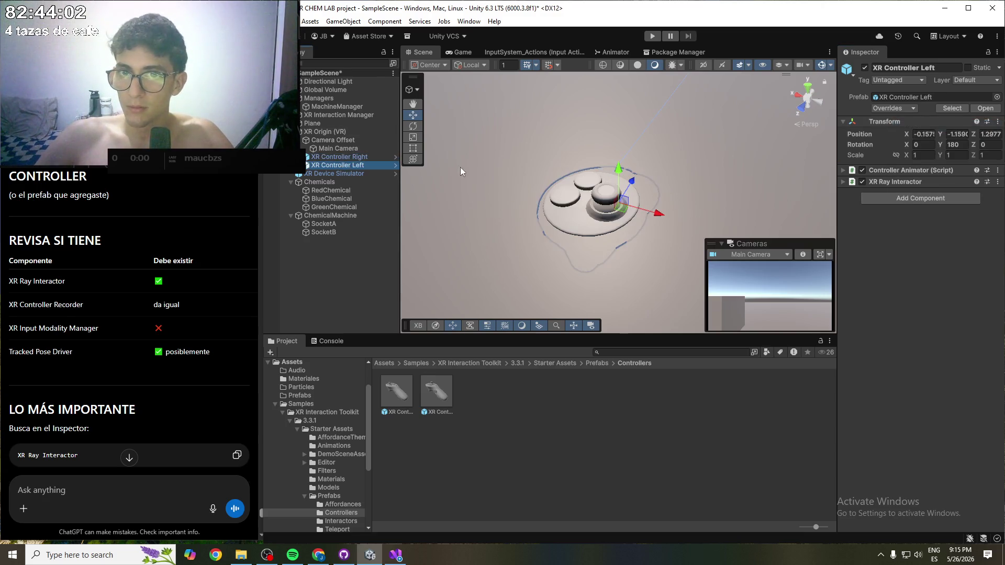
right_click(938, 122)
click(937, 128)
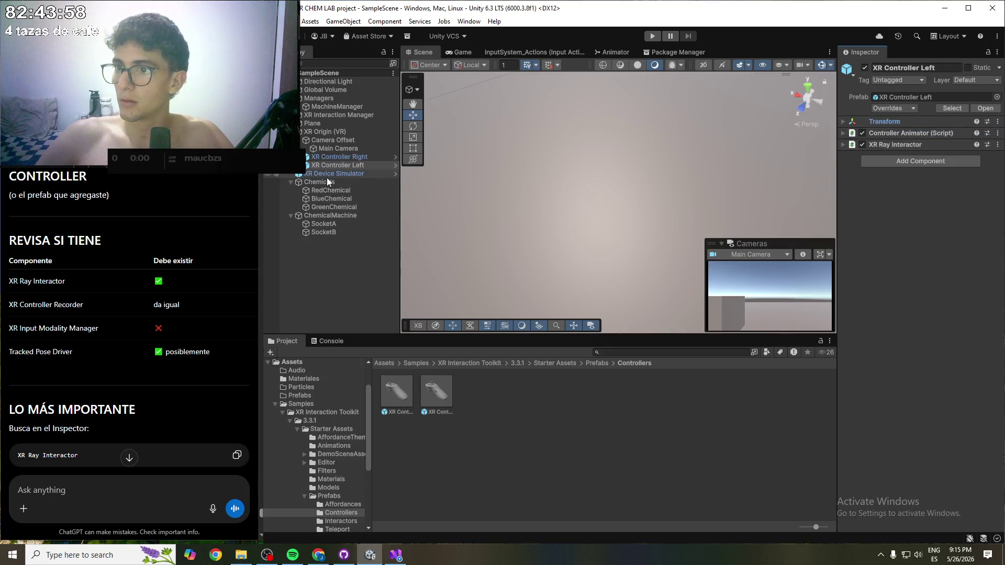
- Frame the left controller in the Scene view and review its Transform and Controller Animator settings
key(f)
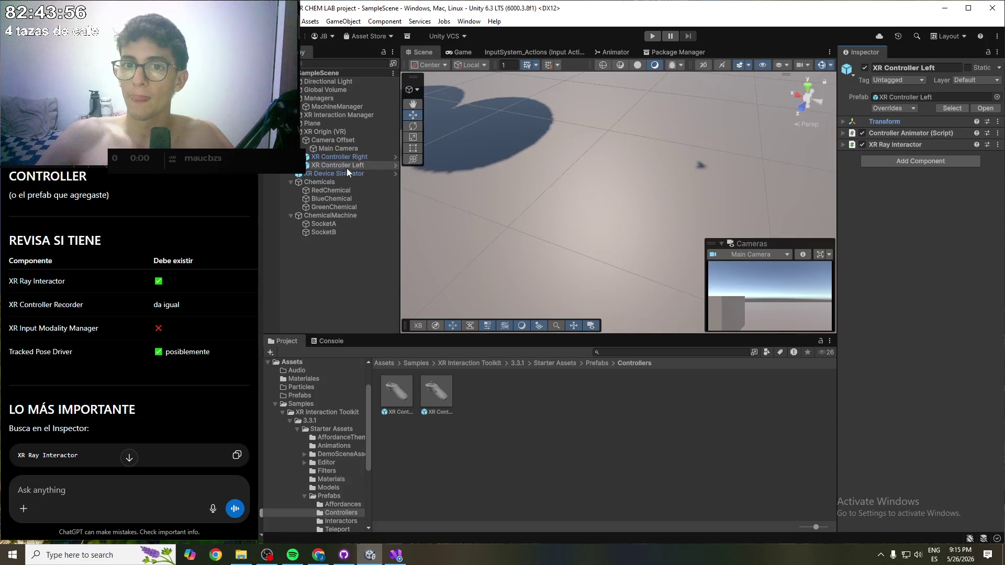
double_click(329, 165)
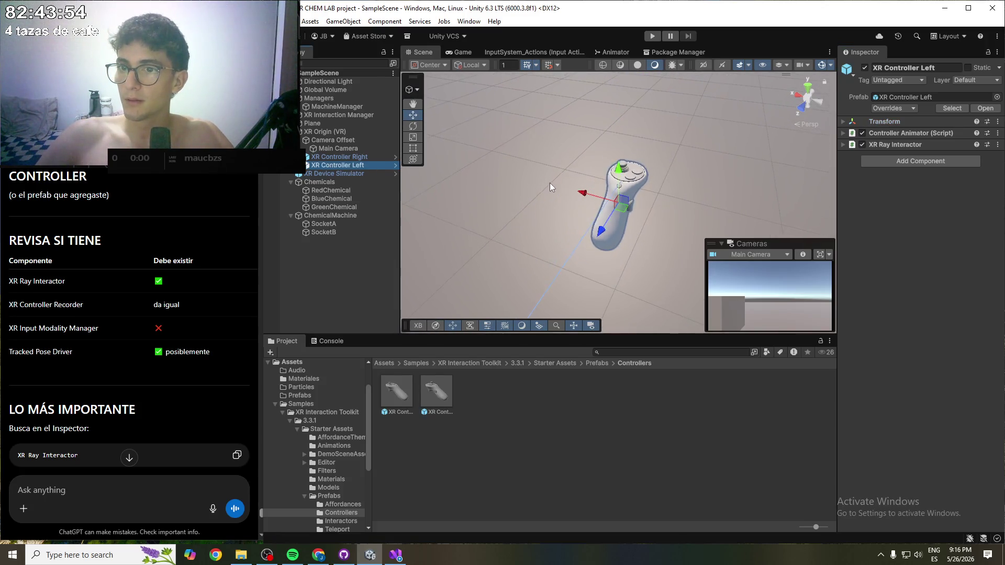
mouse_move(674, 184)
mouse_down()
mouse_move(579, 219)
mouse_move(466, 153)
mouse_up()
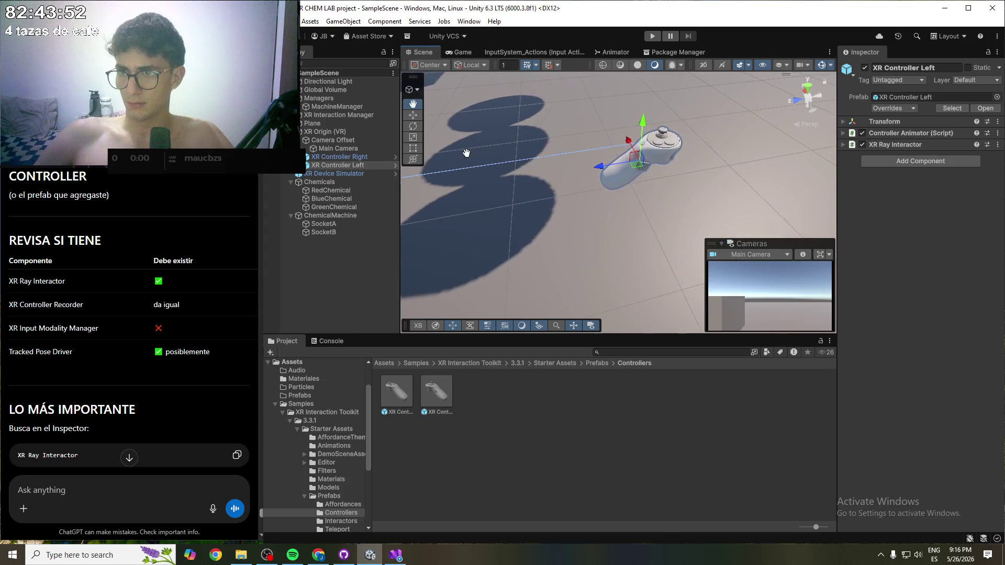
mouse_move(629, 187)
mouse_down()
mouse_move(510, 193)
mouse_move(655, 157)
mouse_up()
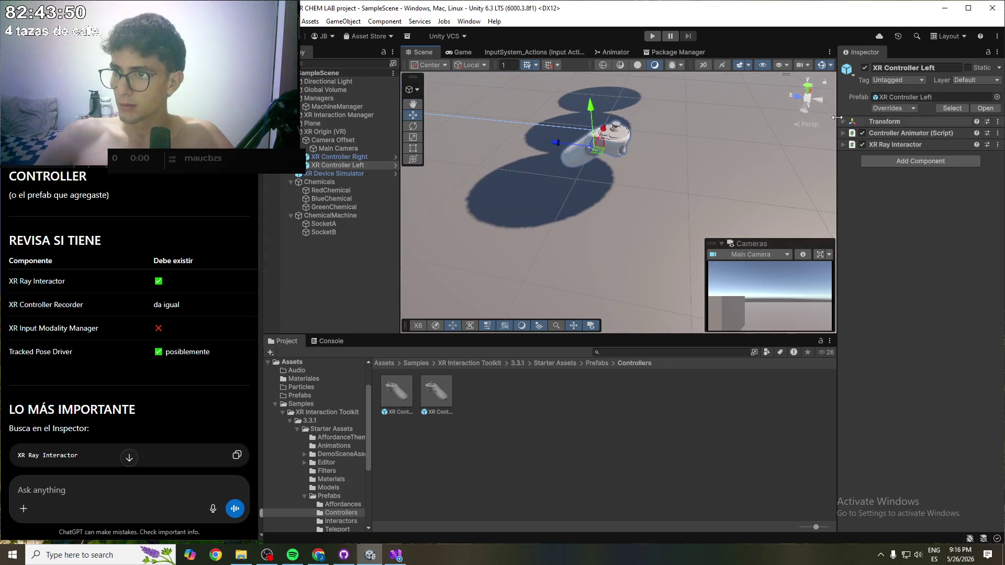
click(921, 121)
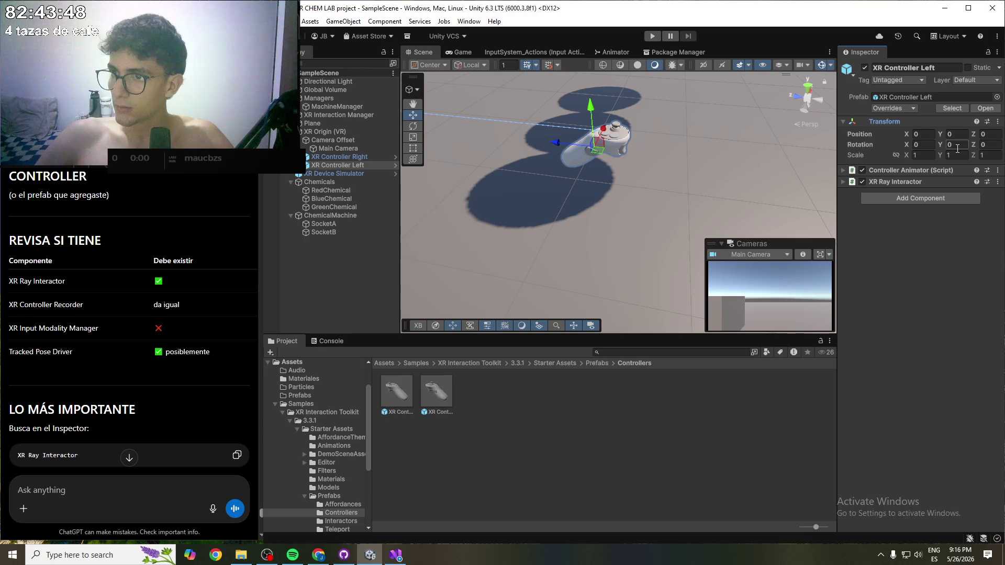
click(841, 170)
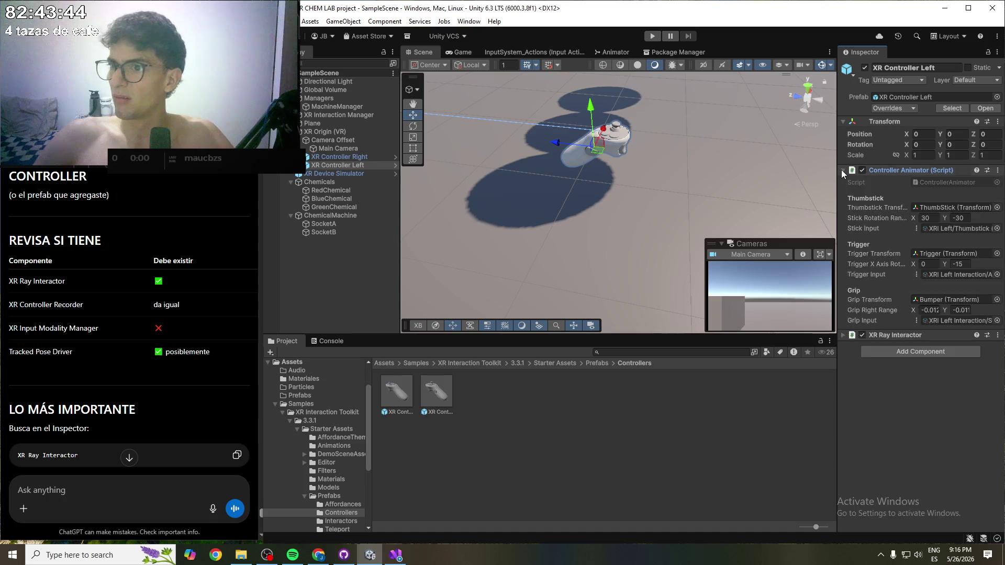
- Collapse the Controller Animator and expand the left controller's XR Ray Interactor settings
click(840, 170)
click(844, 182)
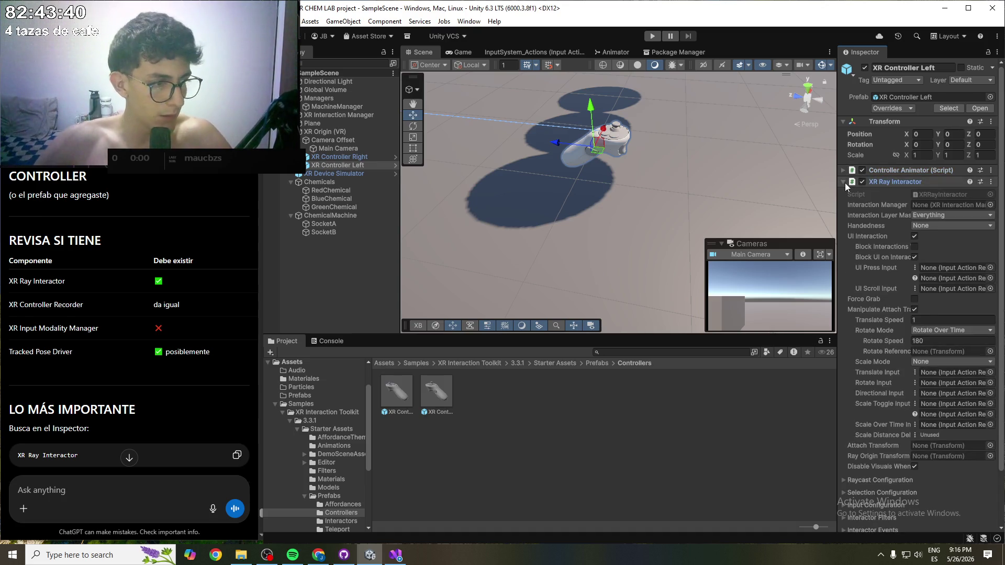
scroll(169, 239, down, 4)
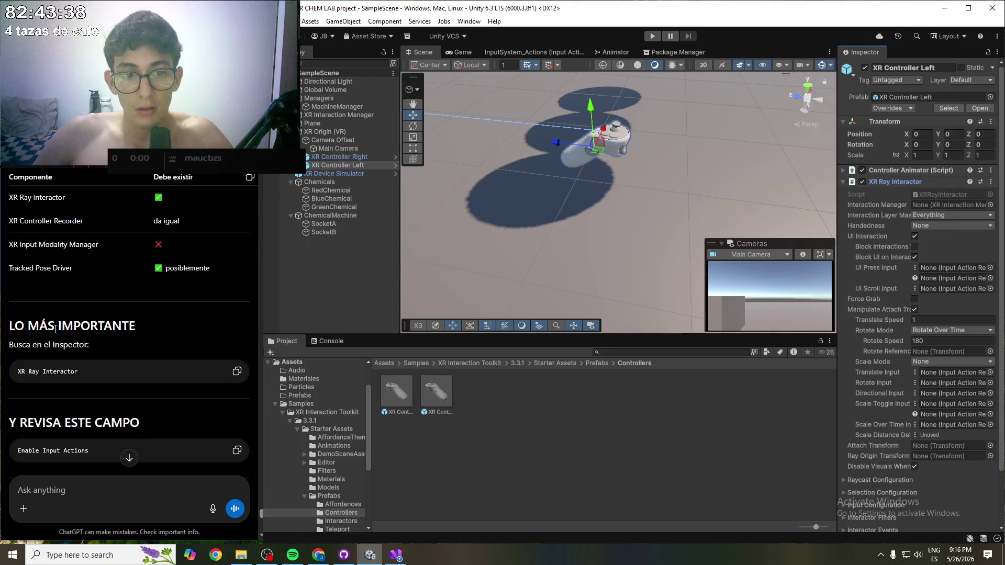
drag(34, 298, 109, 301)
click(110, 301)
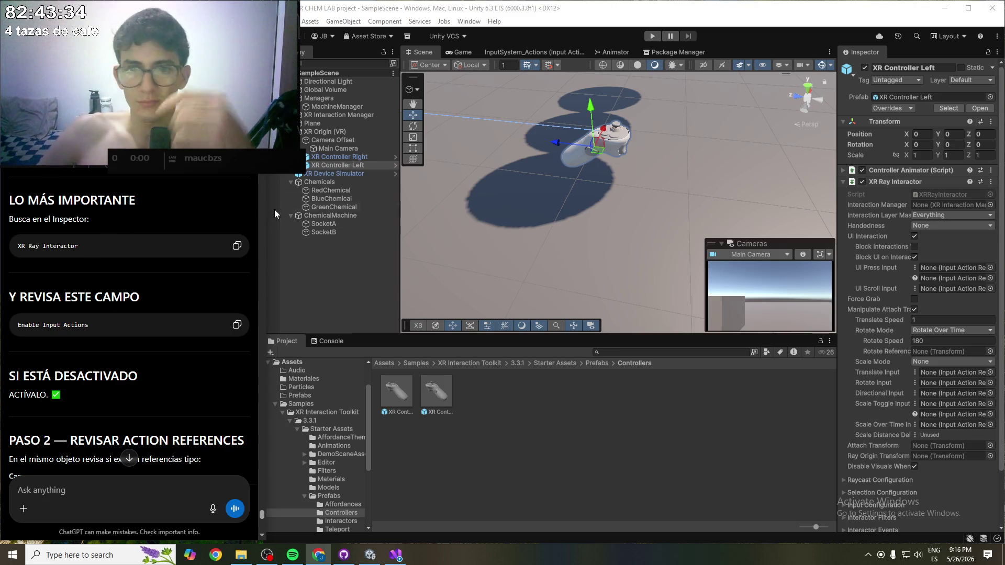
scroll(886, 212, down, 3)
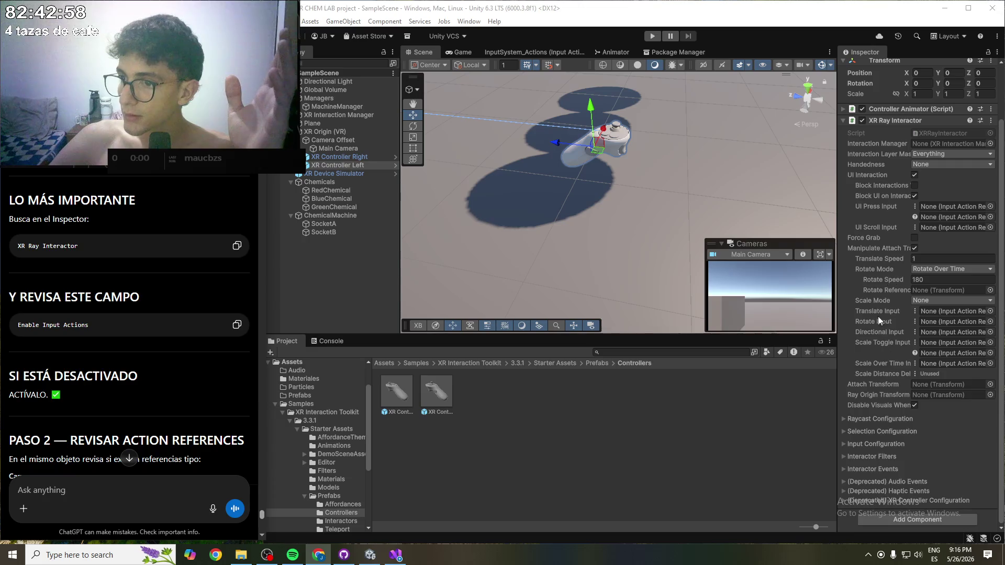
- Expand the Raycast, Selection and Input Configuration sections of the XR Ray Interactor
click(844, 418)
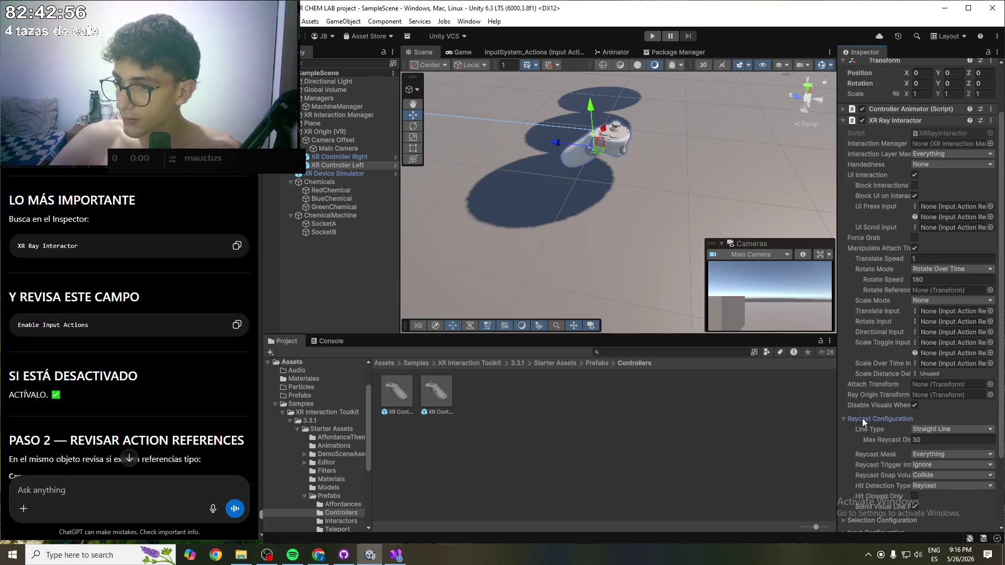
scroll(861, 419, down, 3)
click(862, 437)
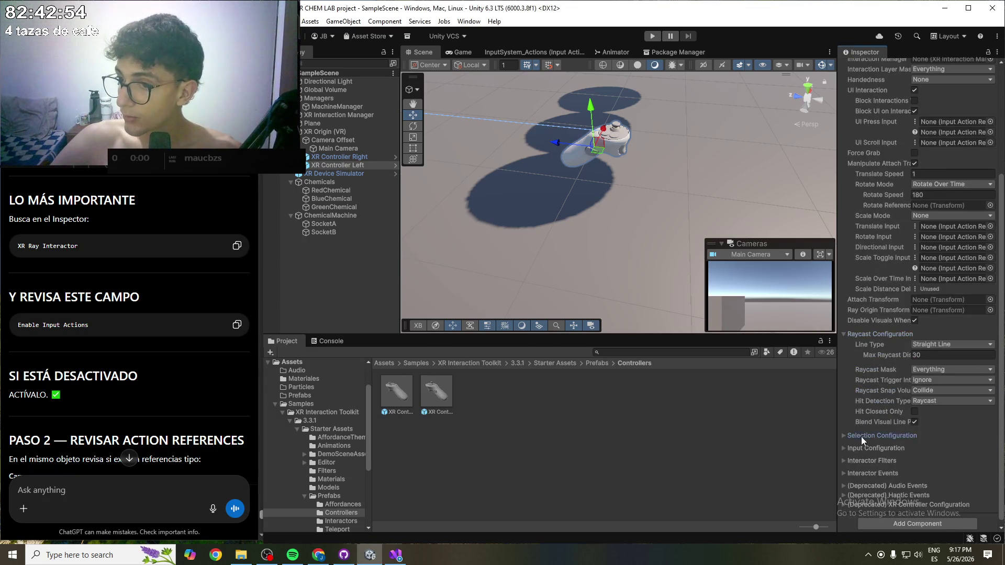
scroll(943, 428, down, 2)
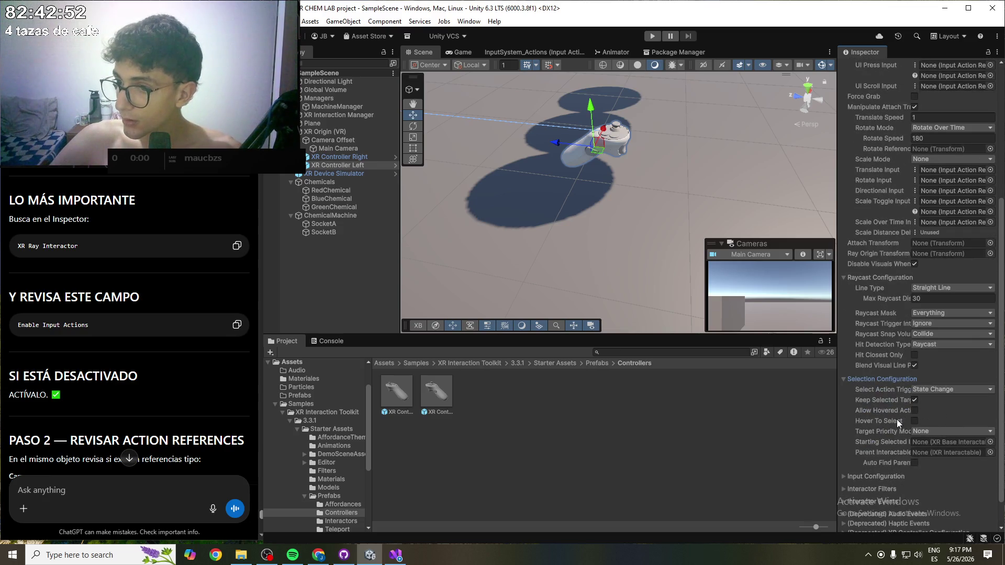
scroll(896, 421, down, 1)
click(871, 448)
scroll(907, 433, down, 2)
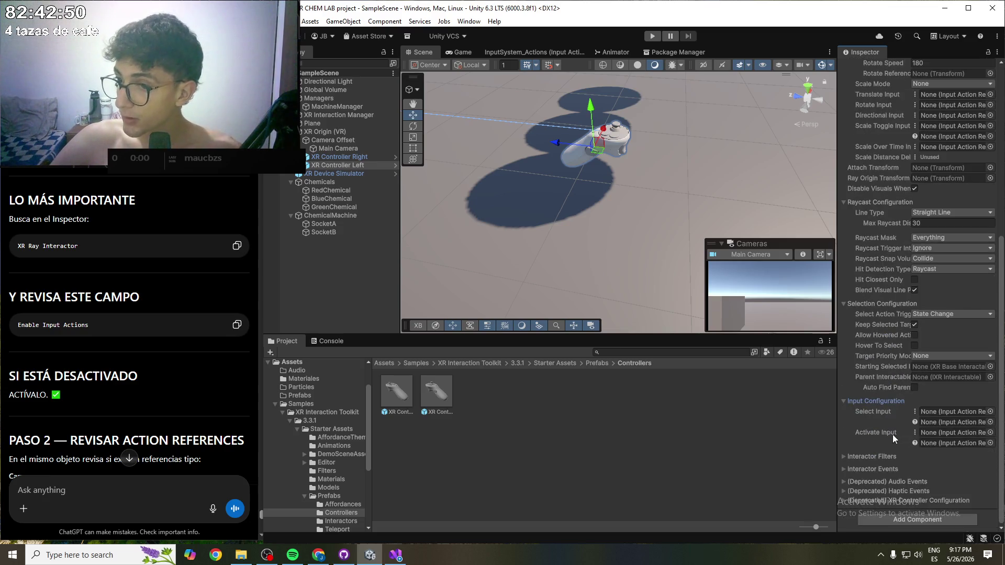
- Expand Interactor Filters with its hover/select lists, Interactor Events, and deprecated XR Controller Configuration
click(857, 457)
scroll(856, 456, down, 2)
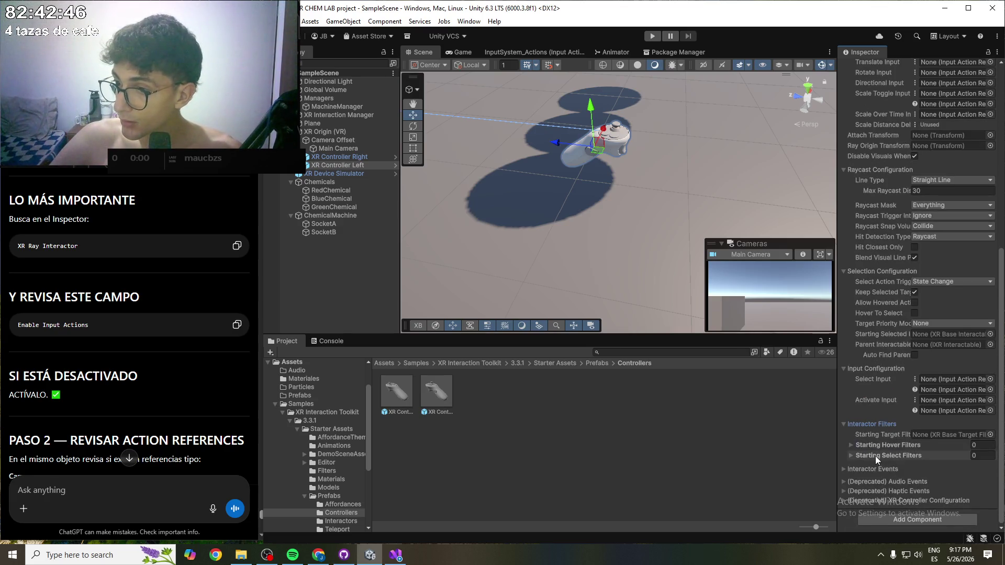
click(856, 445)
scroll(870, 441, down, 1)
click(863, 454)
scroll(896, 441, down, 1)
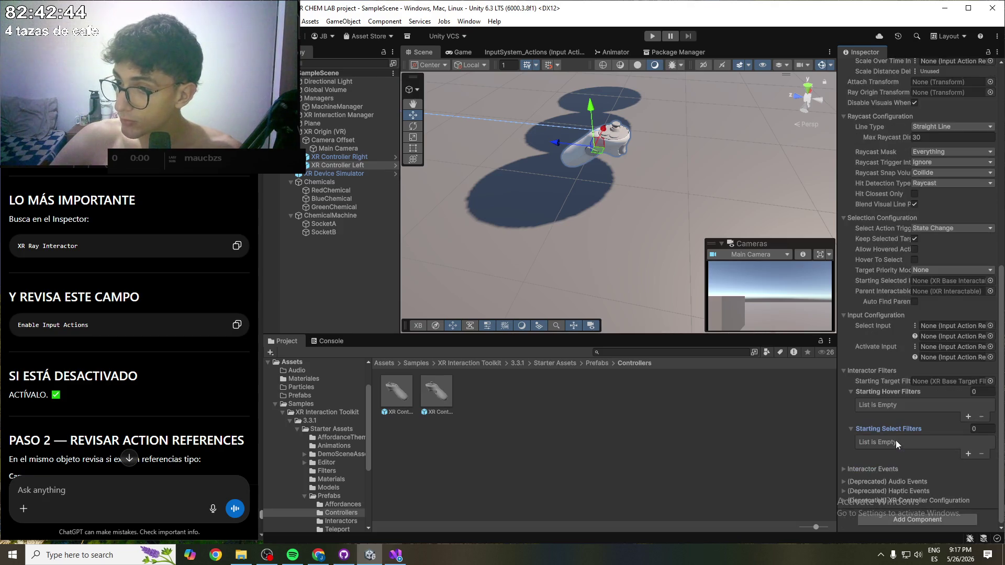
click(868, 469)
scroll(922, 442, down, 5)
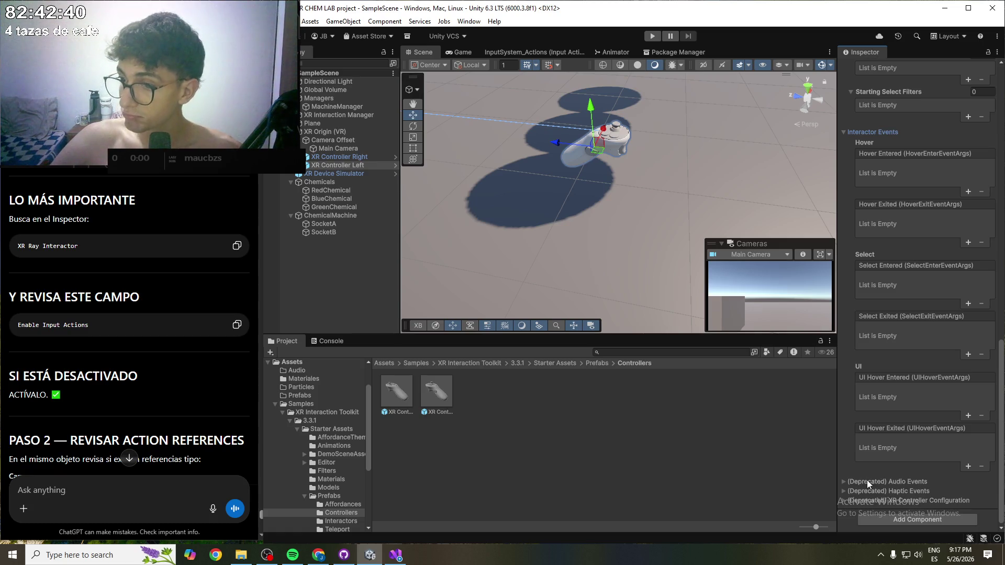
click(871, 498)
scroll(900, 483, down, 1)
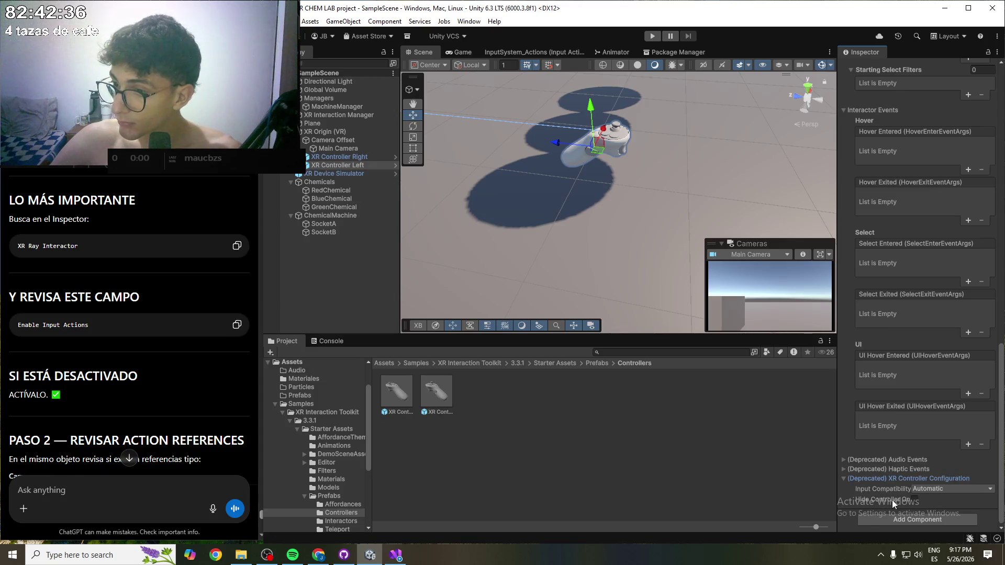
scroll(892, 500, up, 15)
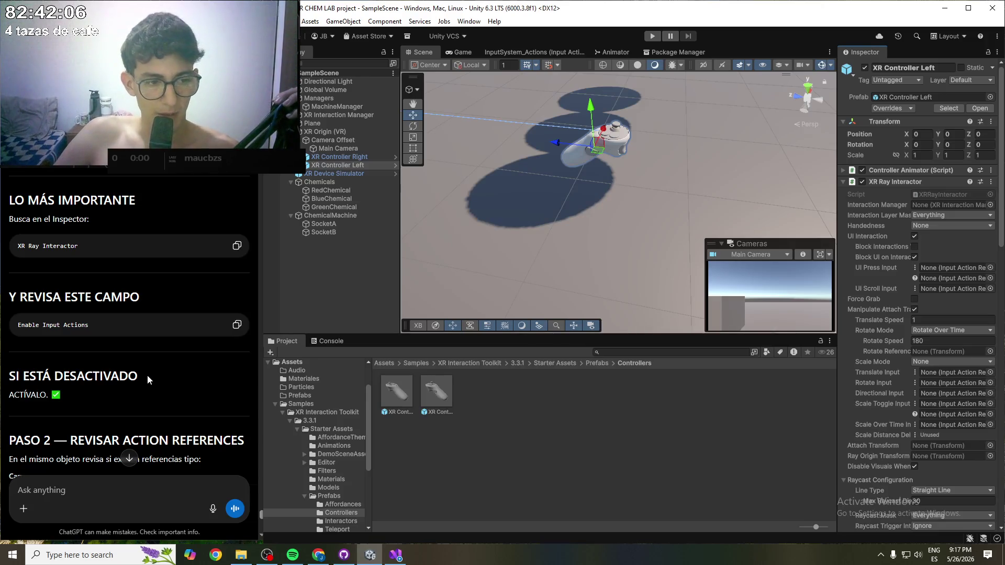
scroll(151, 384, down, 2)
drag(68, 336, 201, 335)
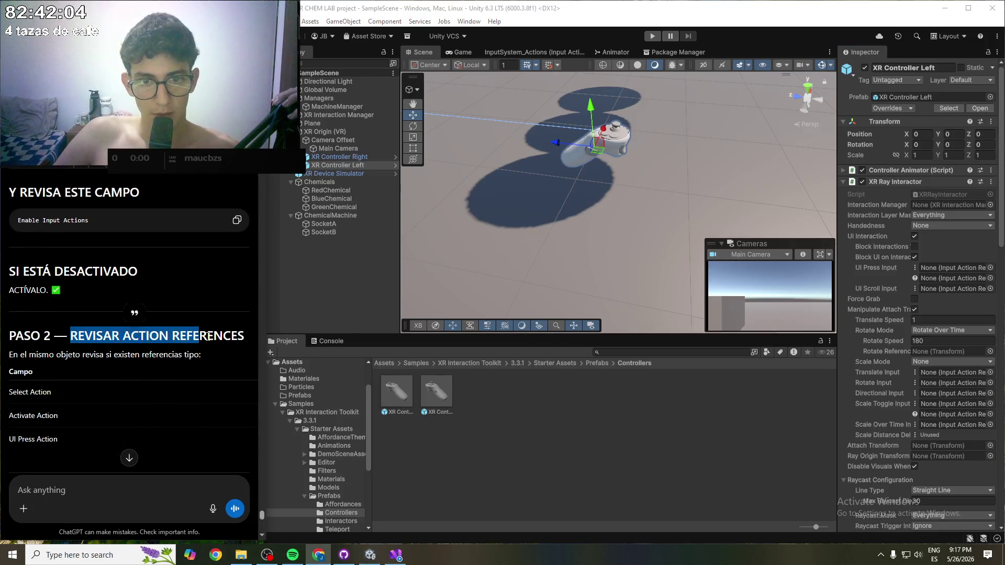
click(204, 353)
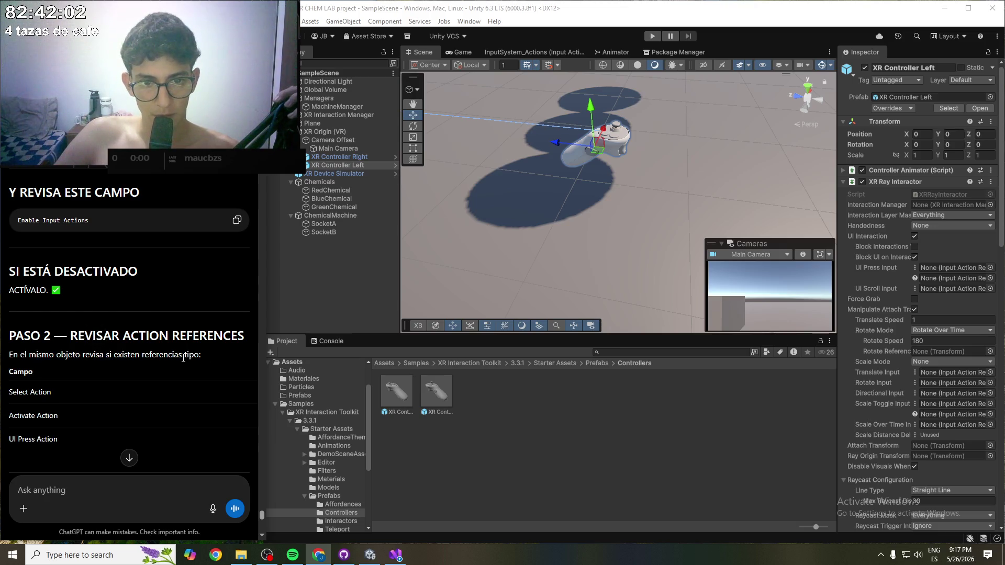
scroll(77, 361, down, 1)
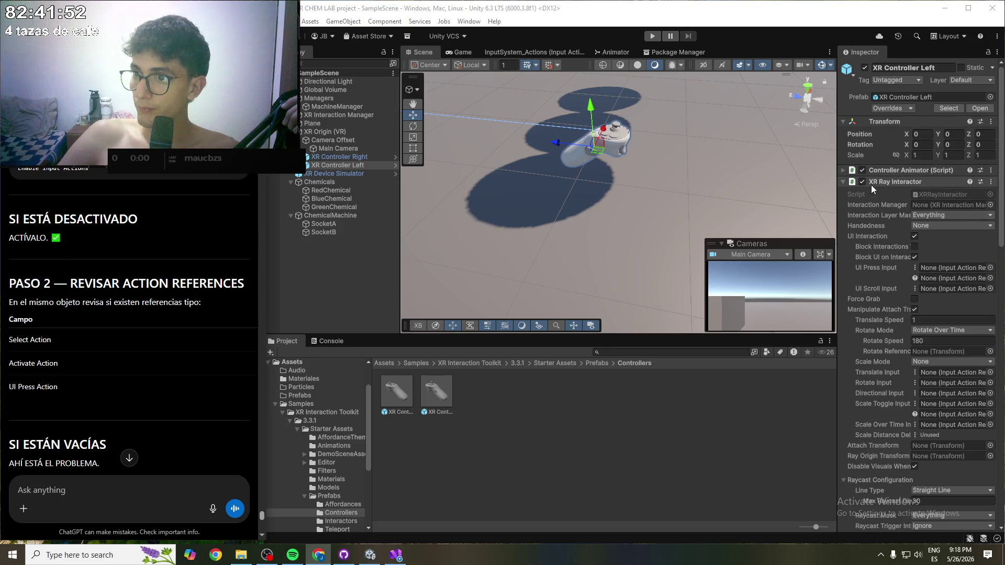
click(844, 171)
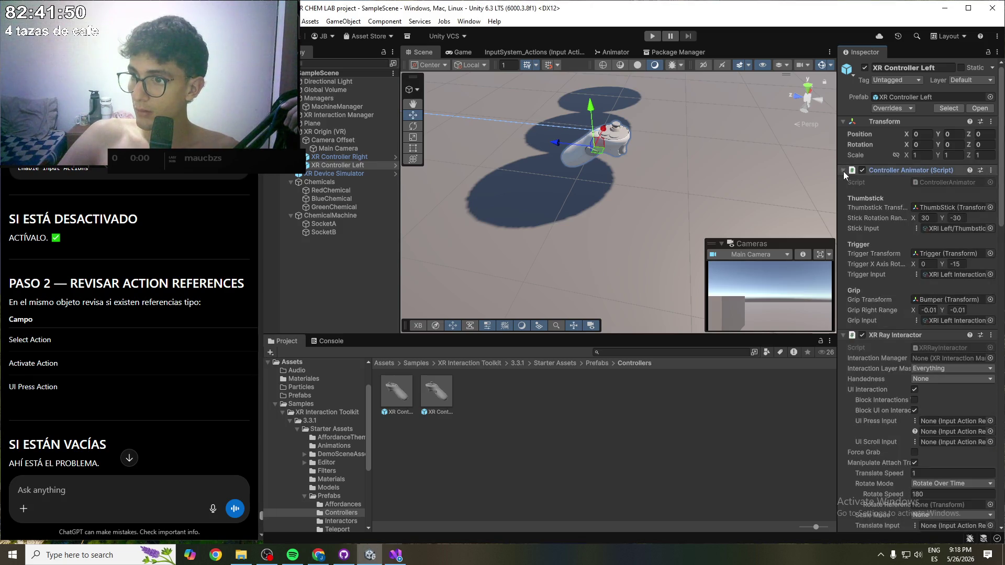
click(843, 171)
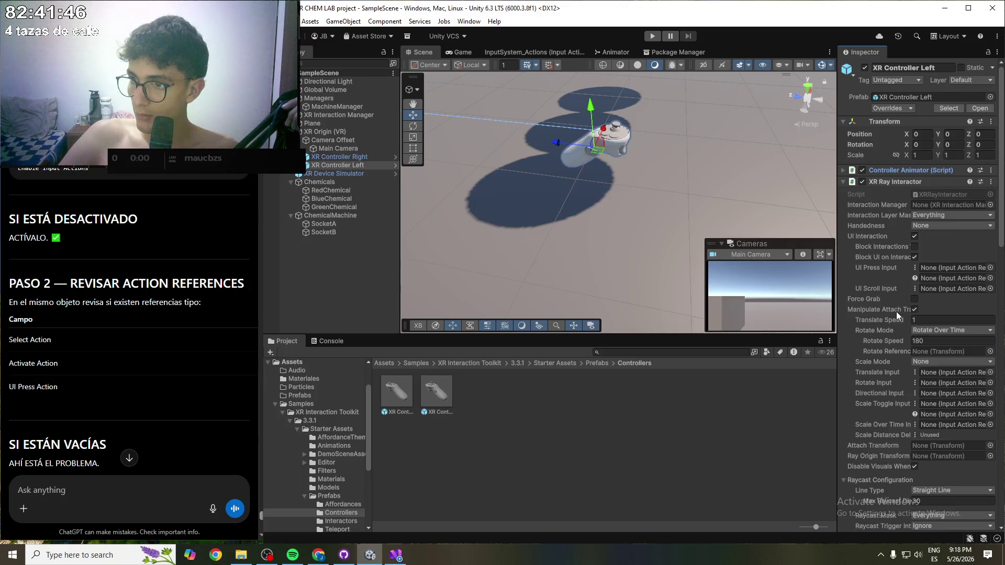
mouse_move(896, 313)
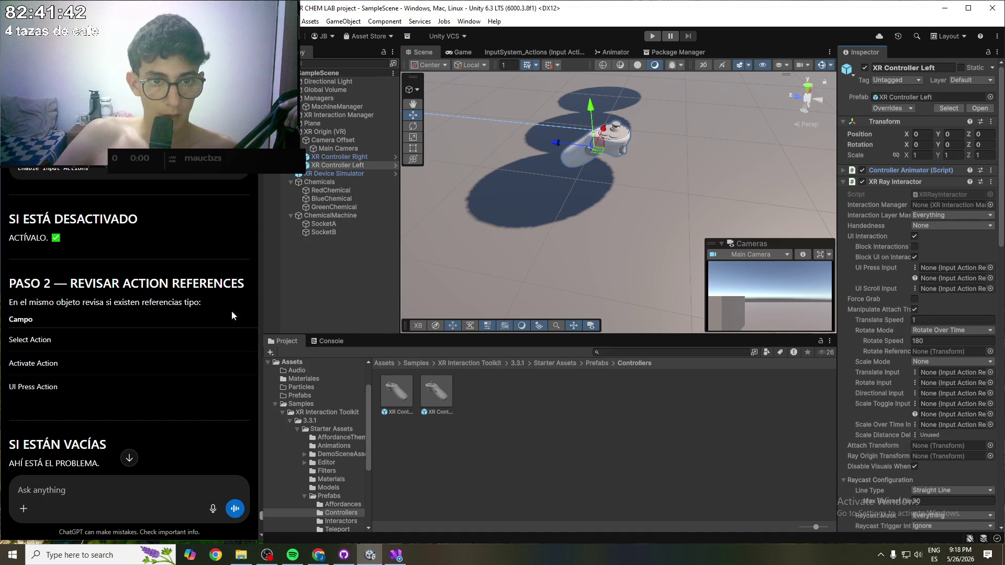
scroll(76, 281, down, 1)
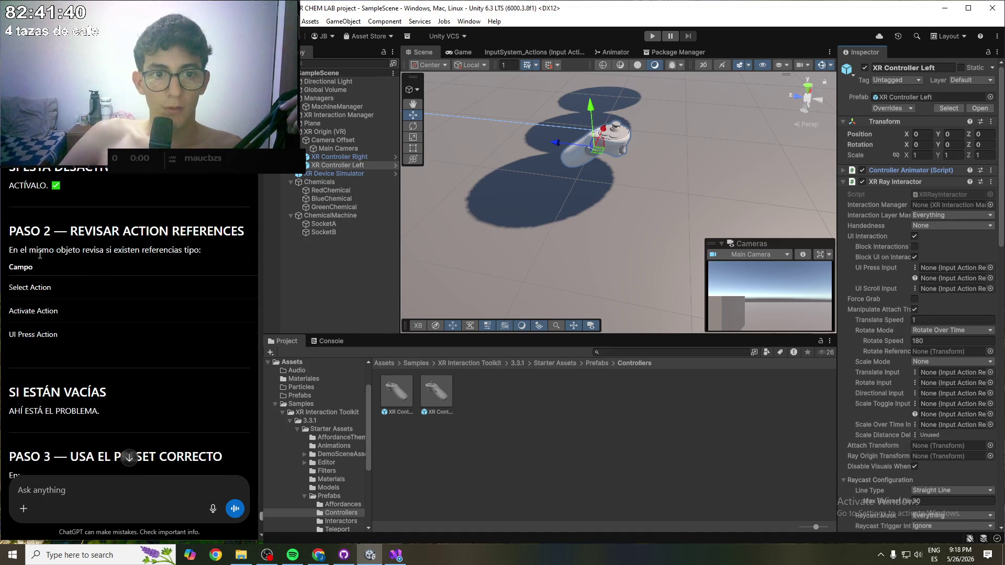
drag(41, 253, 145, 250)
click(93, 231)
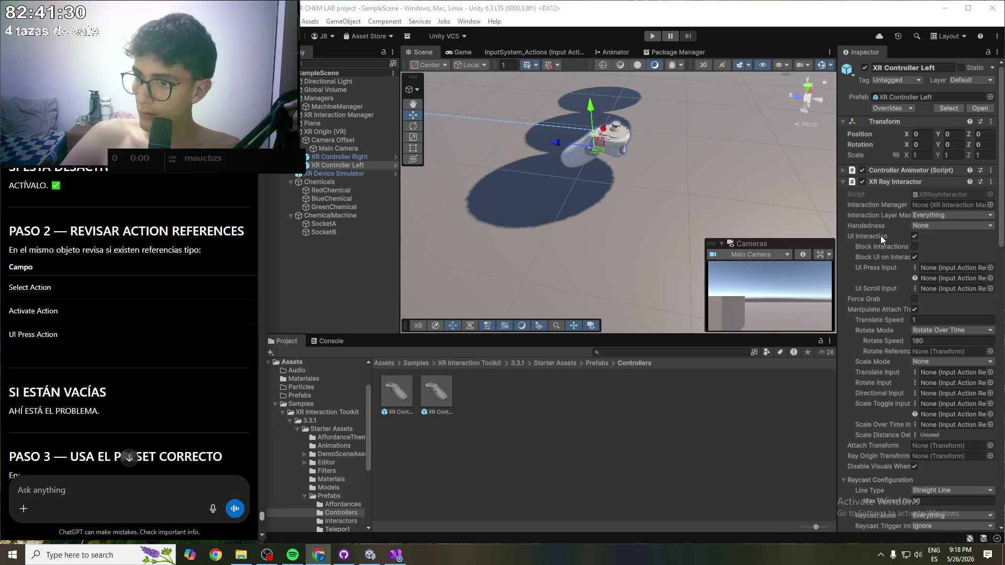
- Collapse the Raycast, Selection, Input, Filters, Events and deprecated Controller sections, then select XR Controller Right
scroll(869, 207, down, 4)
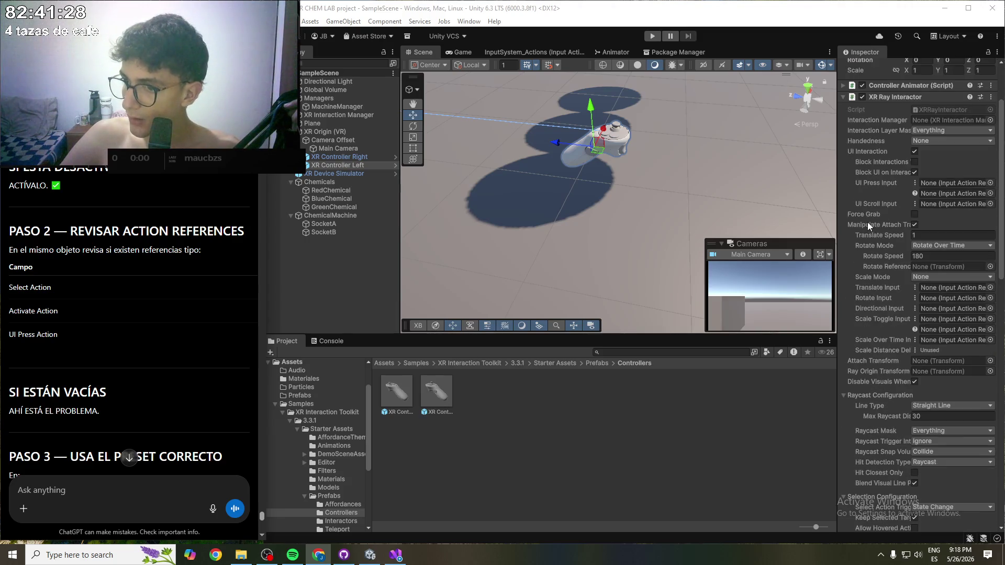
click(843, 367)
scroll(864, 392, down, 2)
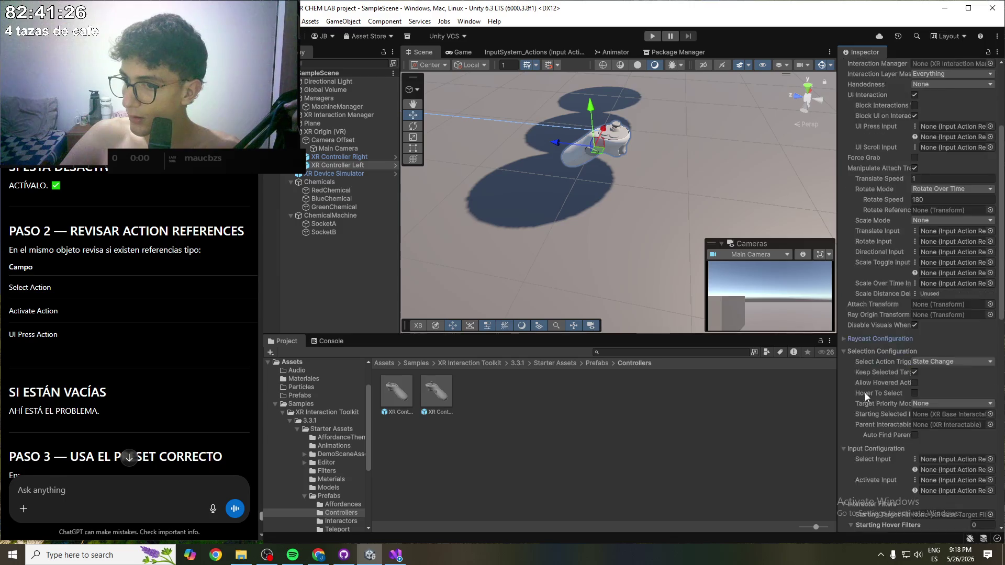
click(848, 323)
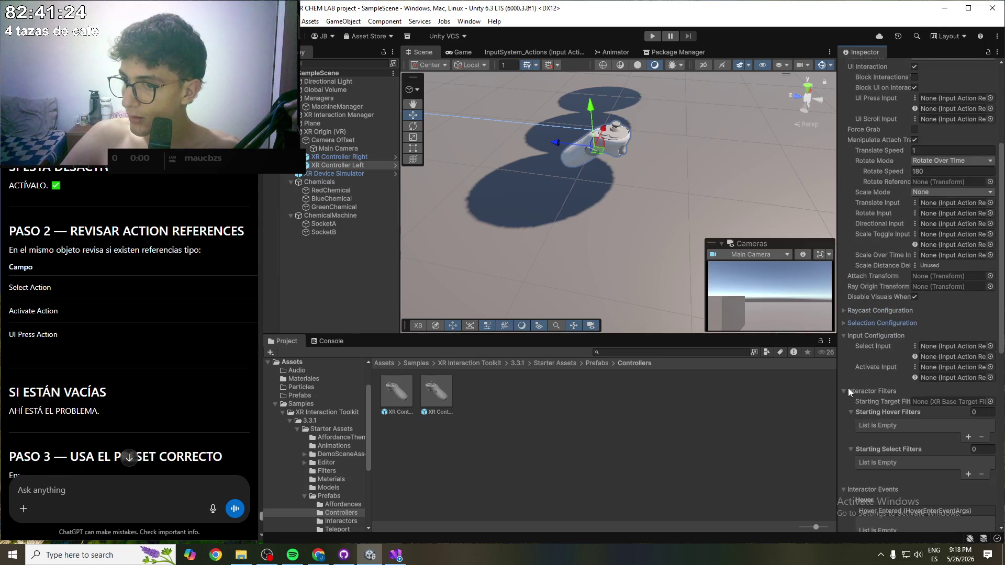
click(848, 391)
click(848, 335)
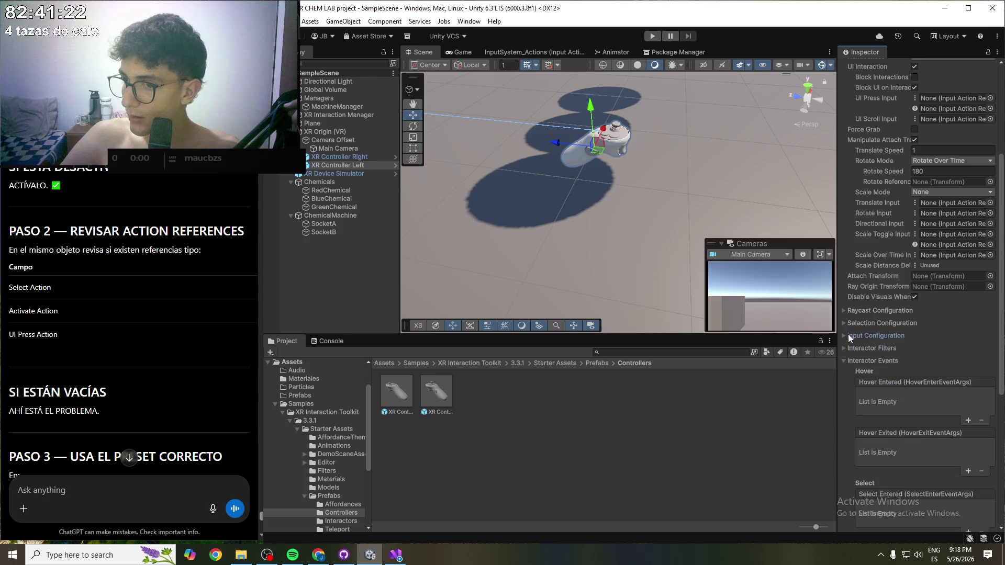
click(849, 362)
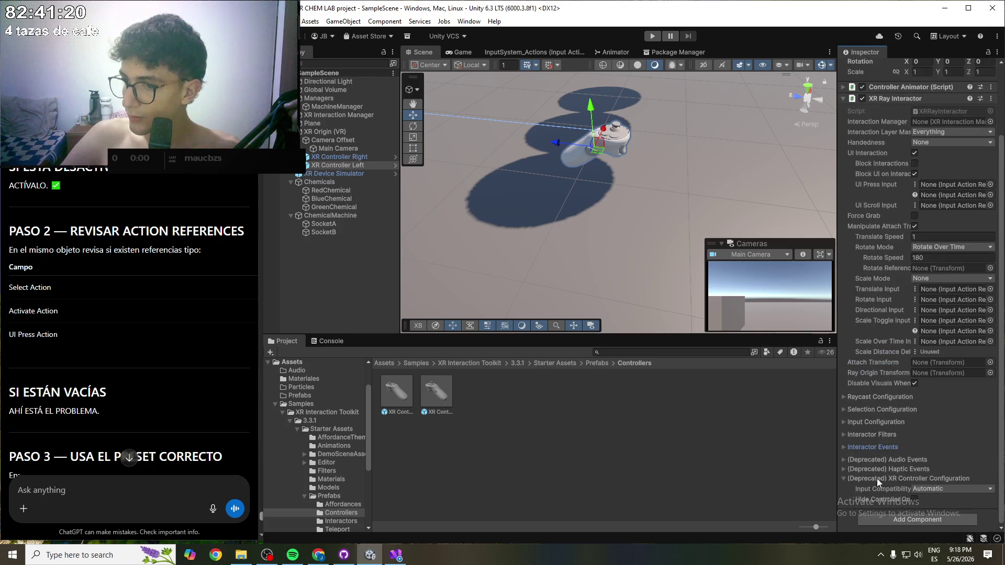
click(866, 479)
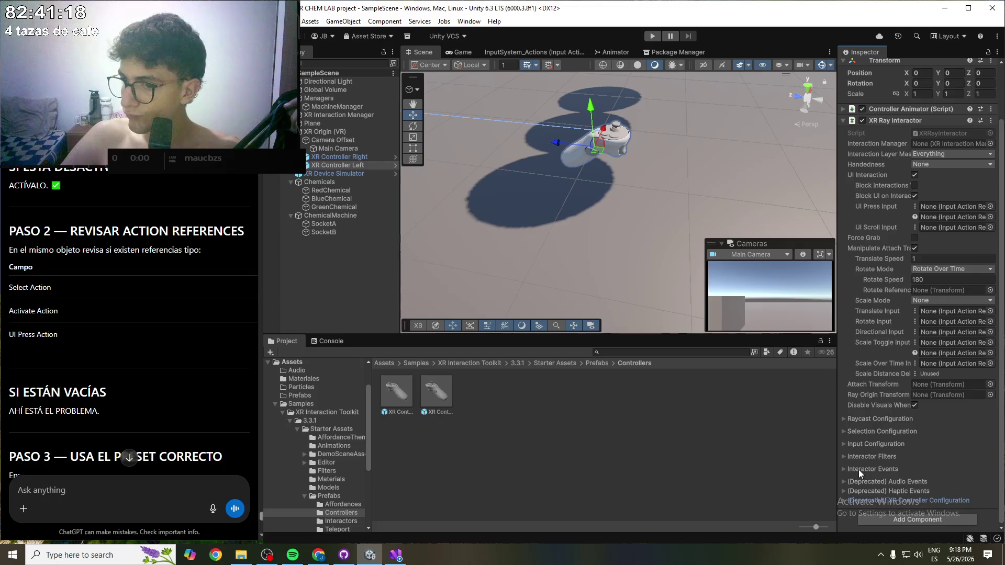
mouse_move(887, 154)
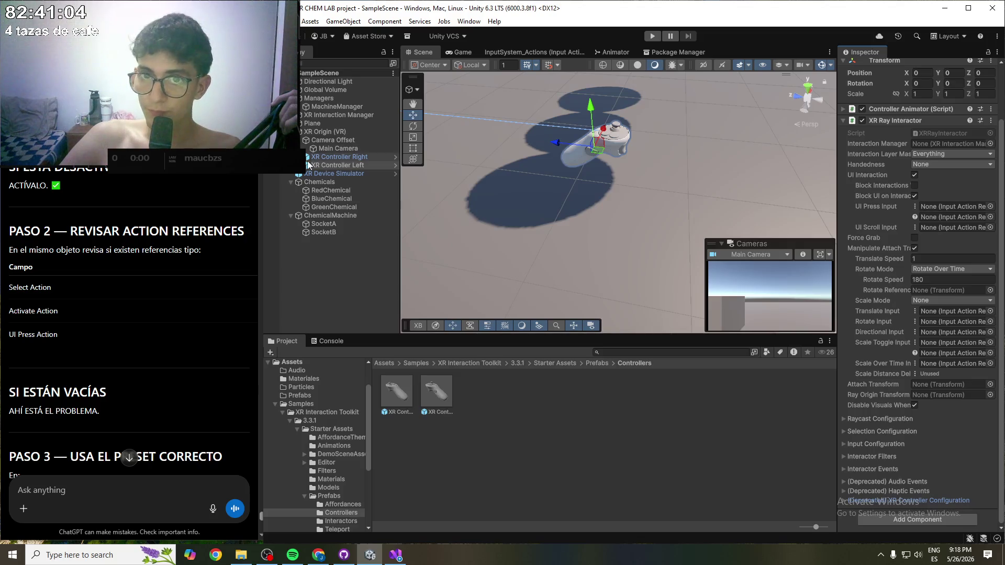
click(344, 157)
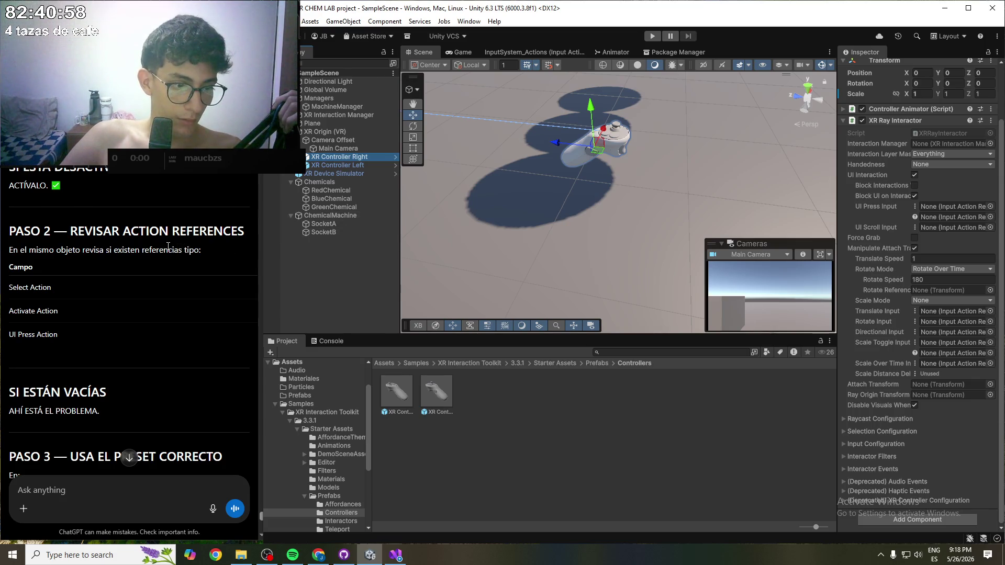
- Scroll the ChatGPT reply to step 4: delete the current XR Origin and use the official prefab
scroll(84, 259, down, 1)
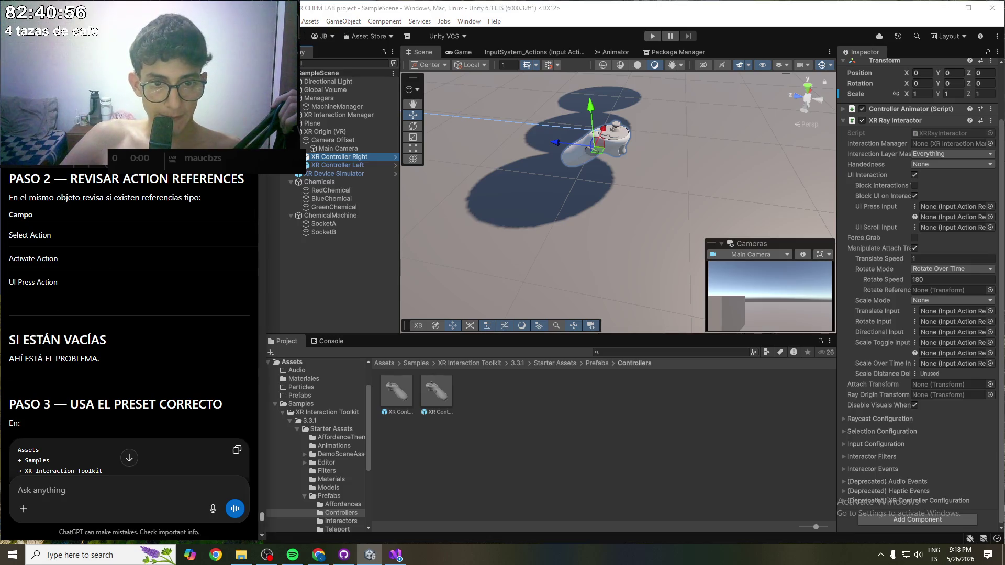
scroll(95, 337, down, 2)
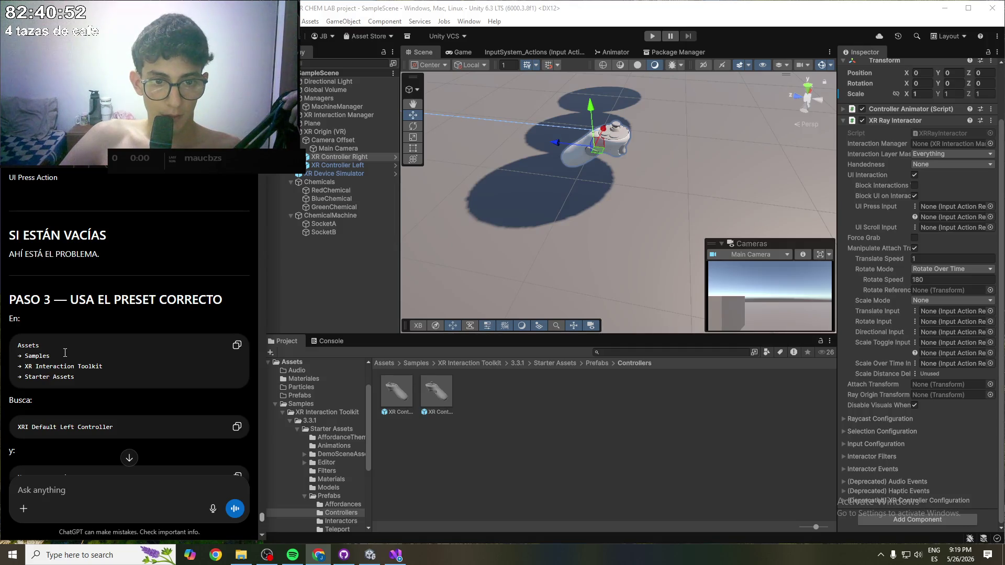
scroll(65, 353, down, 1)
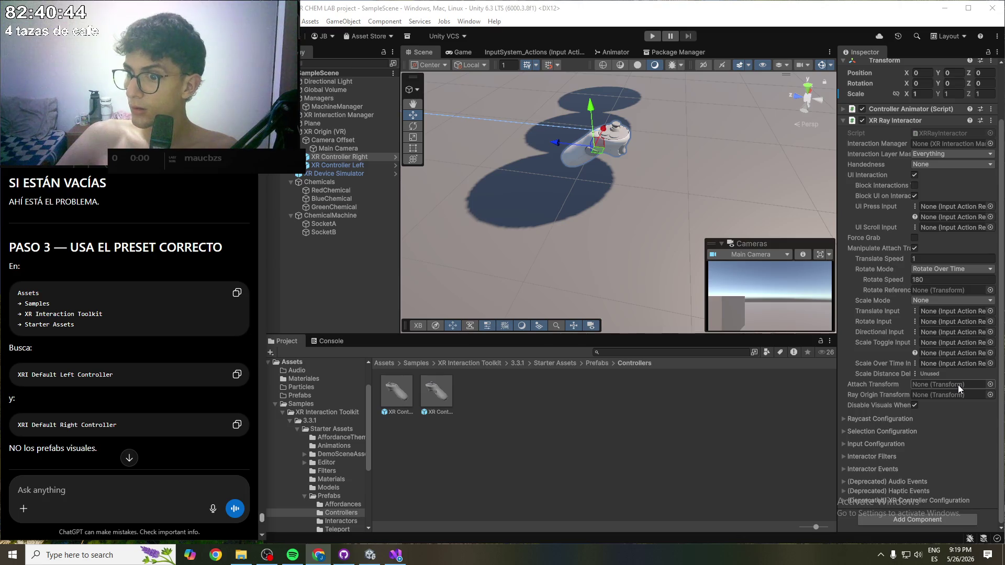
mouse_move(891, 384)
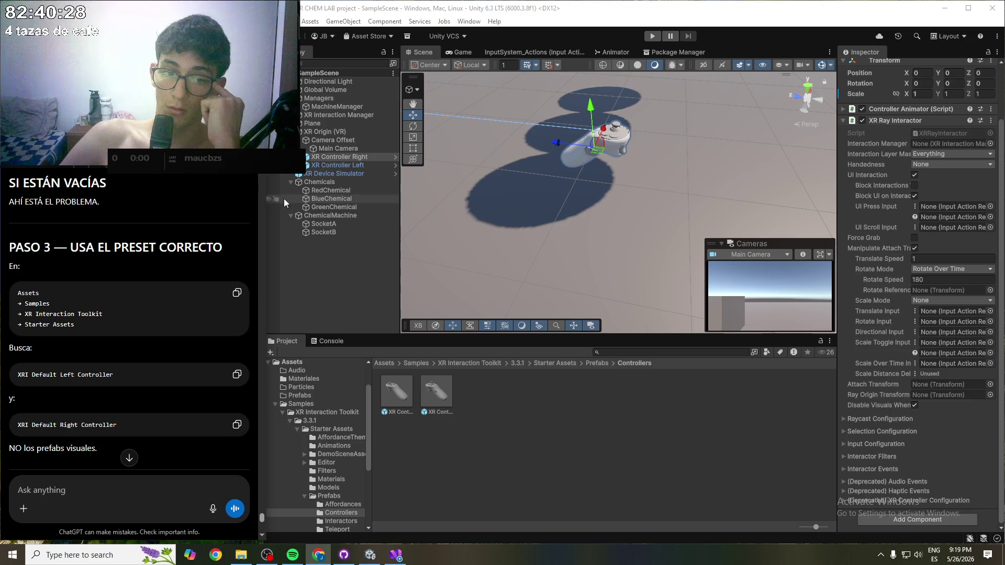
scroll(77, 313, down, 2)
- Scroll the ChatGPT reply through PASO 4 to the Unity 6 bug heading
scroll(108, 351, down, 3)
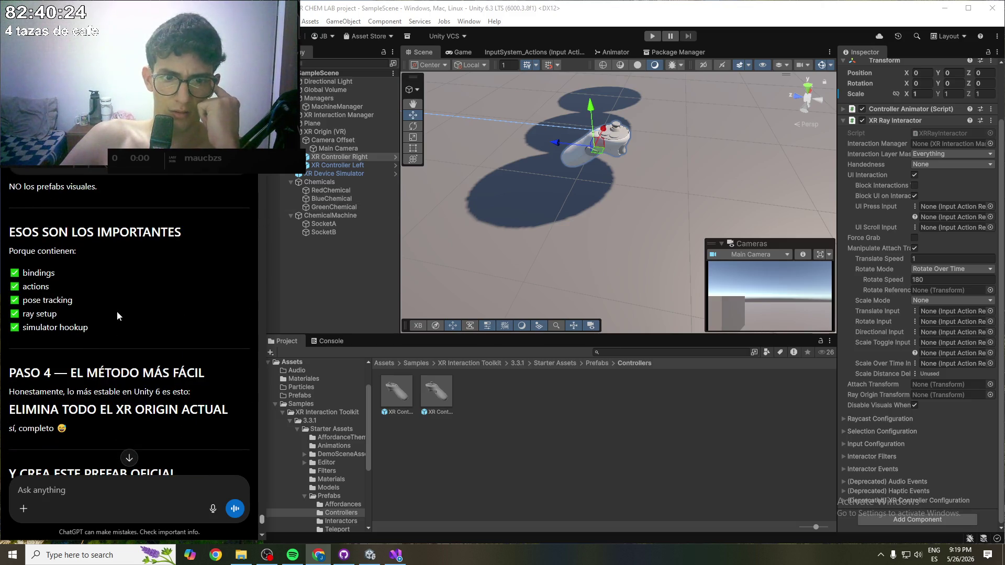
scroll(142, 378, down, 1)
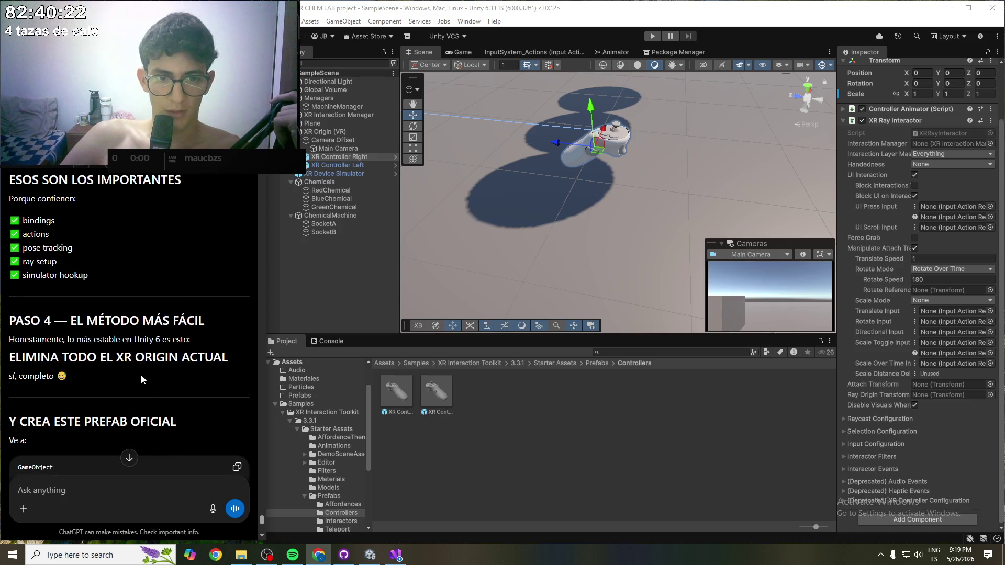
scroll(140, 374, down, 2)
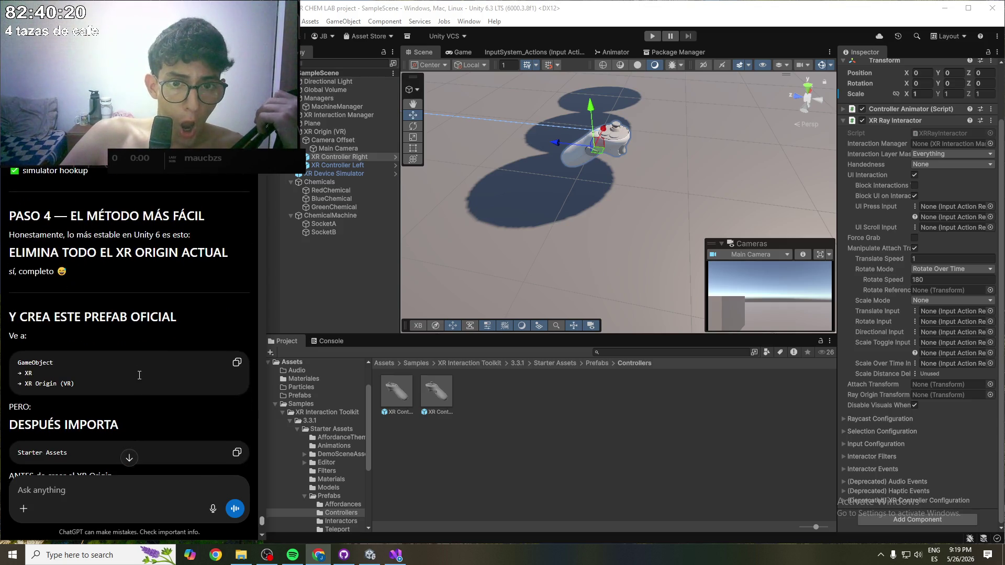
scroll(134, 352, down, 1)
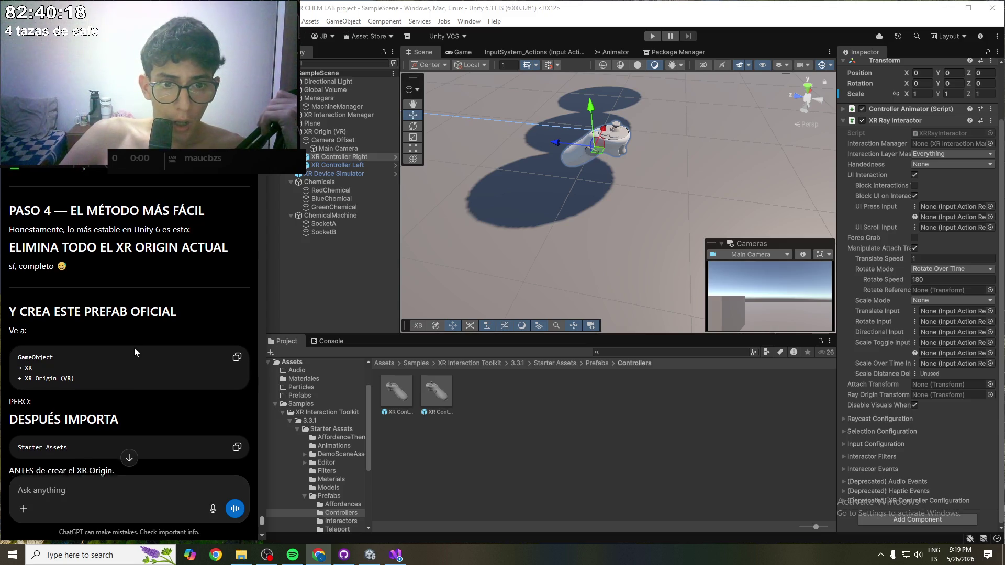
scroll(134, 348, down, 4)
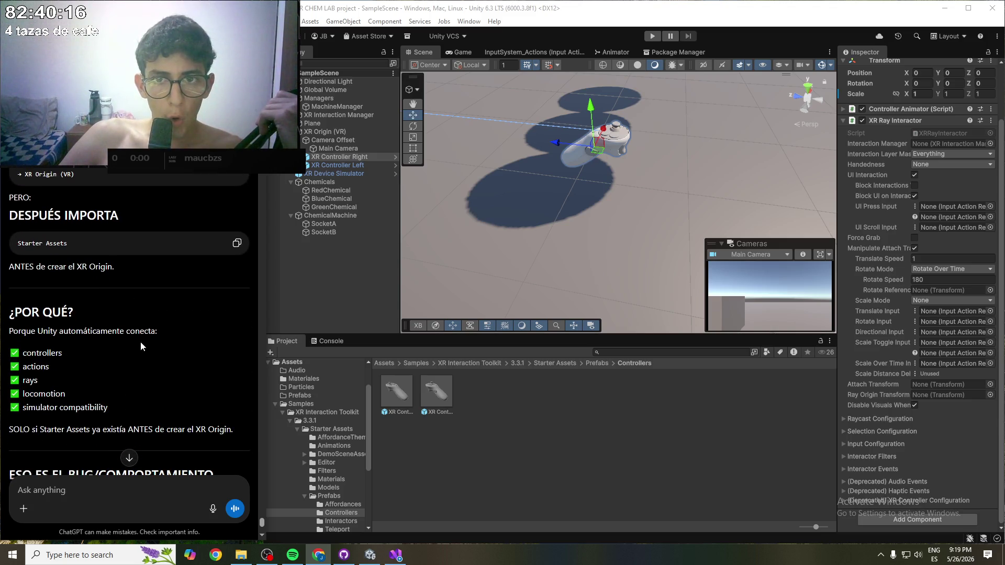
scroll(137, 341, down, 3)
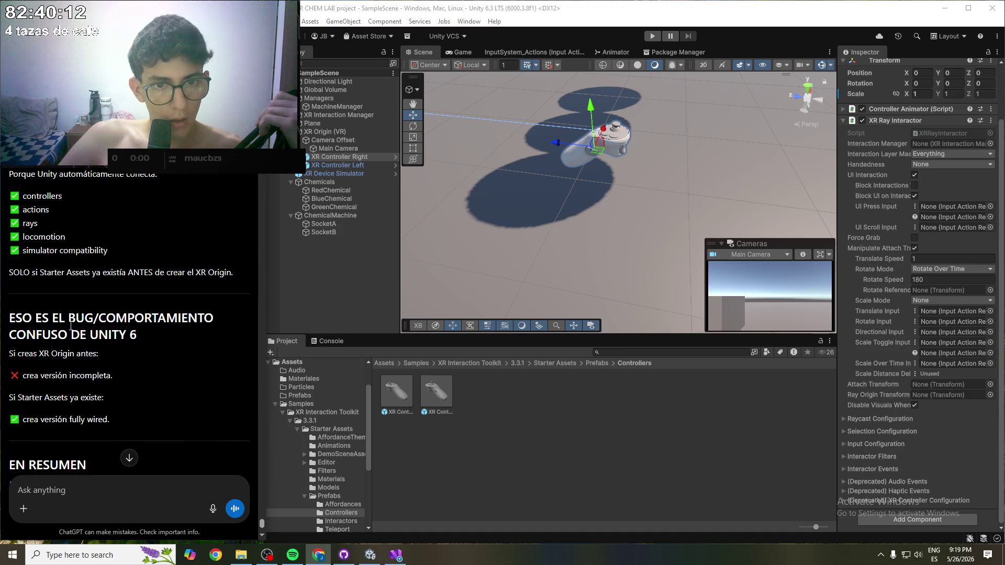
drag(35, 318, 136, 320)
click(136, 321)
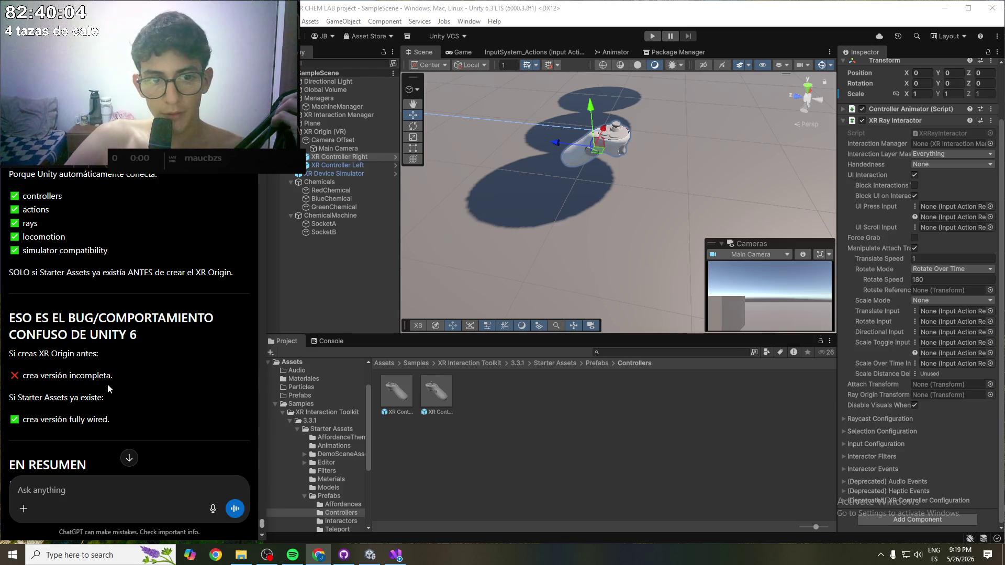
- Scroll on to the EN RESUMEN six-step summary and deselect the controller object
scroll(121, 395, down, 1)
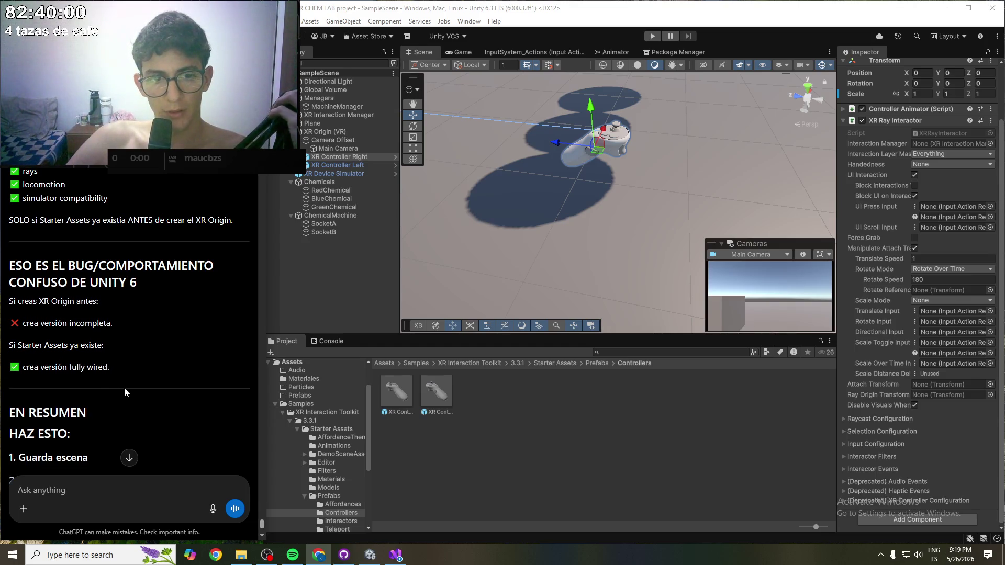
scroll(122, 388, down, 1)
scroll(126, 392, down, 1)
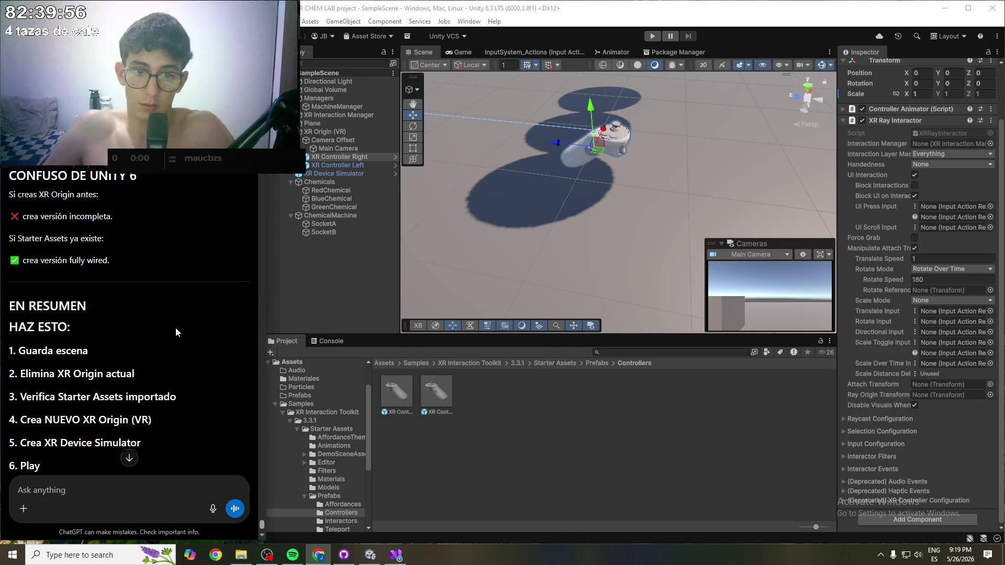
scroll(175, 327, down, 3)
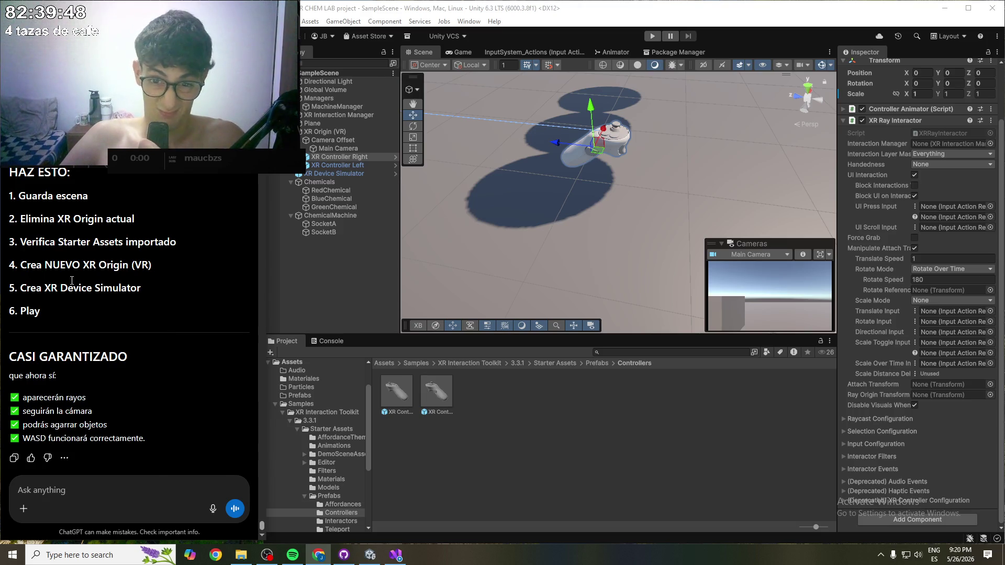
click(333, 283)
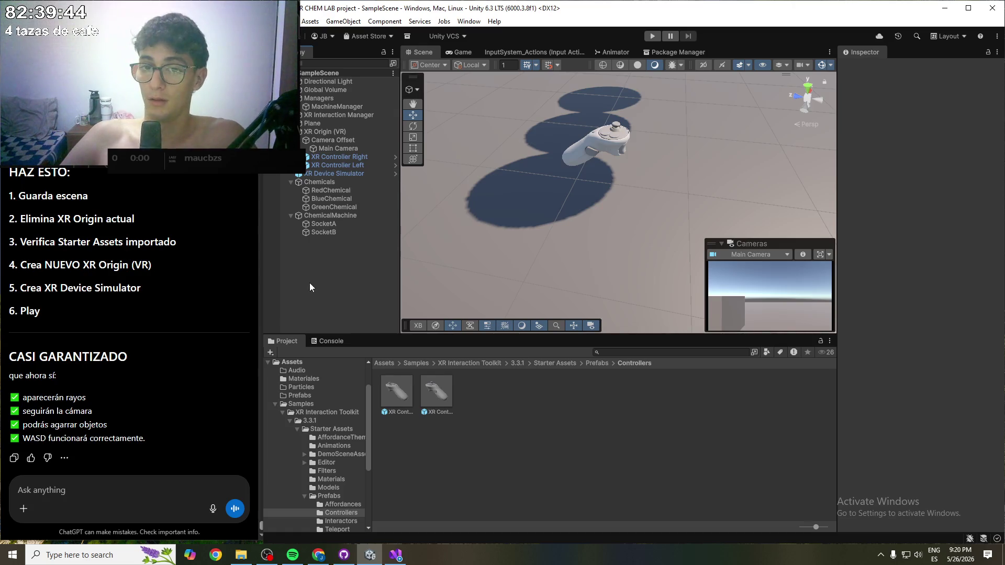
click(327, 165)
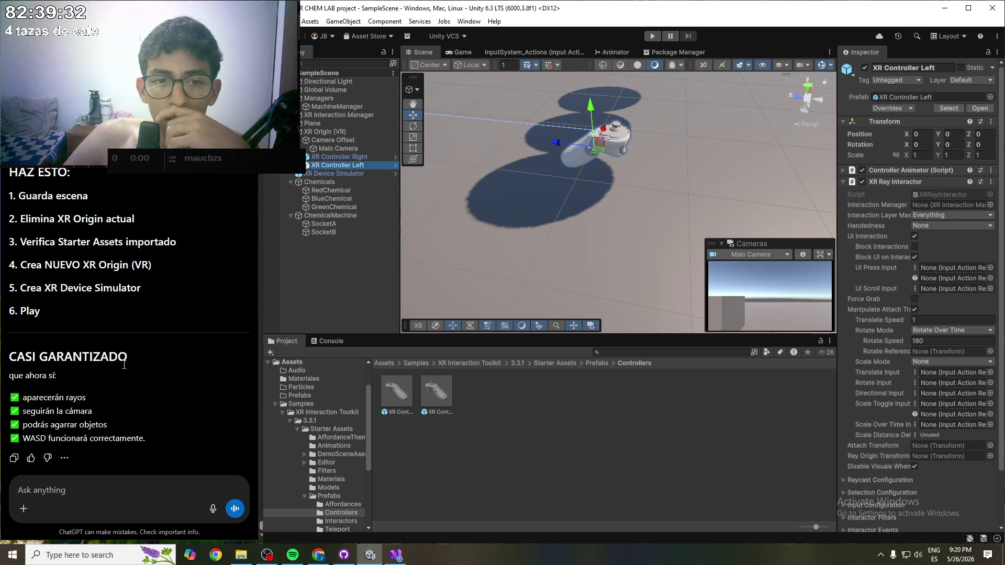
scroll(126, 367, up, 10)
scroll(108, 366, up, 15)
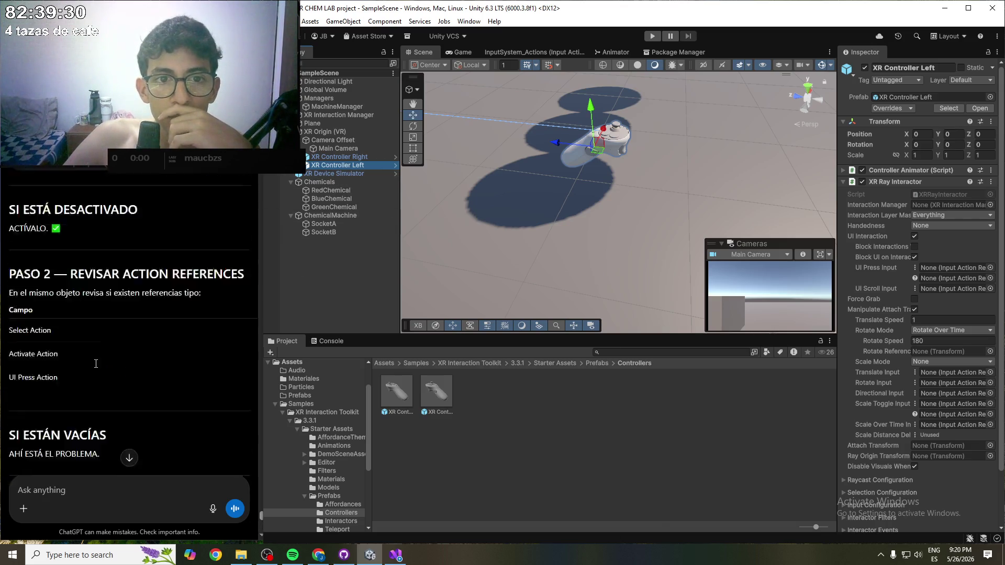
scroll(95, 366, up, 10)
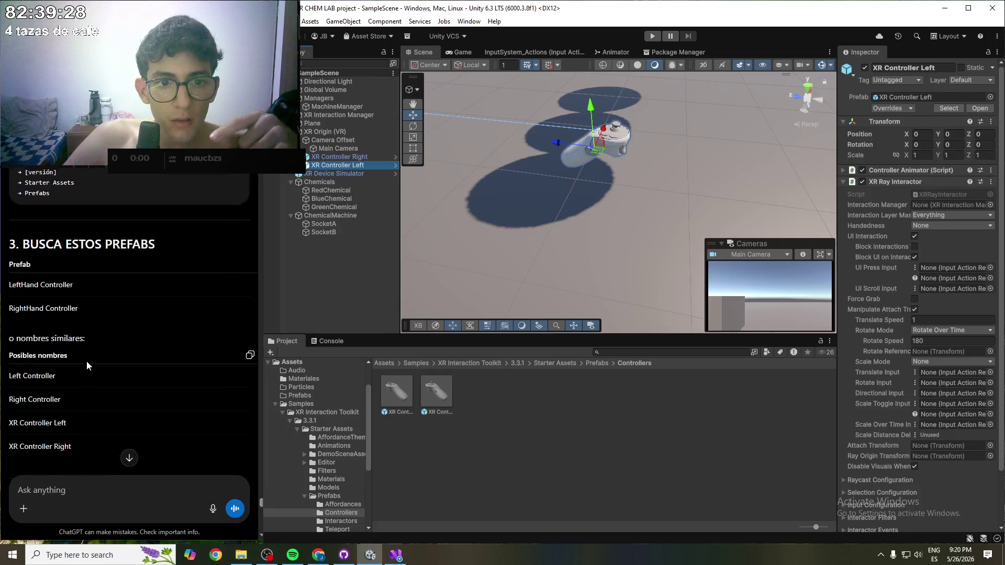
scroll(61, 319, up, 10)
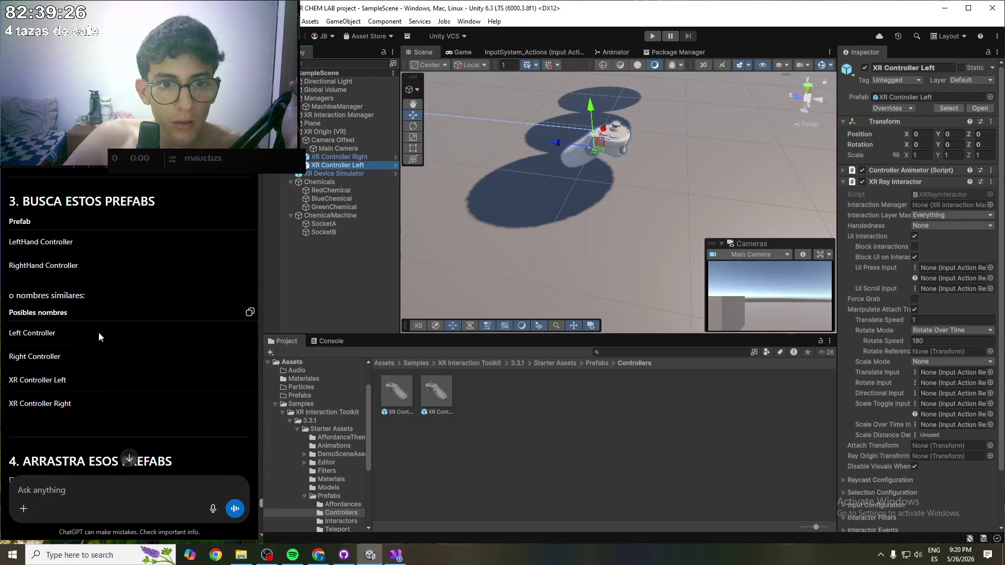
scroll(49, 240, up, 15)
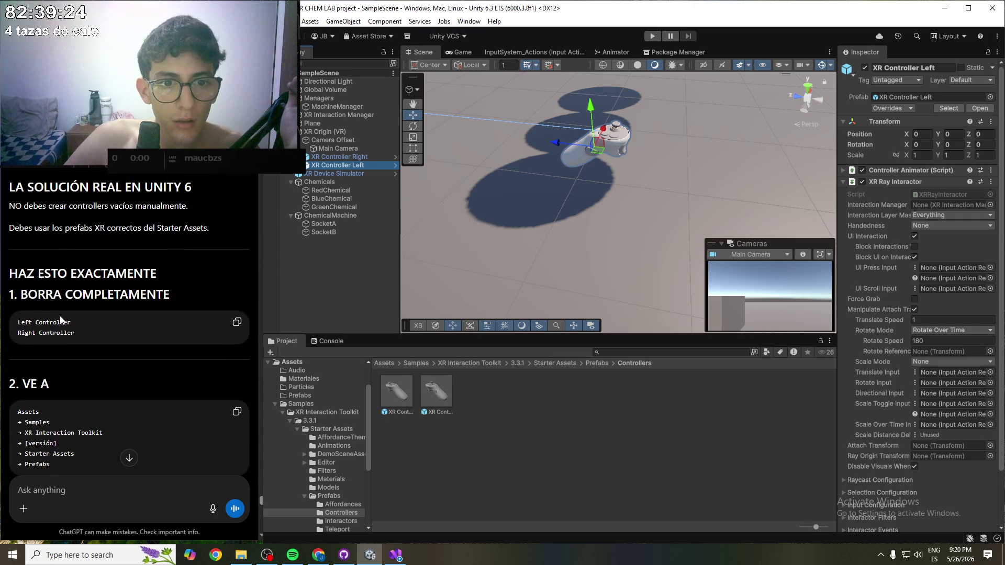
scroll(67, 314, up, 15)
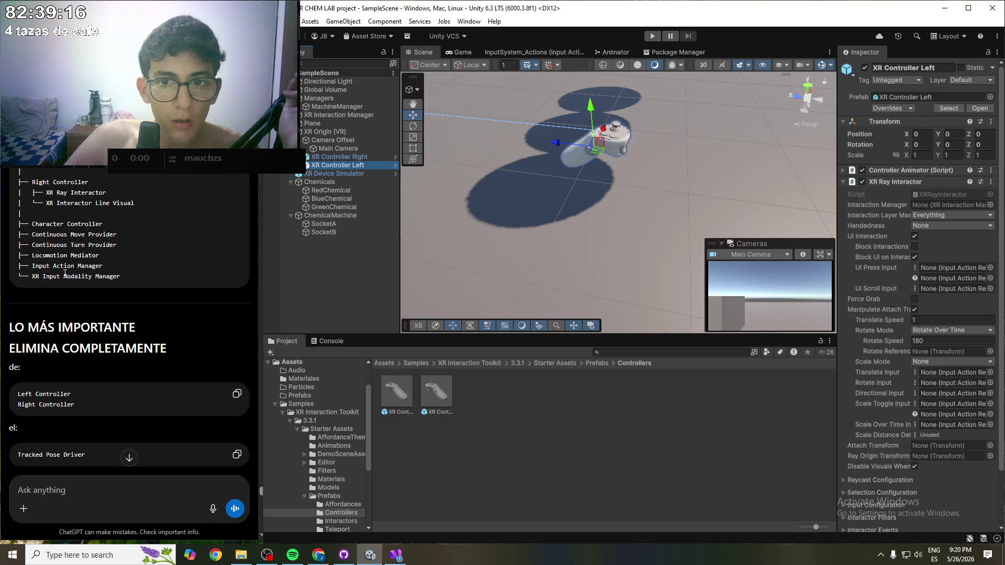
scroll(65, 274, up, 1)
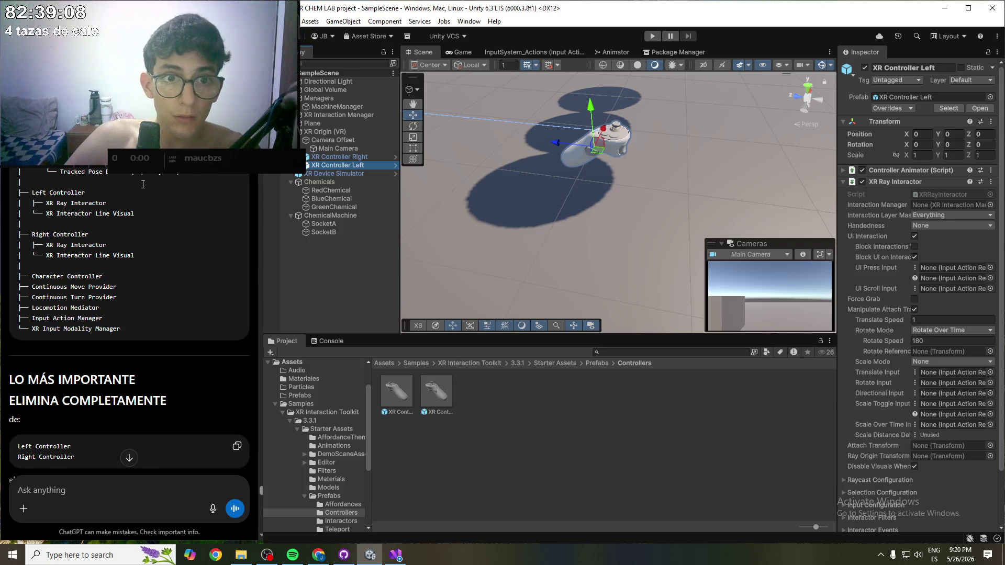
click(110, 329)
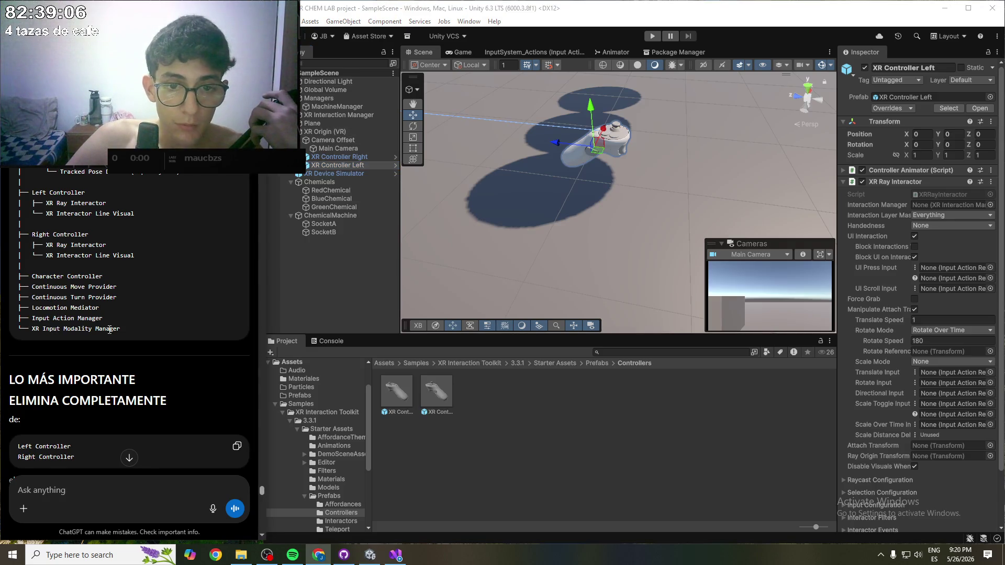
drag(121, 330, 46, 329)
click(329, 173)
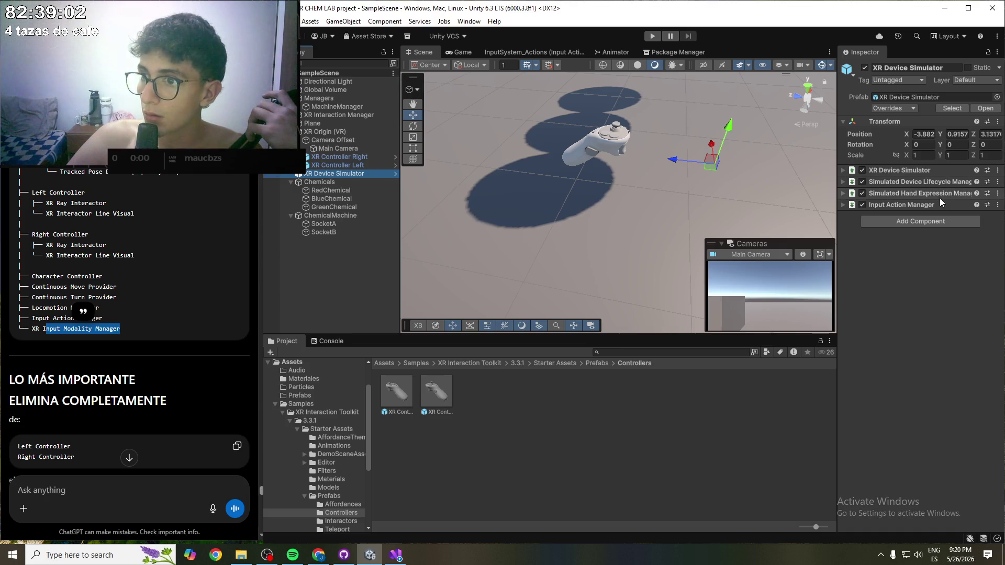
click(328, 287)
click(111, 340)
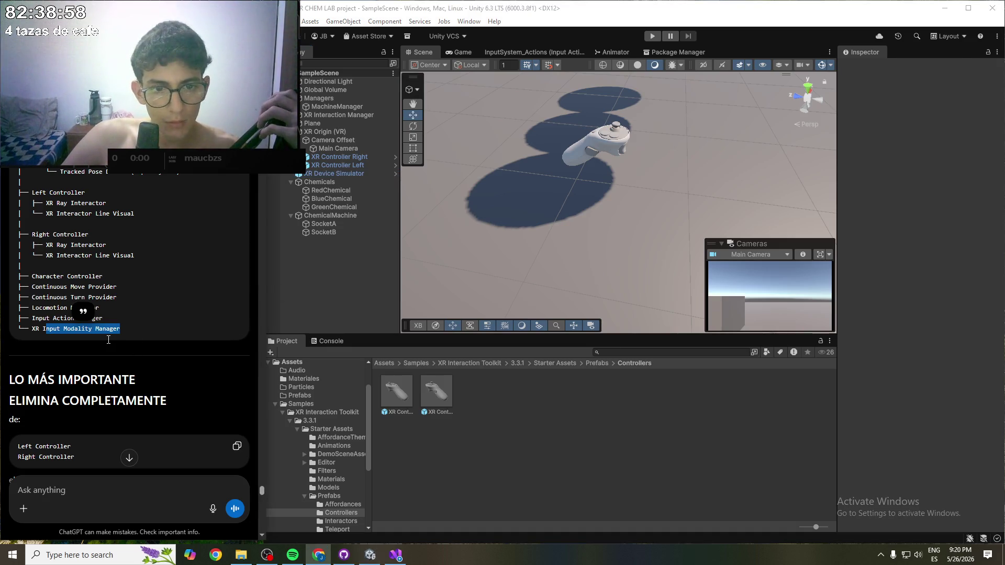
scroll(111, 340, down, 5)
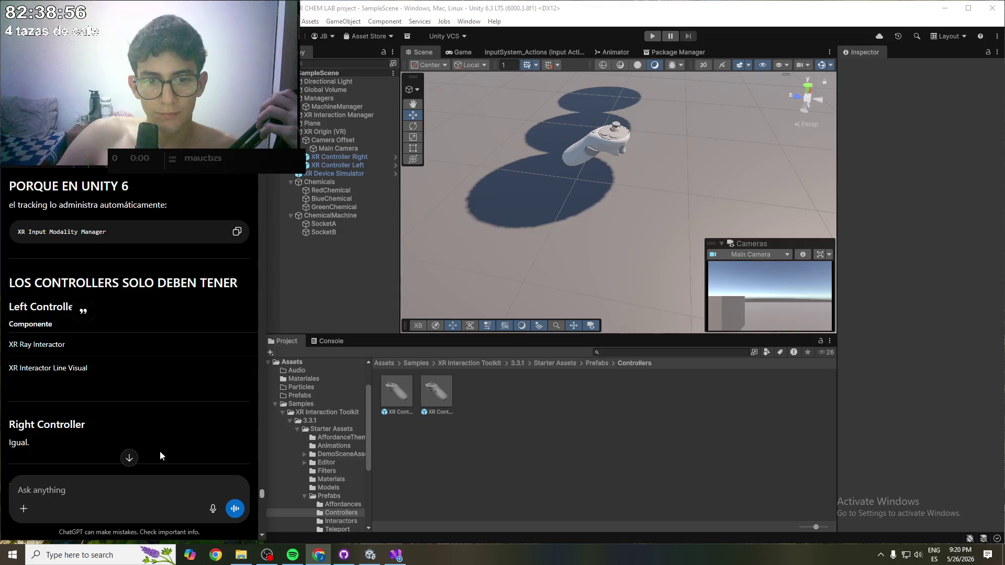
scroll(141, 409, down, 10)
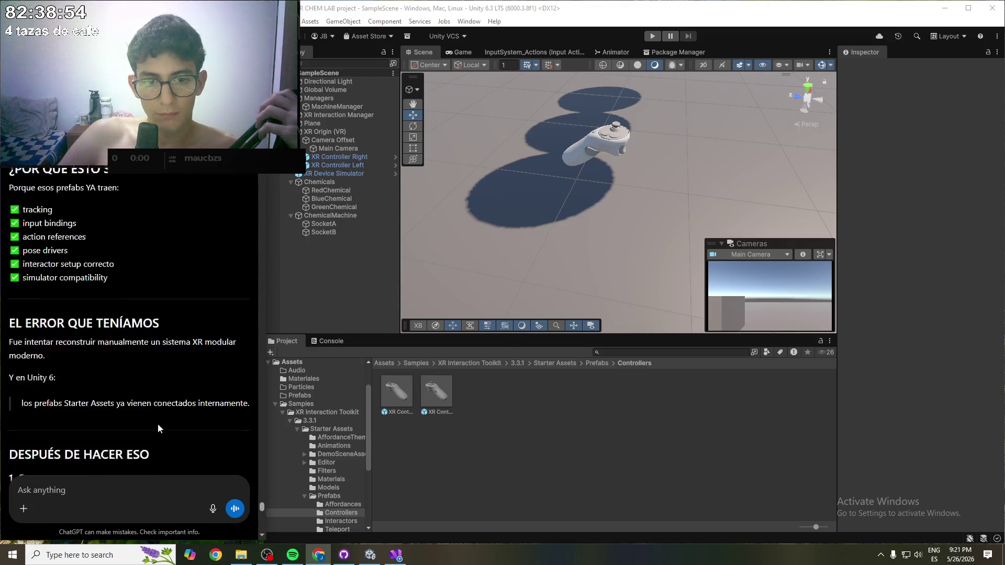
scroll(171, 377, down, 10)
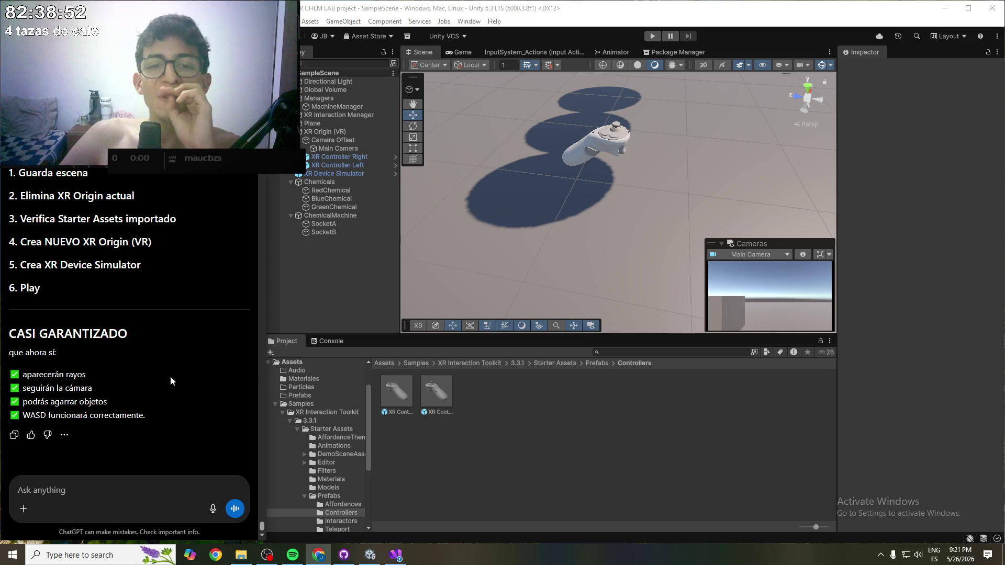
scroll(121, 281, up, 8)
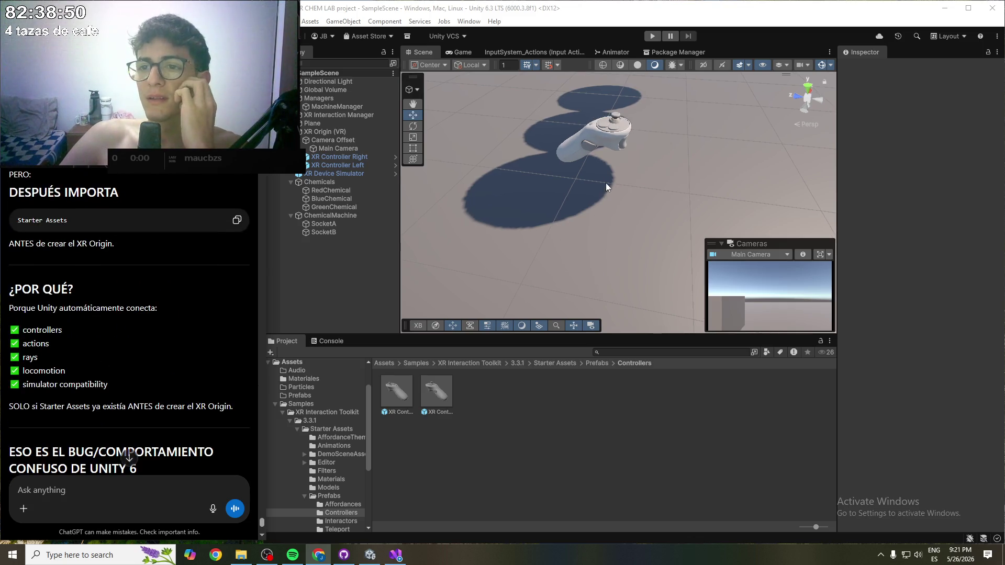
click(606, 148)
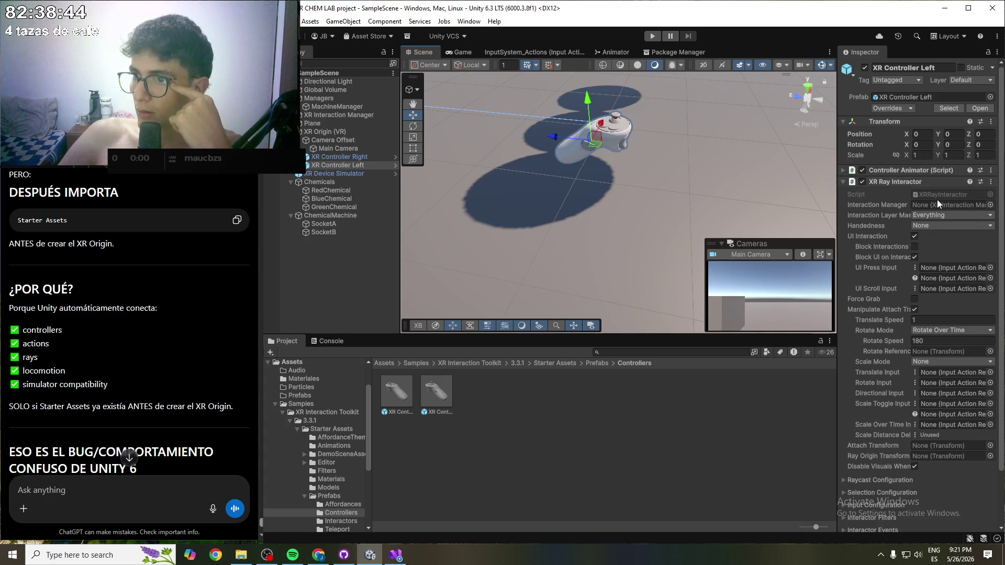
- Assign XR Interaction Manager as the Interaction Manager on XR Controller Left and Right
click(990, 205)
double_click(848, 238)
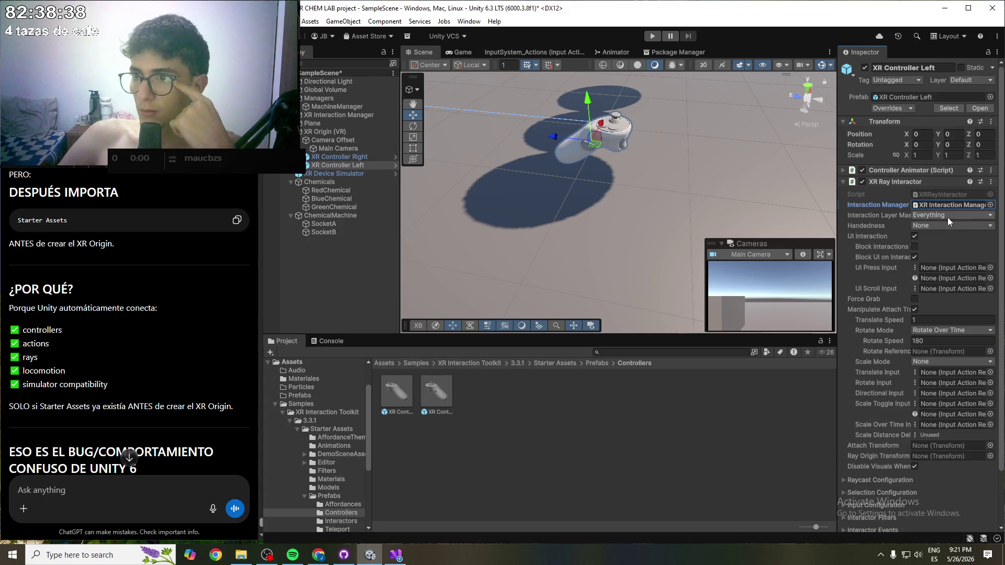
click(378, 157)
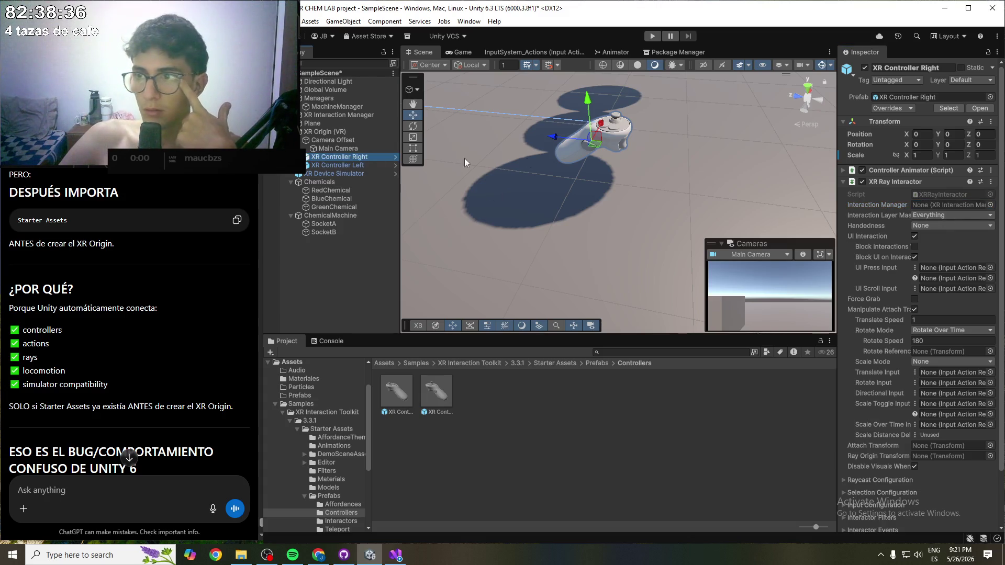
click(990, 204)
double_click(842, 237)
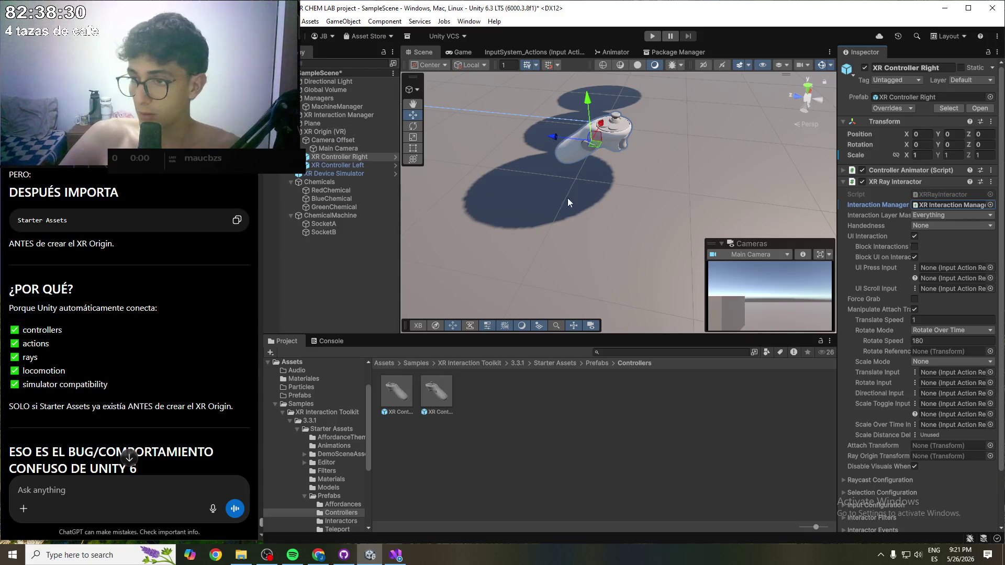
- Review the UI Press Input action options without assigning one, and enable Block UI on Interaction
click(990, 268)
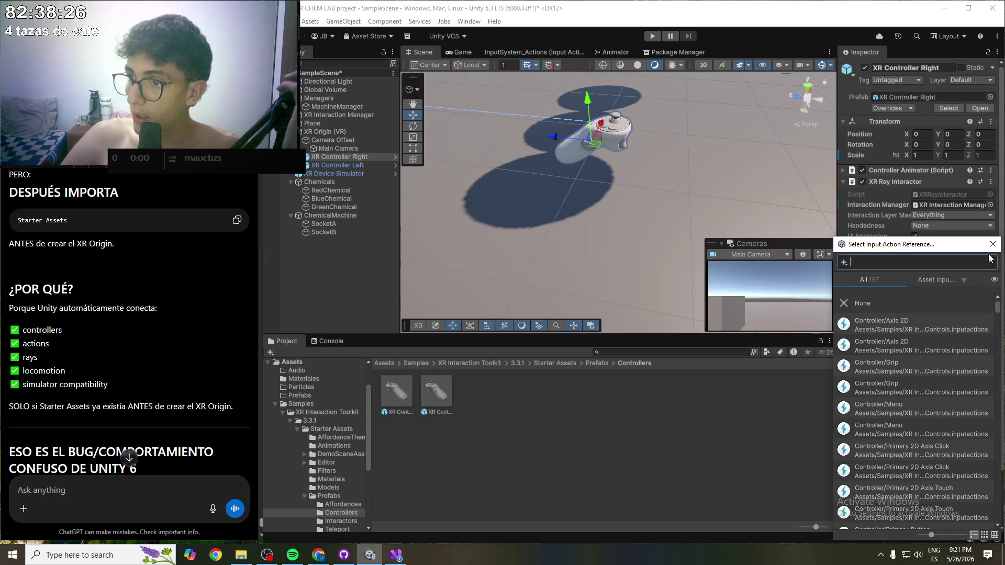
scroll(927, 368, down, 3)
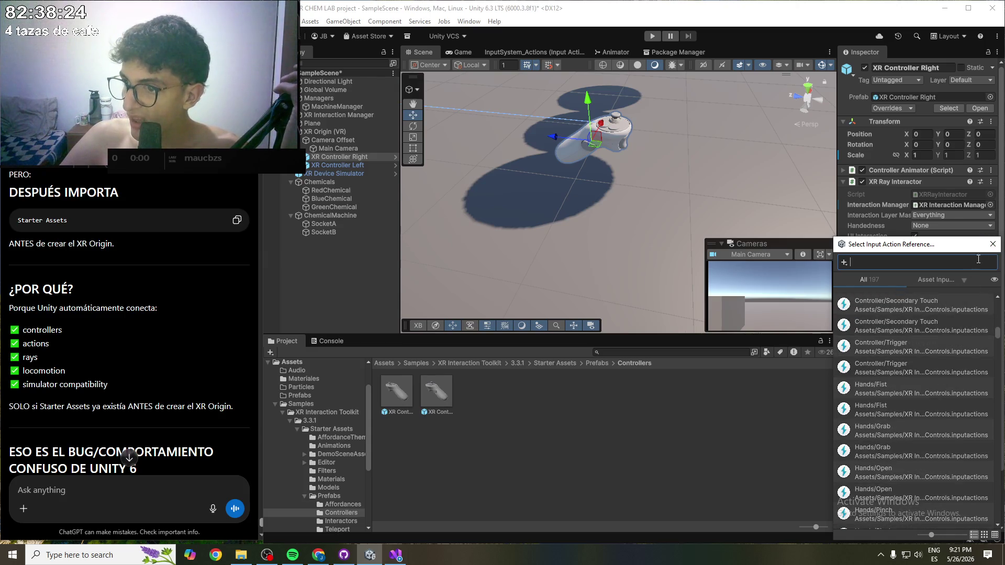
click(993, 244)
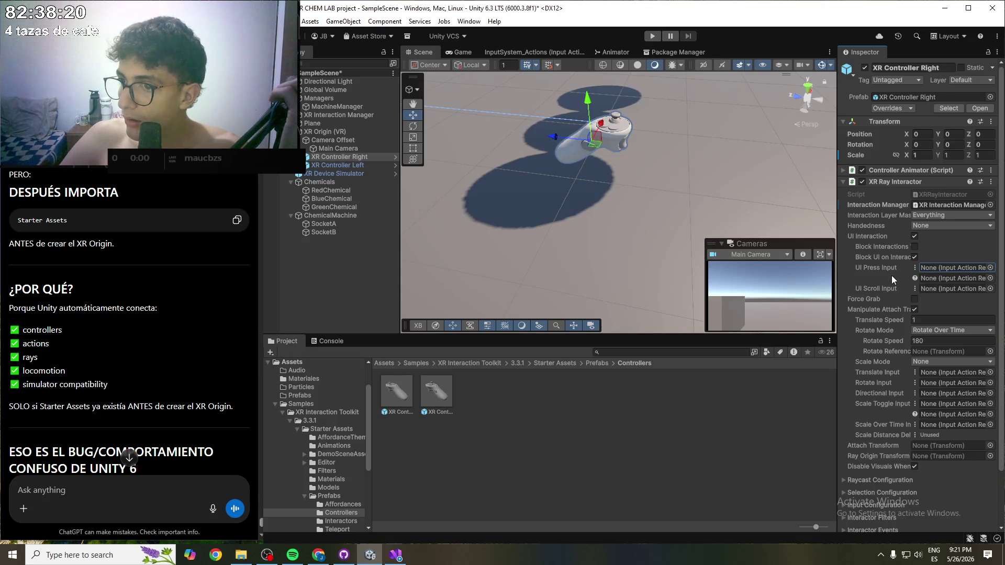
click(914, 256)
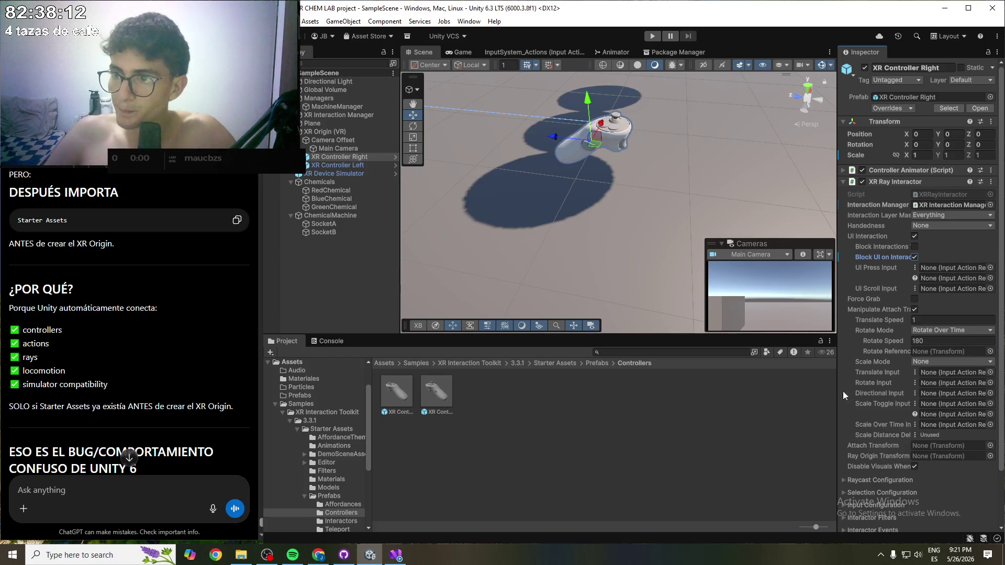
- Inspect the right controller's Raycast Configuration, then collapse its XR Ray Interactor
scroll(883, 322, down, 2)
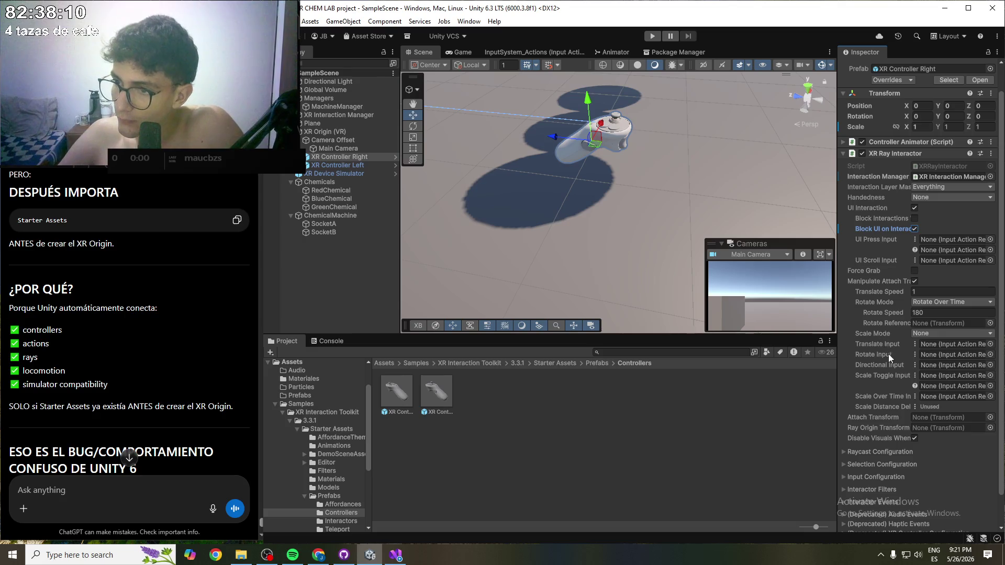
scroll(886, 387, down, 2)
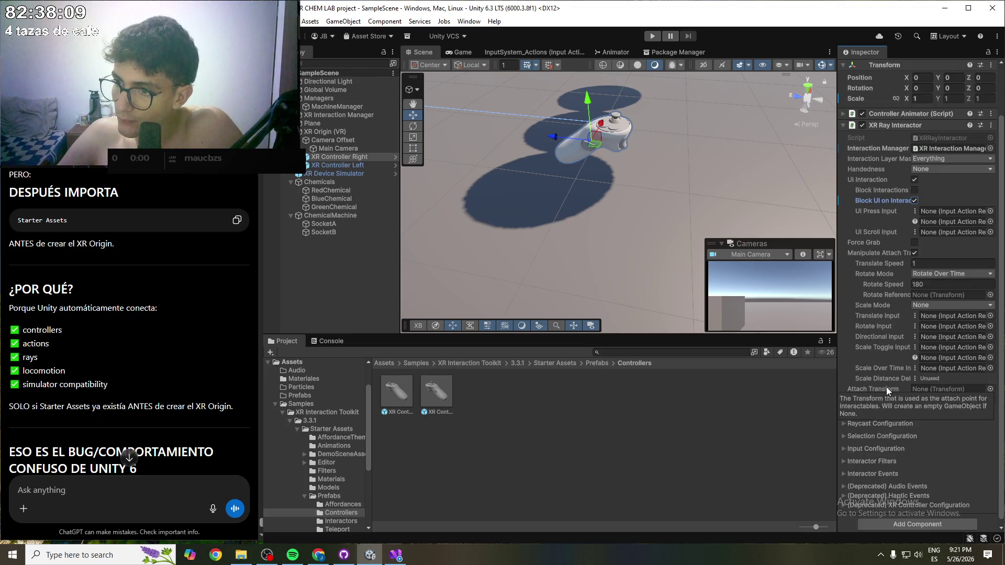
click(872, 423)
scroll(901, 409, down, 3)
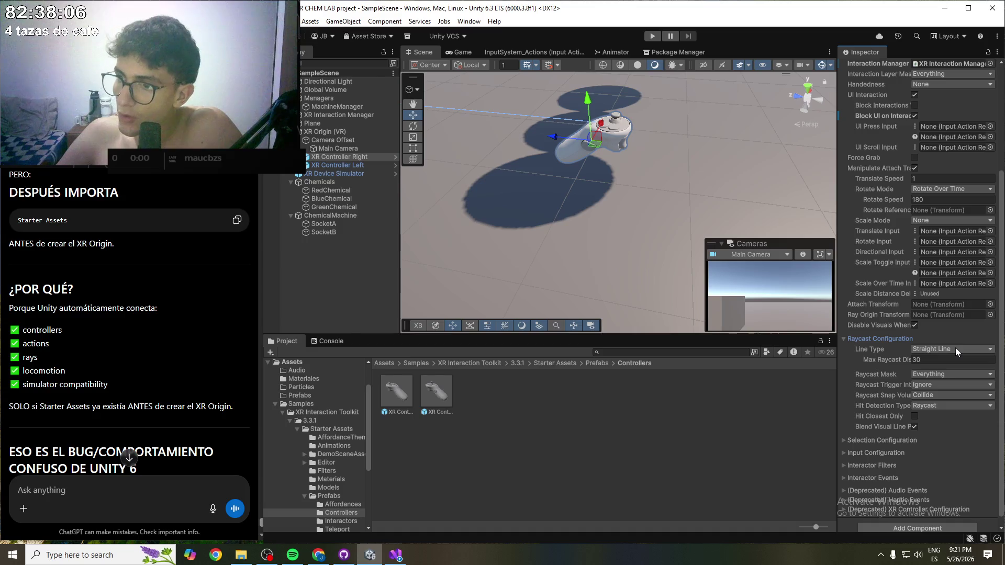
click(850, 340)
scroll(863, 339, up, 5)
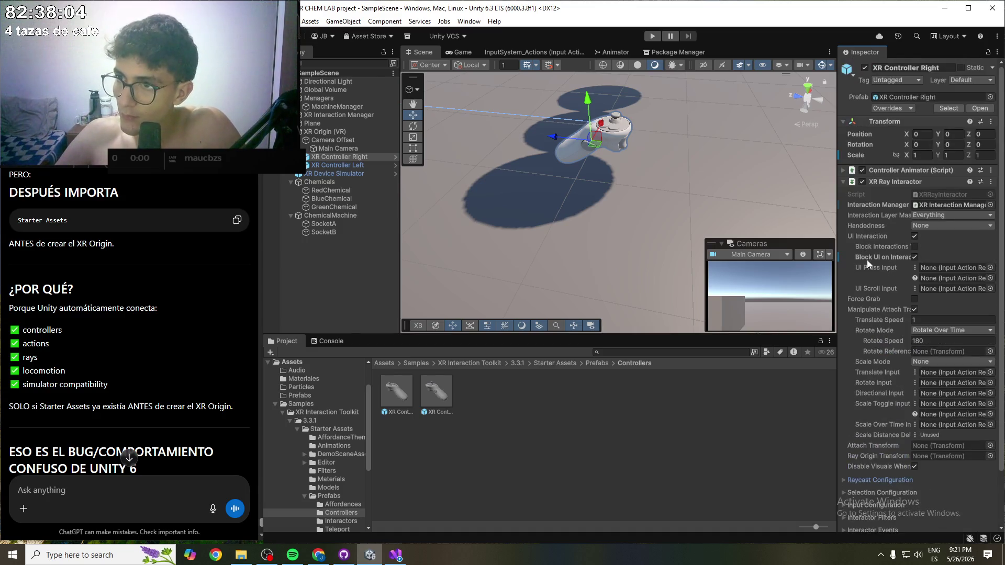
click(844, 183)
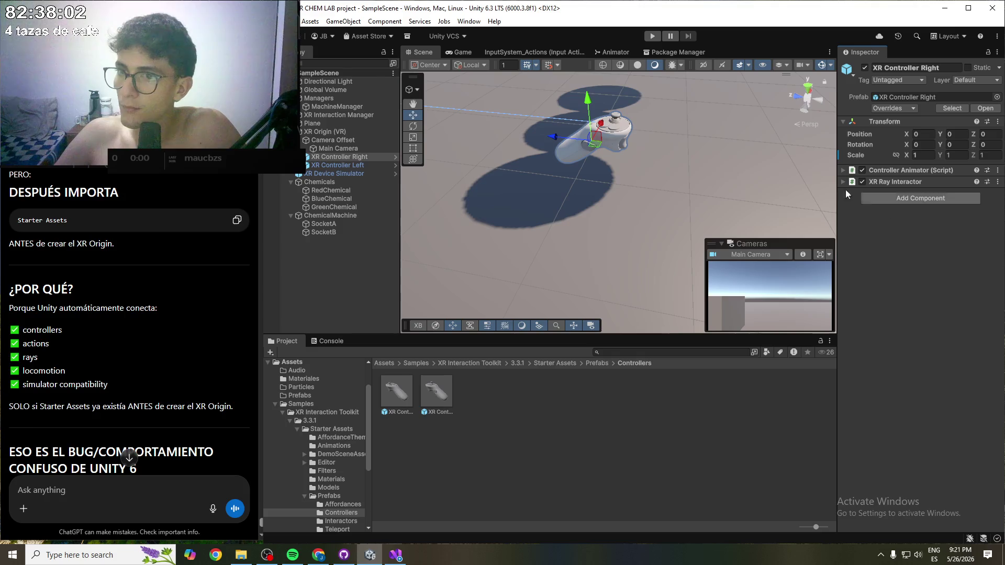
- Switch to XR Controller Left and expand its XR Ray Interactor settings
click(346, 166)
click(844, 183)
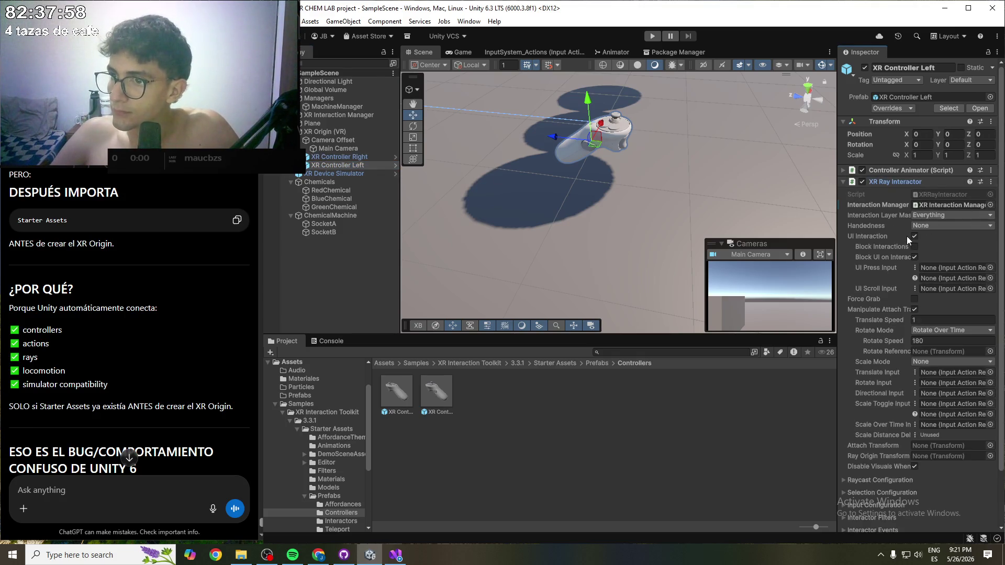
scroll(602, 165, down, 3)
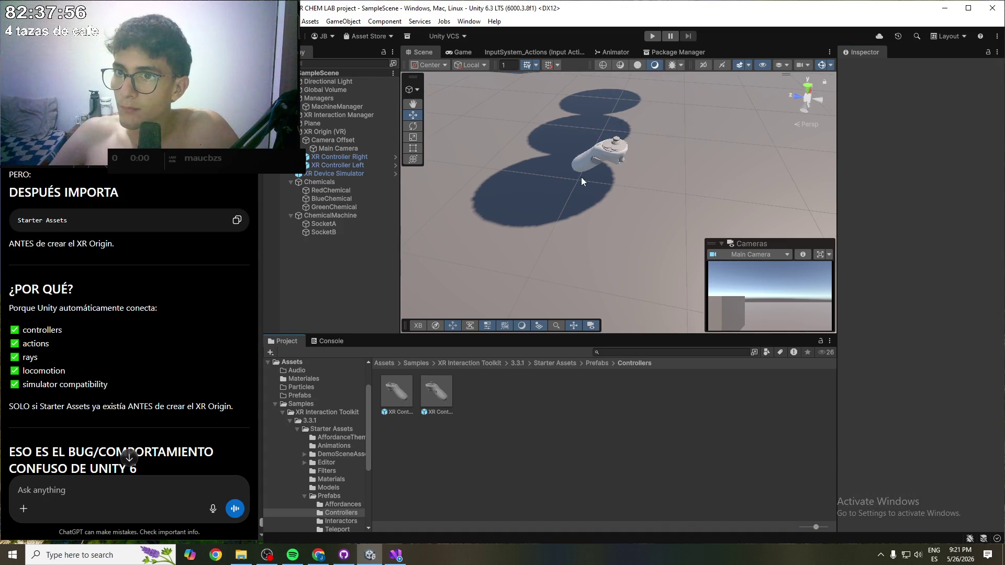
mouse_move(533, 239)
mouse_down()
mouse_move(577, 216)
mouse_move(688, 254)
mouse_move(563, 196)
mouse_move(640, 196)
mouse_move(602, 112)
mouse_up()
mouse_move(623, 162)
mouse_down()
mouse_move(644, 255)
mouse_move(617, 220)
mouse_up()
scroll(580, 202, up, 3)
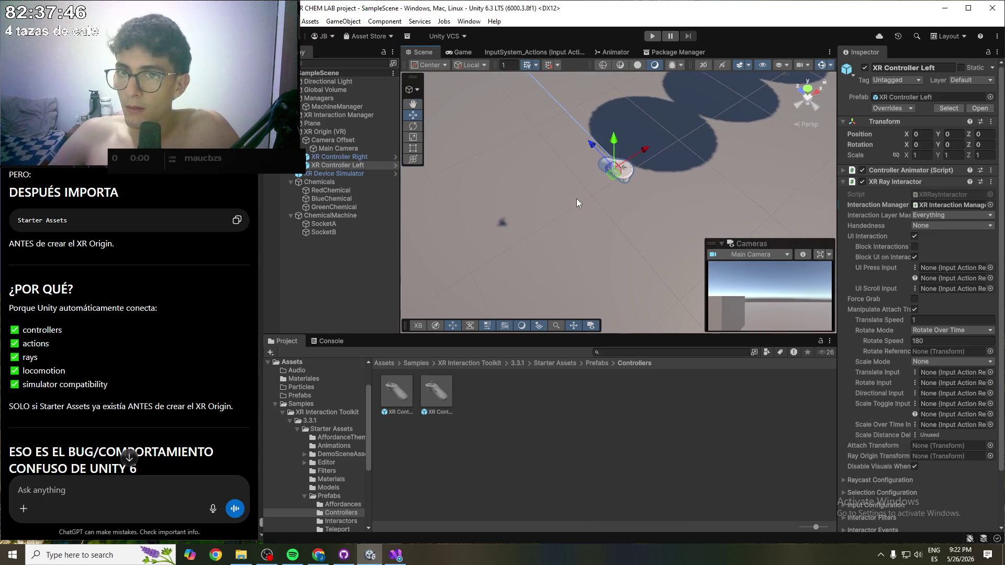
click(952, 146)
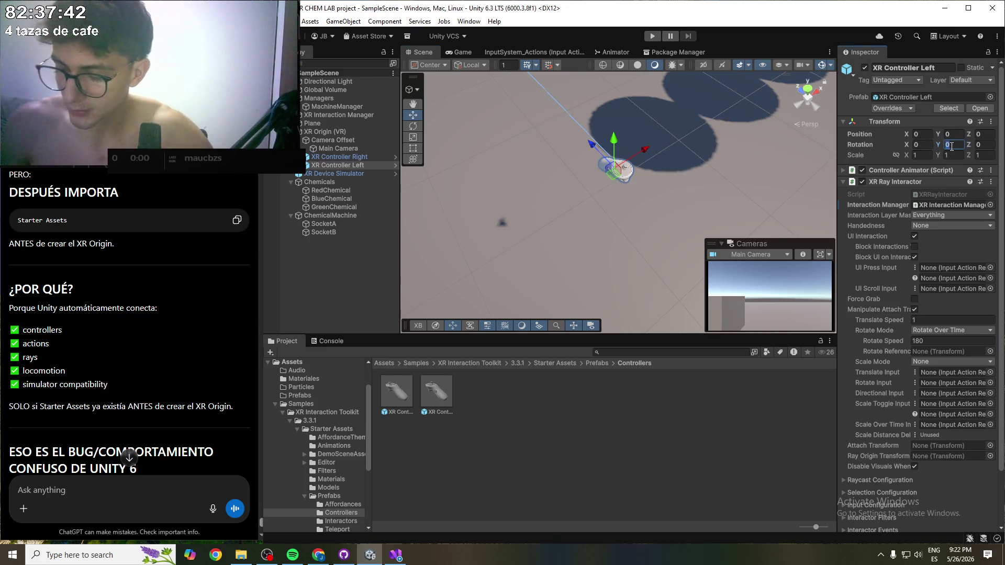
click(907, 182)
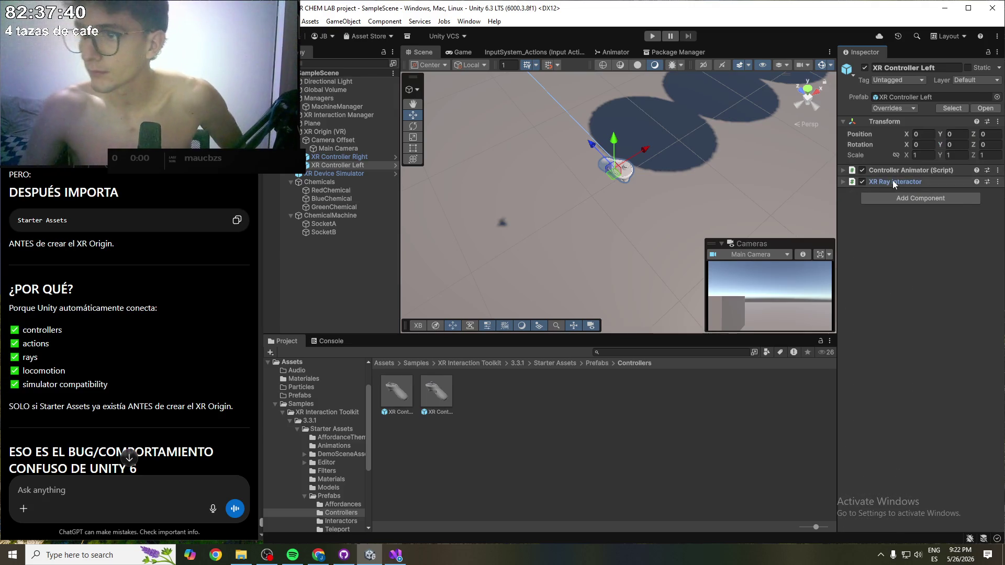
click(893, 182)
right_click(892, 180)
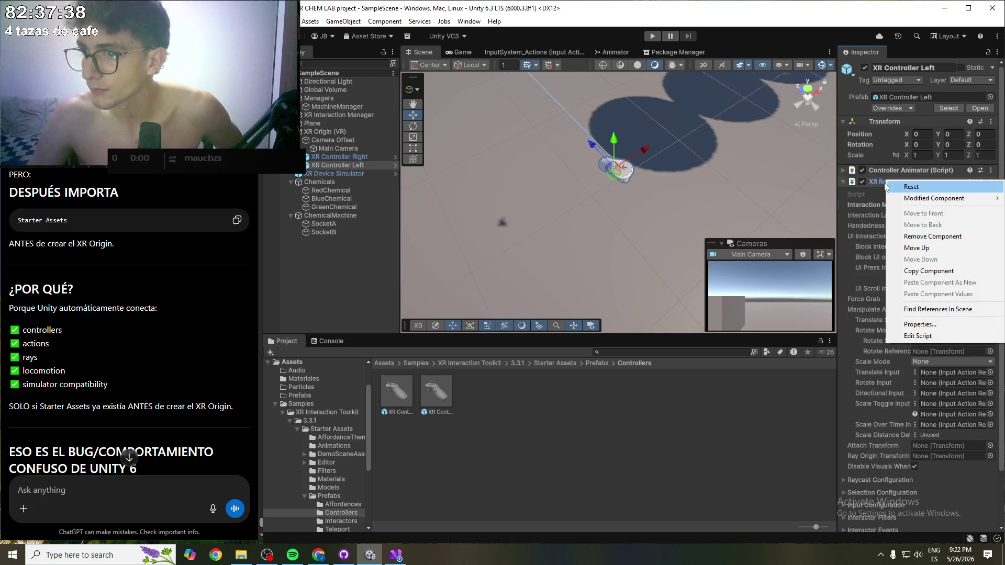
click(861, 190)
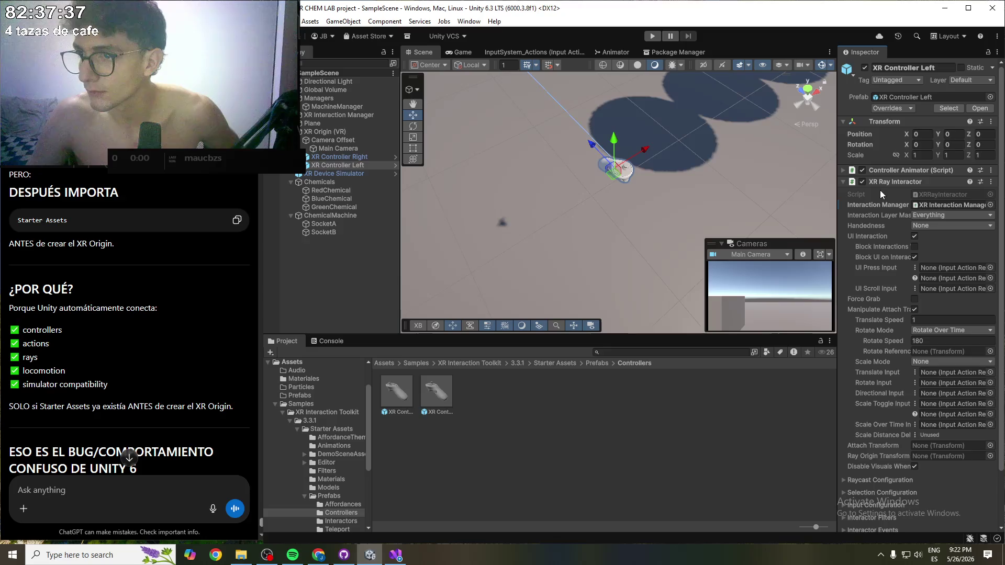
click(989, 204)
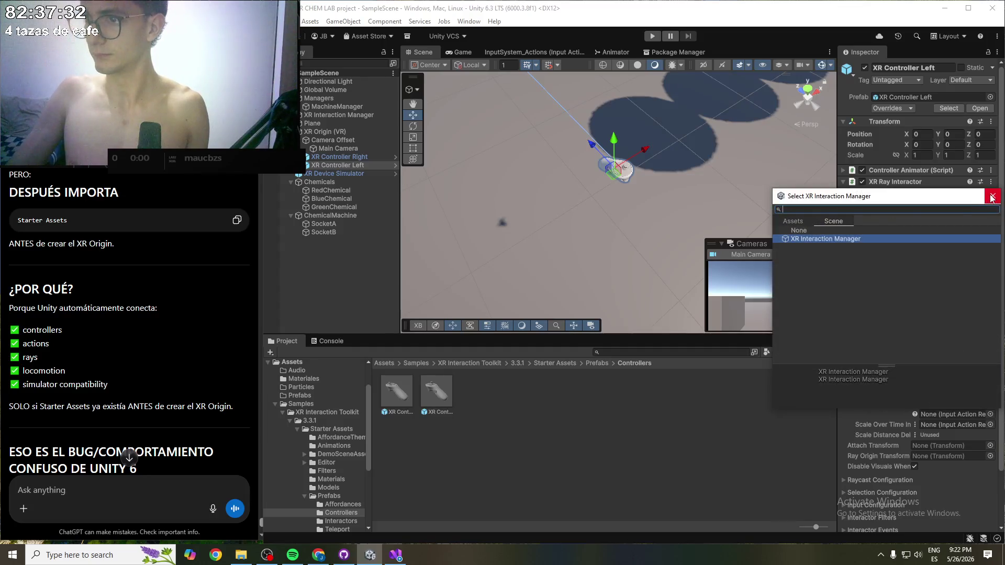
click(994, 192)
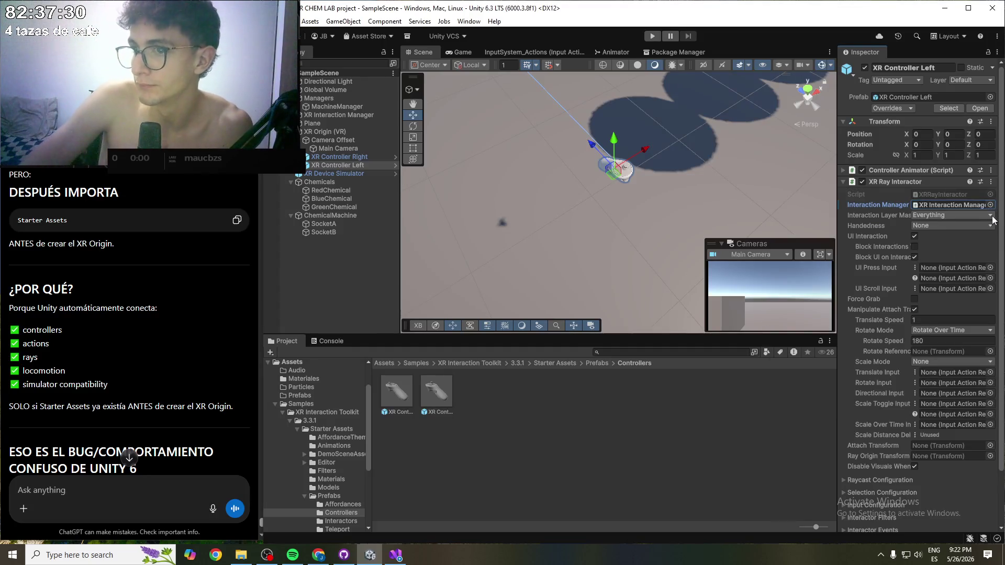
click(992, 226)
click(978, 245)
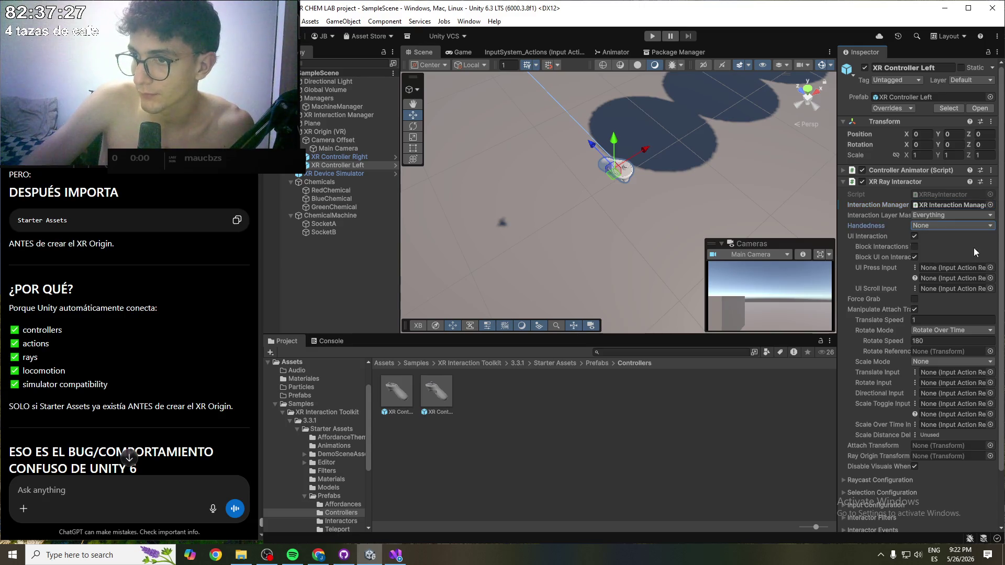
click(915, 236)
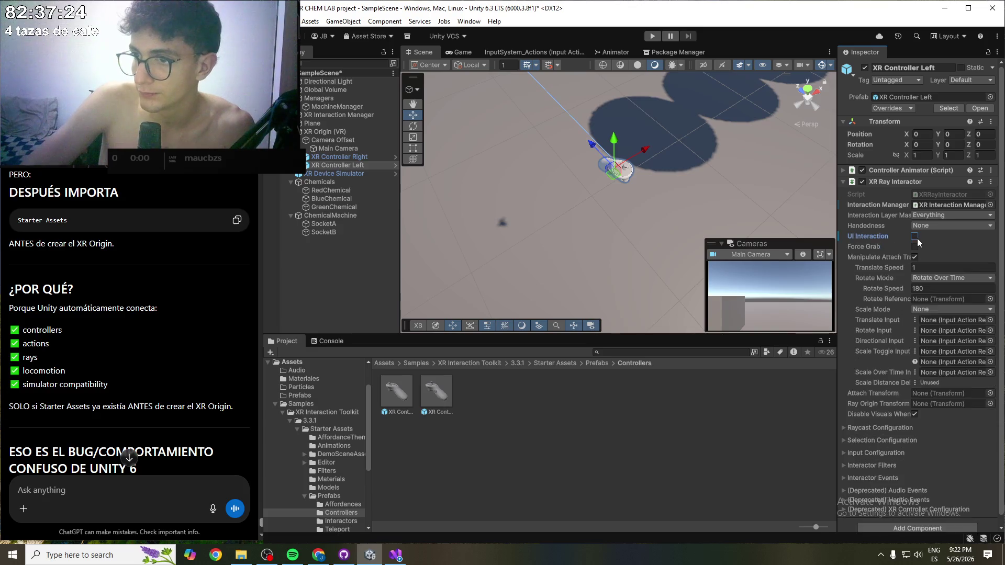
click(915, 237)
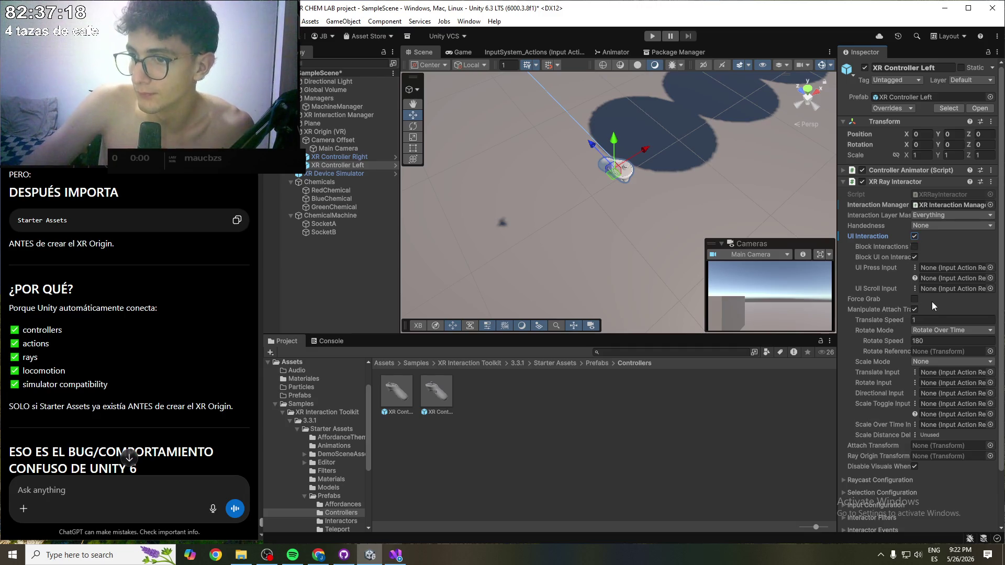
scroll(932, 303, down, 2)
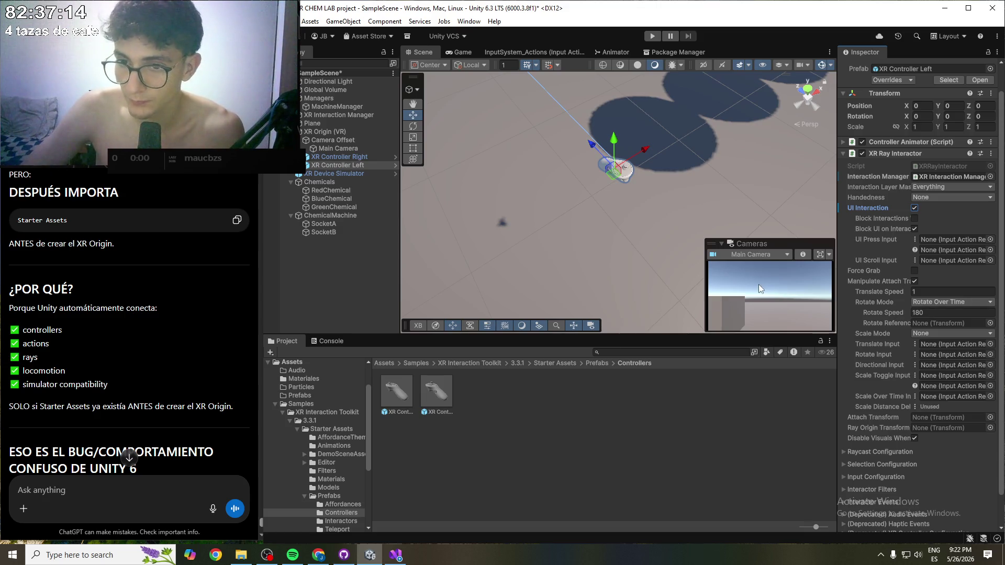
- Browse input actions for the ray's translate input without assigning any
scroll(905, 319, down, 2)
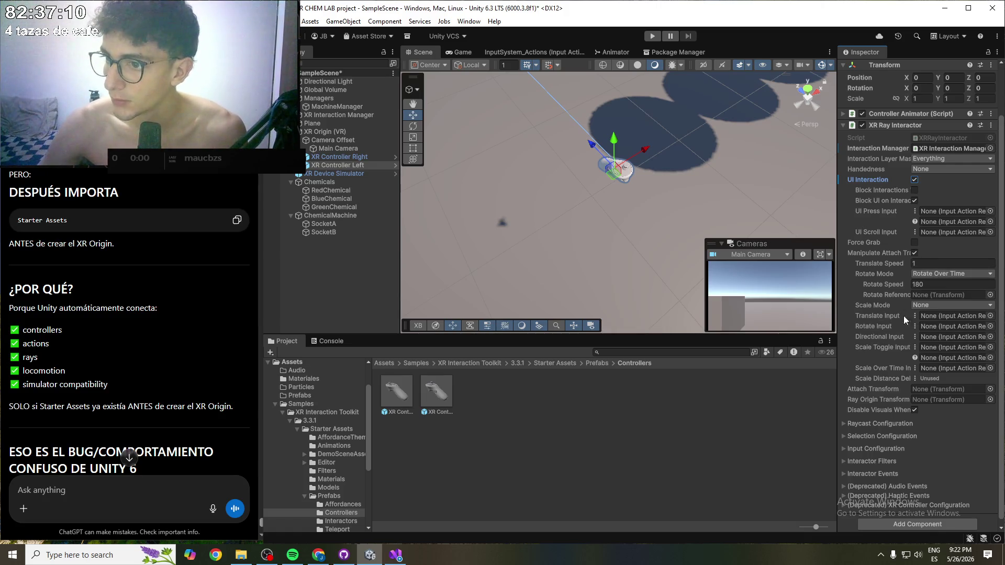
click(989, 316)
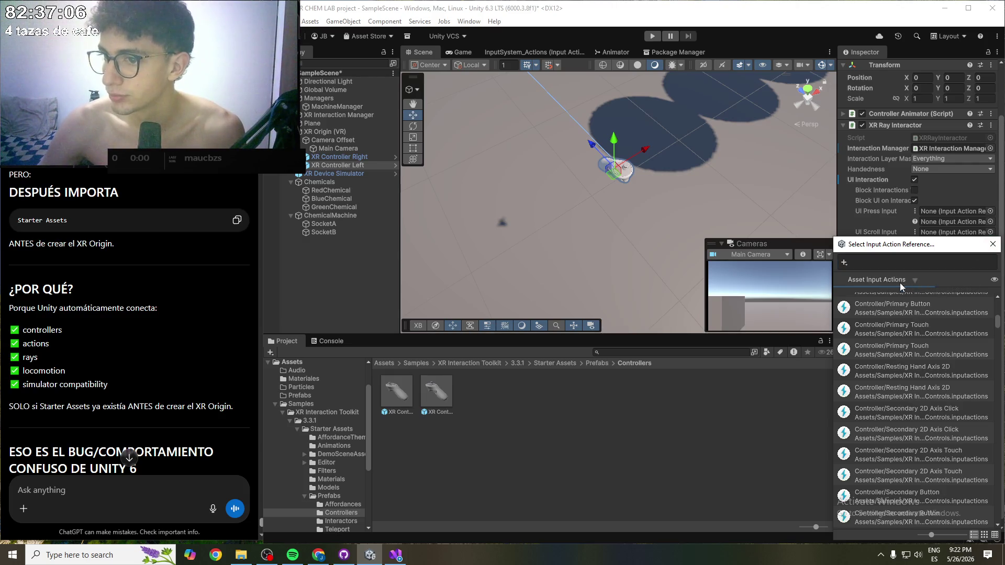
click(900, 282)
click(991, 244)
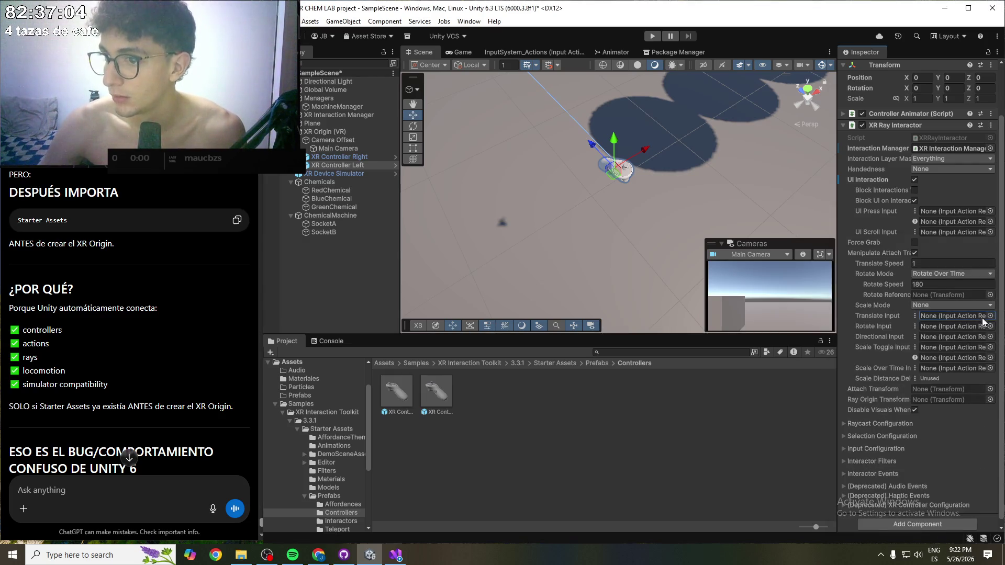
click(989, 319)
click(992, 244)
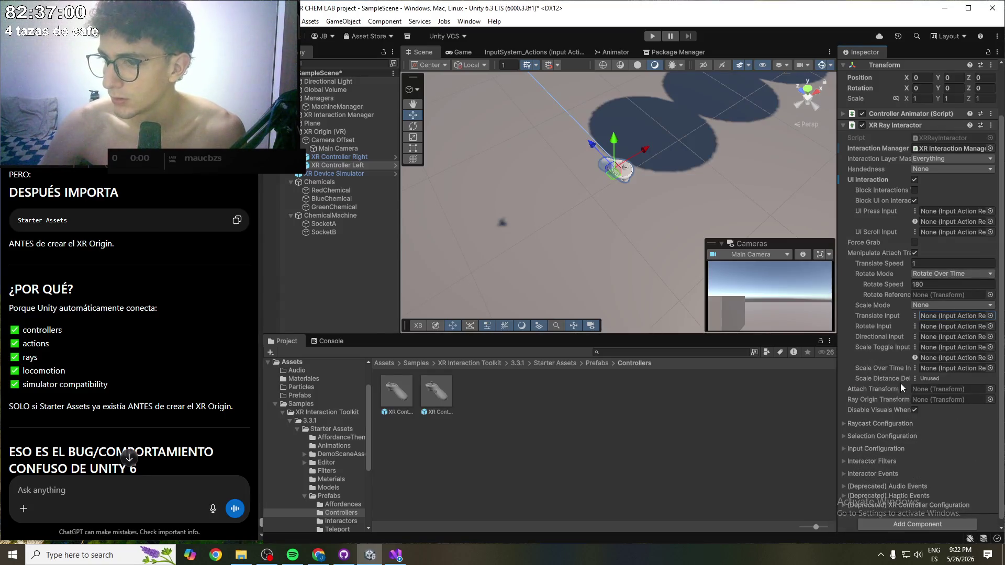
- Set the left ray's Attach Transform to XR Origin (VR)
click(990, 390)
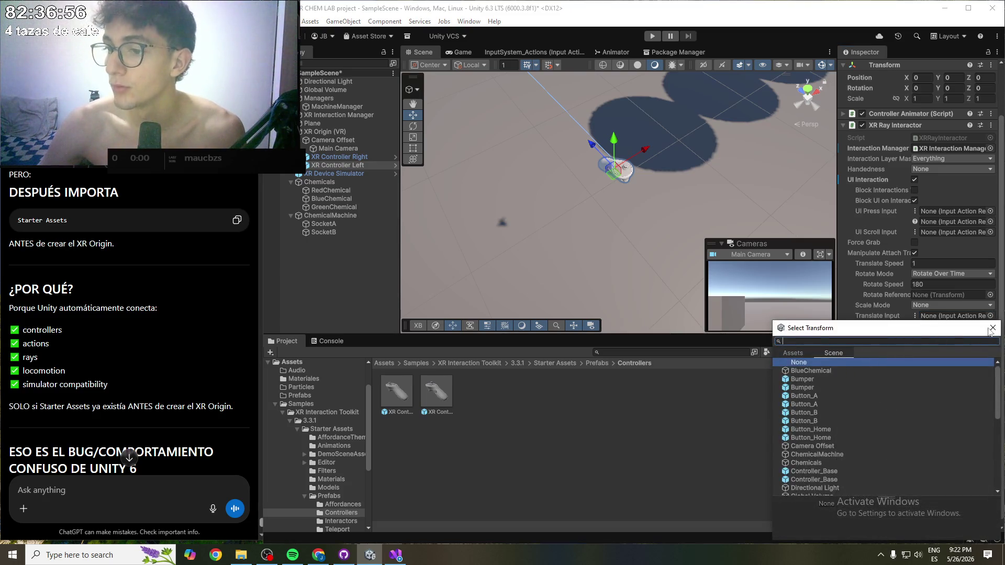
click(992, 329)
click(989, 389)
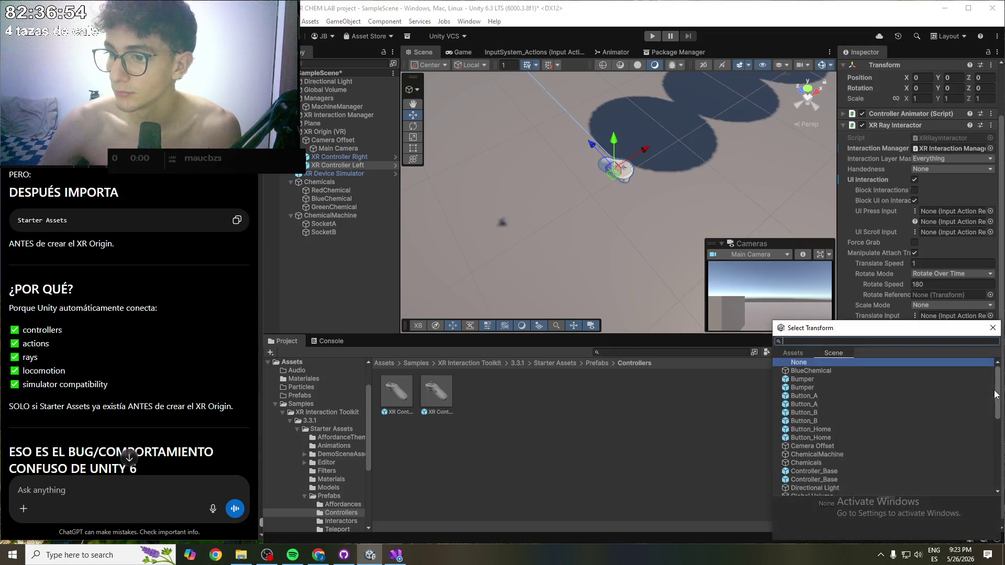
scroll(829, 386, down, 10)
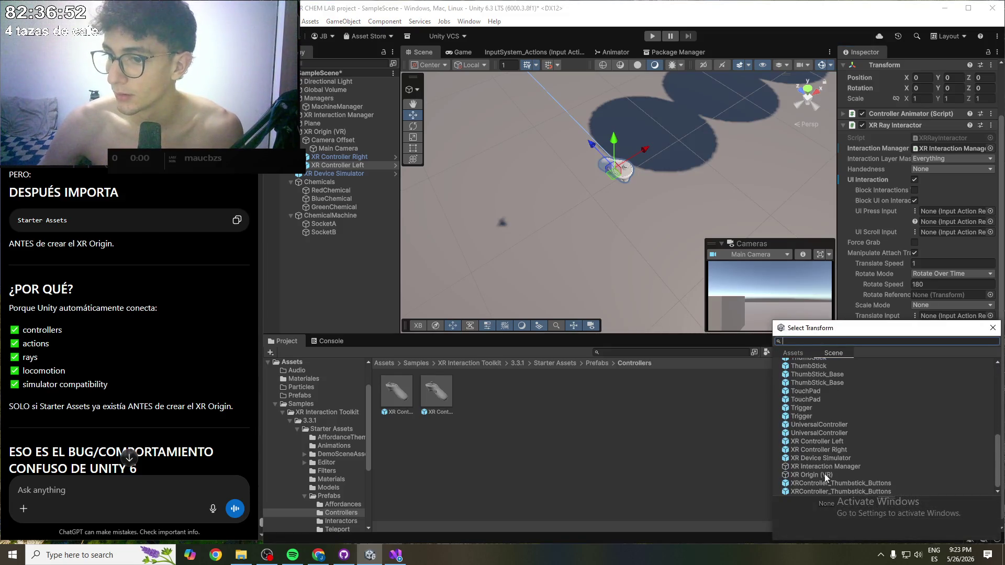
click(819, 475)
double_click(821, 476)
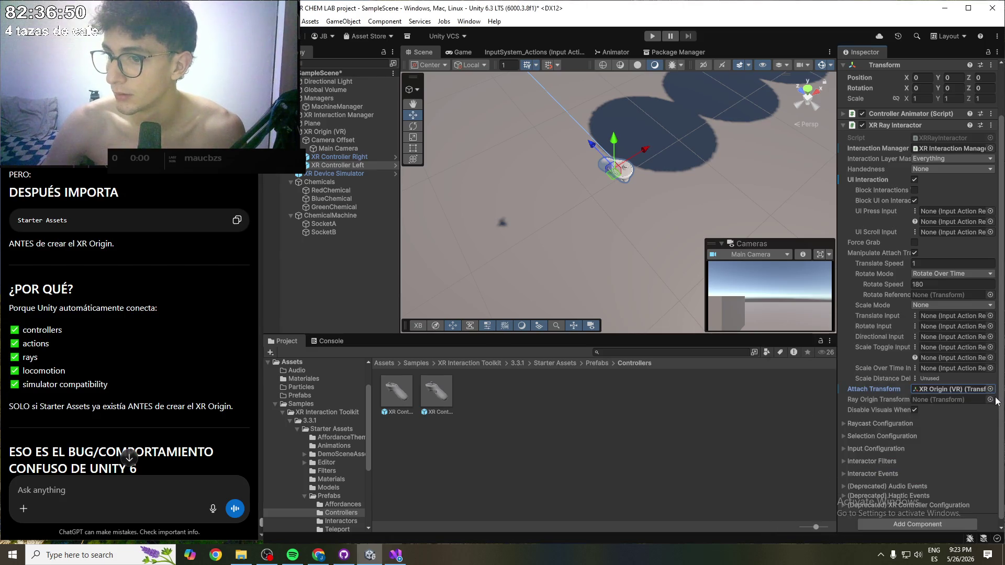
- Set the Ray Origin Transform to XR Origin (VR) and enter Play mode
click(890, 399)
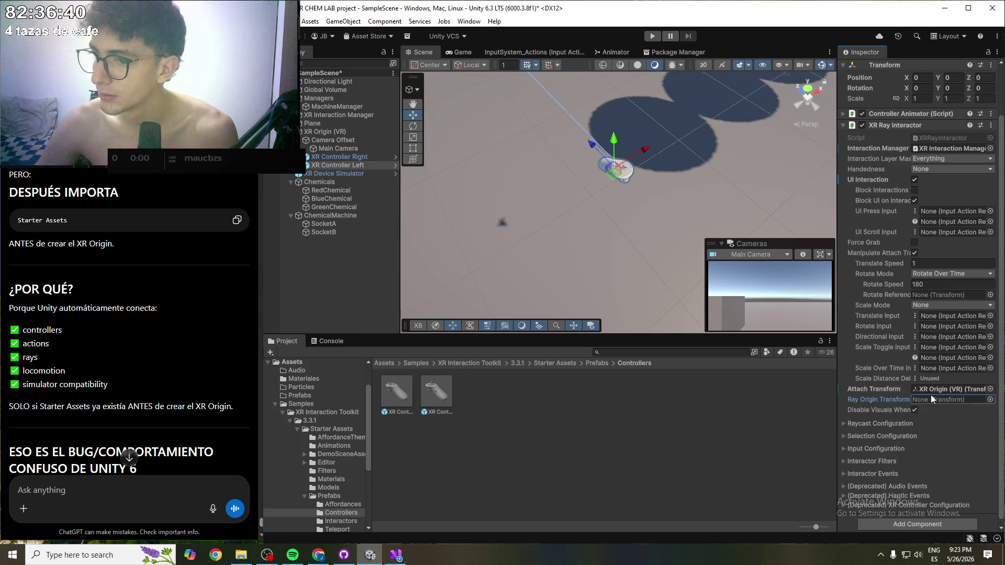
click(989, 399)
scroll(836, 397, down, 5)
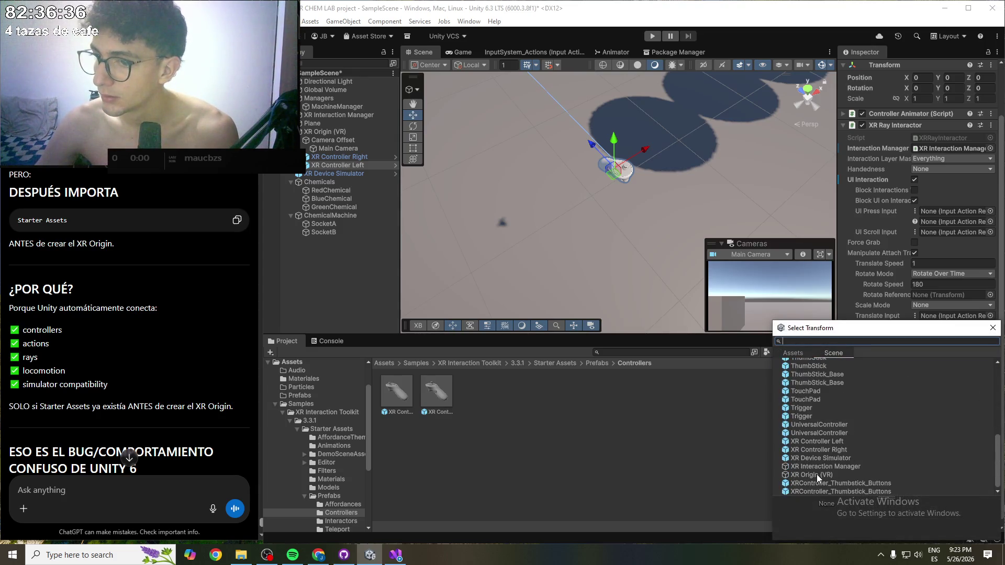
click(816, 474)
double_click(816, 474)
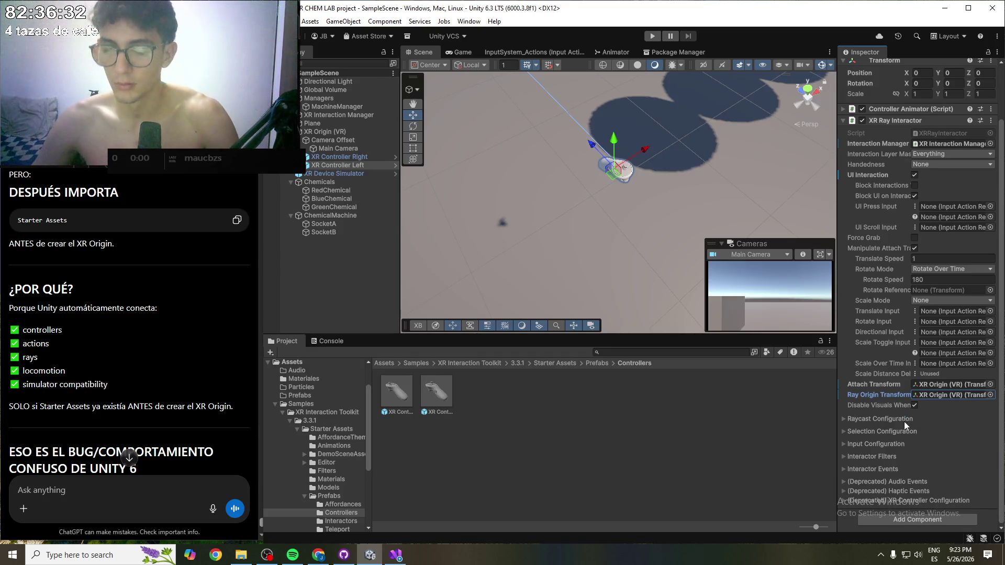
click(650, 36)
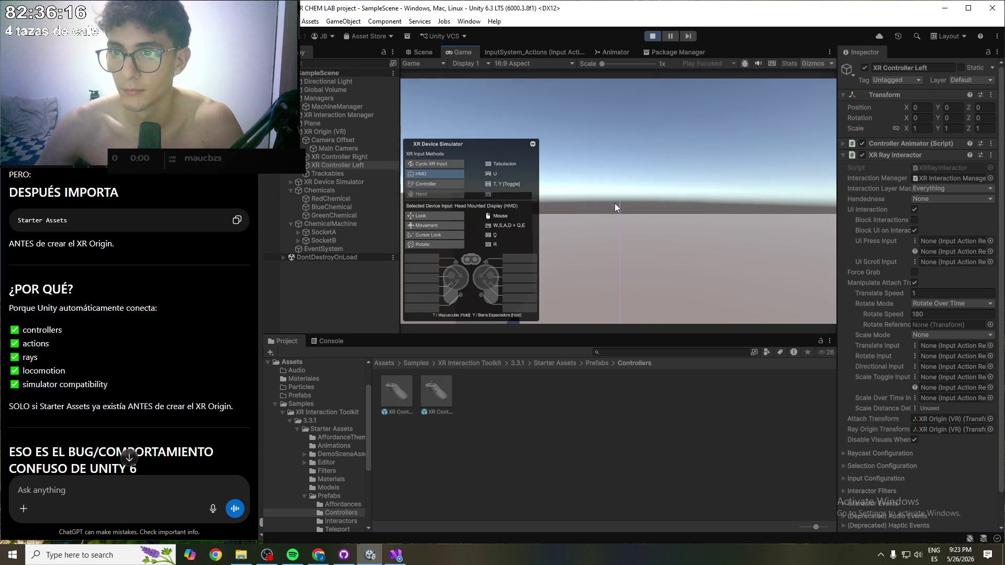
- Move the simulated headset toward the spheres and back, look around, then return to the Scene view
key(w)
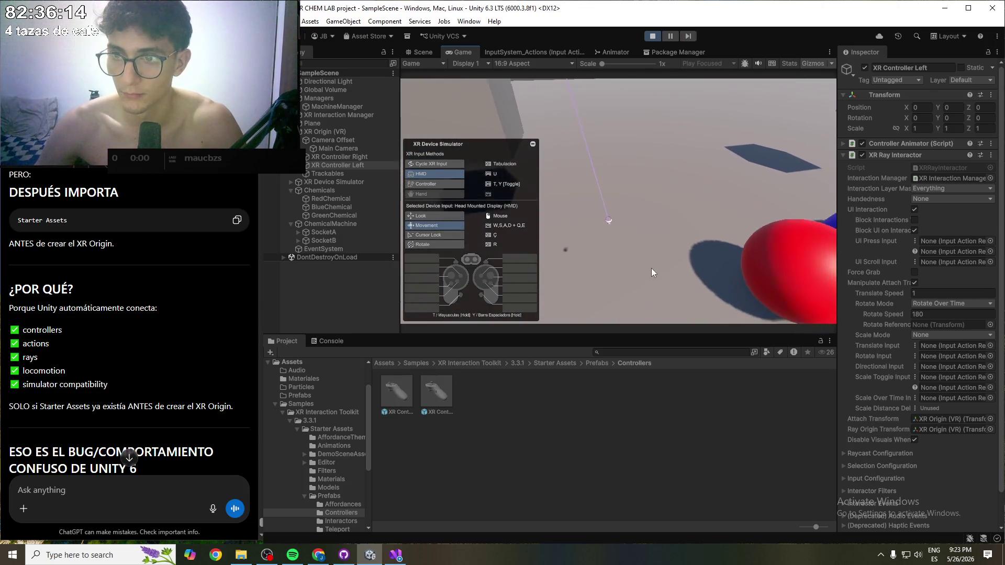
key(s)
mouse_move(667, 265)
mouse_down()
mouse_move(799, 284)
mouse_move(911, 335)
mouse_move(752, 261)
mouse_move(627, 250)
mouse_move(690, 189)
mouse_move(648, 128)
mouse_move(616, 149)
mouse_move(664, 159)
mouse_up()
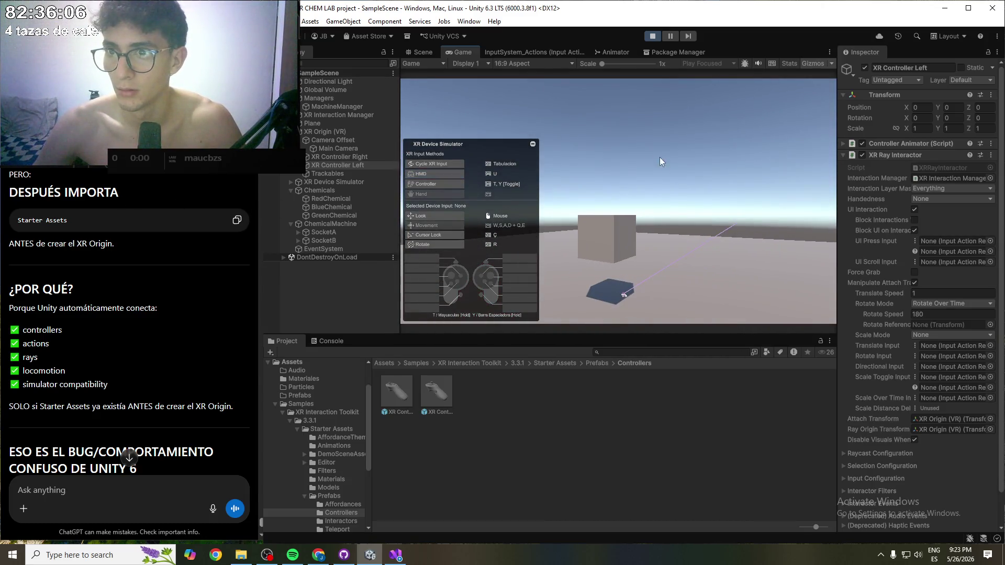
click(424, 53)
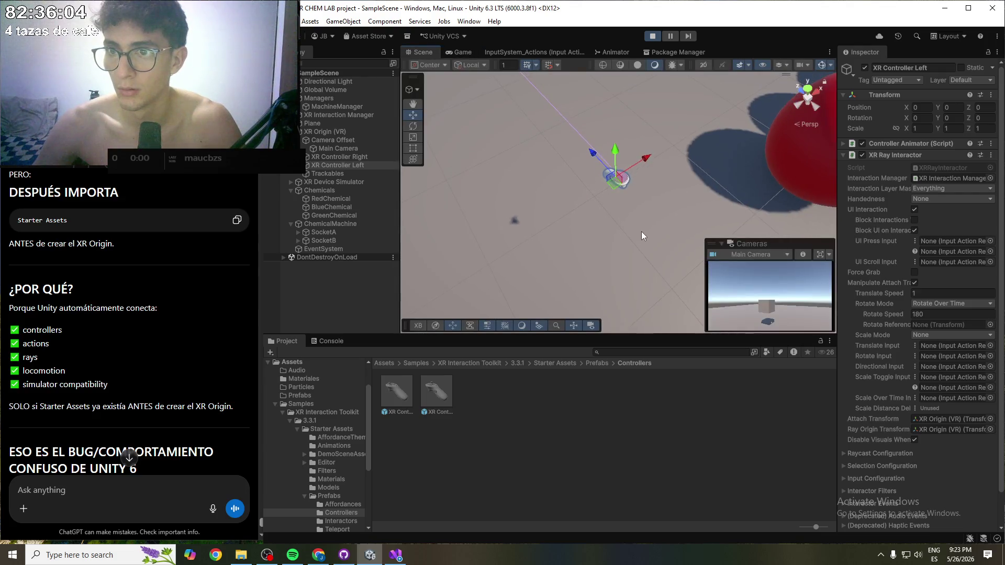
- Bring the spheres into view and move the left XR controller 0.9 along X
scroll(660, 220, down, 10)
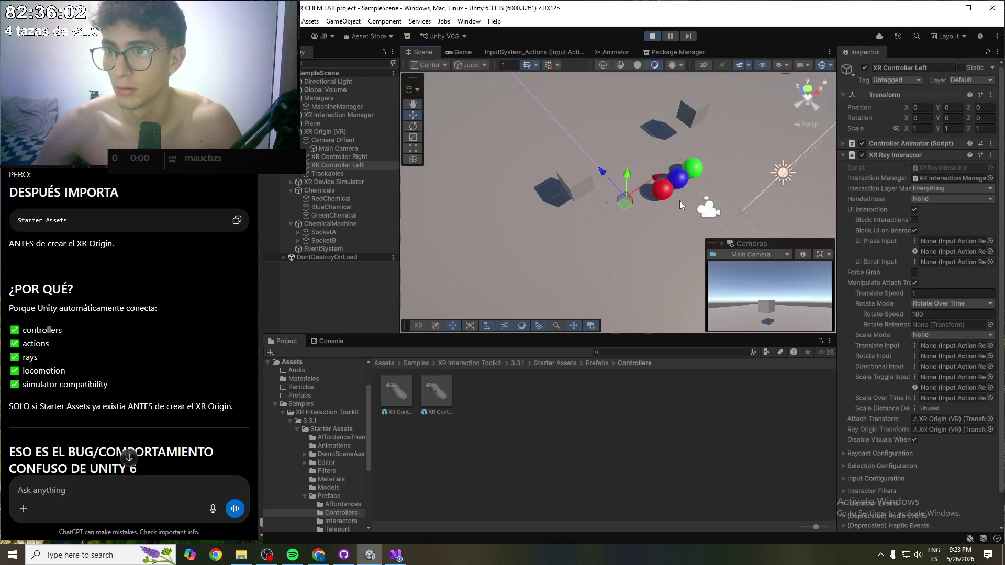
mouse_move(677, 228)
mouse_down()
mouse_move(542, 128)
mouse_move(601, 247)
mouse_up()
scroll(506, 174, up, 2)
scroll(489, 165, up, 2)
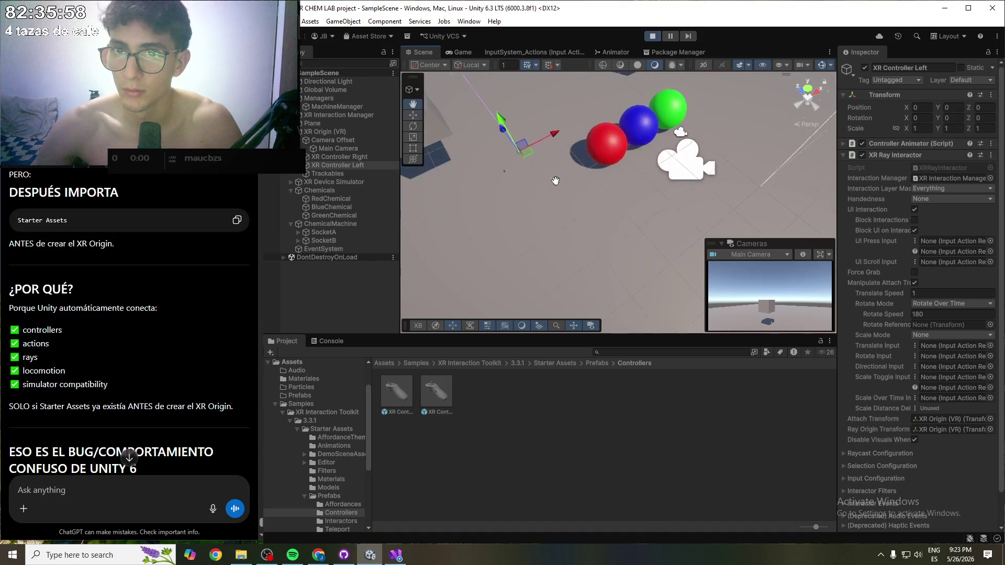
drag(522, 158, 559, 137)
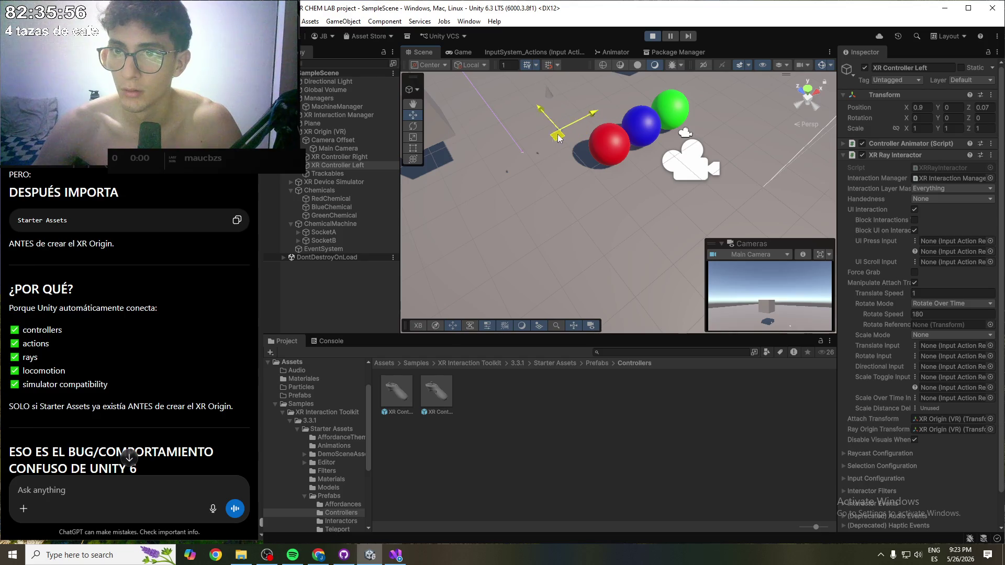
click(519, 148)
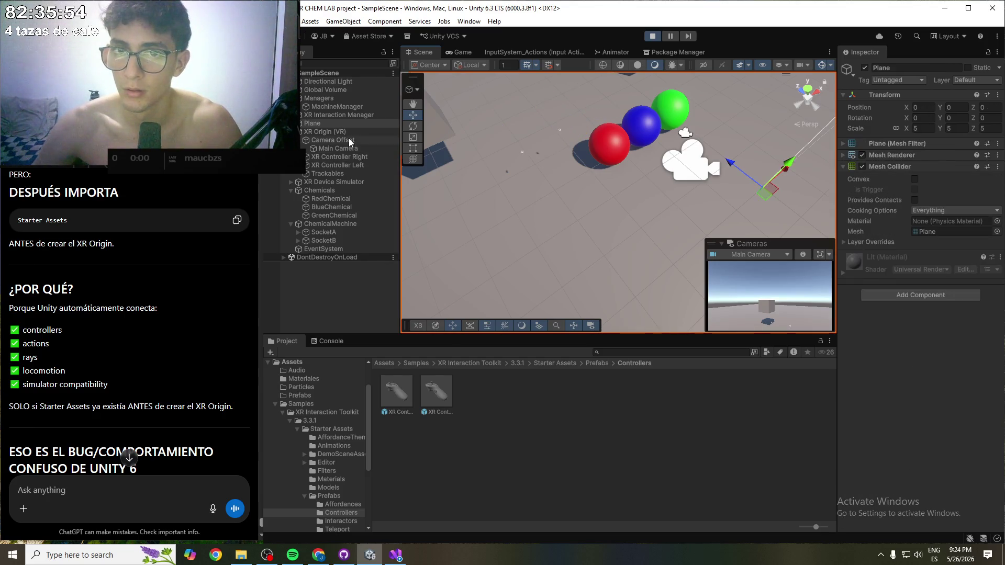
- Place the right controller near X -0.24, Z -1.45 and the left near X 0.4, Z -1.33
click(492, 168)
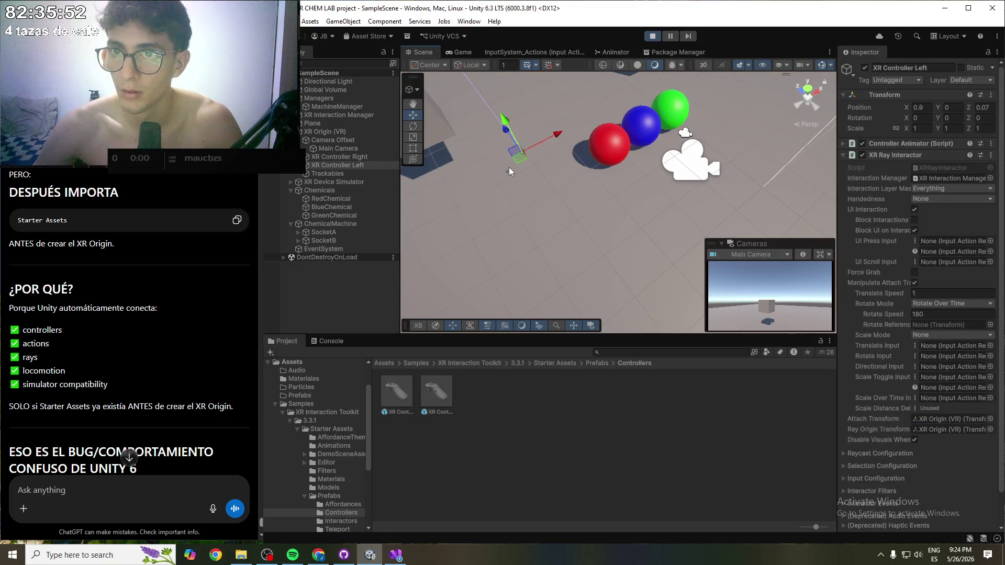
click(340, 156)
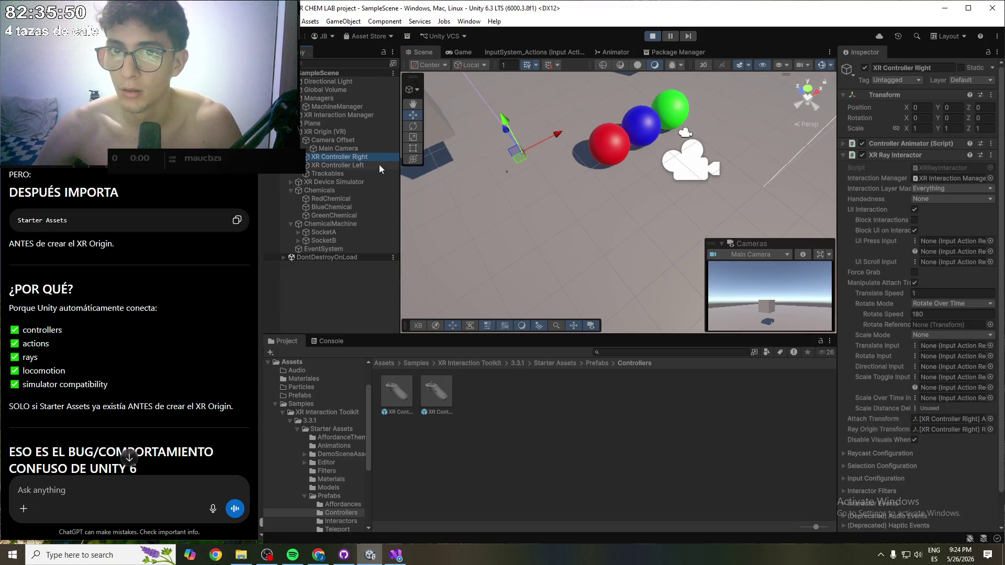
mouse_move(520, 159)
mouse_down()
mouse_move(483, 199)
mouse_move(534, 218)
mouse_move(545, 209)
mouse_up()
click(344, 165)
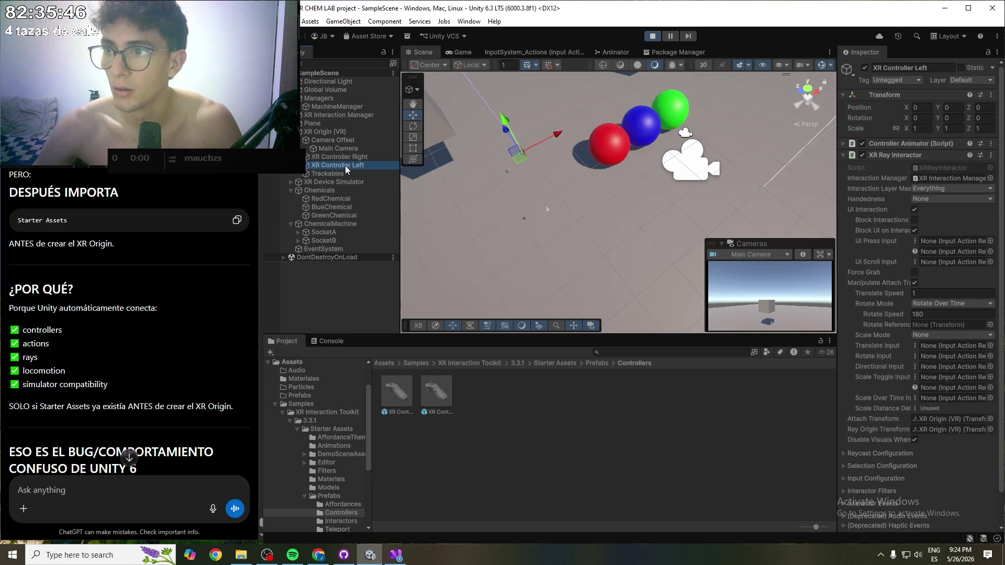
drag(520, 160, 575, 197)
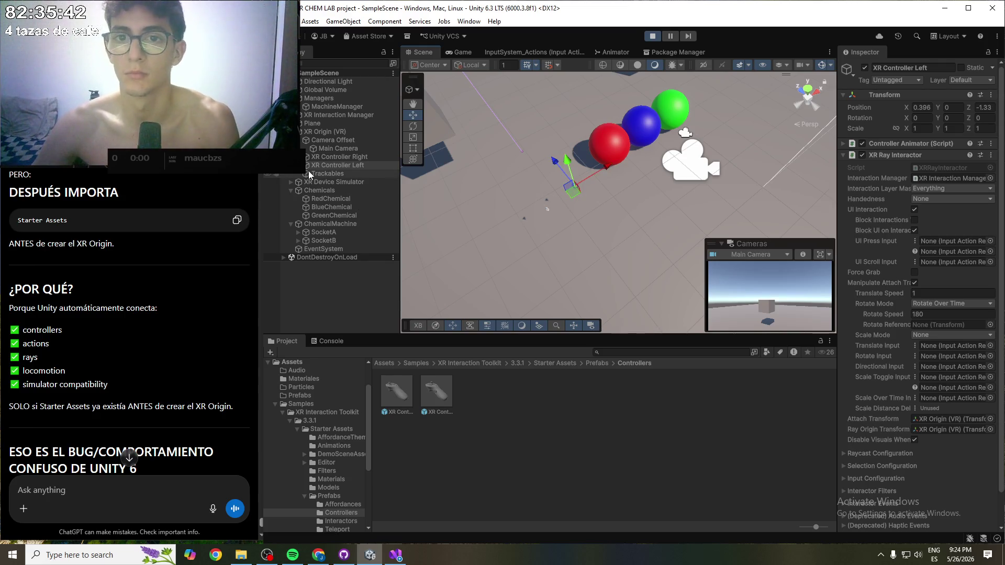
- Confirm the rename of the Trackables object in the Hierarchy
click(322, 173)
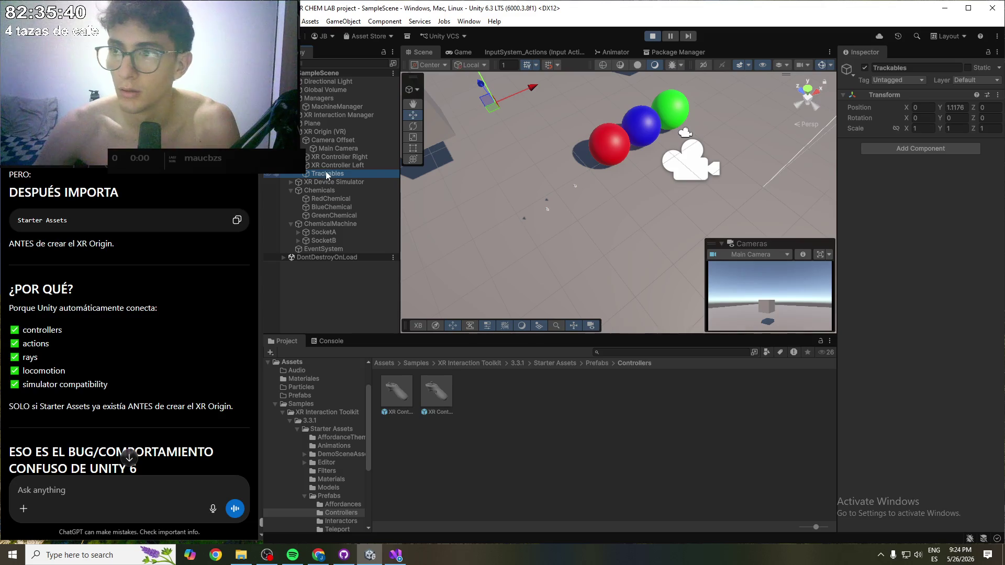
click(327, 174)
click(305, 177)
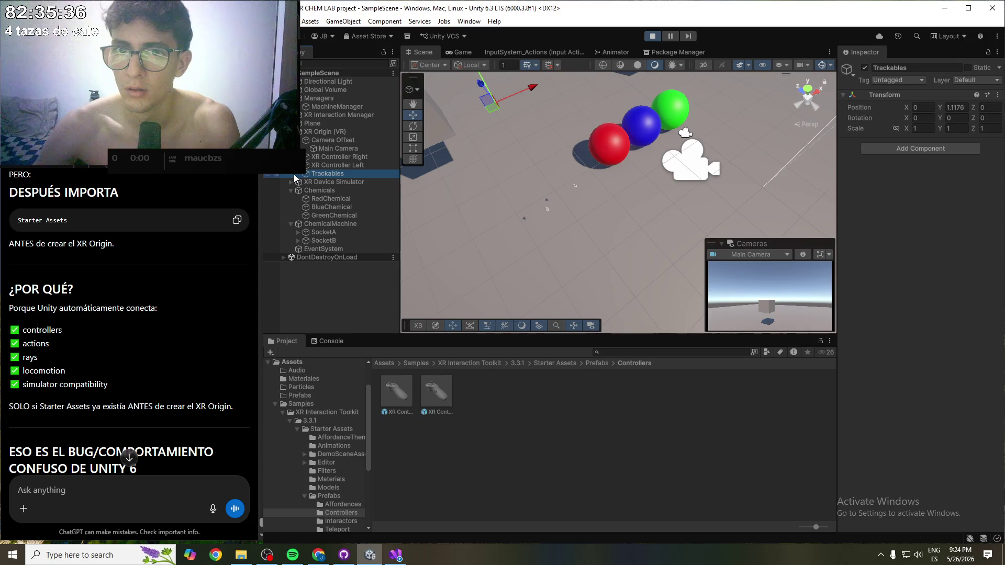
- Trial-move Trackables across the floor, undo it, and stop Play mode
drag(490, 111, 523, 186)
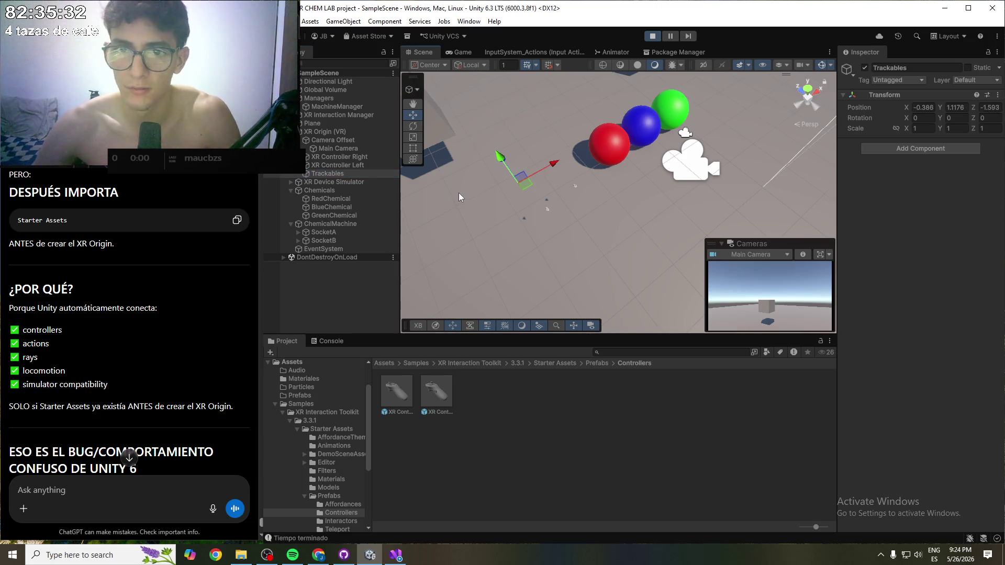
key(ctrl+z)
scroll(470, 168, down, 5)
drag(544, 182, 503, 227)
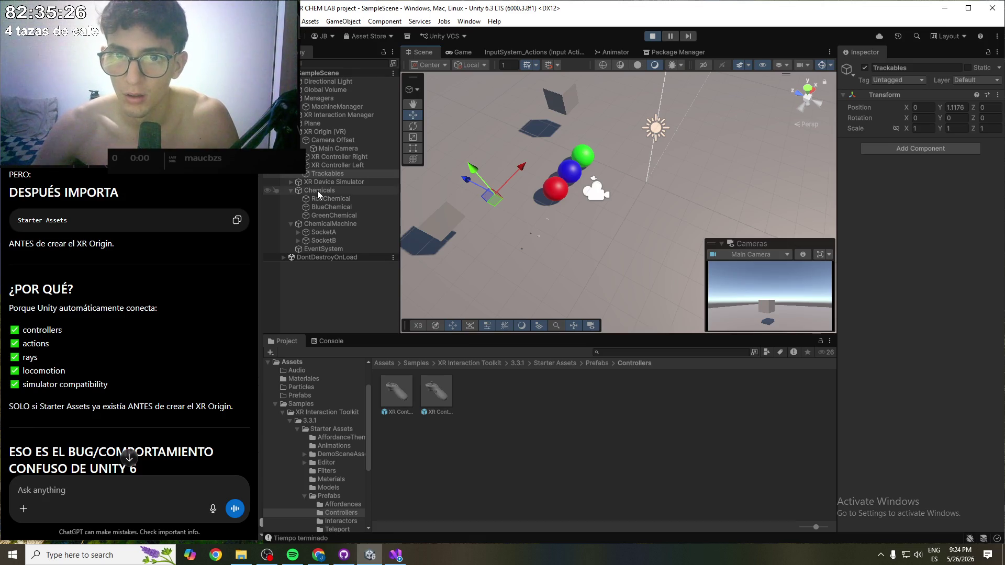
click(652, 36)
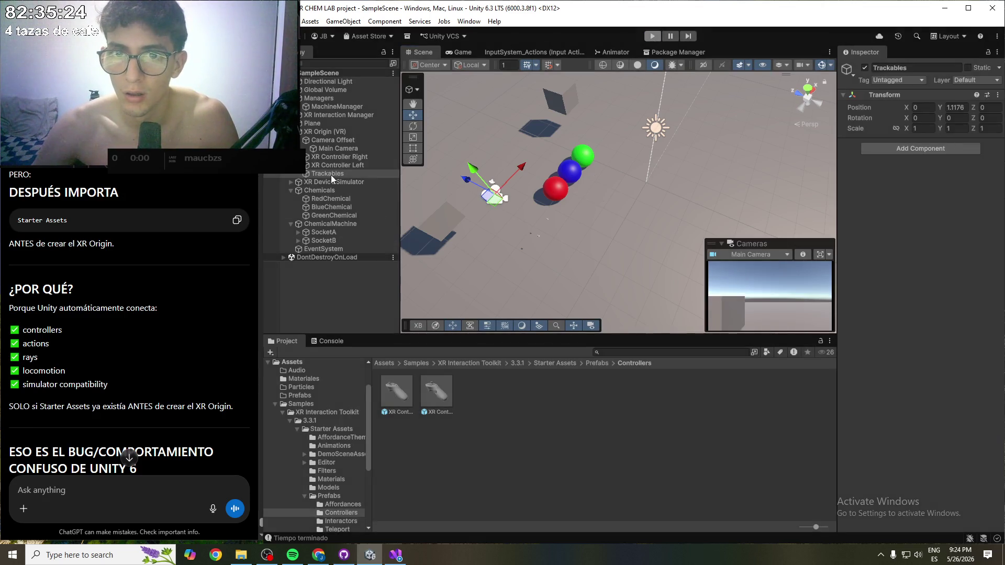
- Expand both XR controllers, select XR Controller Left, and briefly expand its Controller Animator
click(302, 157)
click(302, 174)
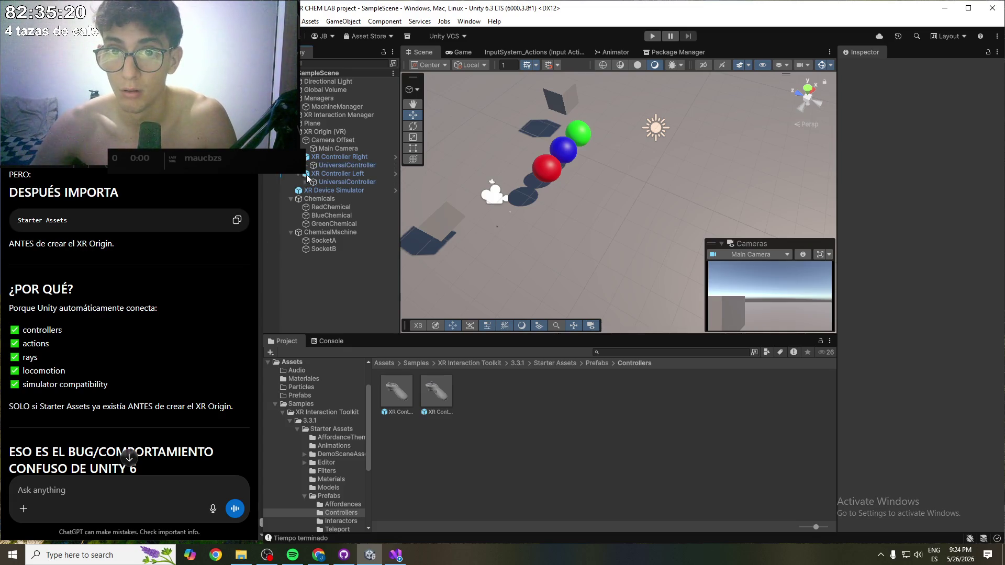
click(340, 174)
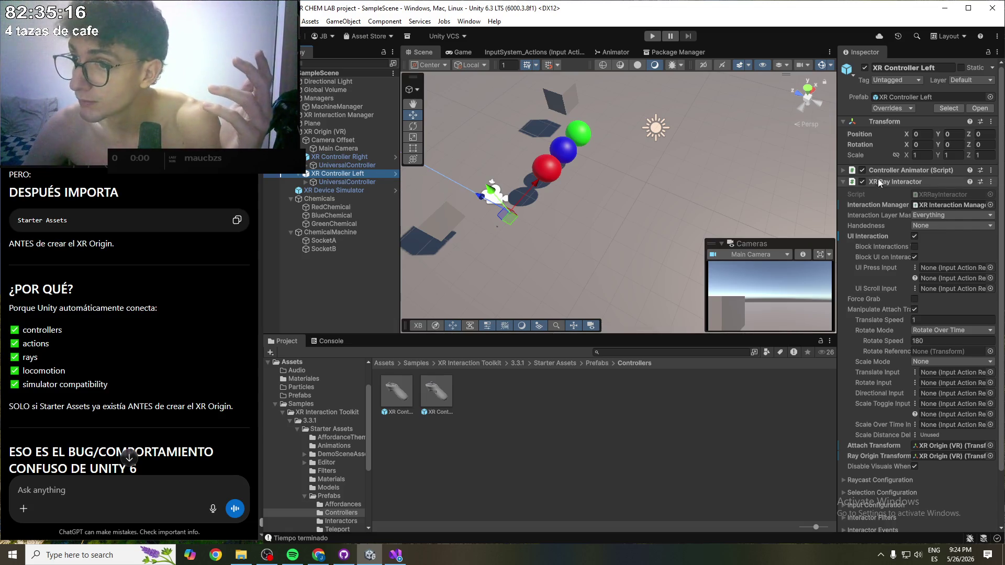
click(843, 172)
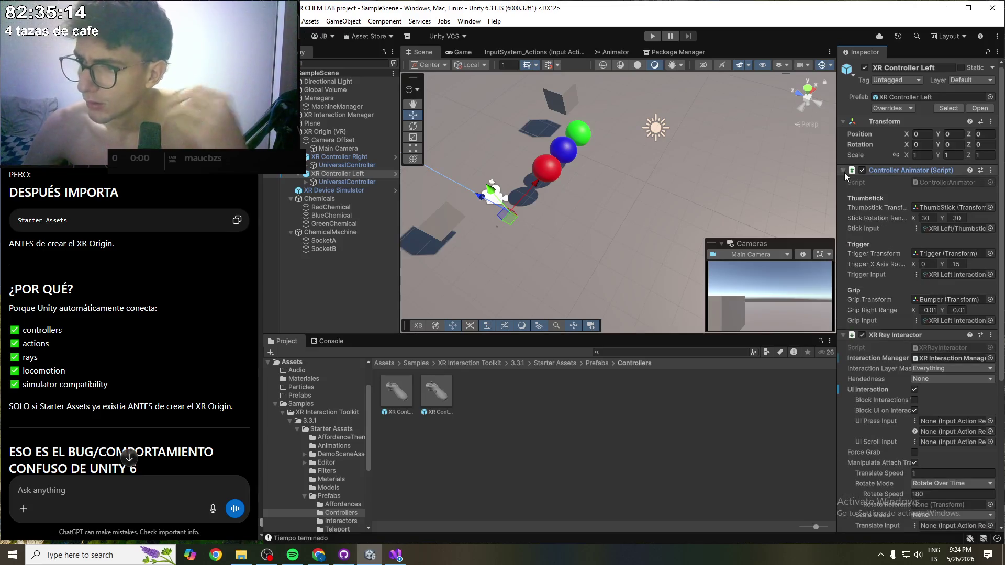
click(844, 172)
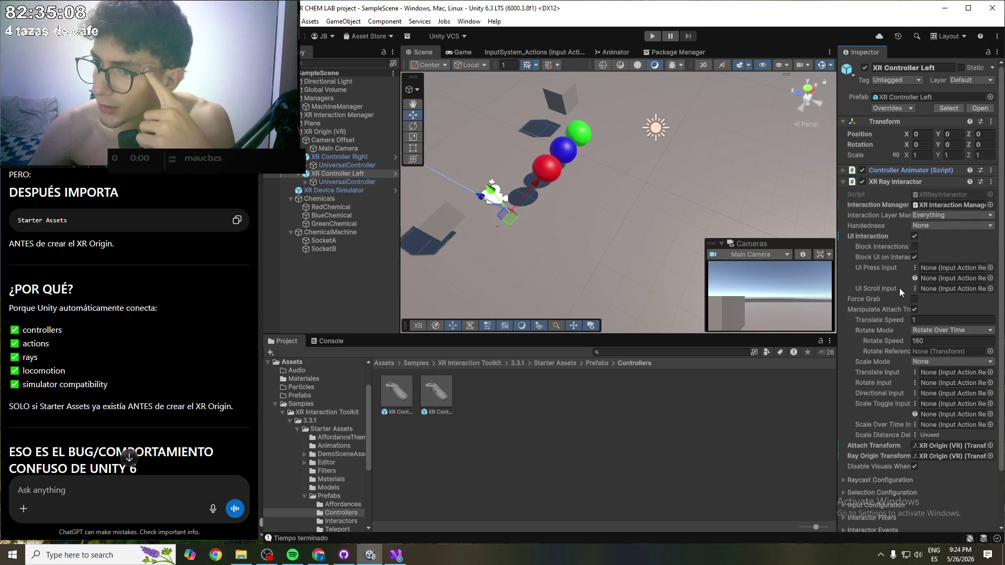
scroll(896, 397, down, 3)
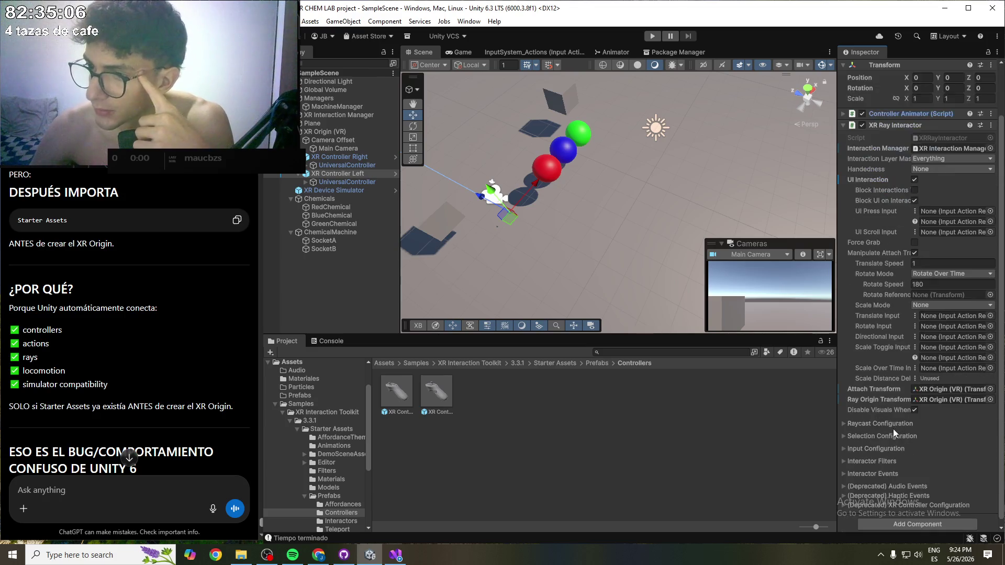
- Expand the XR Ray Interactor's Raycast and Selection settings foldouts
scroll(893, 391, down, 1)
click(847, 419)
scroll(892, 402, down, 5)
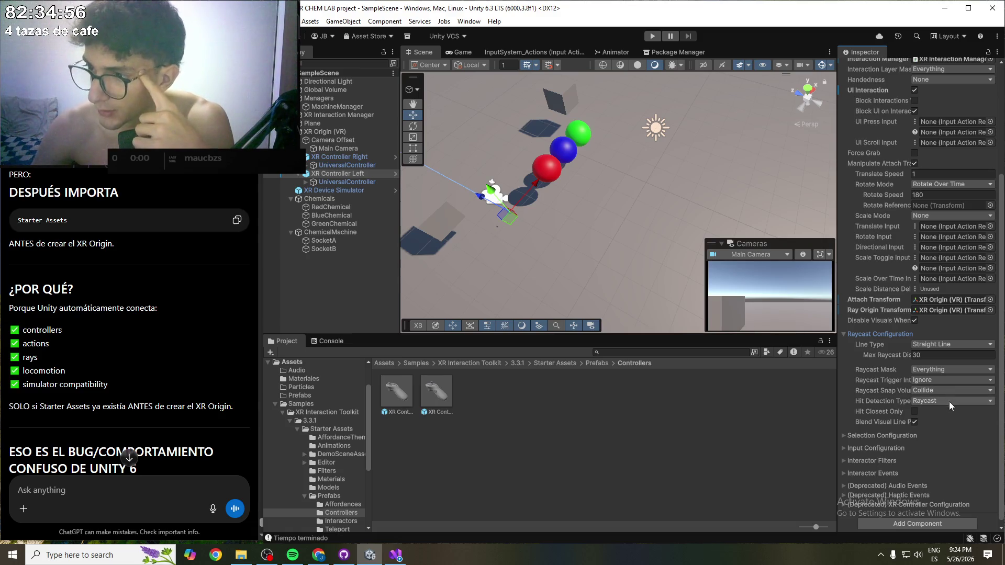
scroll(949, 401, down, 1)
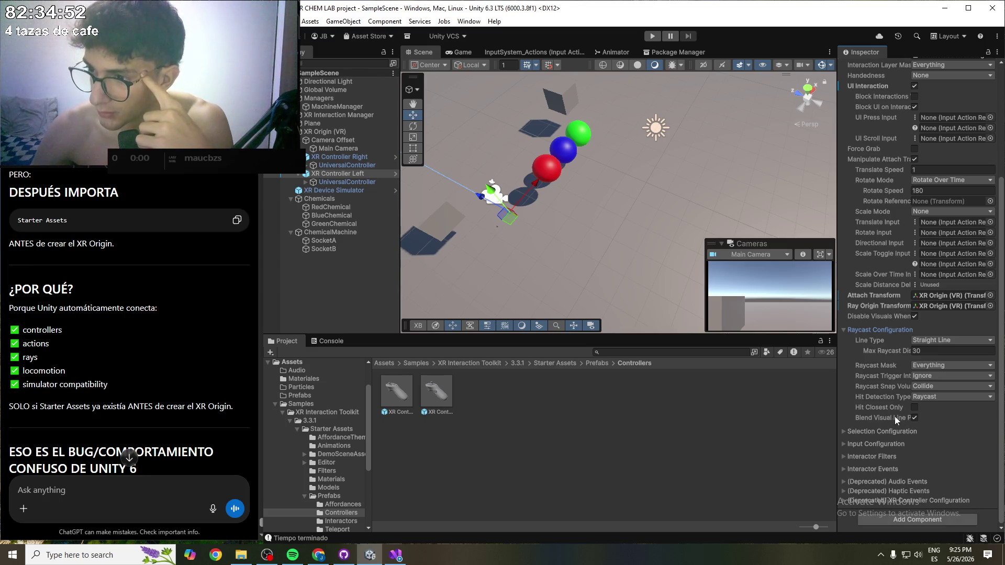
click(884, 430)
scroll(932, 418, down, 5)
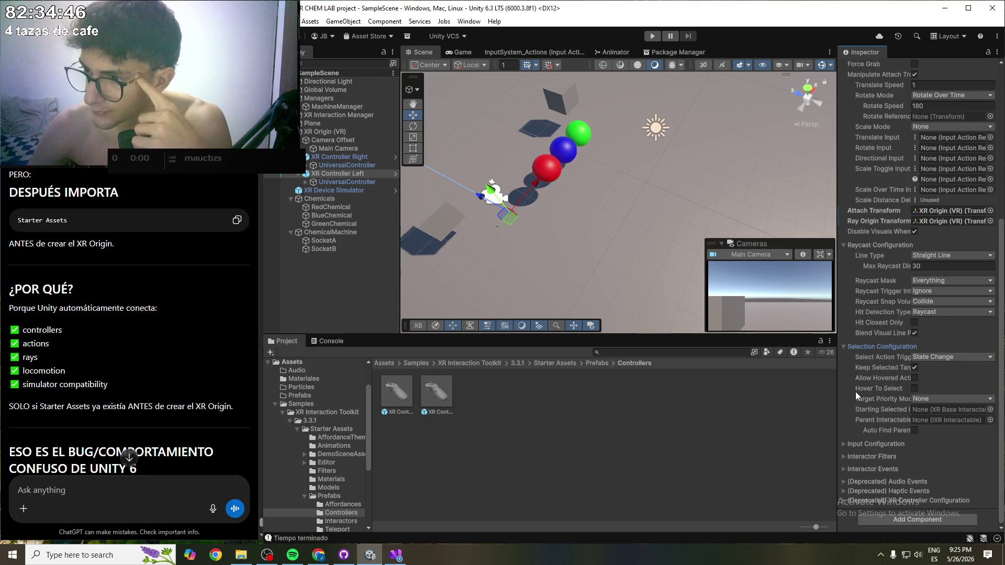
- Open Input Configuration and search 'XRI' for Select Input, leaving it set to None
mouse_move(879, 411)
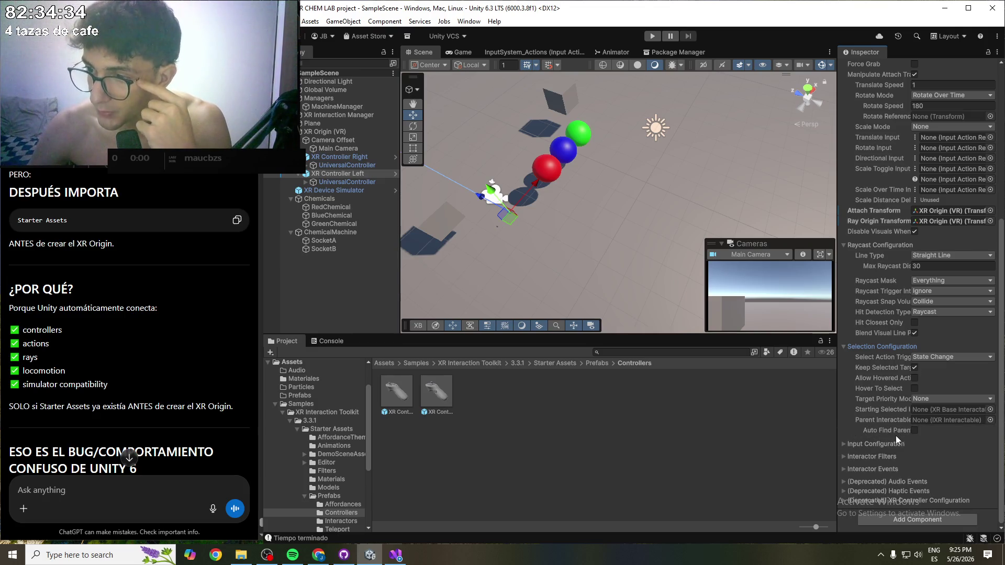
click(856, 445)
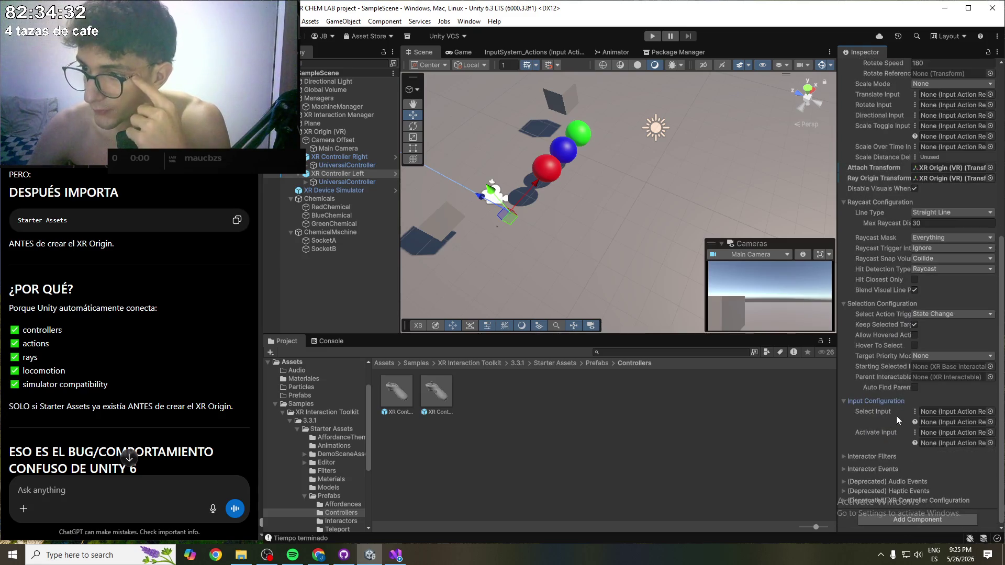
click(989, 412)
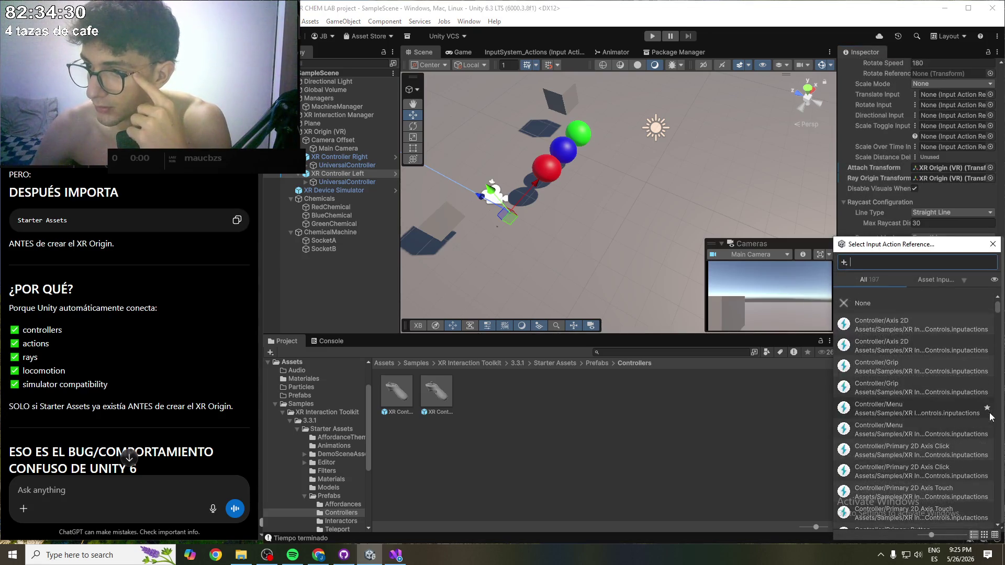
text(XRI)
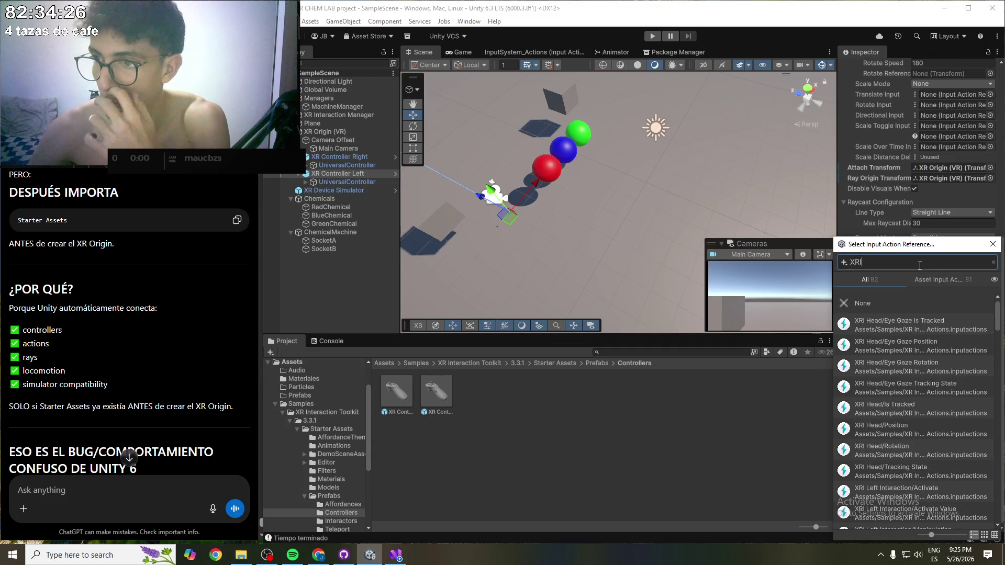
click(993, 244)
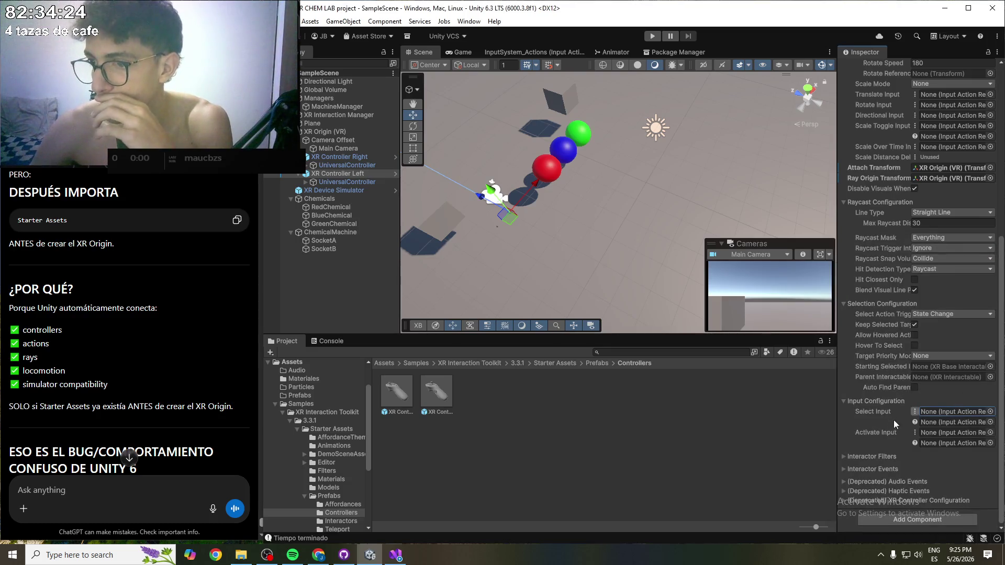
click(861, 400)
click(856, 460)
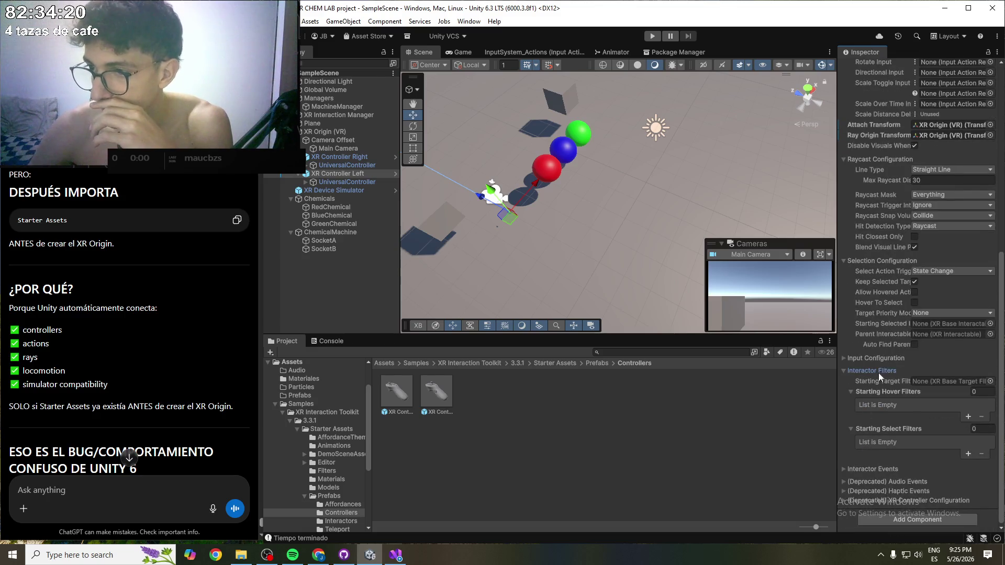
mouse_move(881, 381)
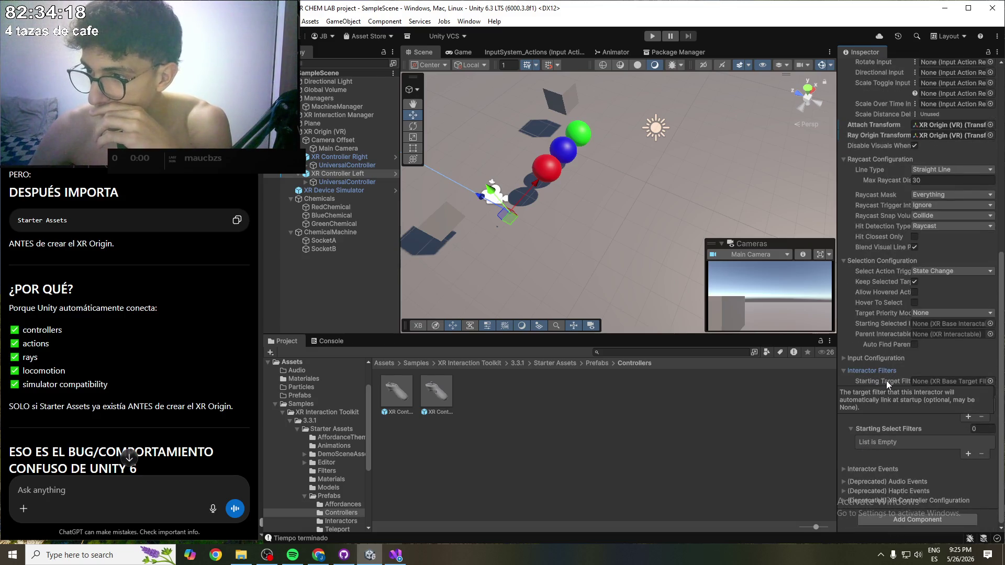
click(862, 370)
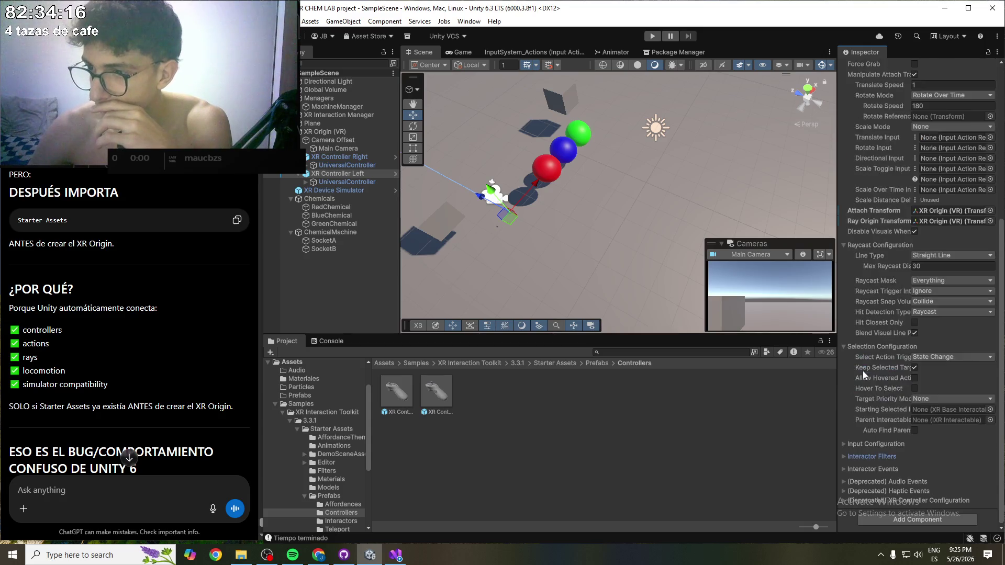
click(871, 469)
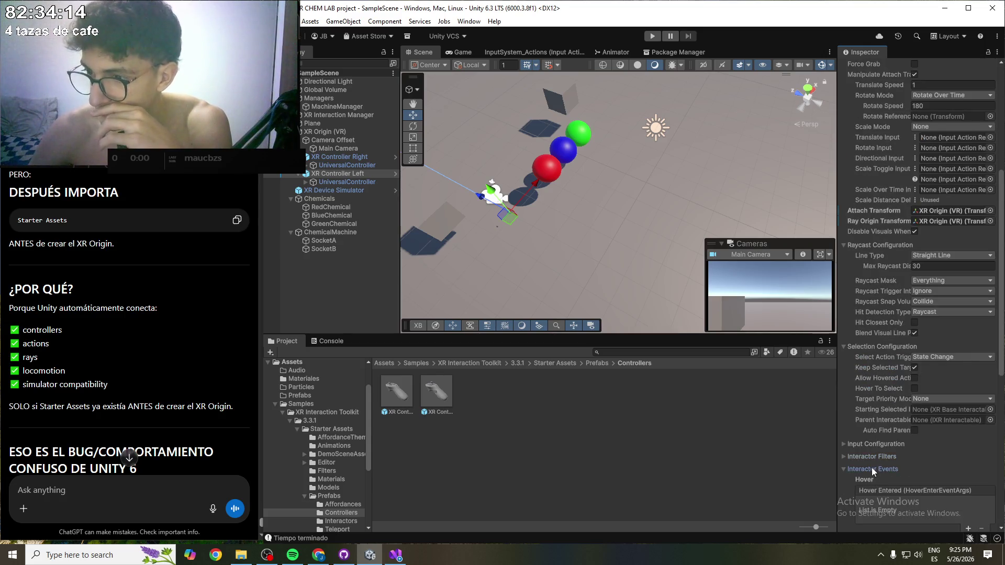
scroll(871, 467, down, 3)
click(871, 383)
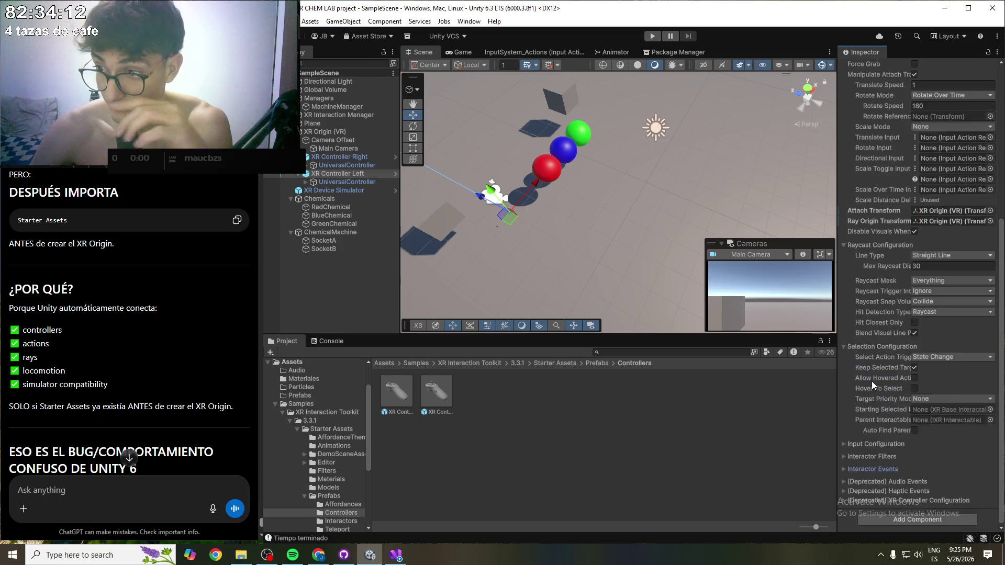
scroll(871, 381, up, 7)
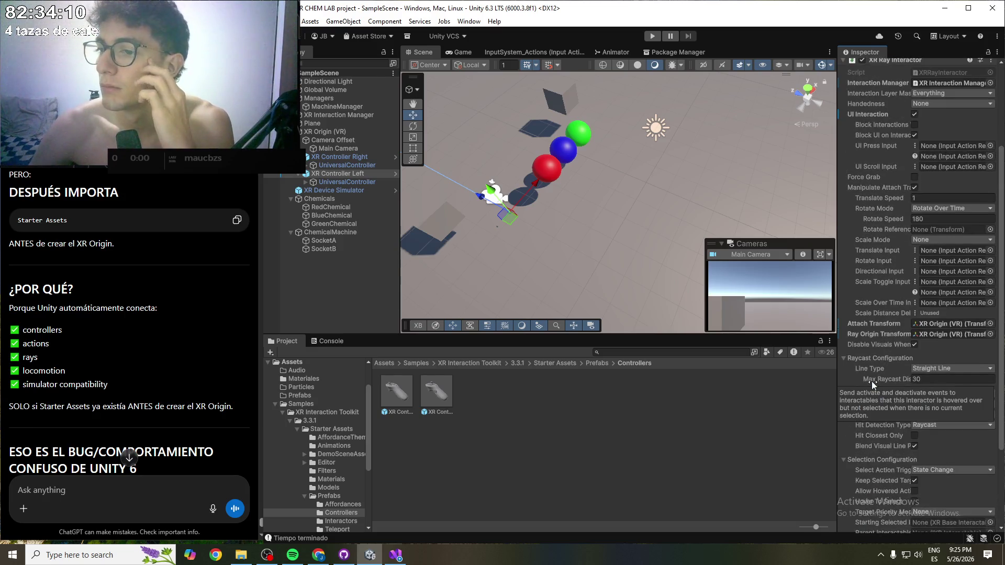
scroll(895, 309, up, 2)
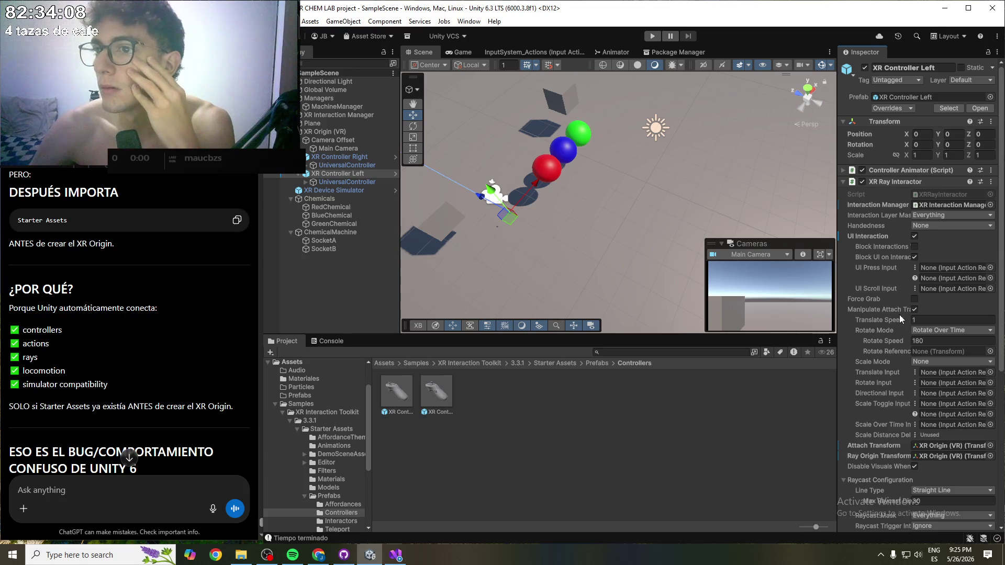
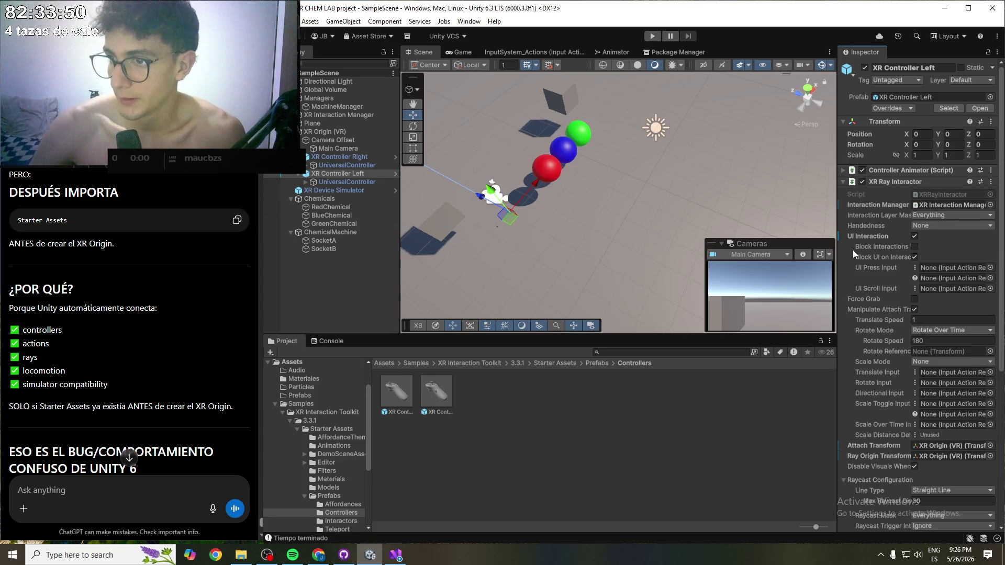
- Set the left controller's XR Ray Interactor Interaction Manager to None
mouse_move(619, 186)
mouse_down()
mouse_move(693, 145)
mouse_move(684, 123)
mouse_up()
scroll(603, 206, up, 10)
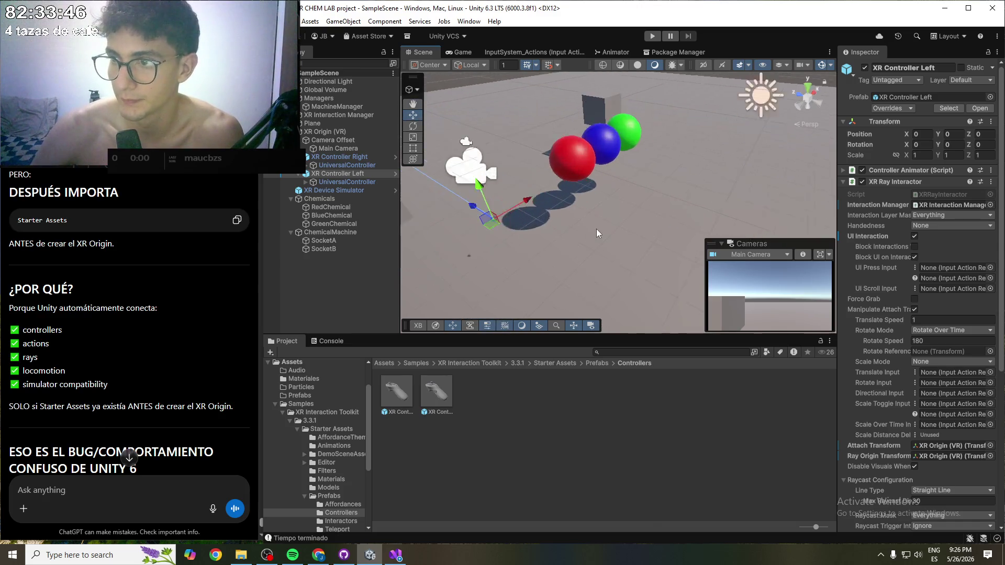
click(990, 205)
double_click(811, 241)
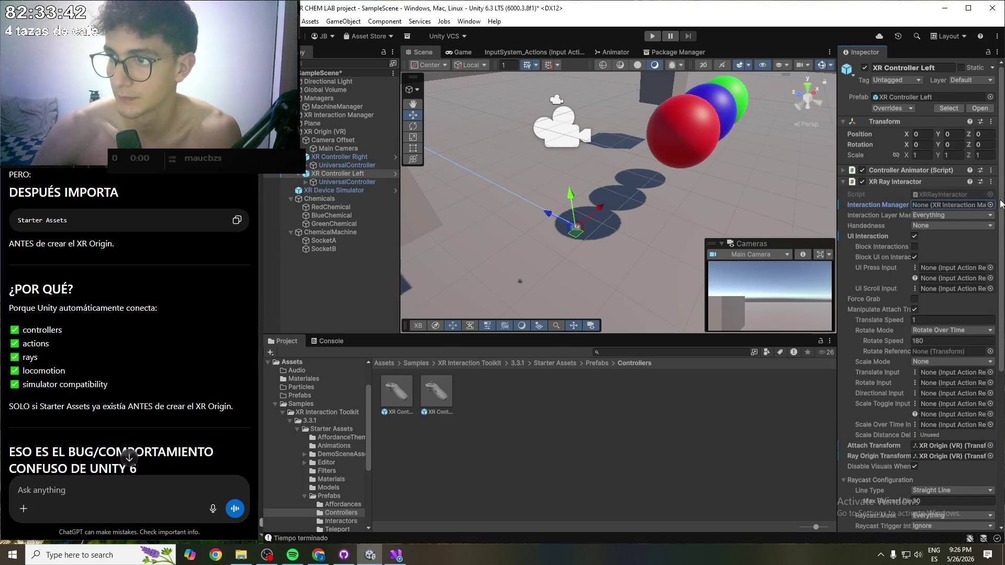
- Set XR Controller Right's ray Interaction Manager to None, save the scene, and select its UniversalController
click(348, 157)
click(990, 204)
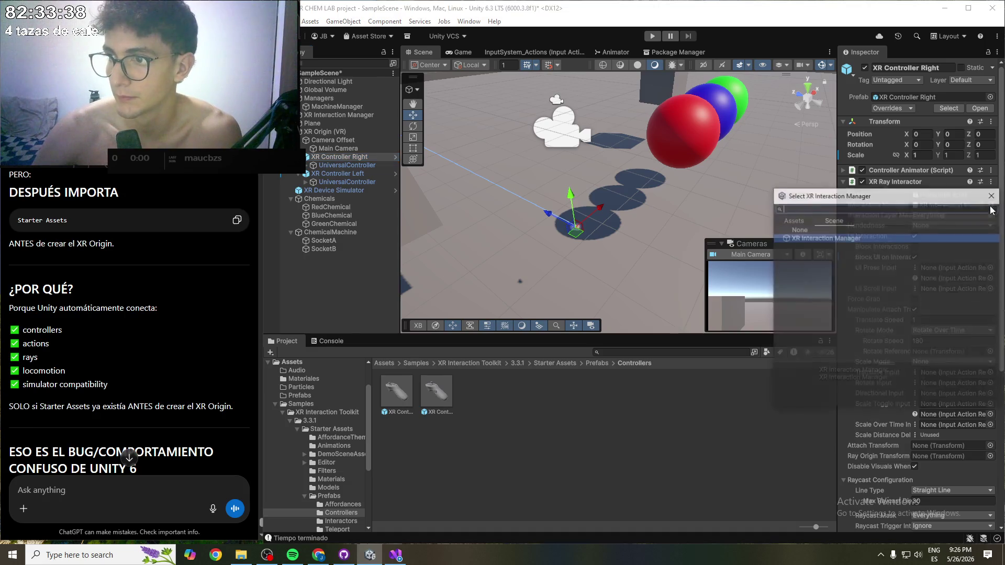
double_click(839, 230)
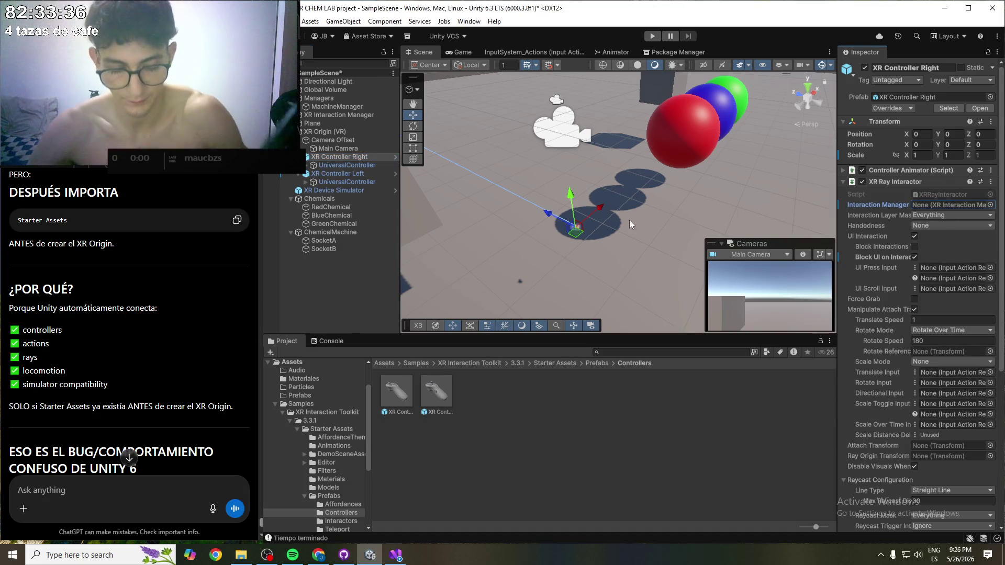
key(ctrl+s)
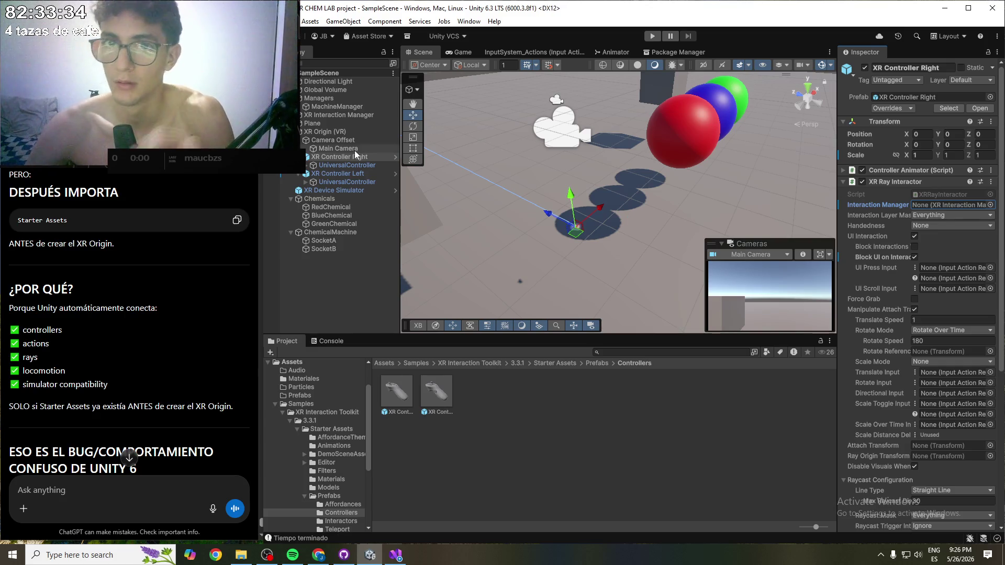
click(328, 166)
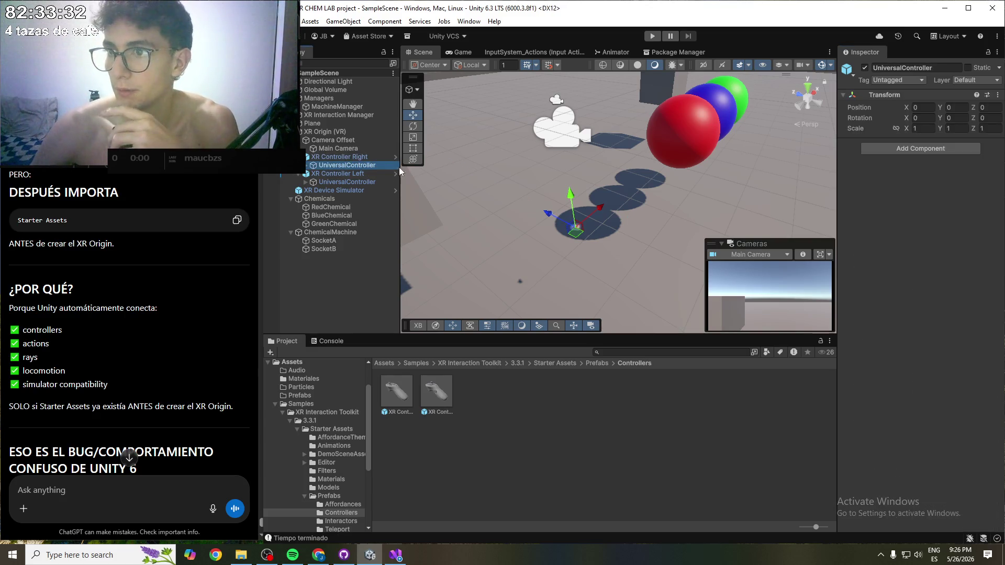
click(306, 167)
click(362, 174)
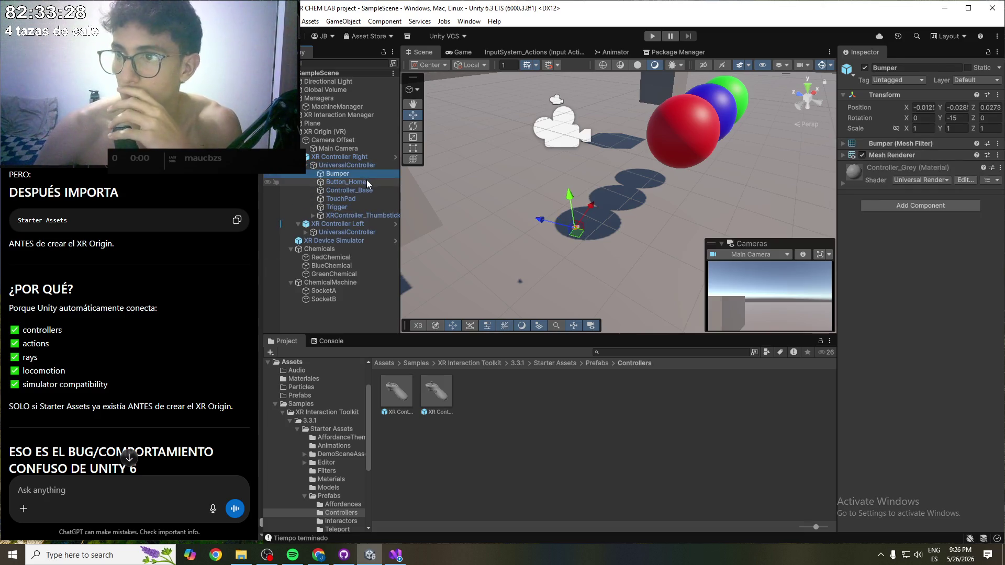
click(367, 183)
click(367, 190)
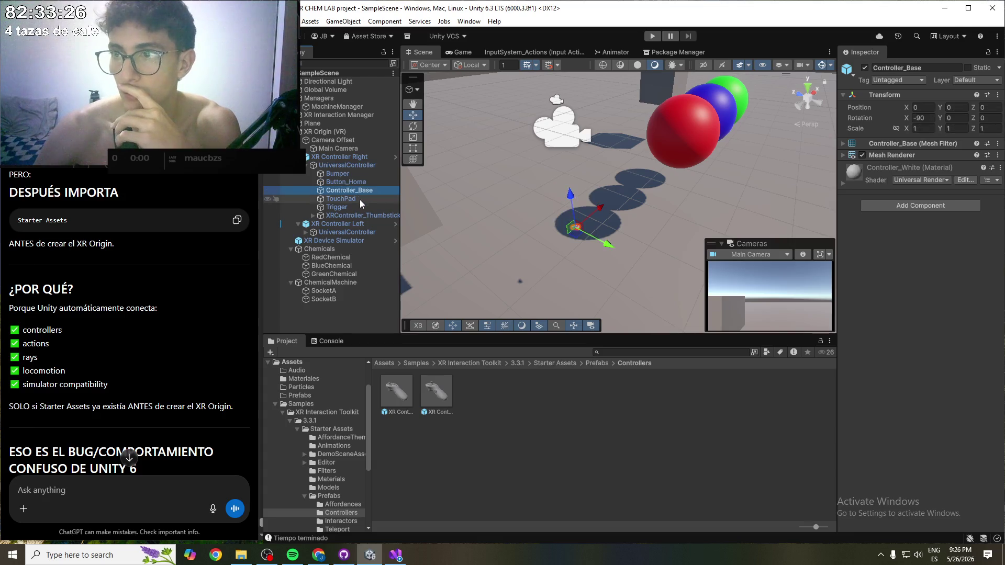
click(359, 200)
click(360, 207)
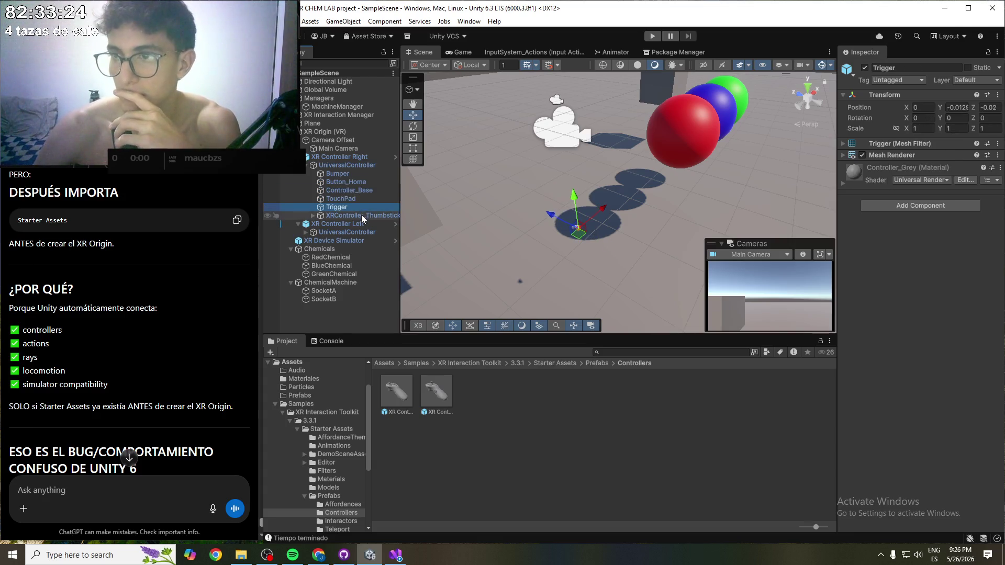
click(362, 215)
click(306, 165)
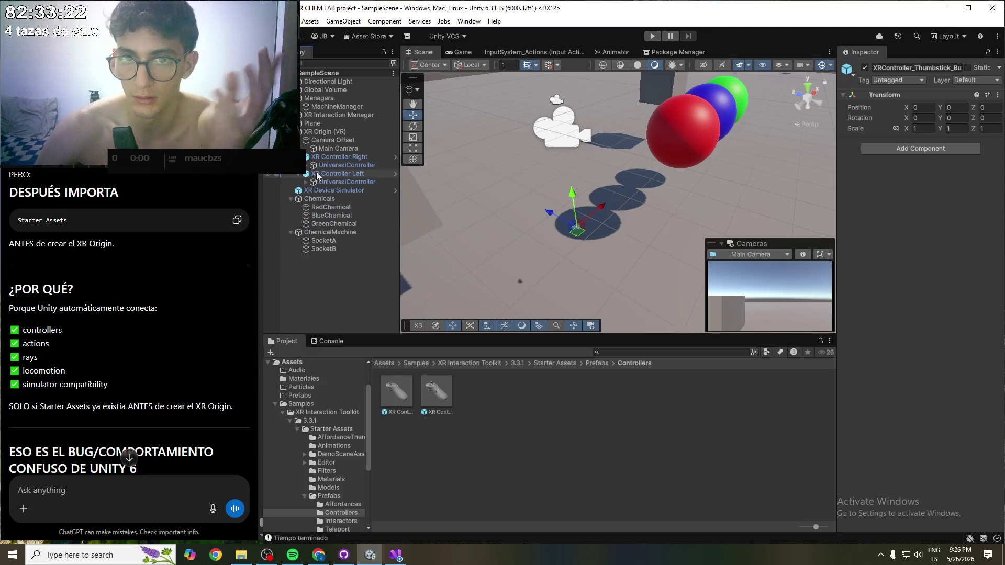
click(322, 158)
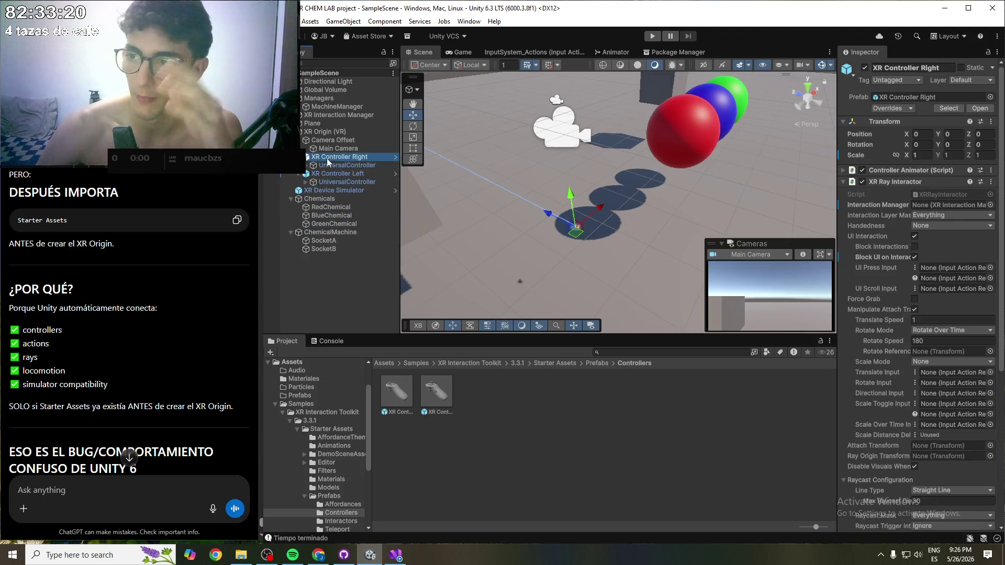
click(843, 182)
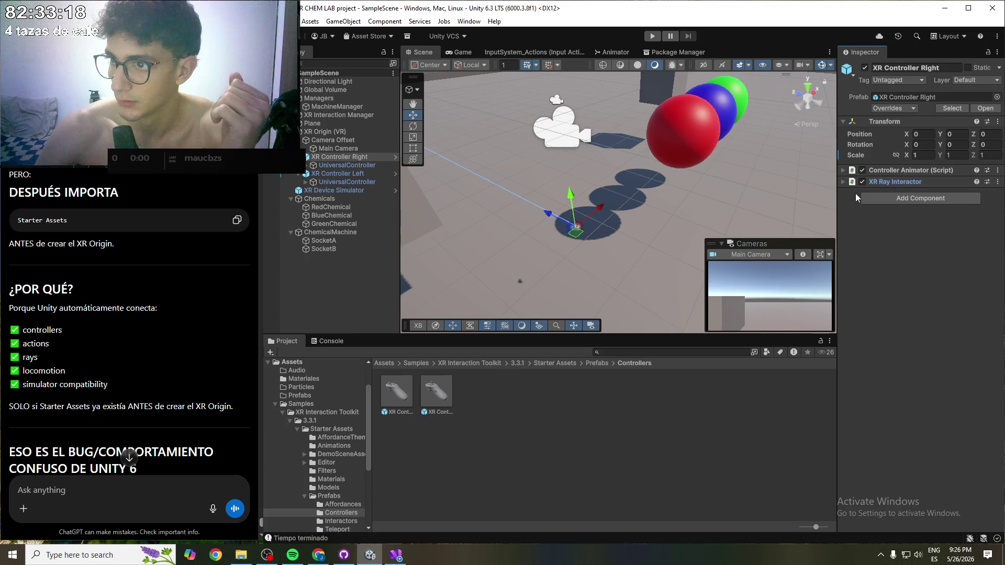
click(845, 171)
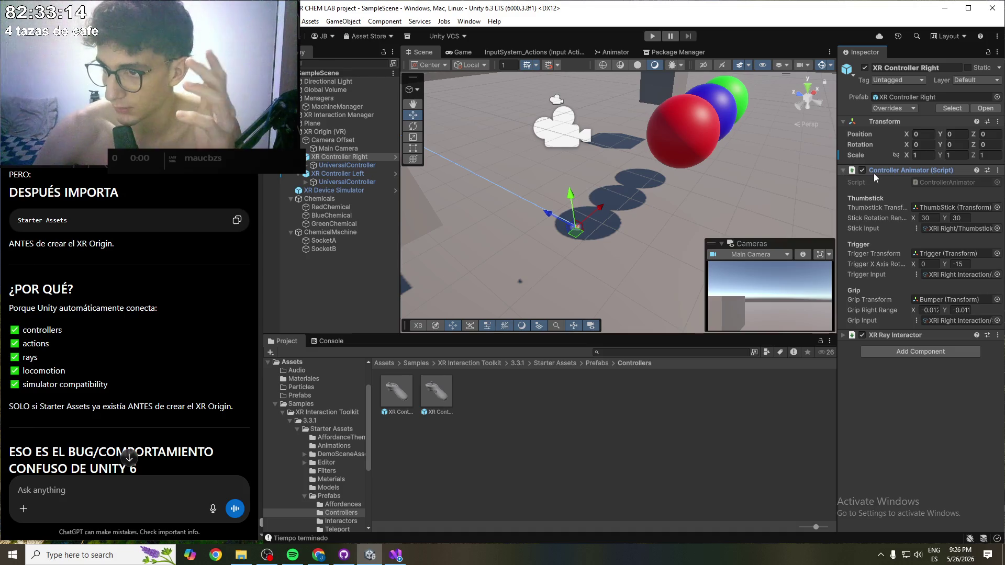
click(843, 171)
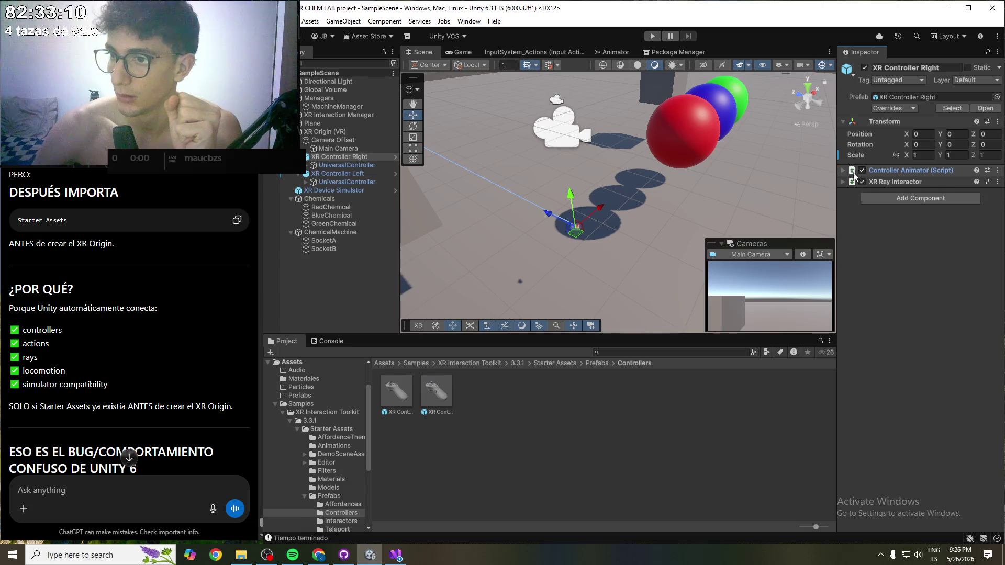
- Add an XR Interactor Line Visual to the selected XR controller and save the scene
click(887, 197)
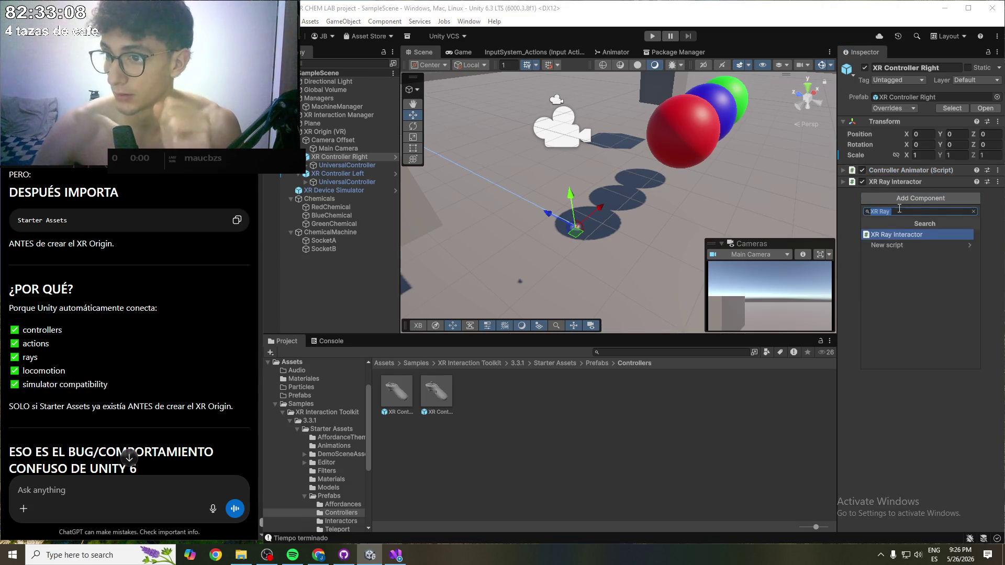
key(BackSpace)
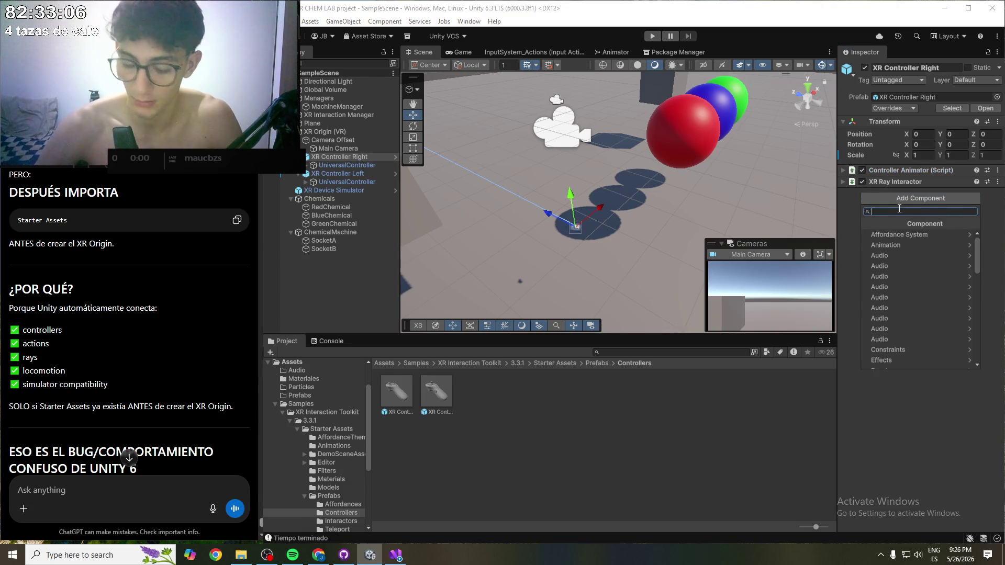
text(XR L)
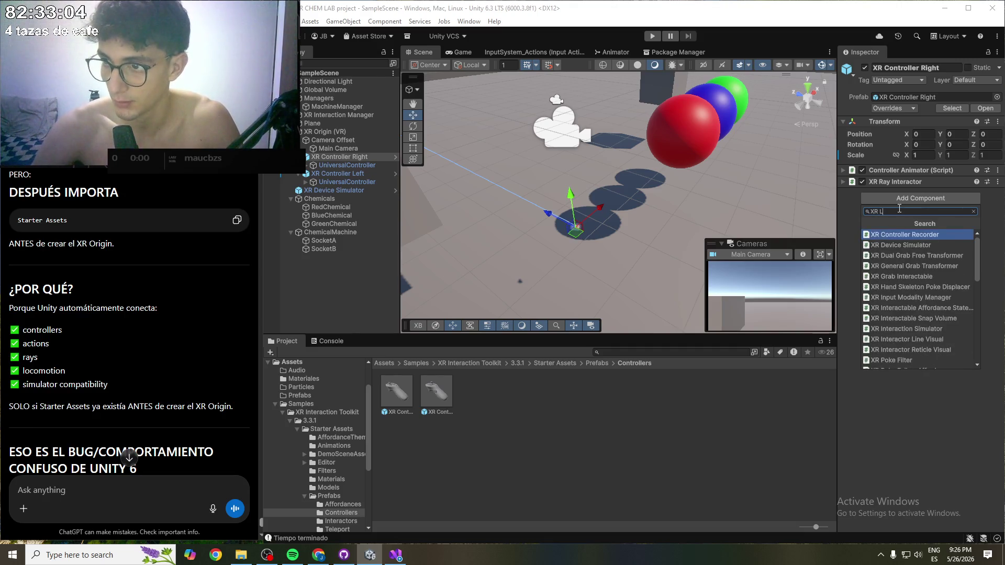
text(ine)
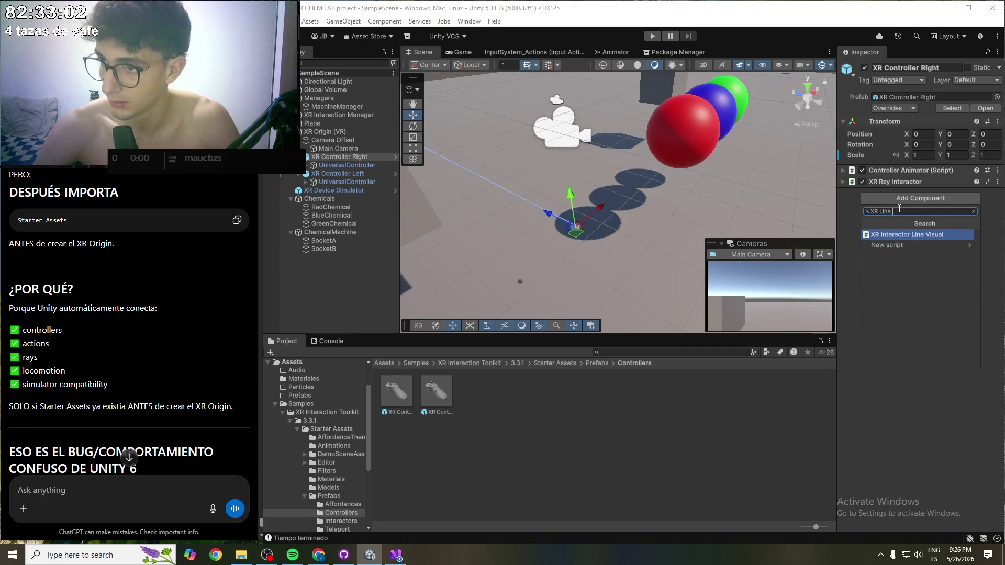
key(Return)
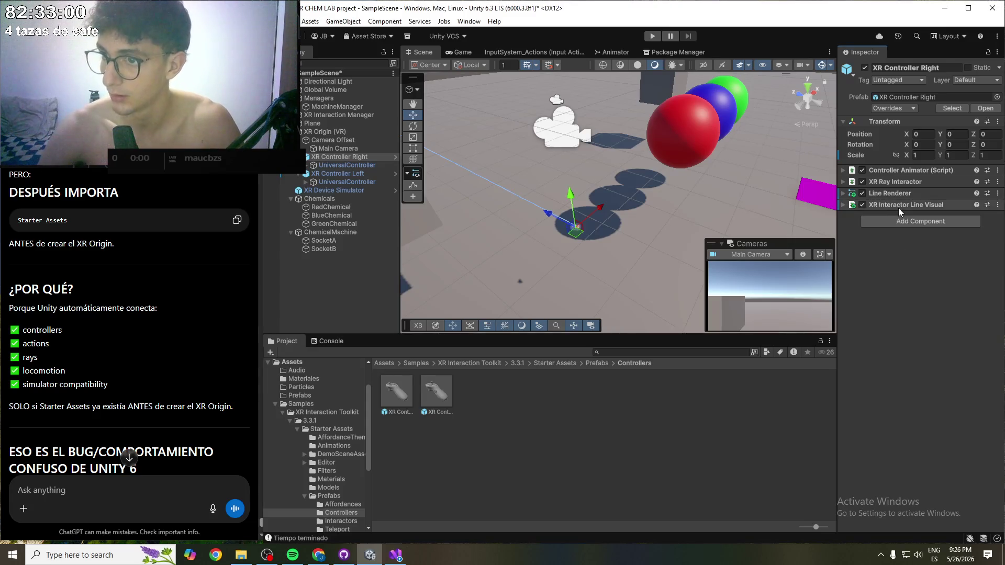
key(ctrl+s)
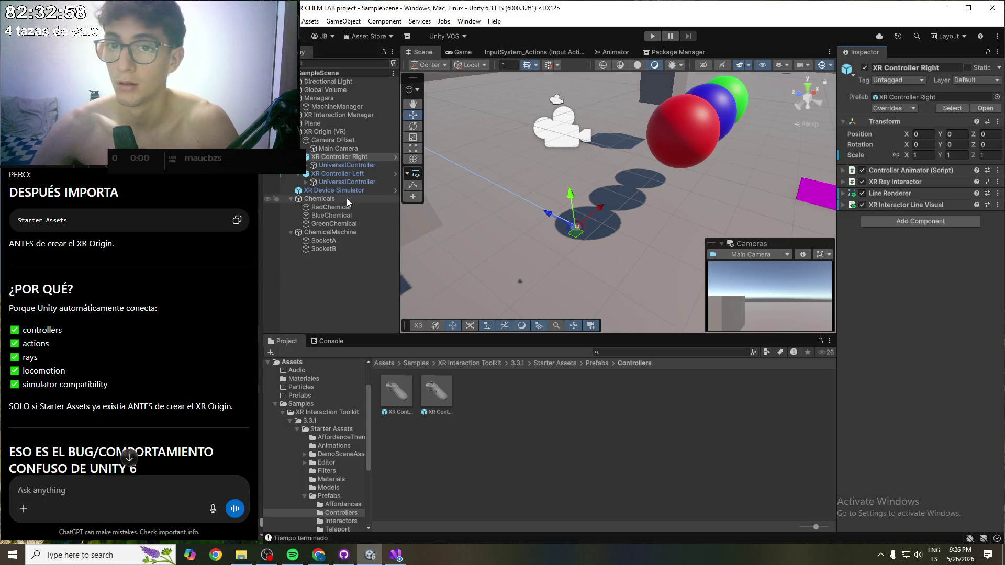
- Add XR Interactor Line Visual to XR Controller Left, then start Play mode
click(356, 174)
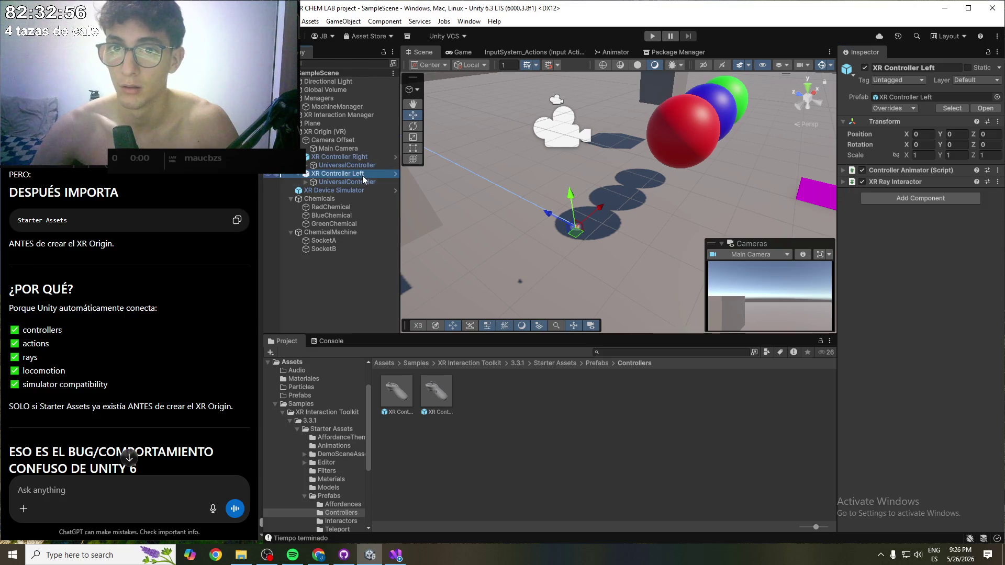
click(918, 199)
text(XR line)
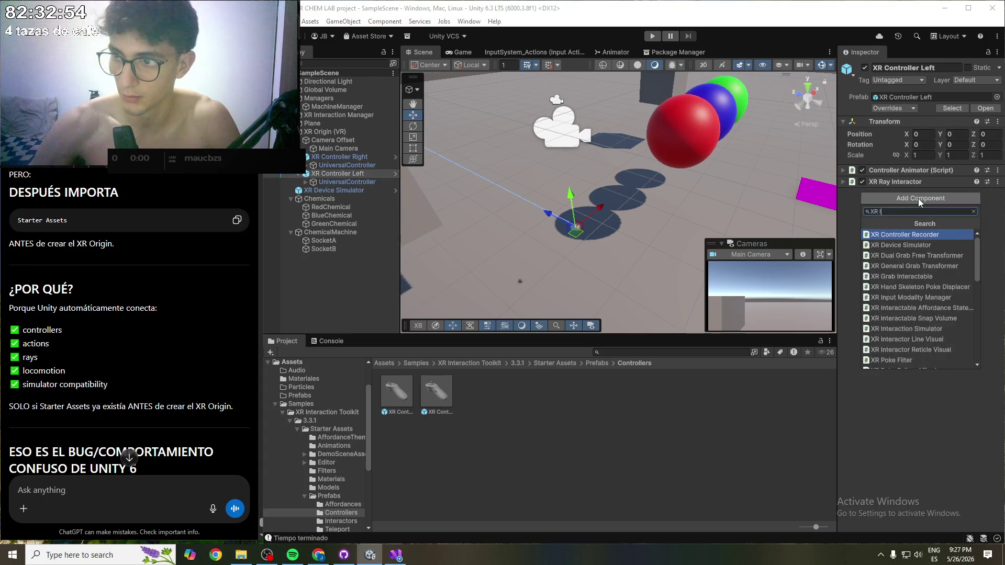
key(Return)
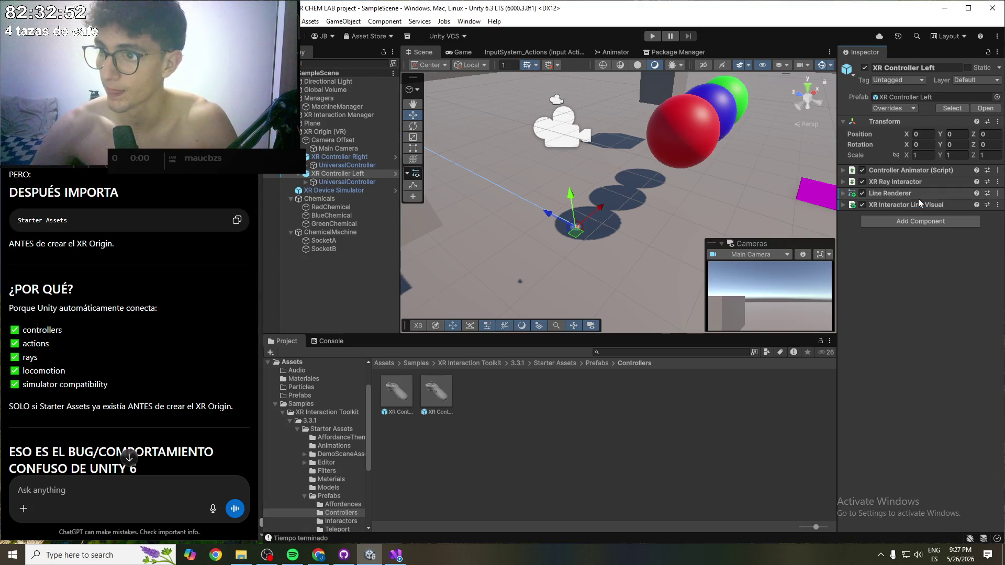
click(651, 35)
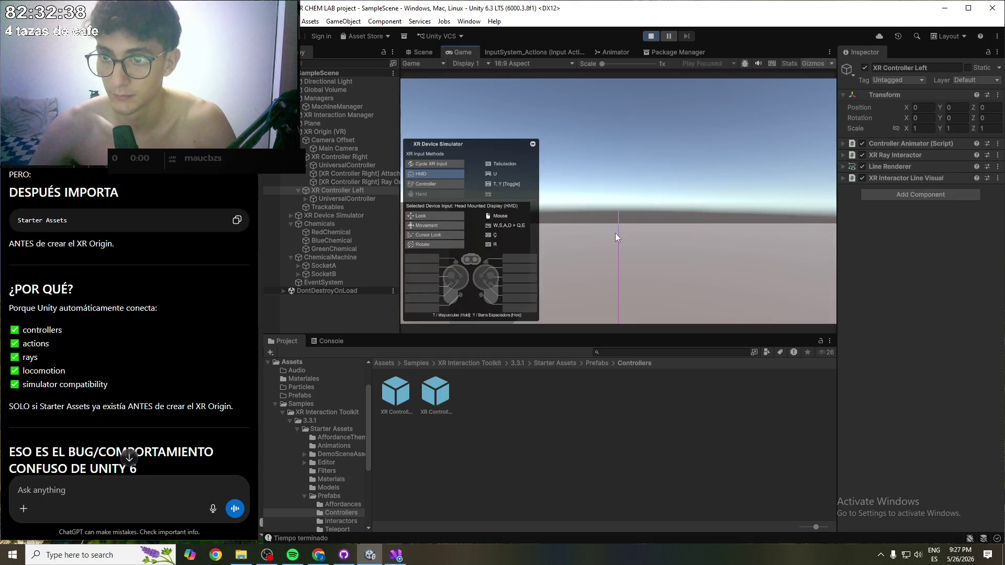
- Tilt the simulated headset view, switch to the right controller and aim its ray, then stop playing
key(w)
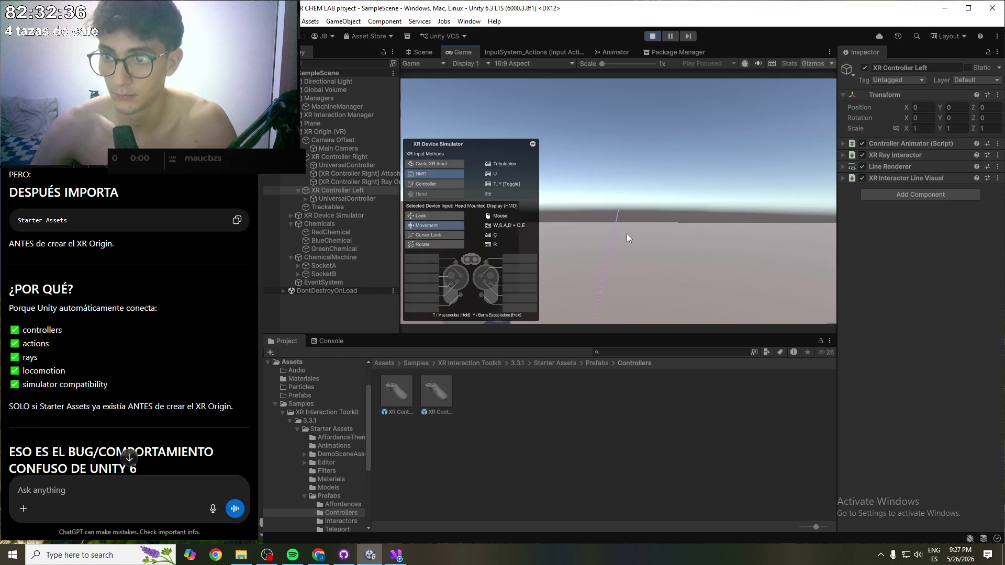
key(s)
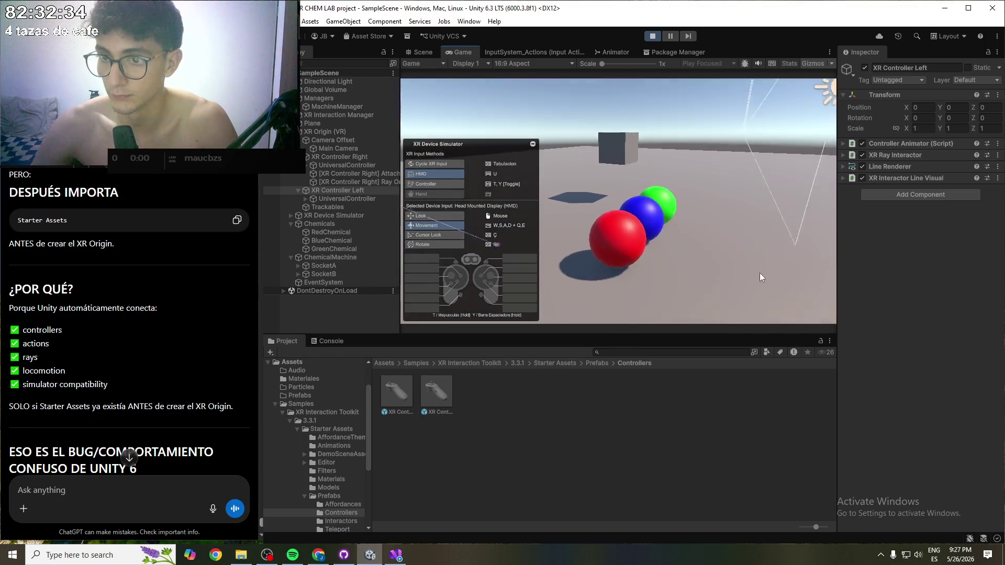
key(Tab)
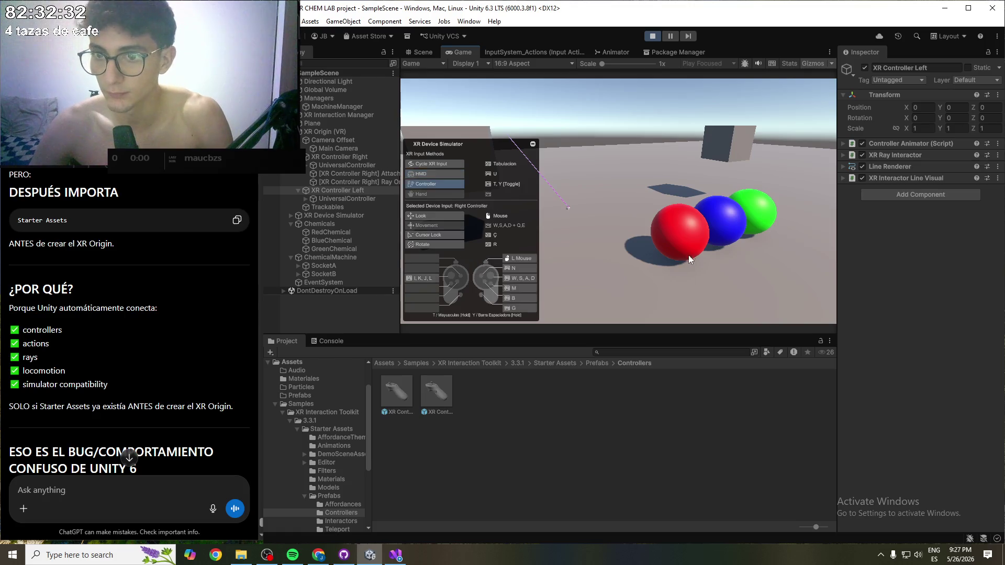
mouse_move(643, 235)
mouse_down()
mouse_move(687, 237)
mouse_move(636, 226)
mouse_up()
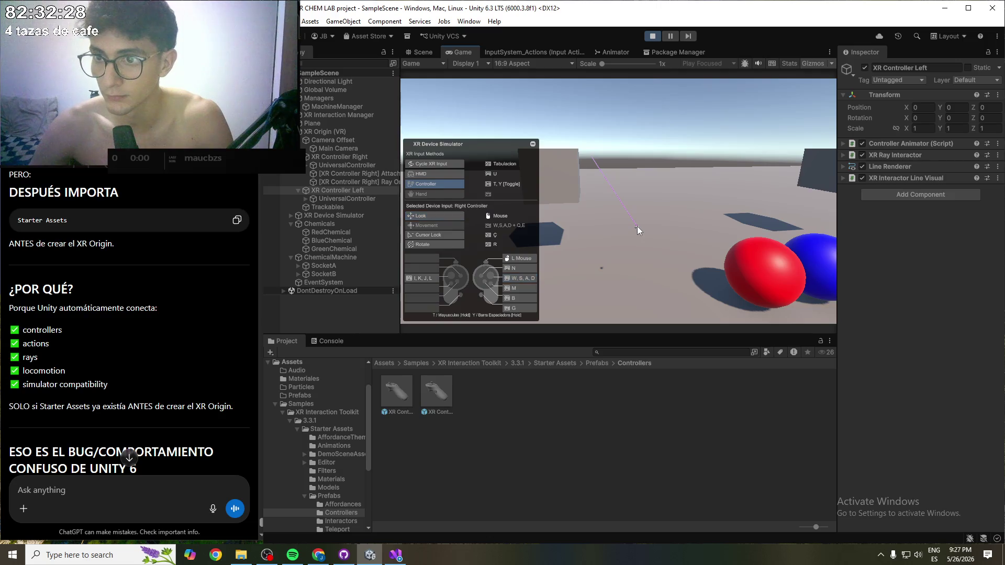
click(652, 35)
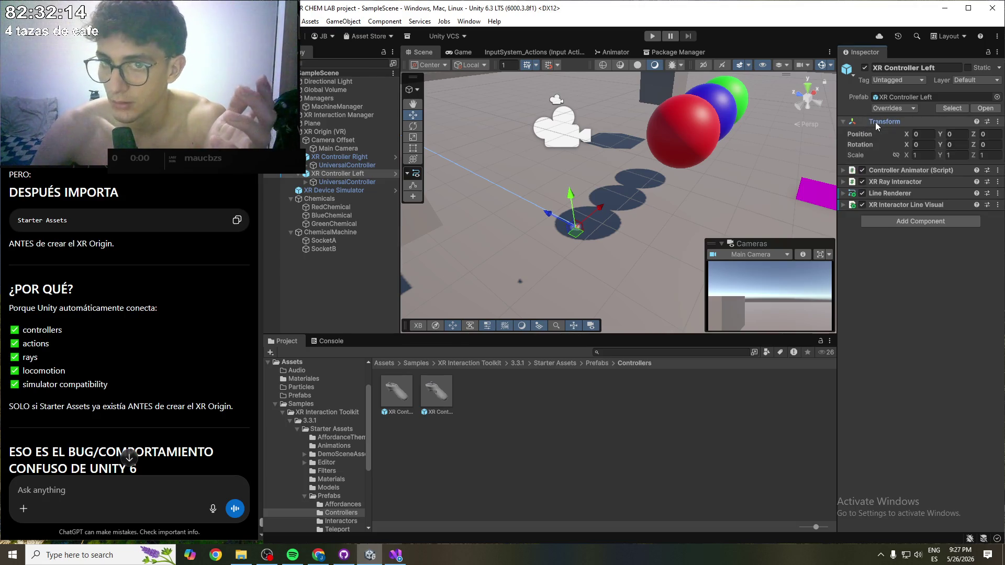
- Inspect the left controller's Line Visual and Ray Interactor settings, then deselect and enter Play mode
click(843, 204)
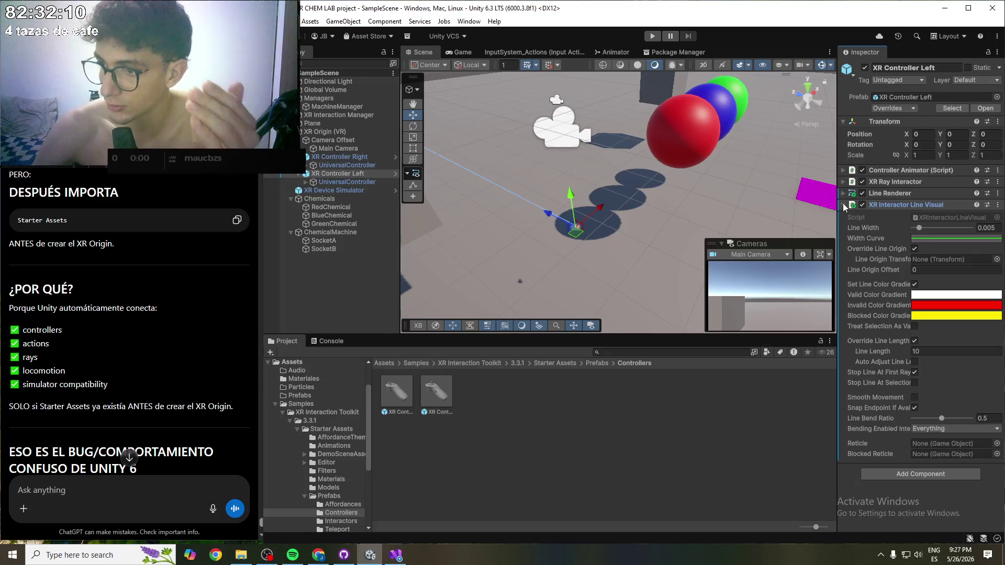
click(875, 259)
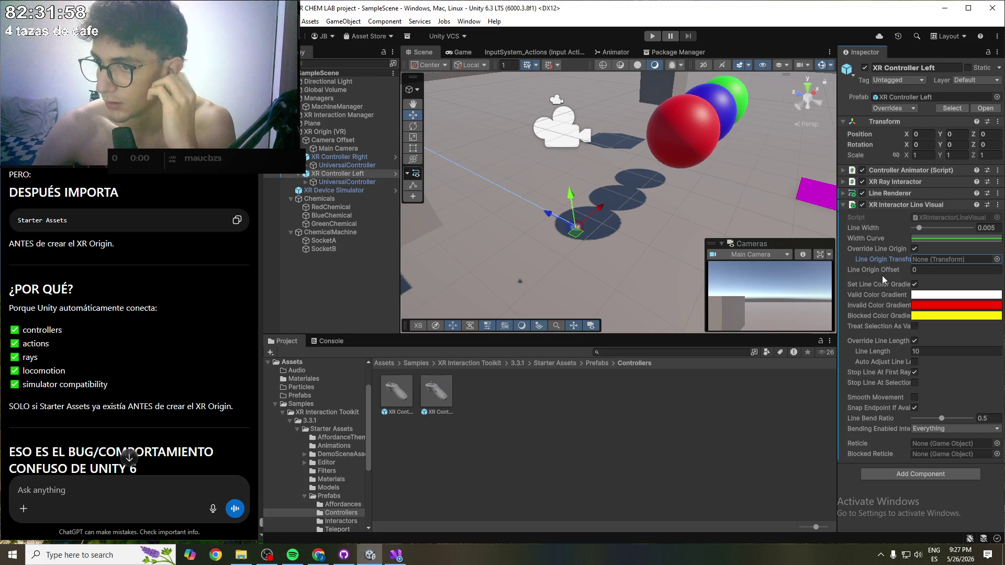
click(847, 205)
click(851, 183)
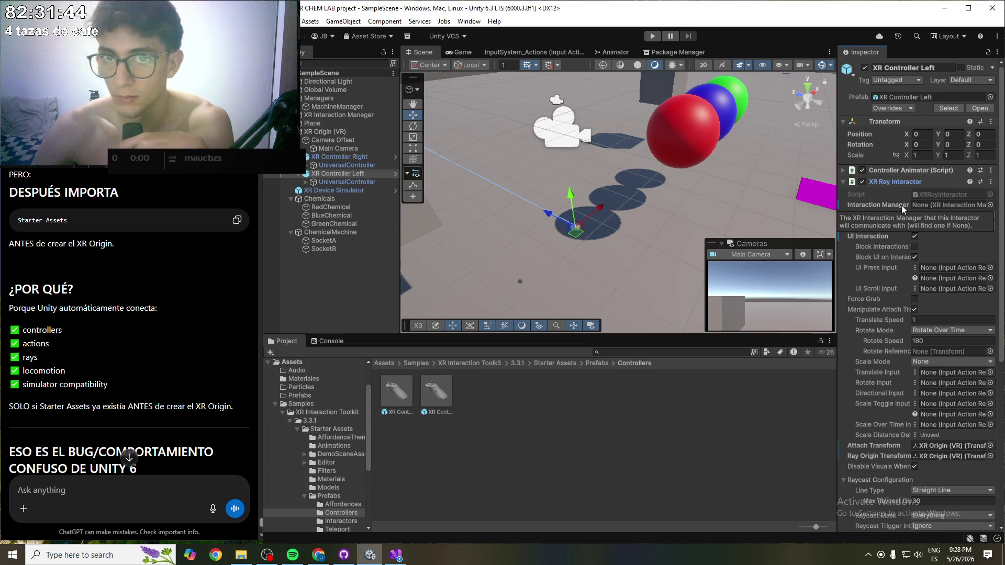
click(748, 405)
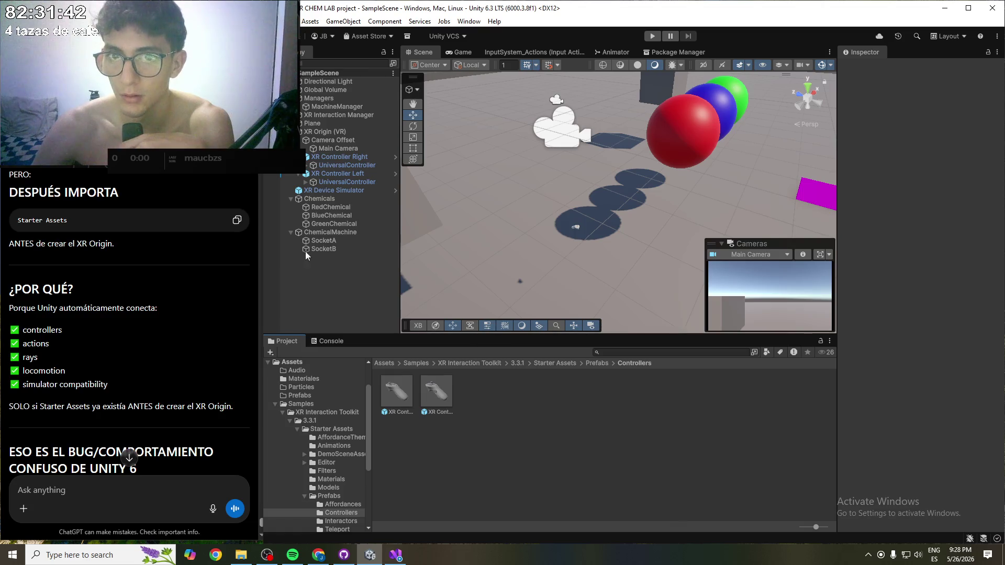
click(657, 35)
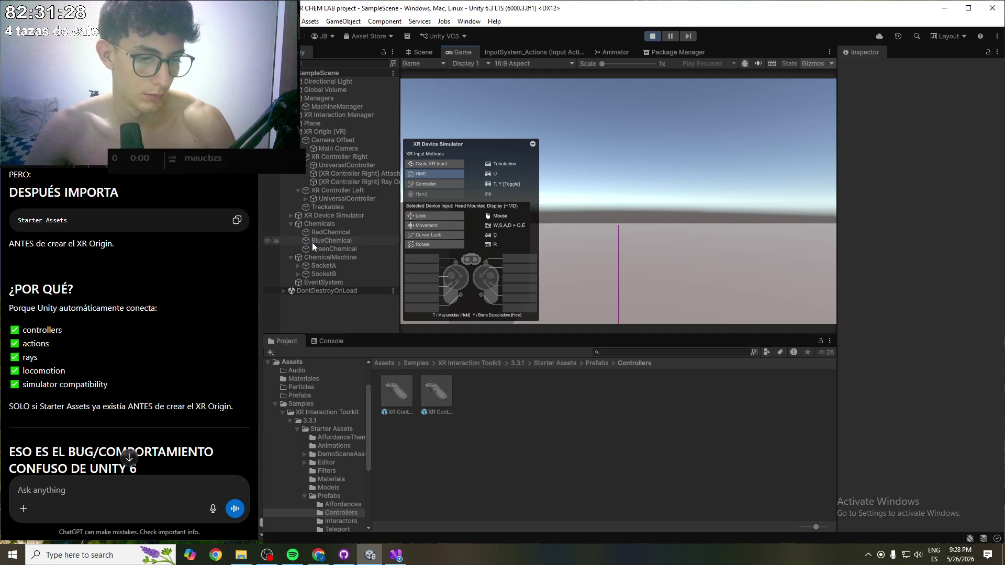
- Switch the simulator from headset to left then right controller, and inspect the right controller's Attach
mouse_move(471, 241)
mouse_down()
mouse_move(643, 239)
mouse_move(557, 243)
mouse_move(692, 282)
mouse_move(551, 216)
mouse_move(630, 287)
mouse_move(539, 301)
mouse_move(574, 235)
mouse_move(554, 261)
mouse_move(514, 271)
mouse_move(616, 231)
mouse_up()
key(s)
key(t)
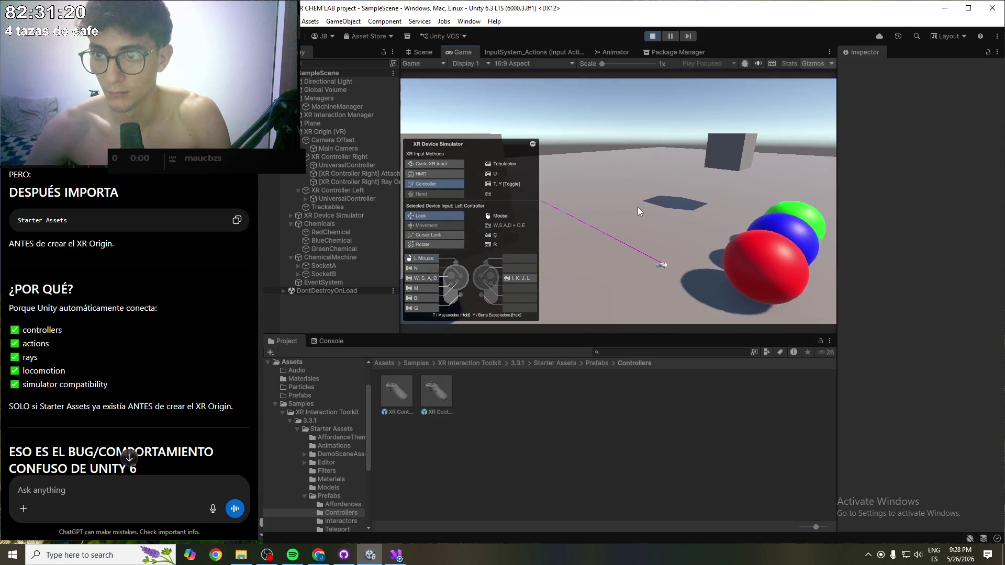
key(Tab)
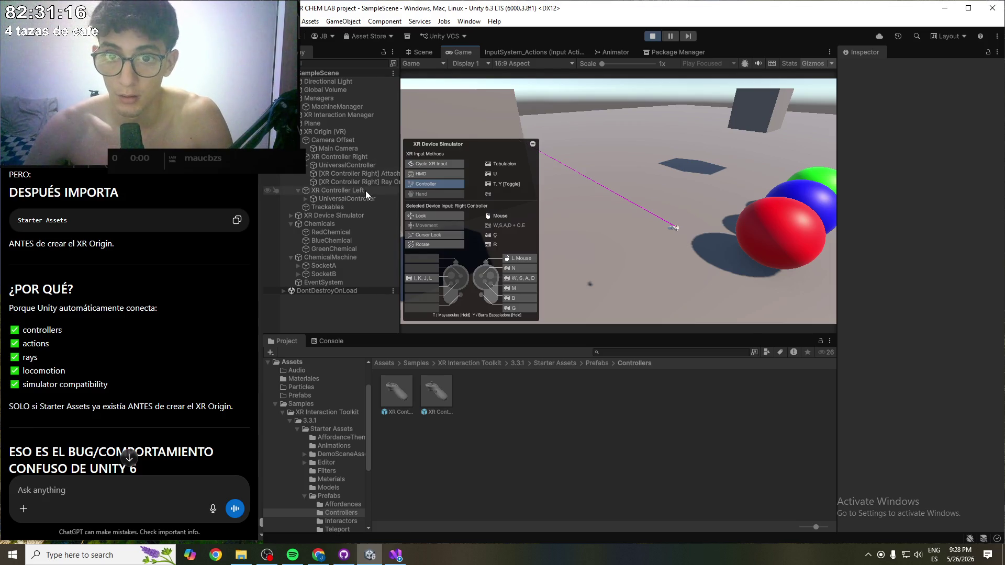
click(350, 174)
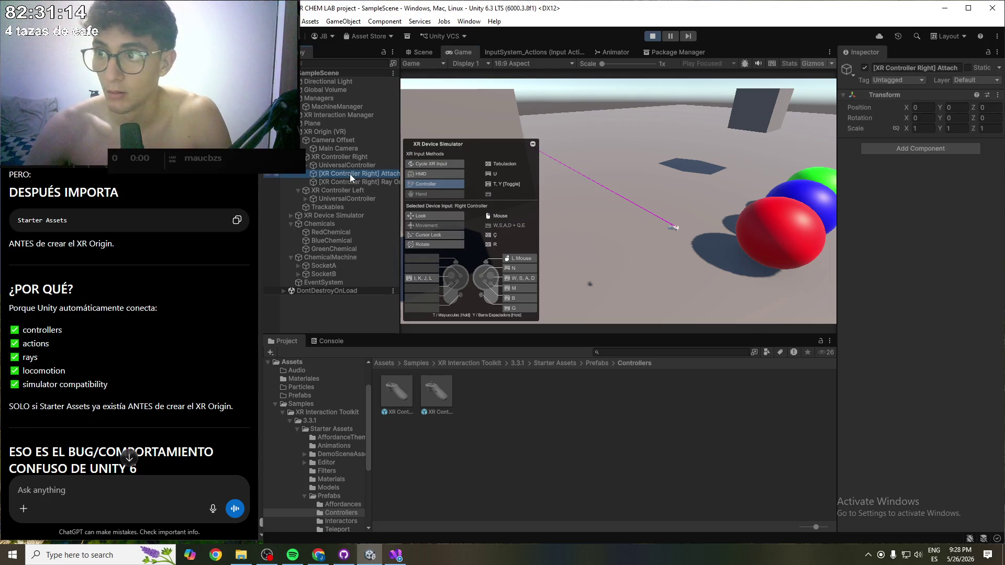
click(350, 157)
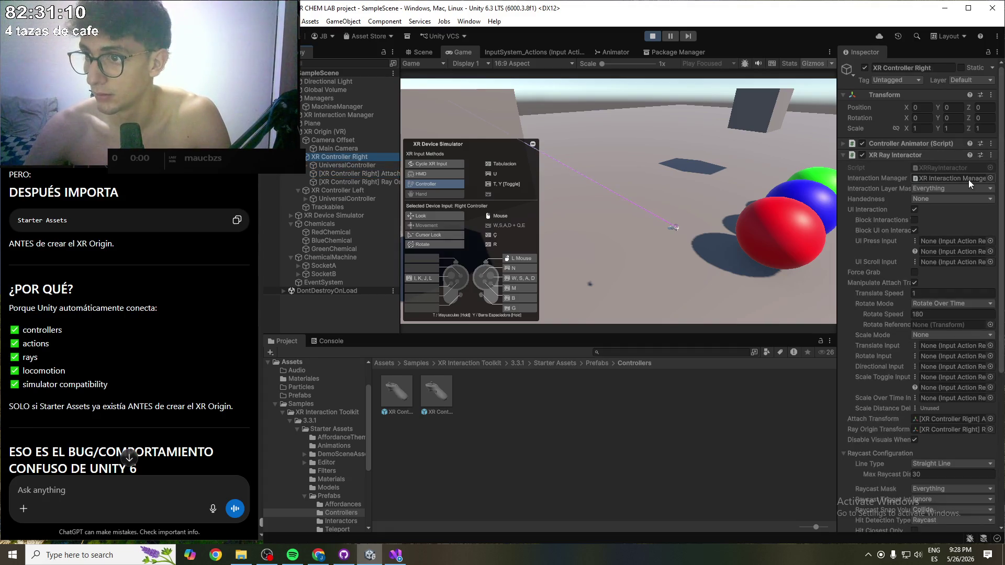
double_click(968, 180)
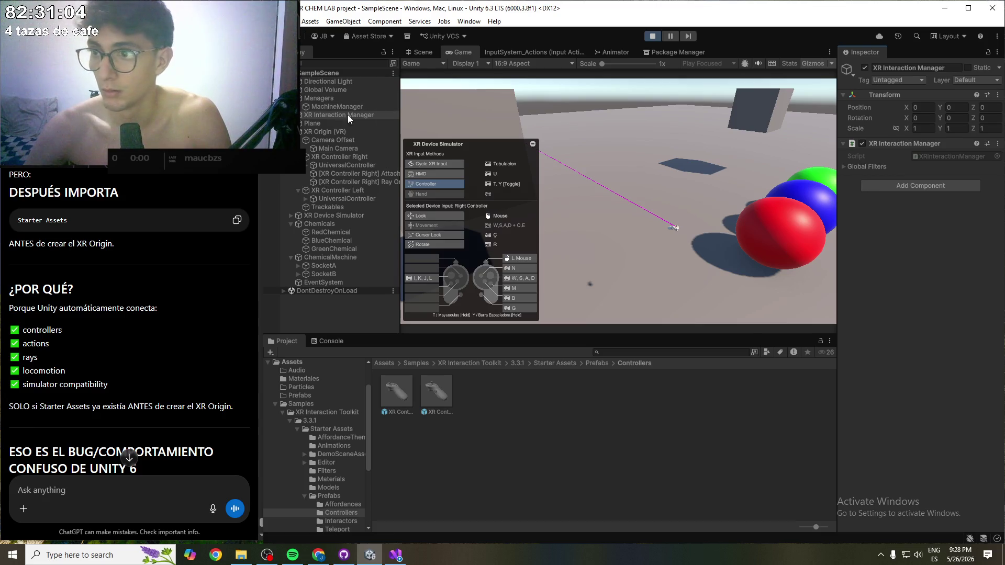
click(867, 167)
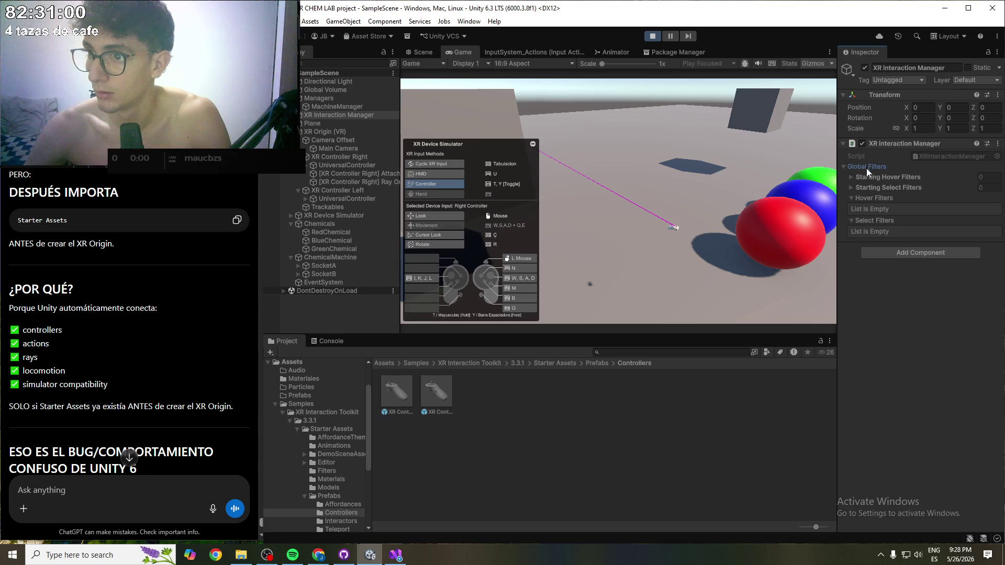
click(856, 175)
click(856, 176)
click(859, 186)
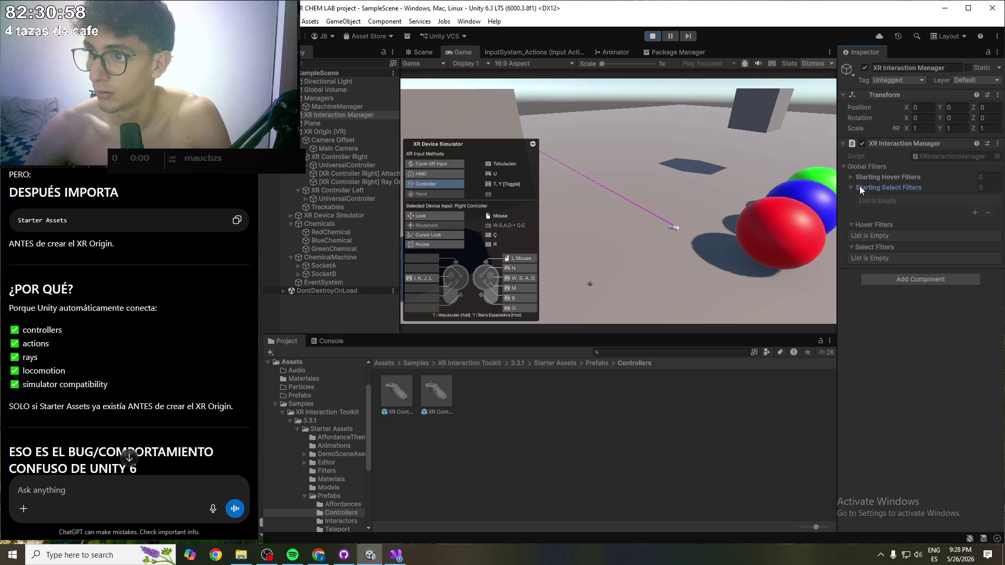
click(859, 186)
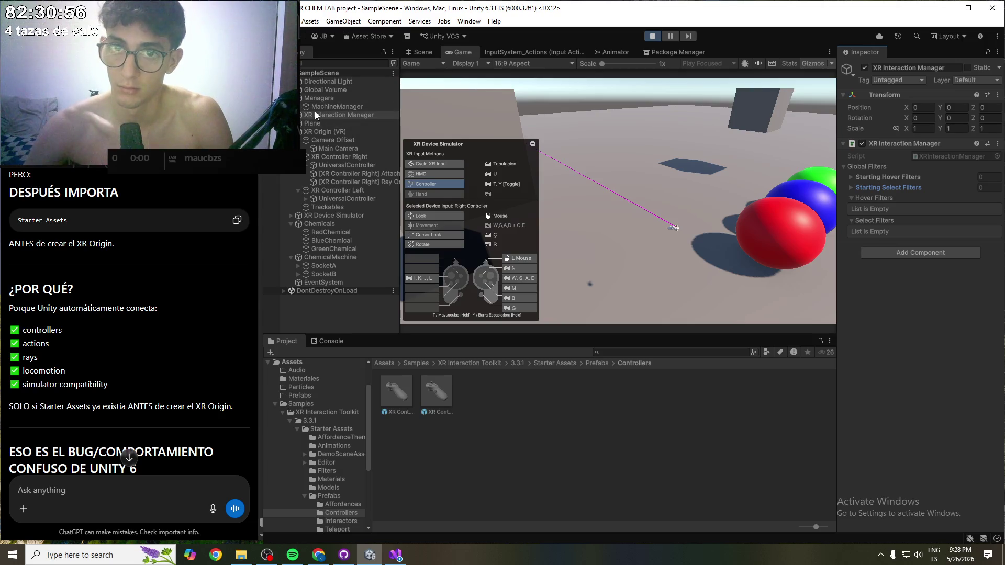
click(344, 157)
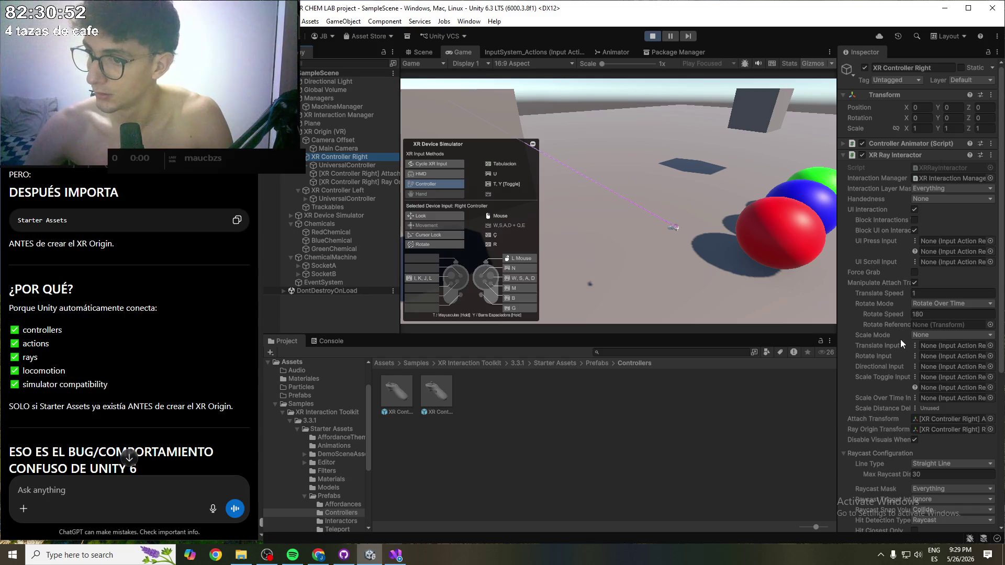
scroll(902, 356, down, 1)
click(956, 390)
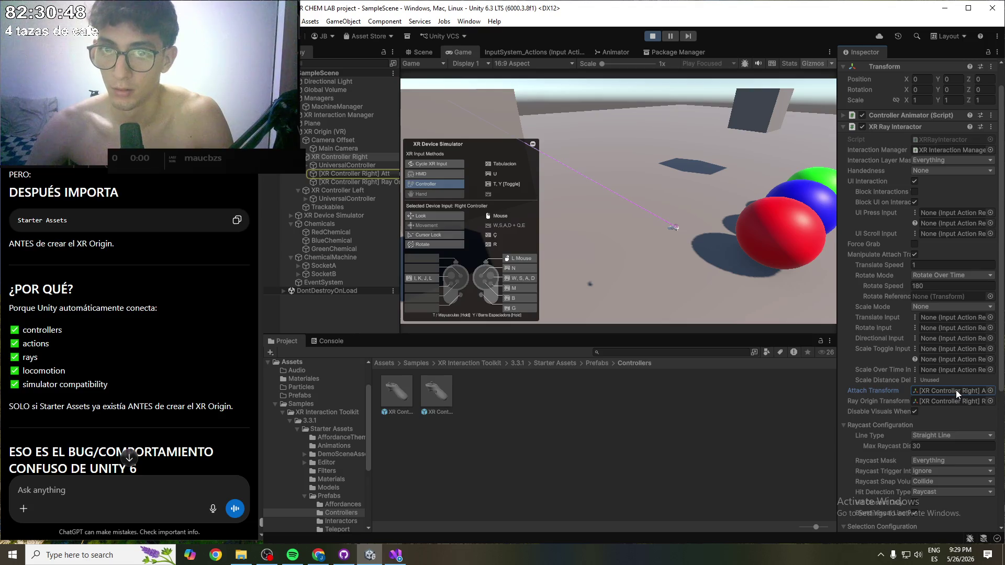
double_click(956, 390)
click(359, 175)
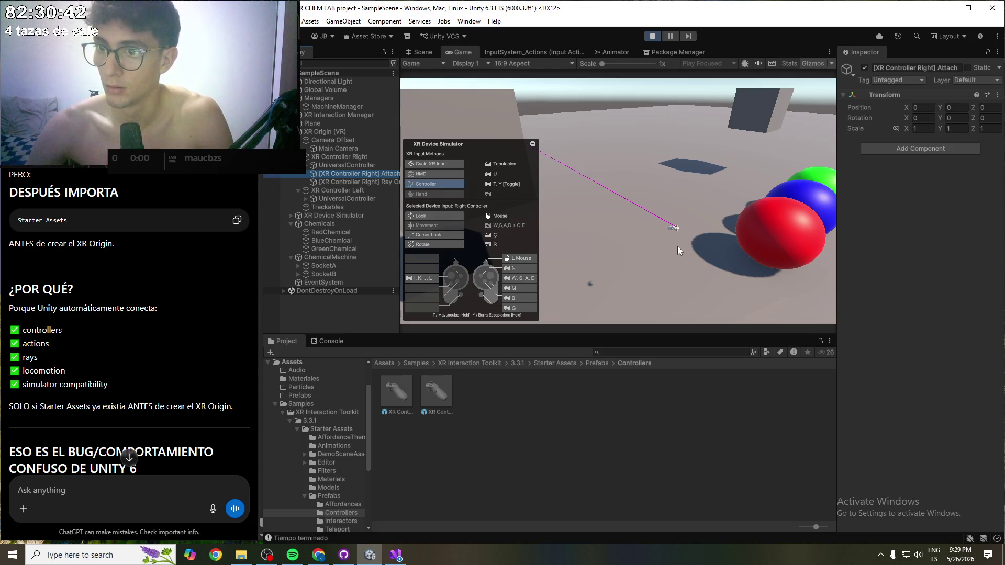
click(663, 254)
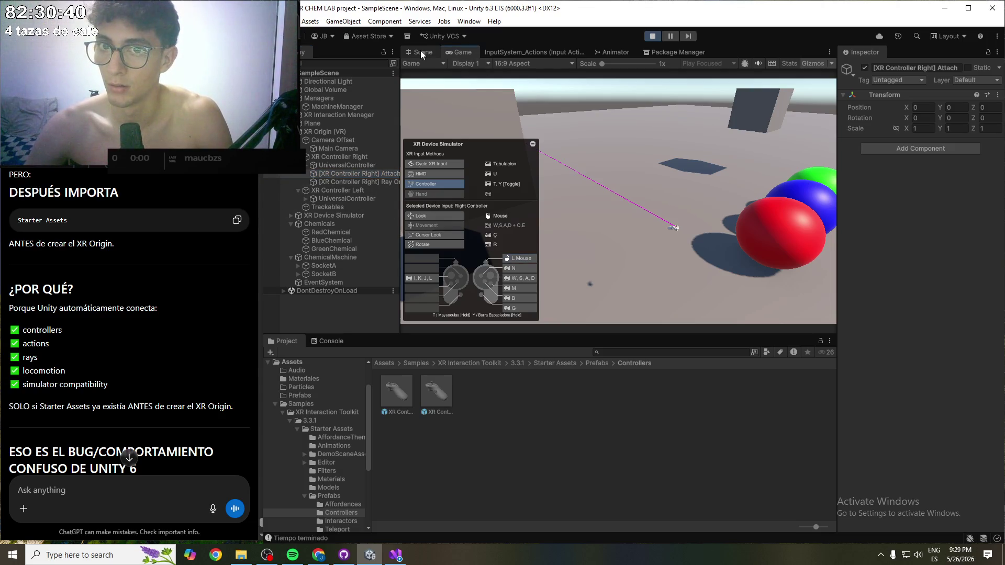
- Frame the right controller's Attach in the Scene view and zoom in on its Ray Origin
click(420, 50)
double_click(351, 173)
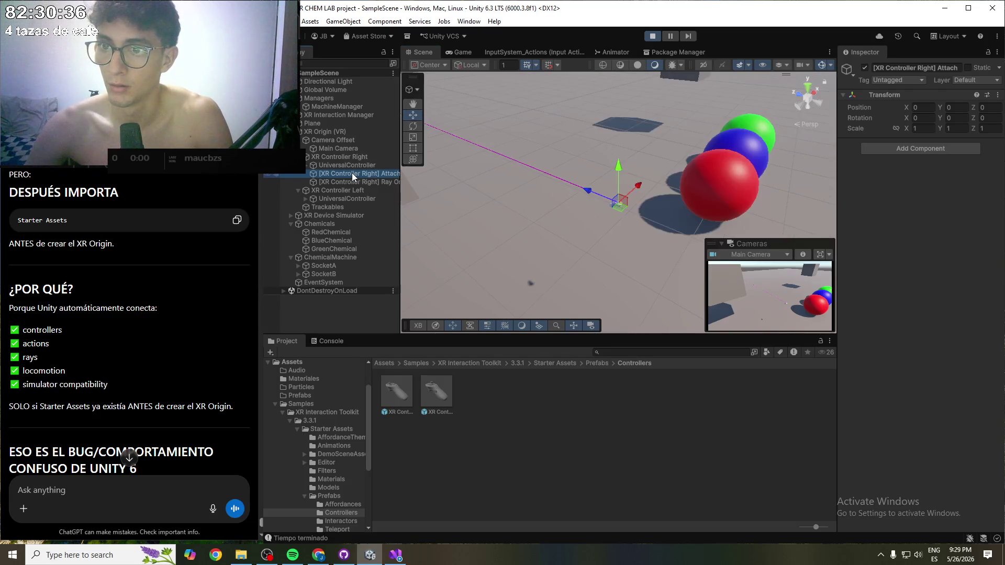
click(371, 182)
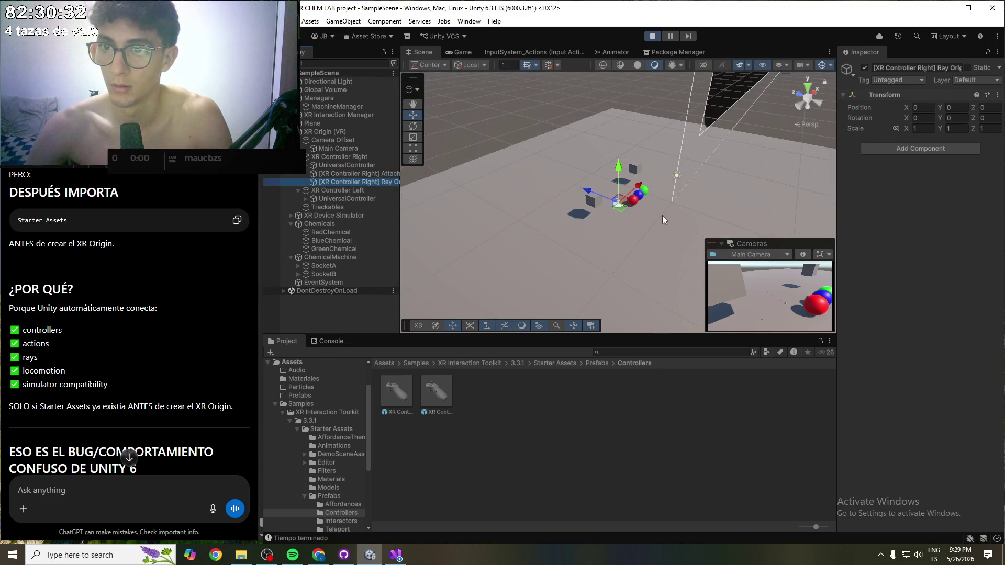
scroll(637, 208, up, 8)
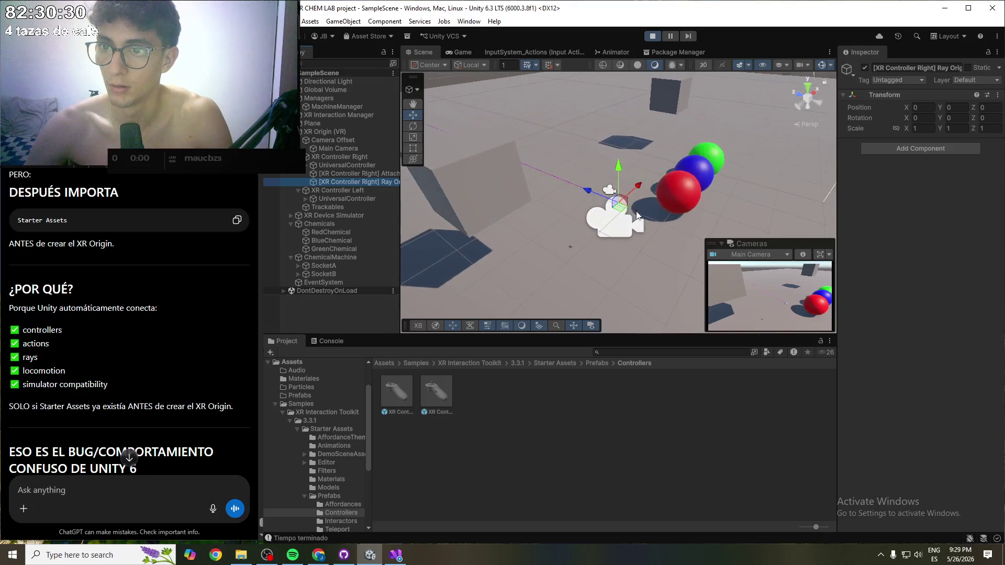
scroll(635, 212, up, 4)
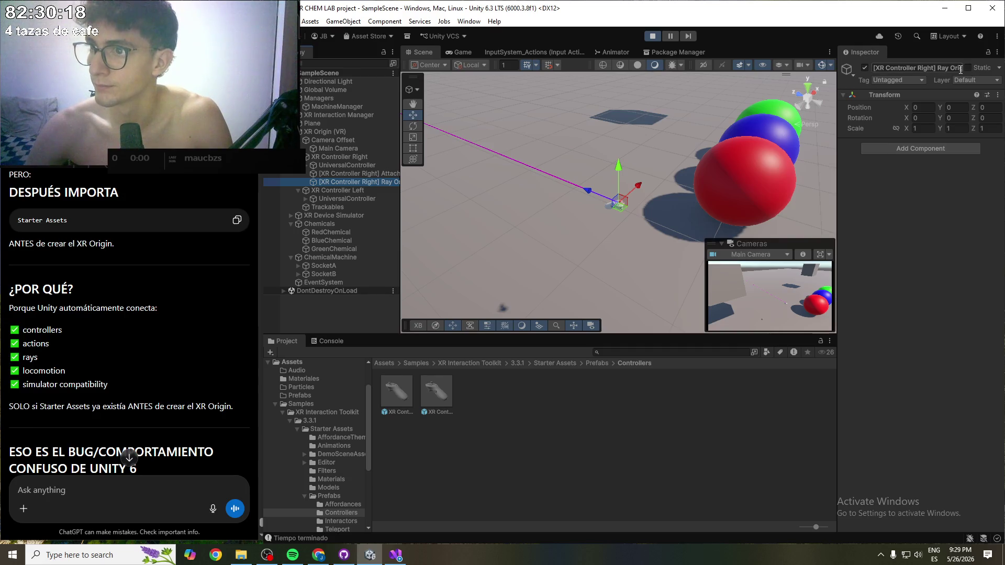
- Review XR Controller Right's ray interactor settings, then stop Play mode
click(326, 165)
click(332, 158)
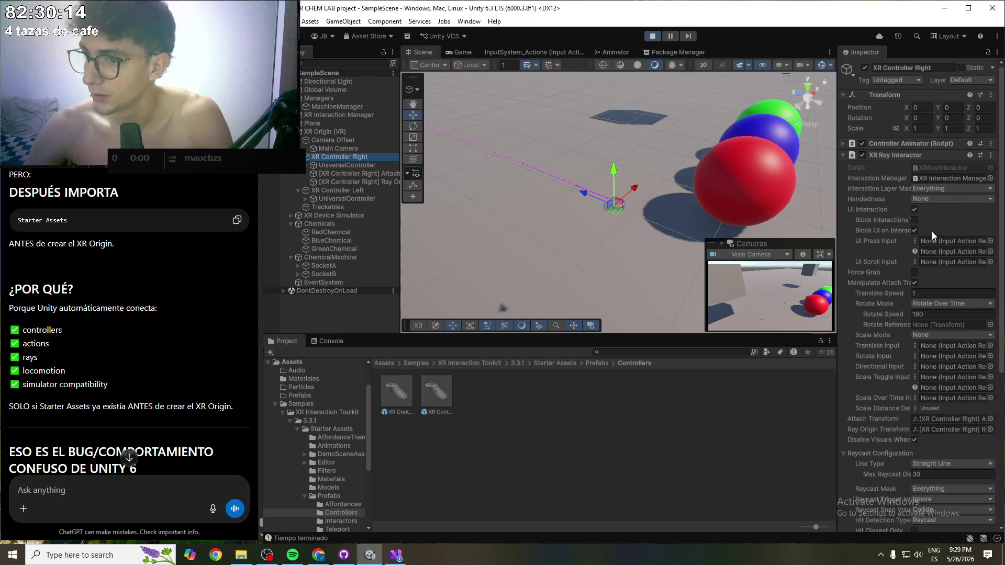
scroll(894, 262, down, 2)
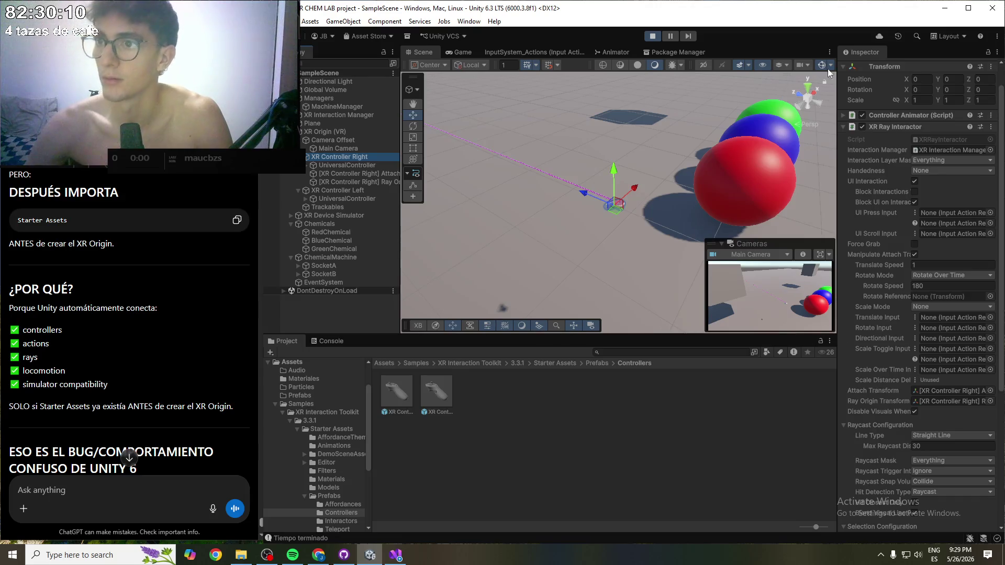
click(652, 36)
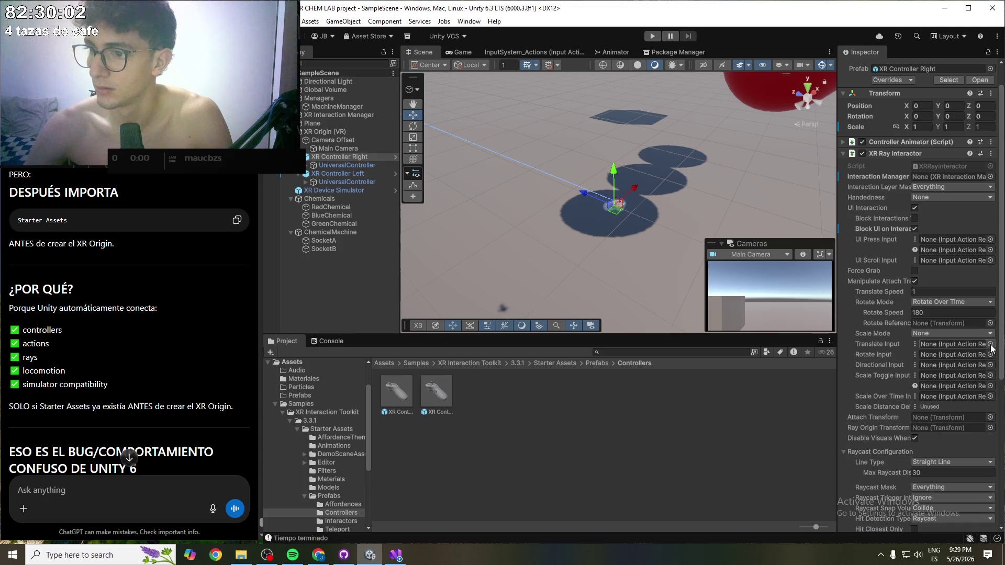
- Close the Attach Transform chooser without picking anything, then select Camera Offset
scroll(864, 339, down, 1)
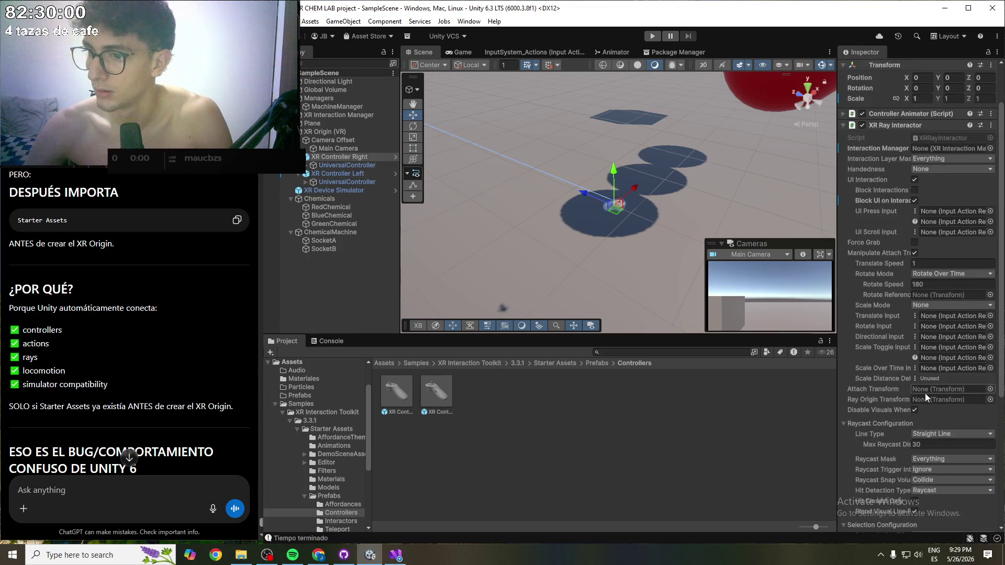
click(991, 390)
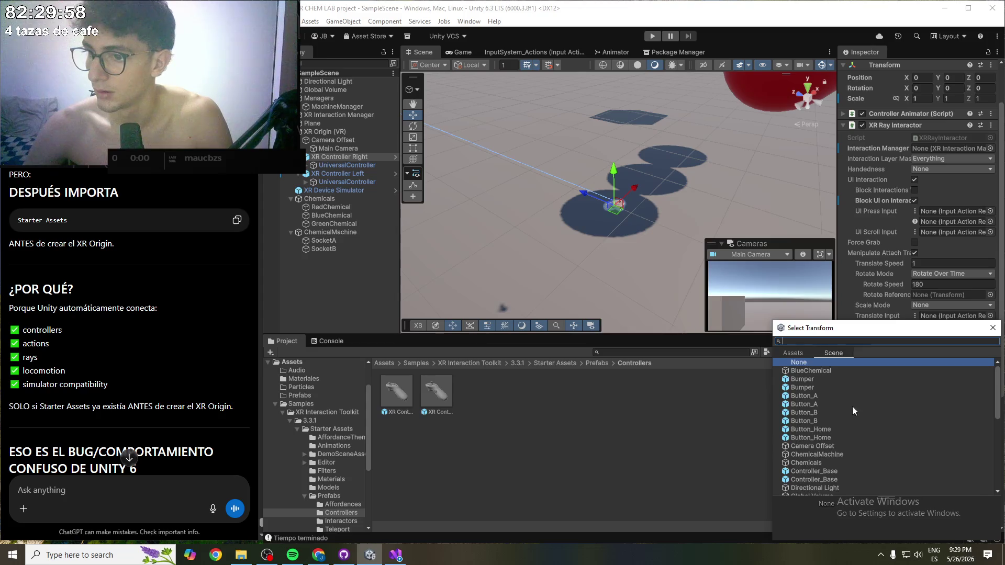
scroll(852, 403, down, 10)
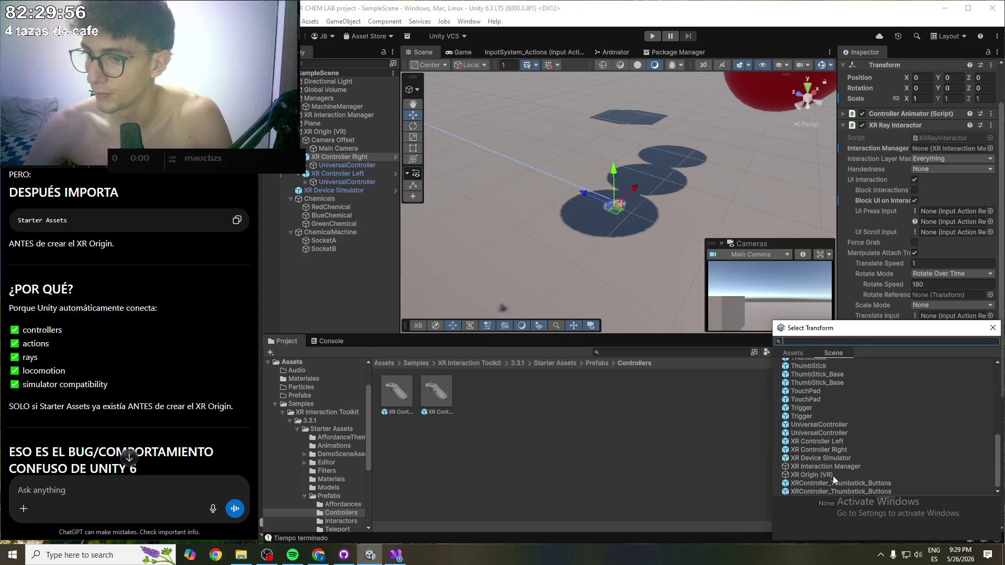
scroll(832, 471, up, 3)
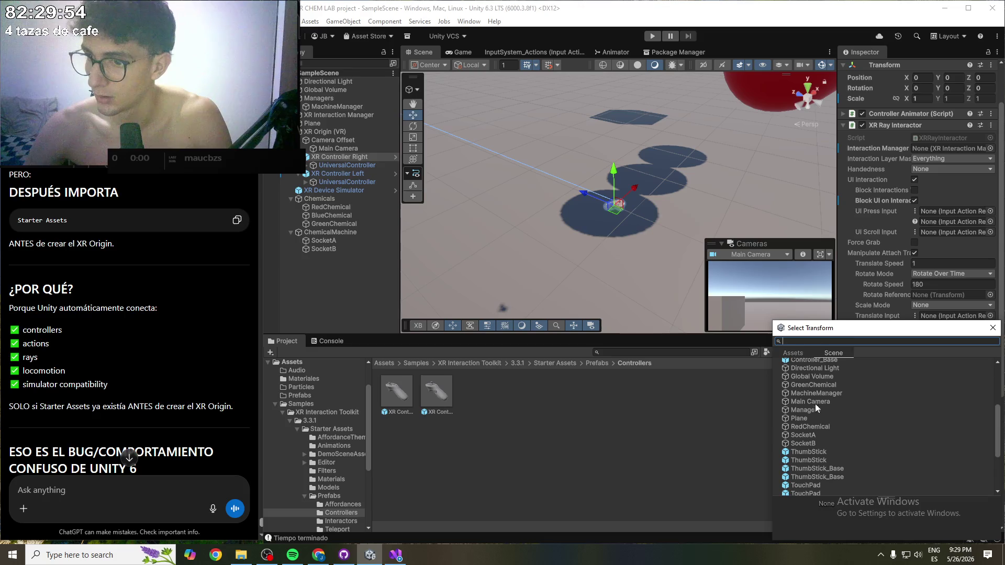
scroll(832, 420, up, 5)
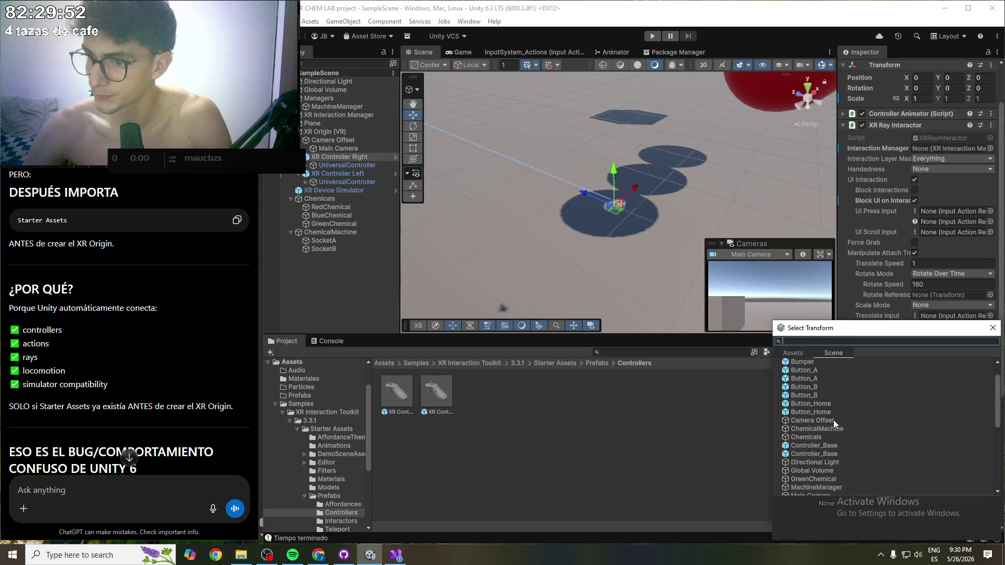
scroll(838, 417, down, 3)
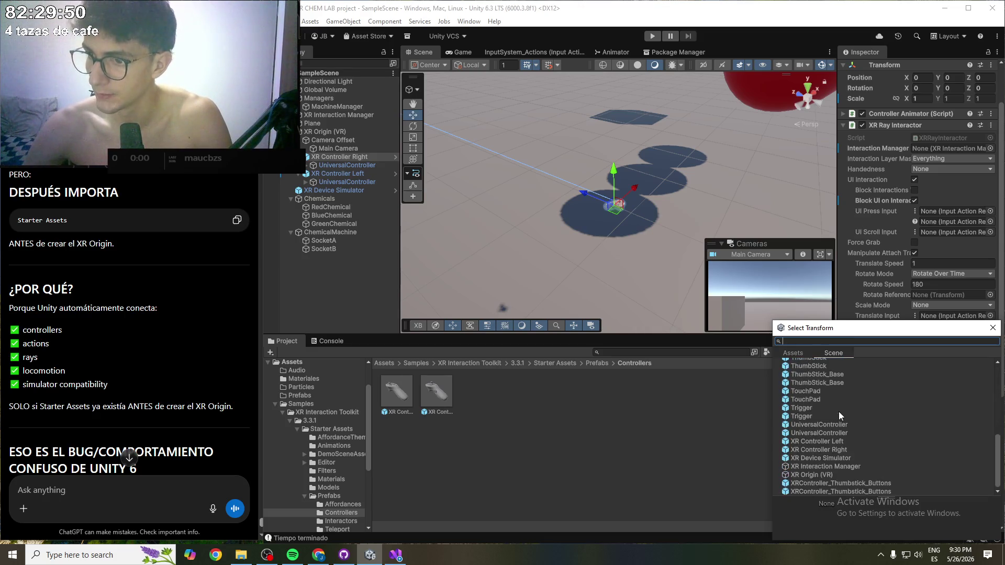
click(993, 327)
click(324, 141)
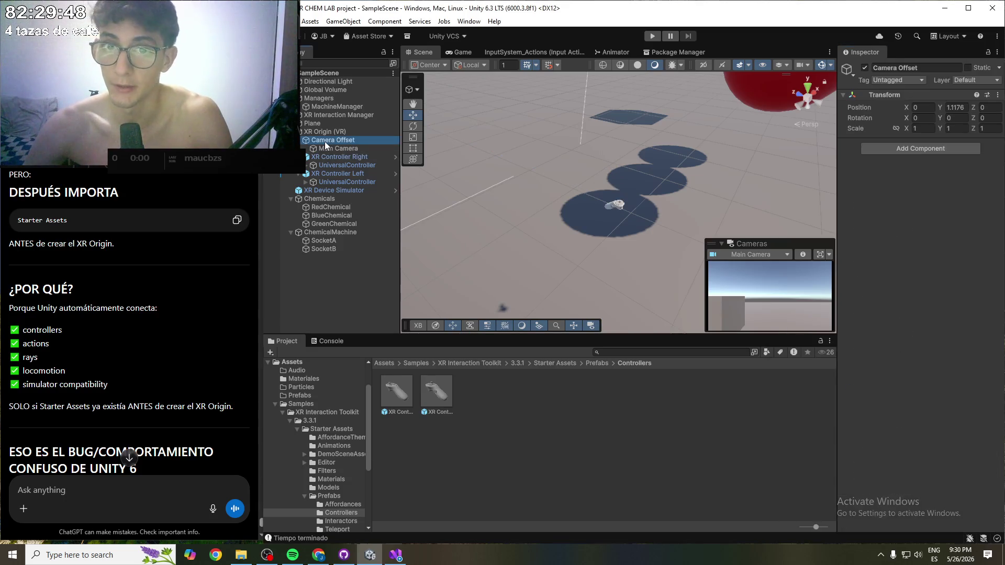
- Set XR Controller Right's Attach Transform to Main Camera
click(329, 149)
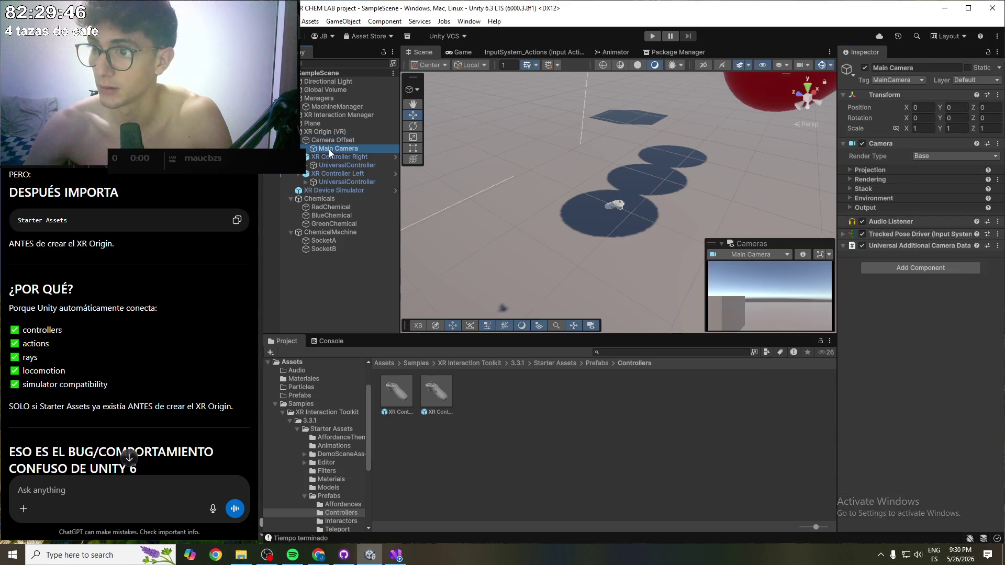
click(341, 157)
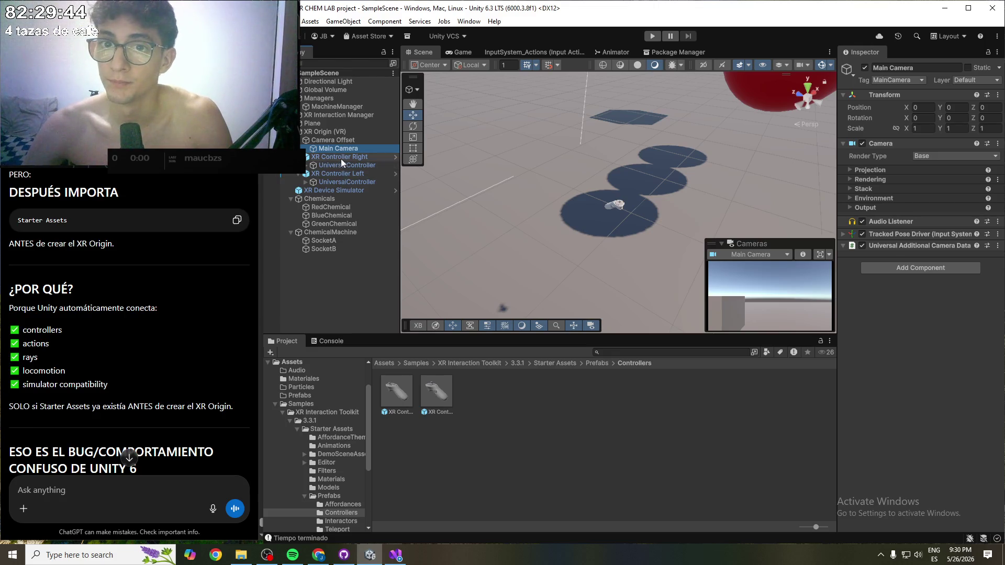
mouse_move(343, 154)
mouse_down()
mouse_move(484, 164)
mouse_move(884, 297)
mouse_move(908, 412)
mouse_move(940, 449)
mouse_up()
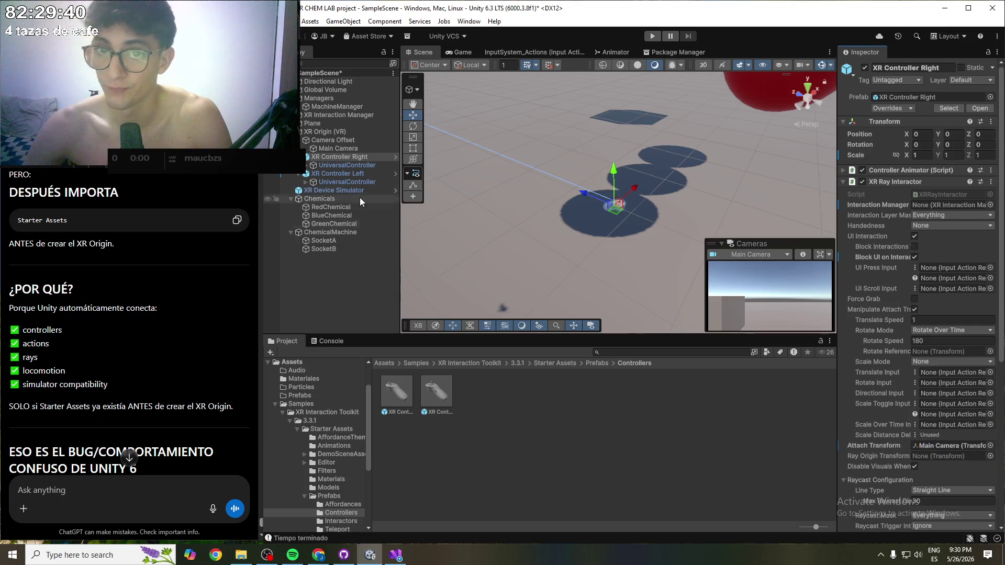
- Set its Ray Origin Transform to Main Camera, undoing a mistaken XR Controller Right assignment
drag(804, 312, 944, 455)
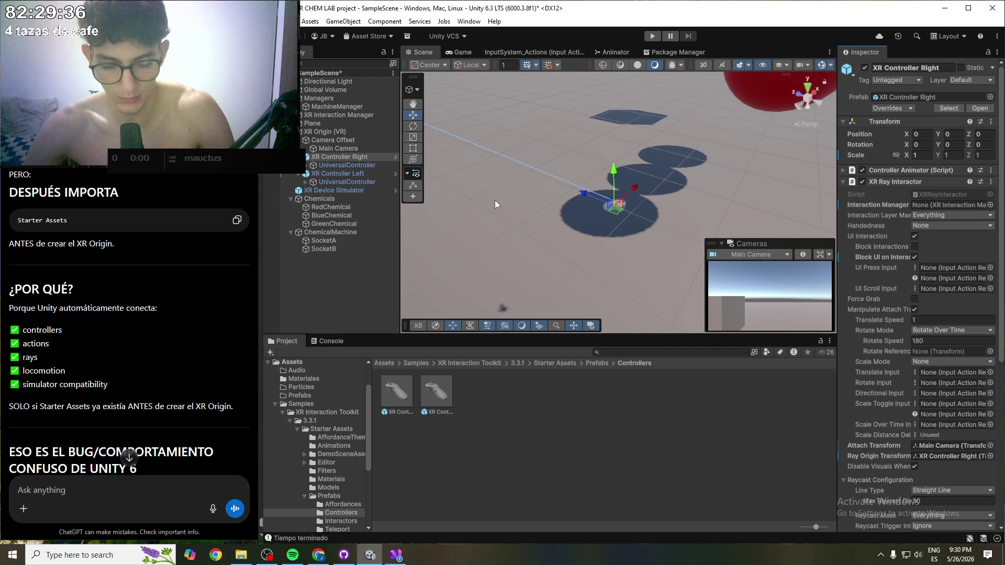
key(ctrl+z)
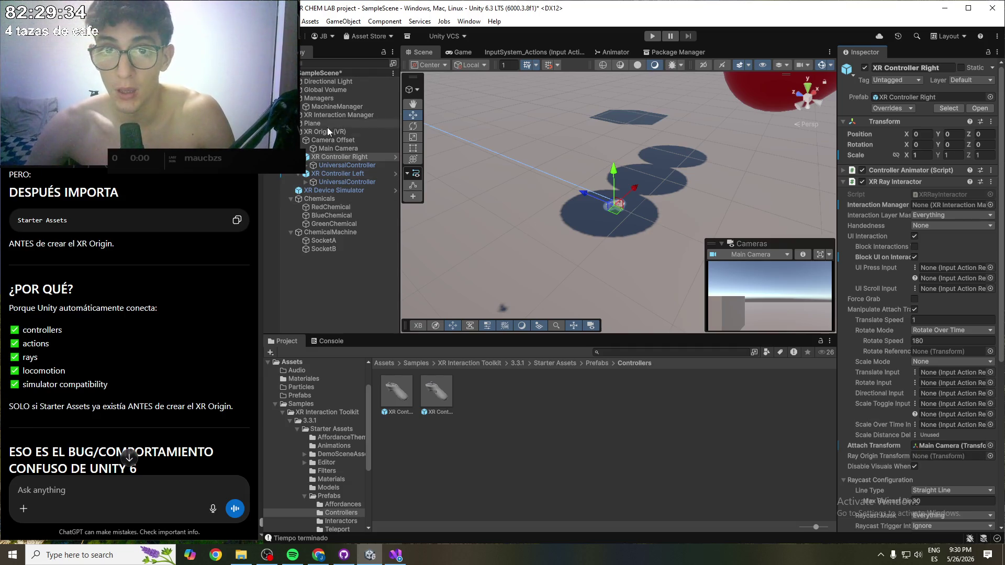
mouse_move(335, 148)
mouse_down()
mouse_move(541, 158)
mouse_move(941, 415)
mouse_move(947, 456)
mouse_up()
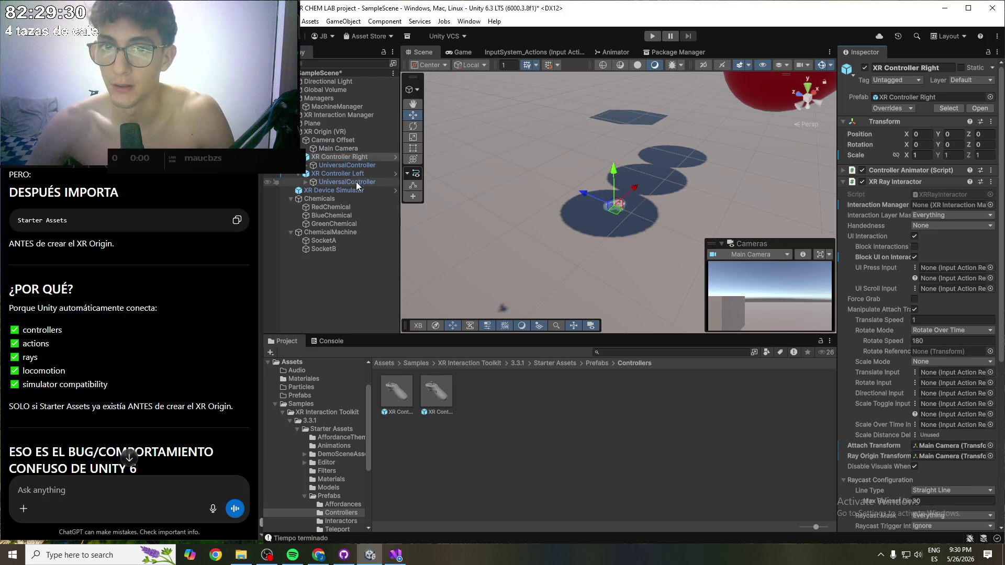
scroll(568, 193, down, 5)
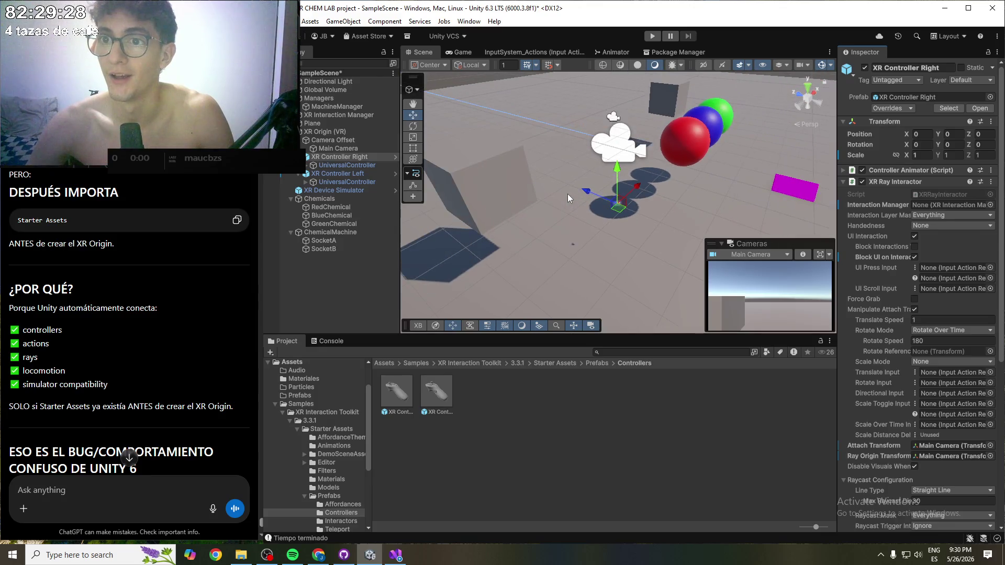
scroll(569, 191, down, 2)
click(337, 170)
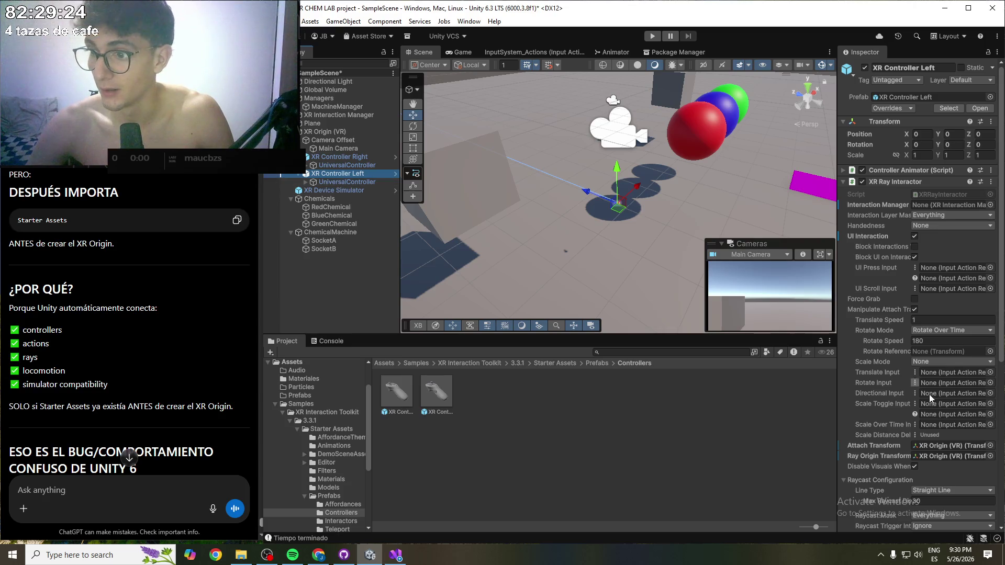
- Point XR Controller Left's Attach and Ray Origin Transforms at Main Camera, save, and play
scroll(920, 399, down, 3)
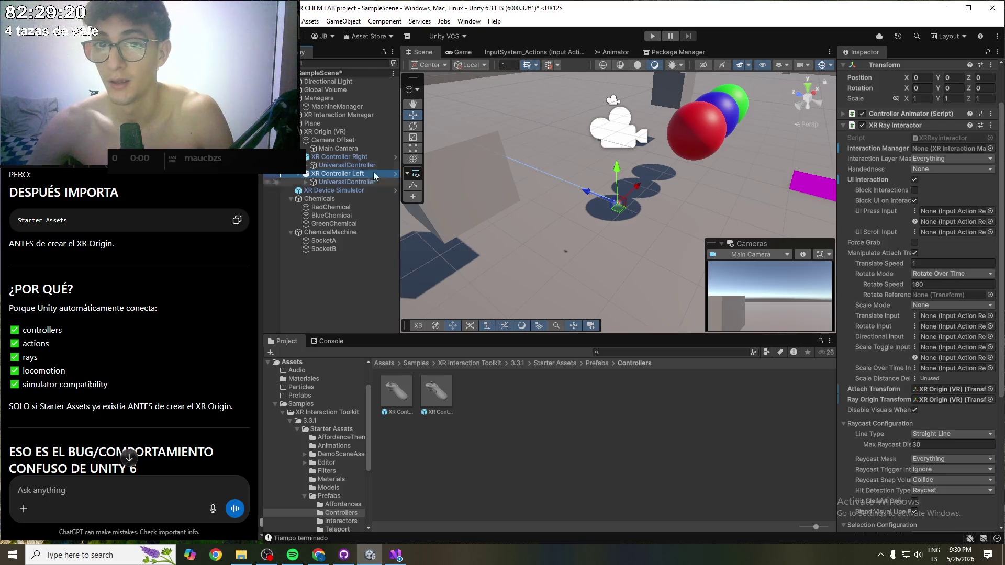
drag(332, 148, 940, 390)
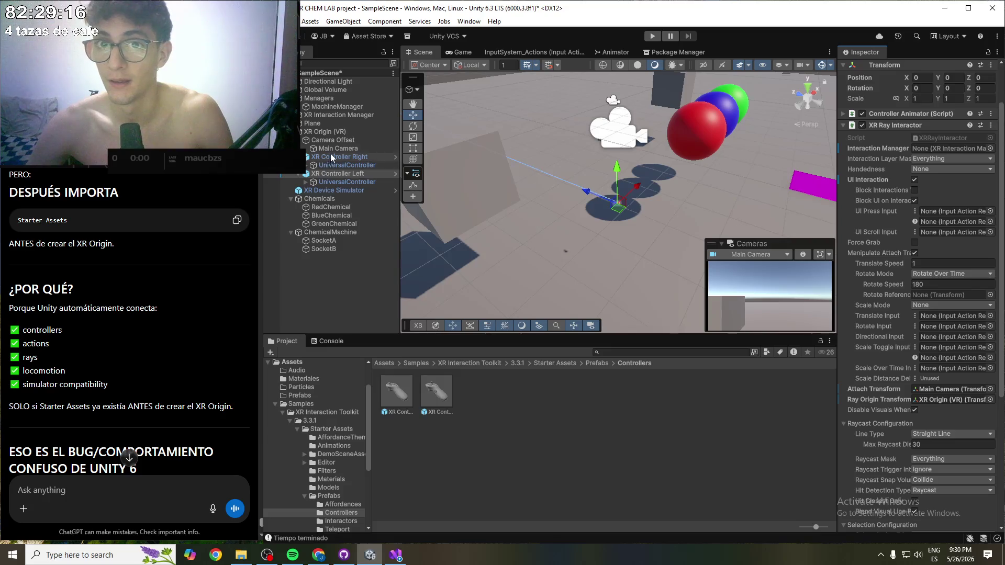
mouse_move(331, 148)
mouse_down()
mouse_move(654, 262)
mouse_move(970, 400)
mouse_up()
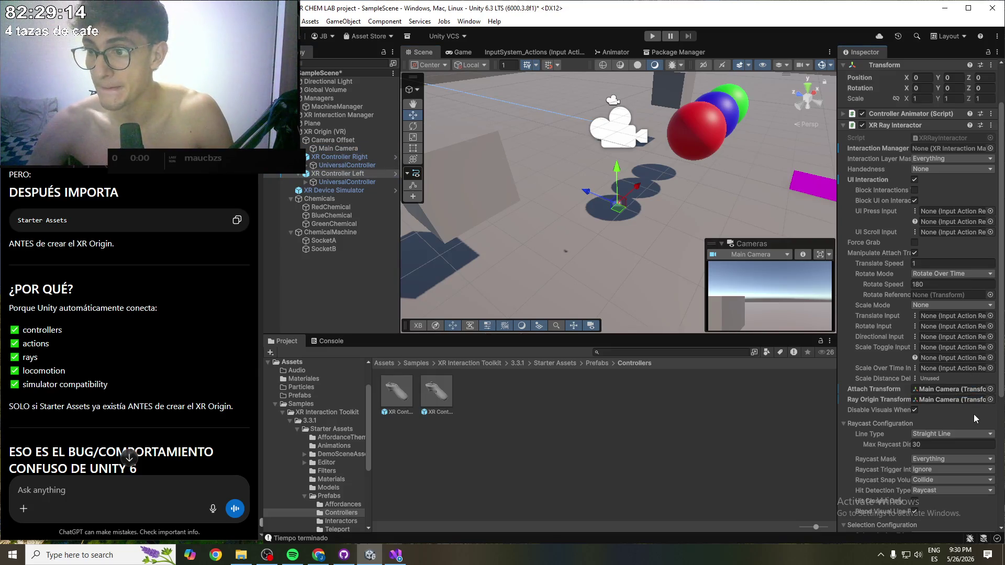
key(ctrl+s)
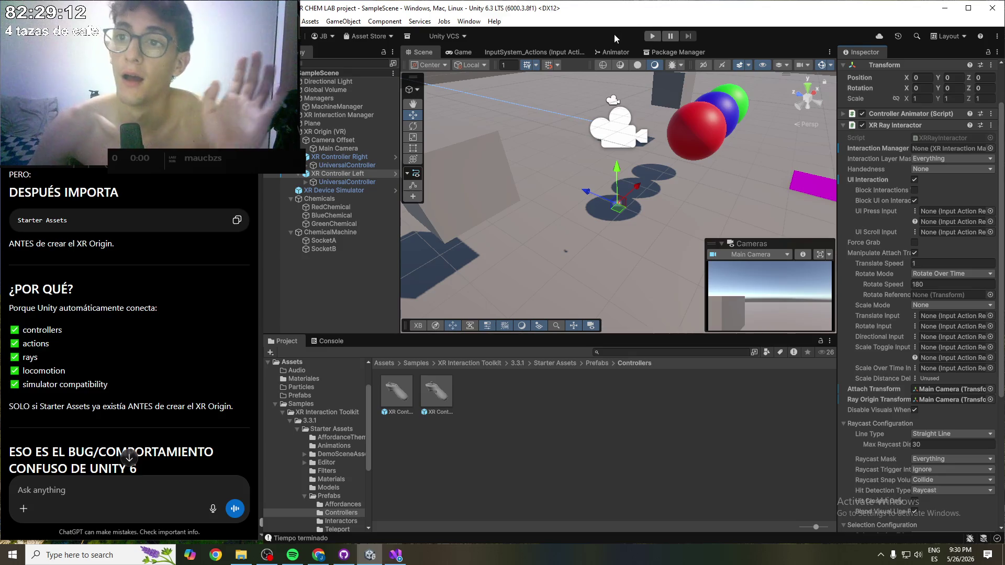
click(652, 36)
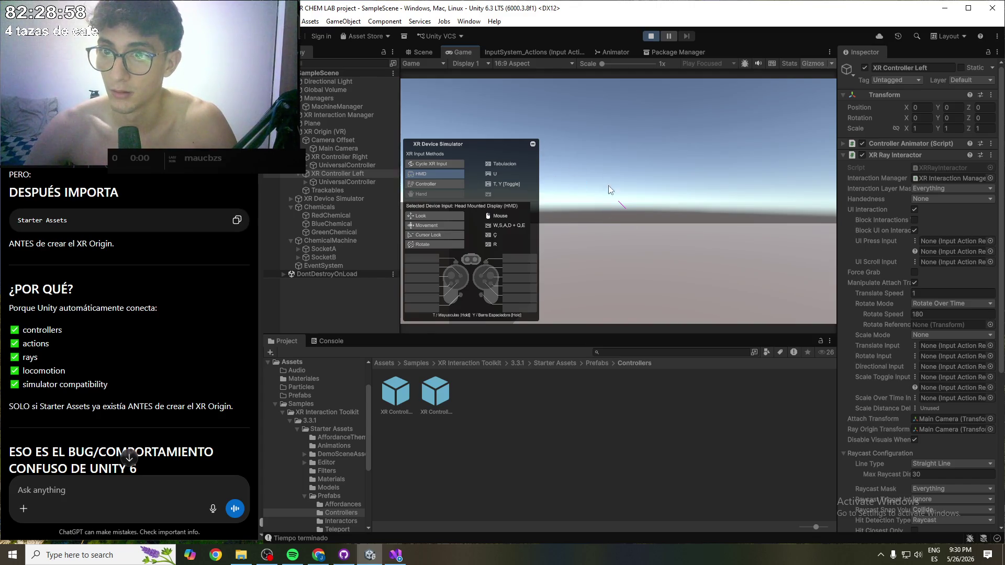
- Tilt the headset view down, walk with D, then switch simulation to the right controller
mouse_move(622, 208)
mouse_down()
mouse_move(633, 255)
mouse_move(662, 217)
mouse_move(846, 293)
mouse_move(712, 298)
mouse_move(696, 268)
mouse_move(674, 271)
mouse_up()
key(d)
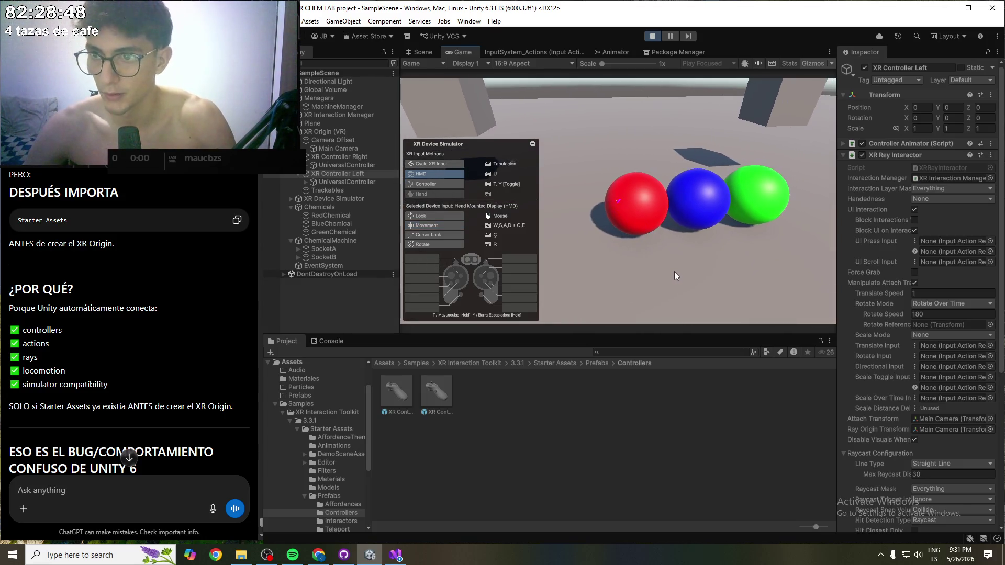
key(Tab)
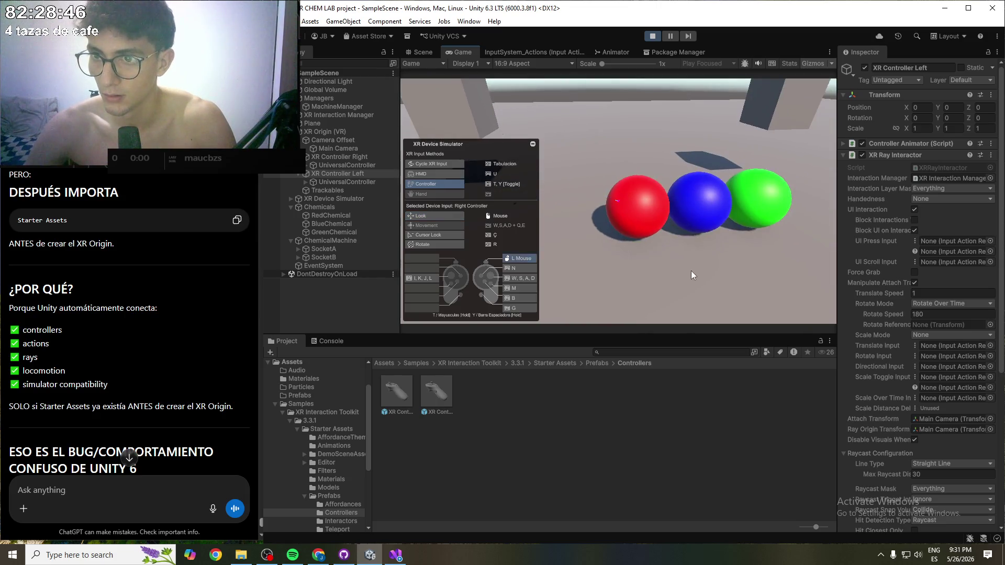
- Sweep the simulated right controller's ray across the coloured spheres and press B
mouse_move(651, 244)
mouse_down()
mouse_move(623, 227)
mouse_move(689, 266)
mouse_move(709, 263)
mouse_move(708, 280)
mouse_up()
key(d)
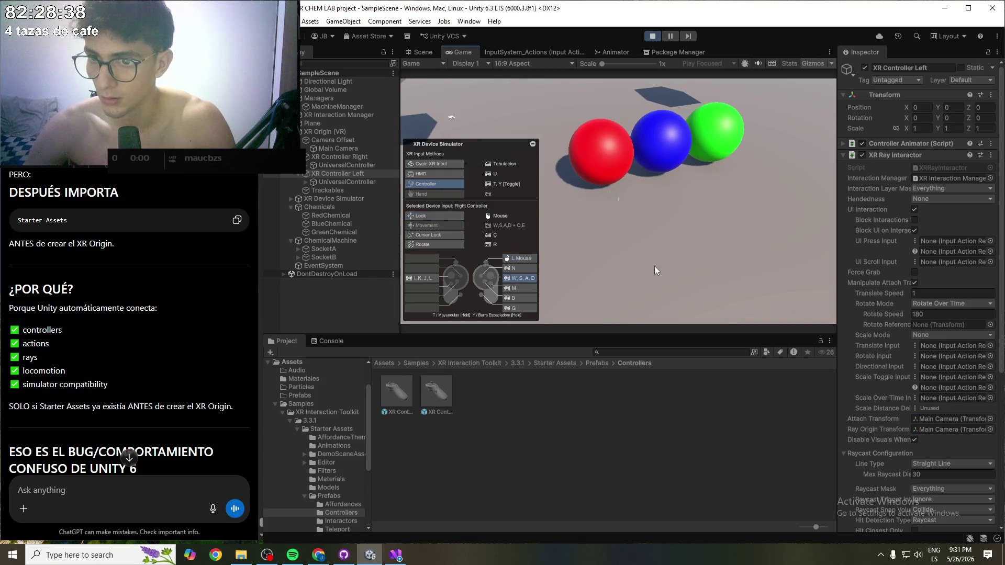
drag(648, 264, 618, 183)
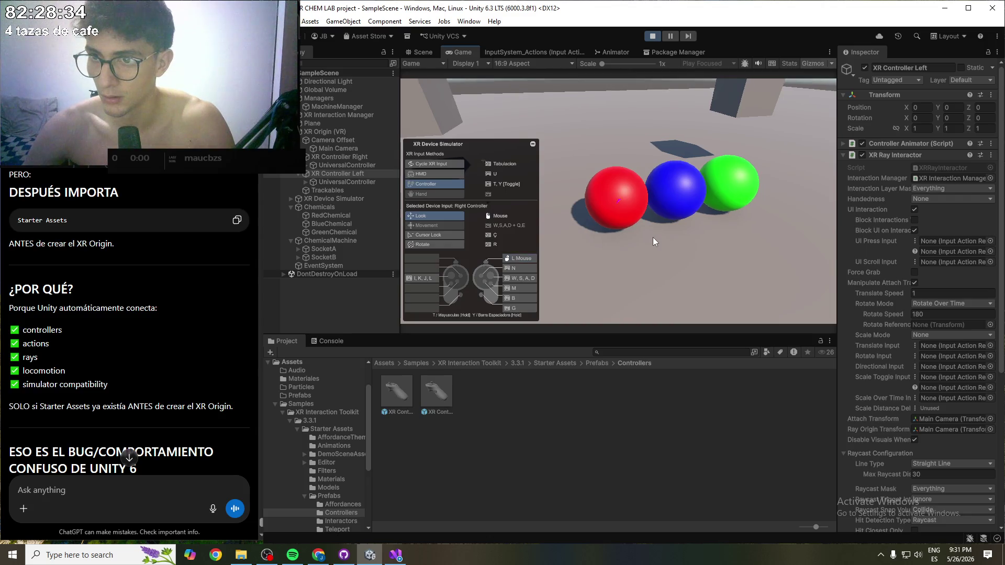
mouse_move(653, 237)
mouse_down()
mouse_move(652, 248)
mouse_move(668, 245)
mouse_move(683, 296)
mouse_up()
key(b)
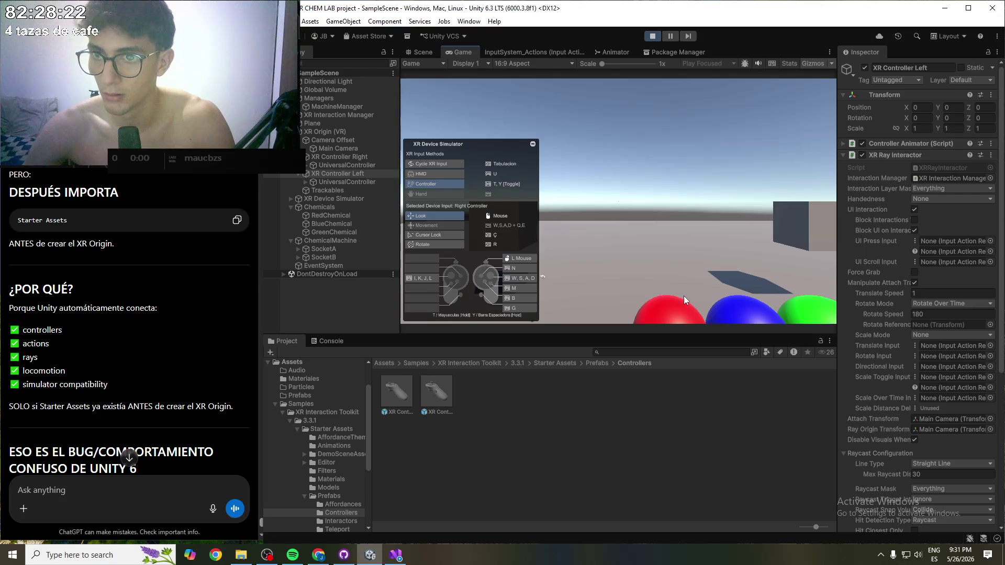
- Aim the ray at the red sphere and test the M, N and G grip buttons
mouse_move(674, 224)
mouse_down()
mouse_move(681, 281)
mouse_move(698, 296)
mouse_move(697, 287)
mouse_up()
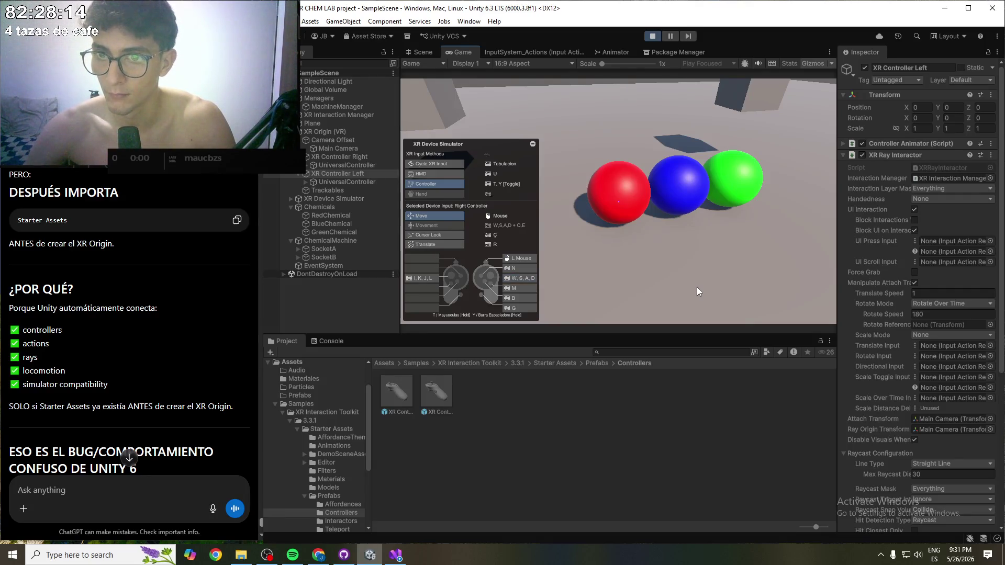
mouse_move(696, 286)
mouse_down()
mouse_move(670, 267)
mouse_move(690, 208)
mouse_move(702, 249)
mouse_up()
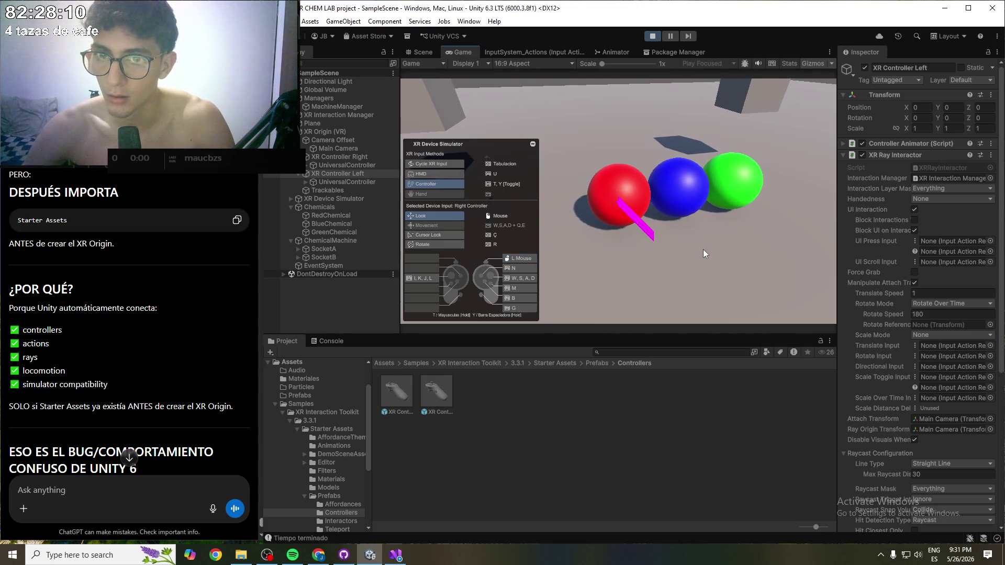
mouse_move(702, 249)
mouse_down()
mouse_move(660, 211)
mouse_move(718, 252)
mouse_move(688, 236)
mouse_move(711, 249)
mouse_up()
key(m)
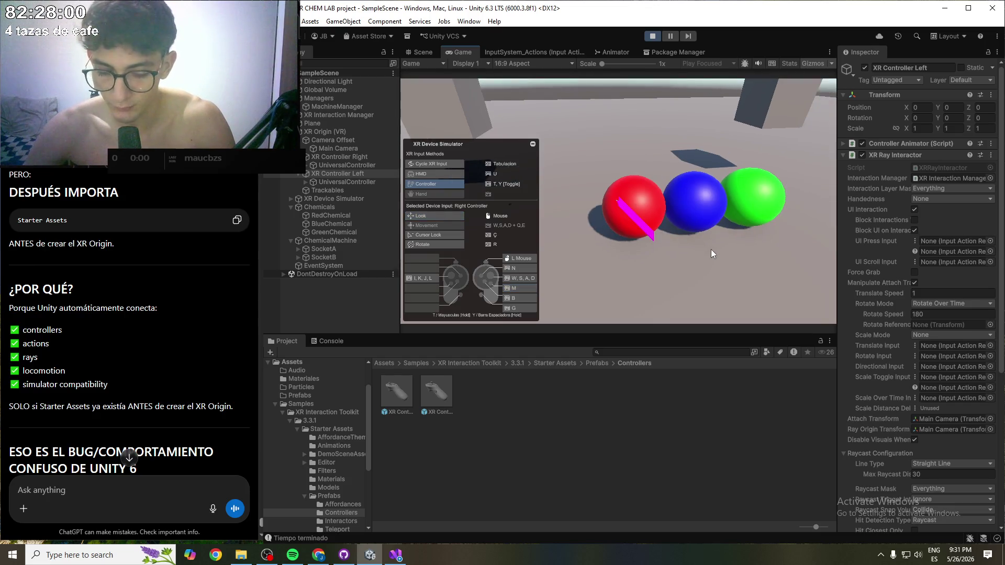
key(n)
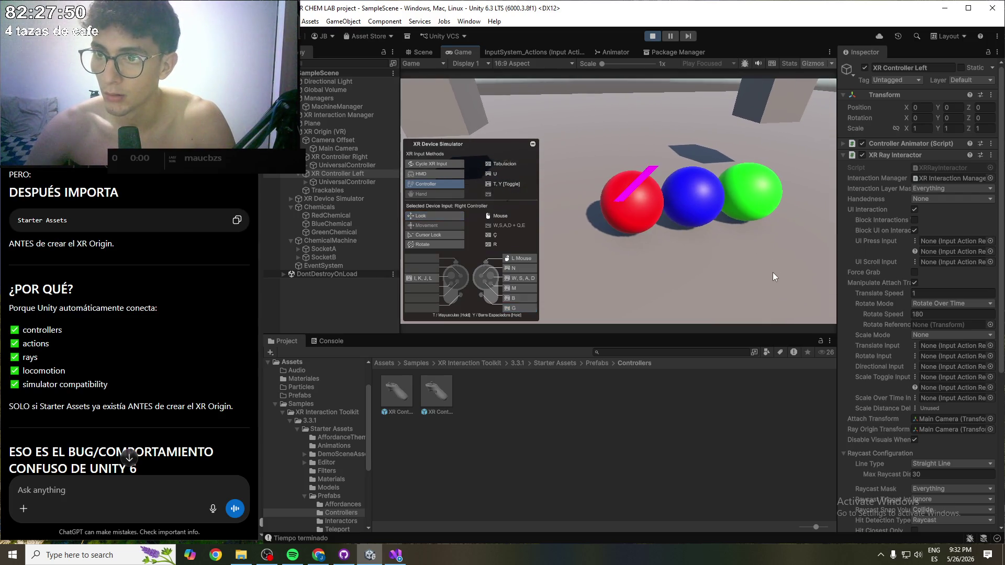
key(g)
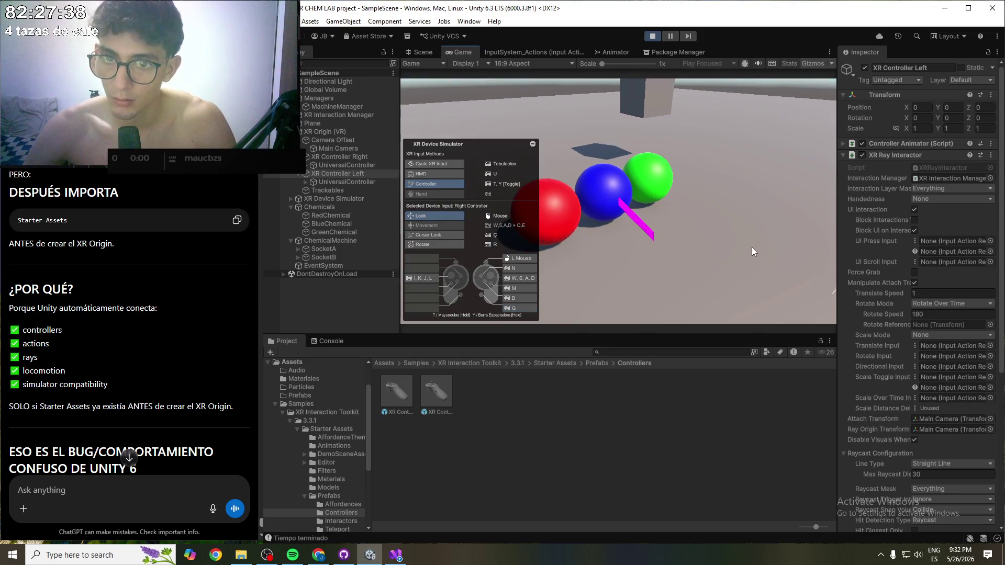
- Switch the device simulator to the left controller with T, then click into the ChatGPT prompt
key(t)
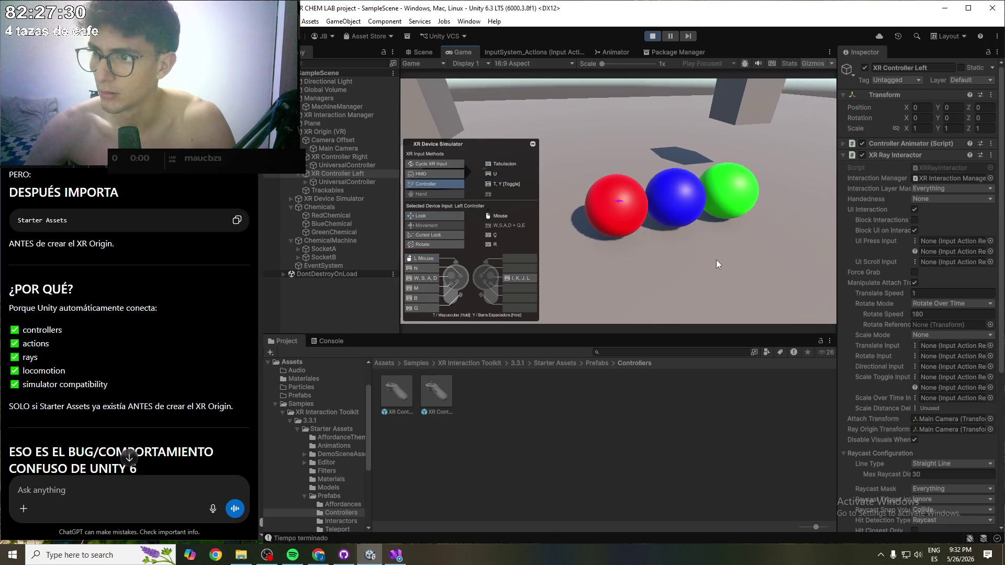
scroll(129, 414, down, 10)
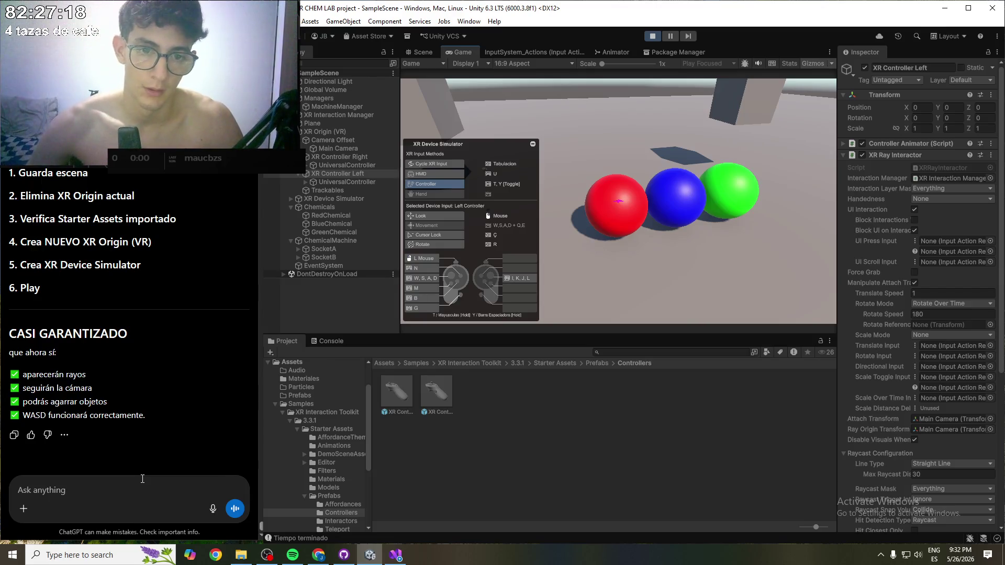
click(106, 487)
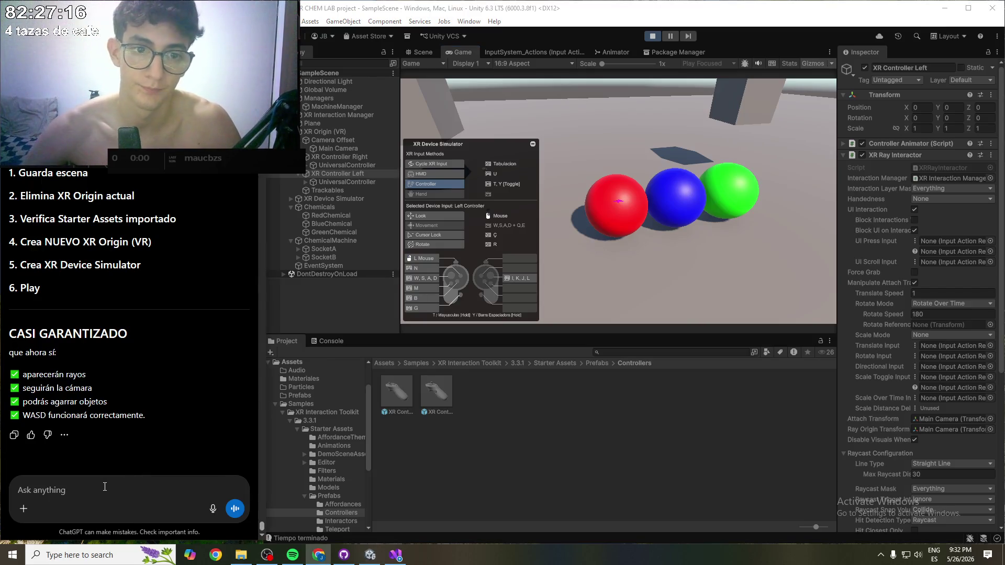
- Tell ChatGPT the real fix was changing XR Ray Interactor's Attach Transform and Ray Origin Transform fields
text(no habia ninguno de es)
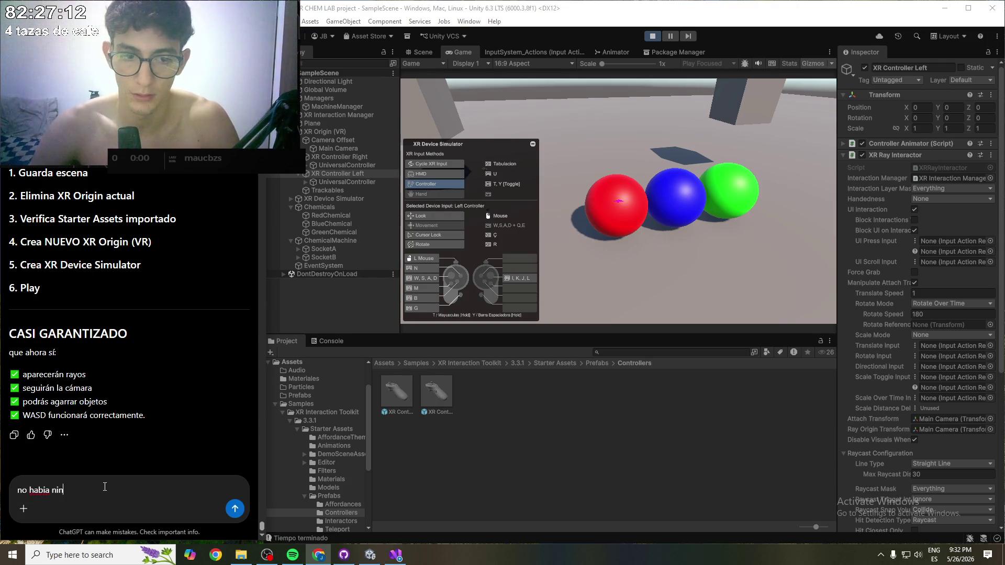
text(os problemas,)
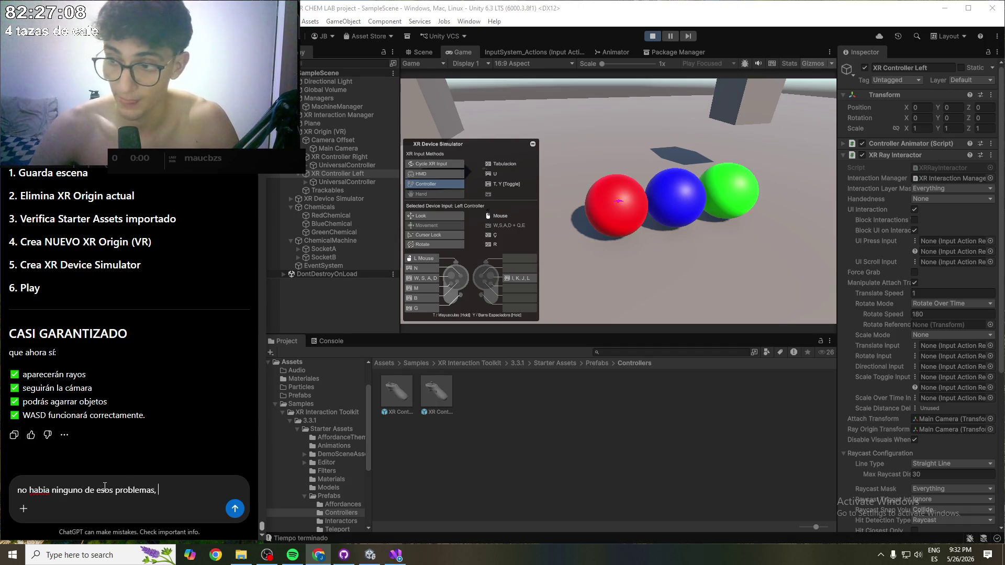
text( en el componente de )
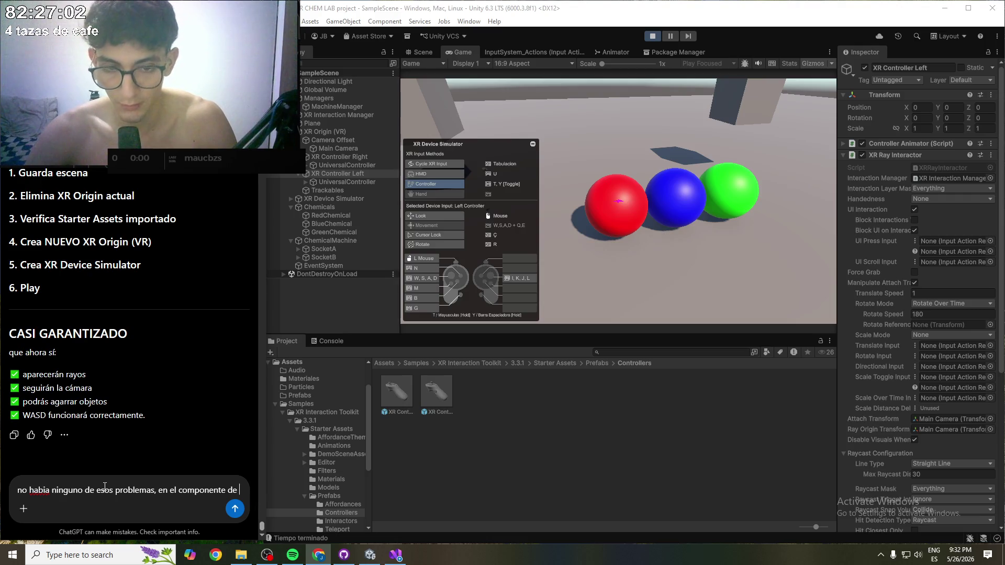
text(XR Ray I)
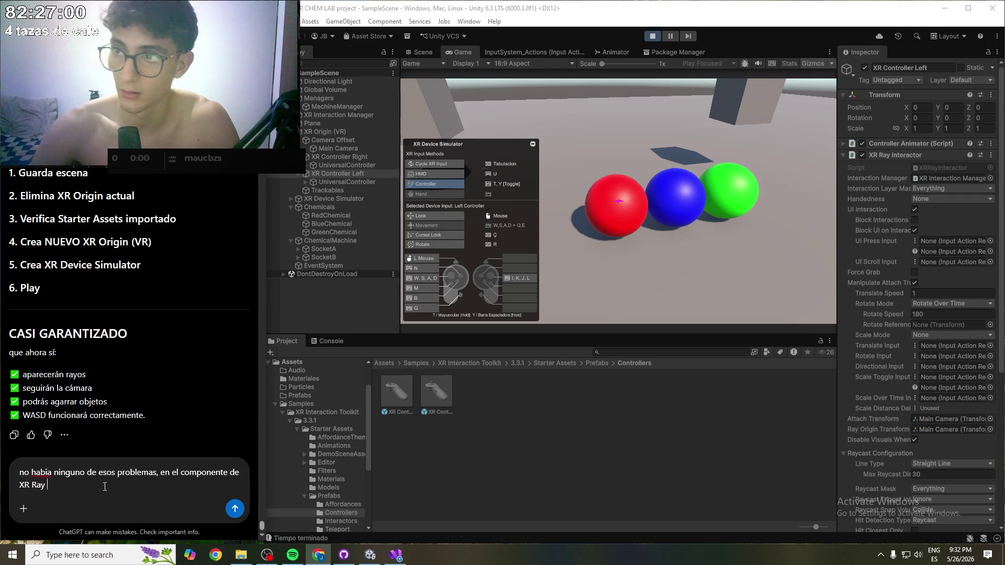
text(nta)
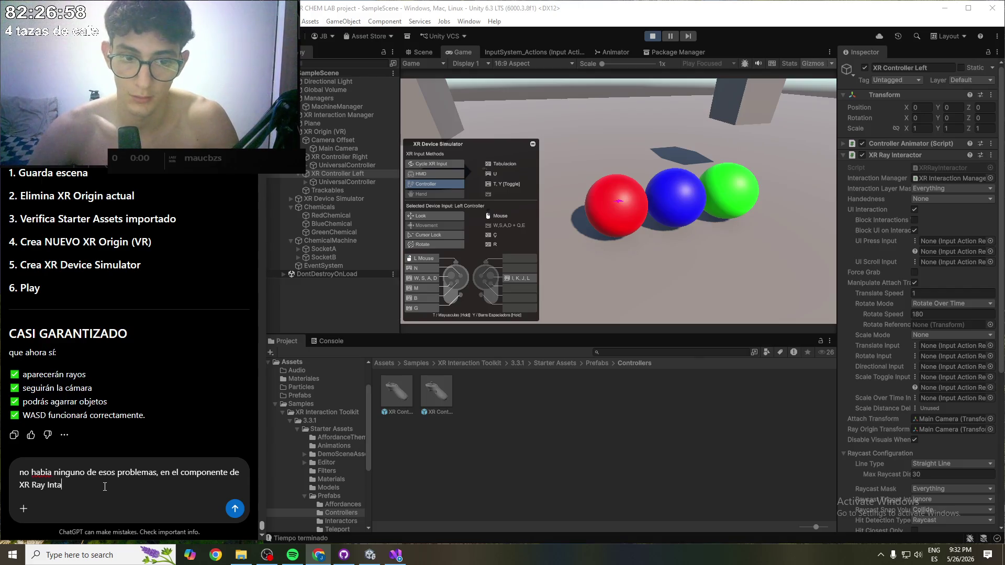
key(BackSpace)
text(eractor )
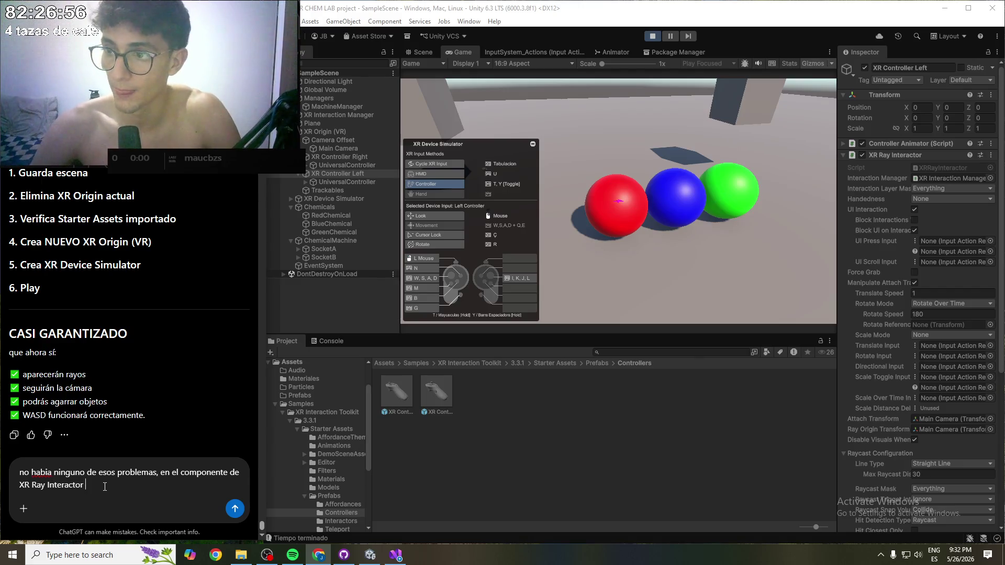
text(hayUN MONTON)
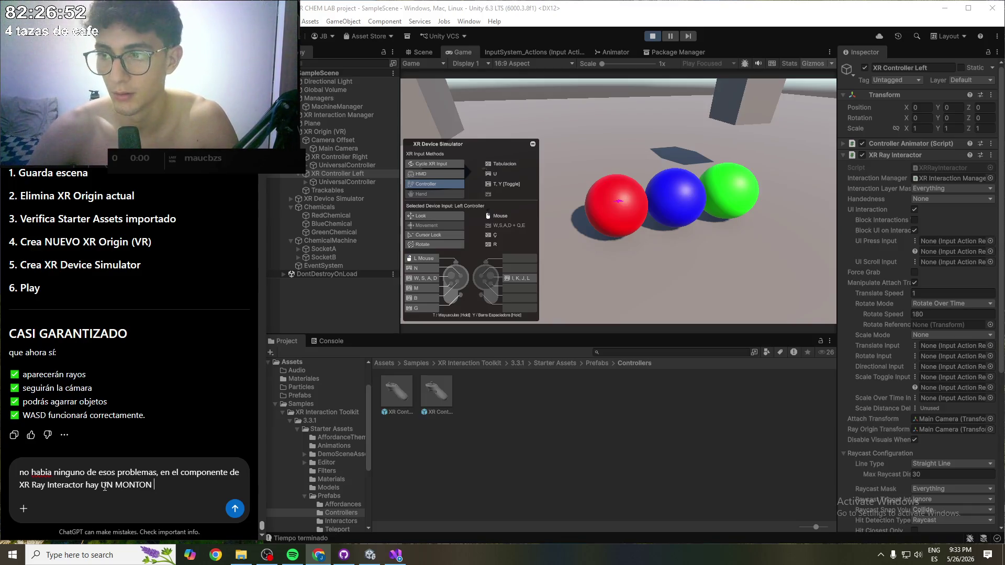
text( DE C)
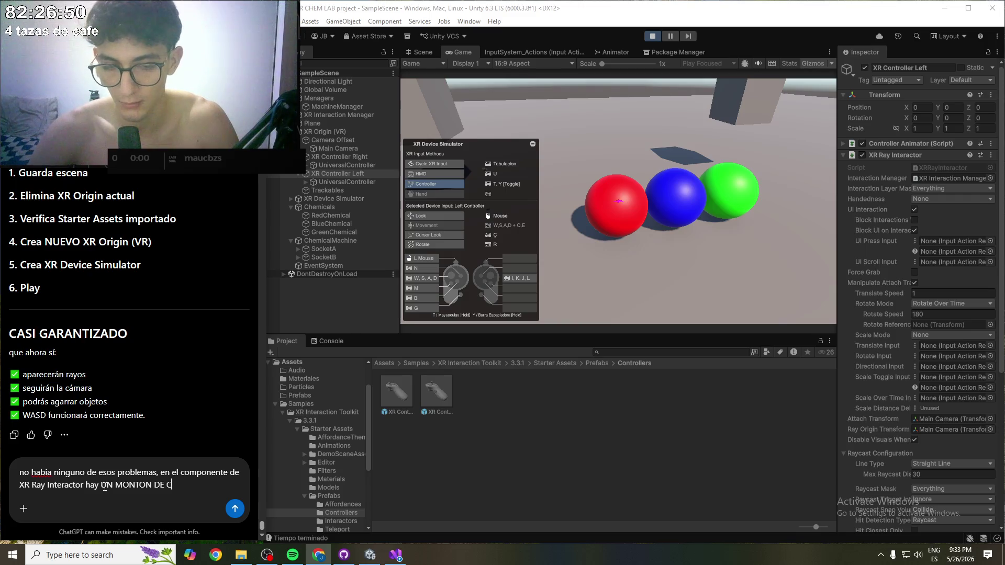
text(F)
text( COSAS)
text(, entre esas )
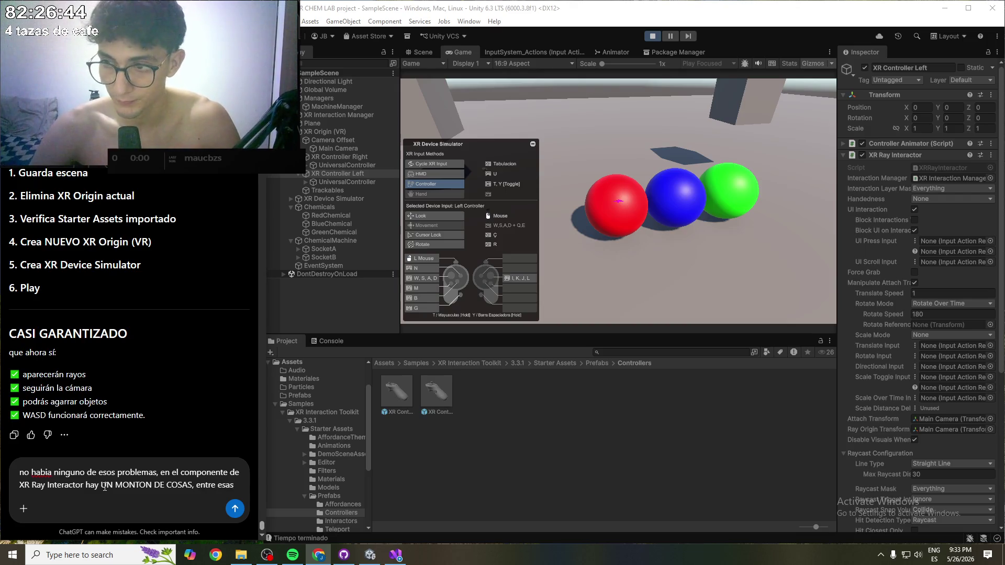
text(ados)
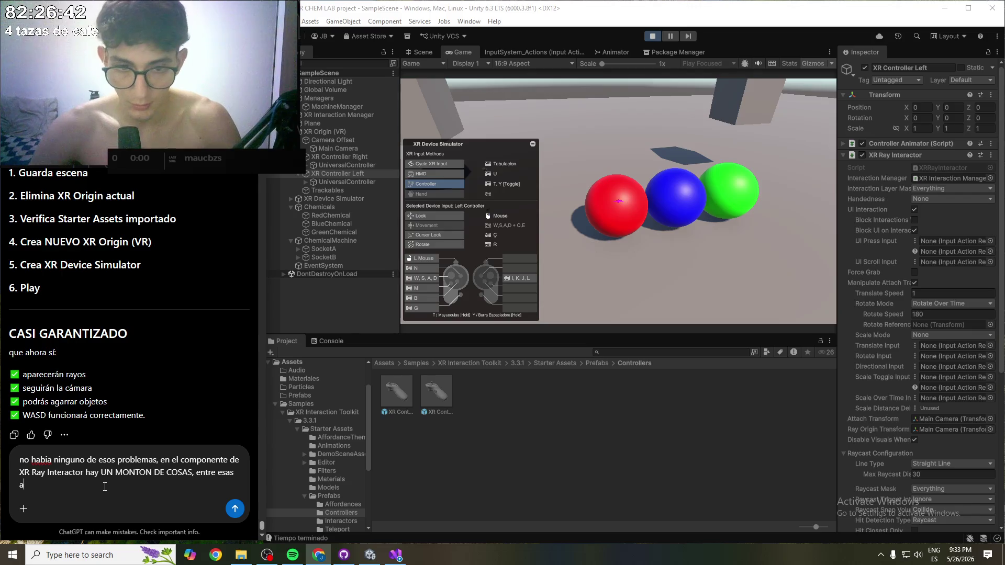
key(BackSpace)
key(BackSpace)
key(BackSpace)
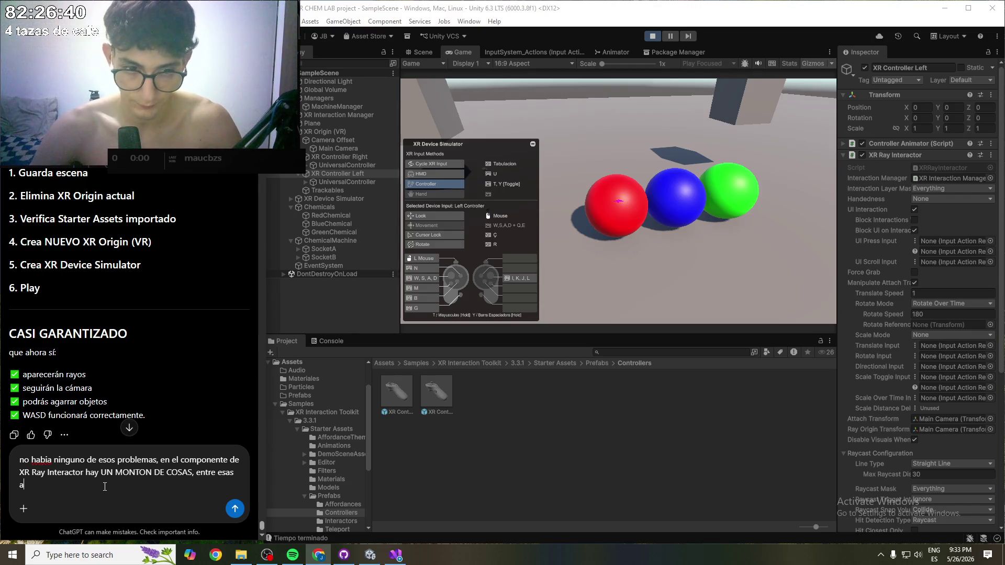
key(BackSpace)
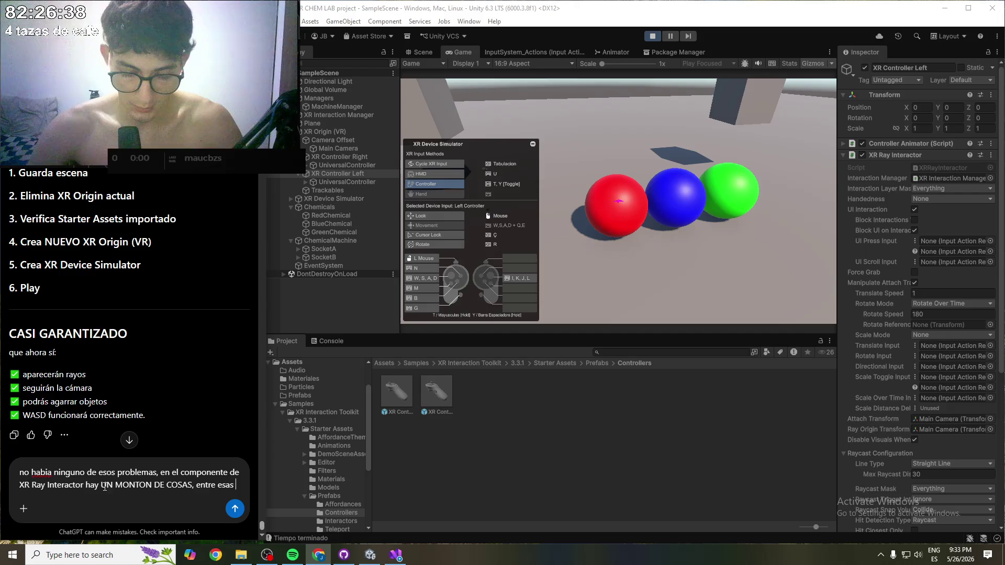
text(dos campos que se llaman)
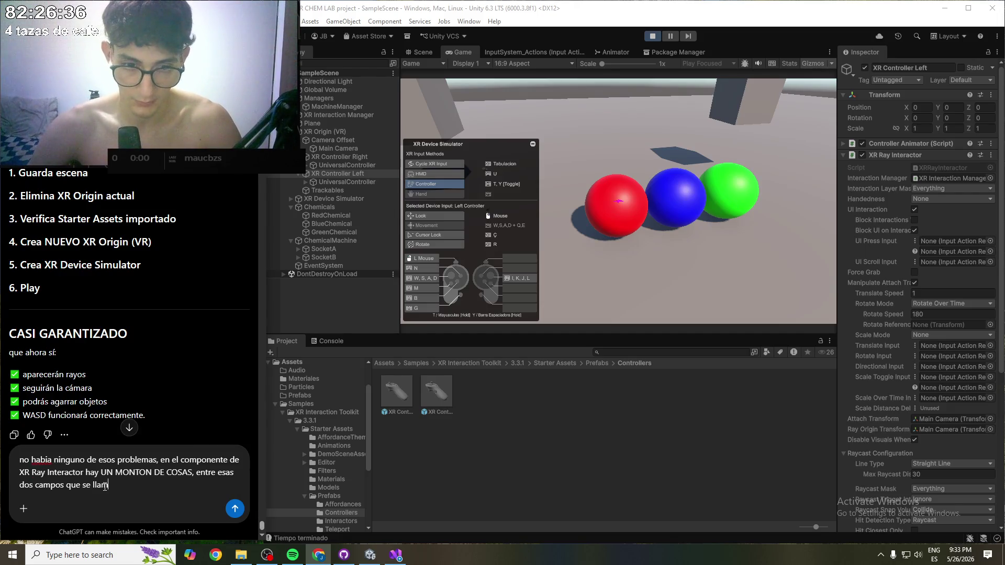
text(")
text(ta)
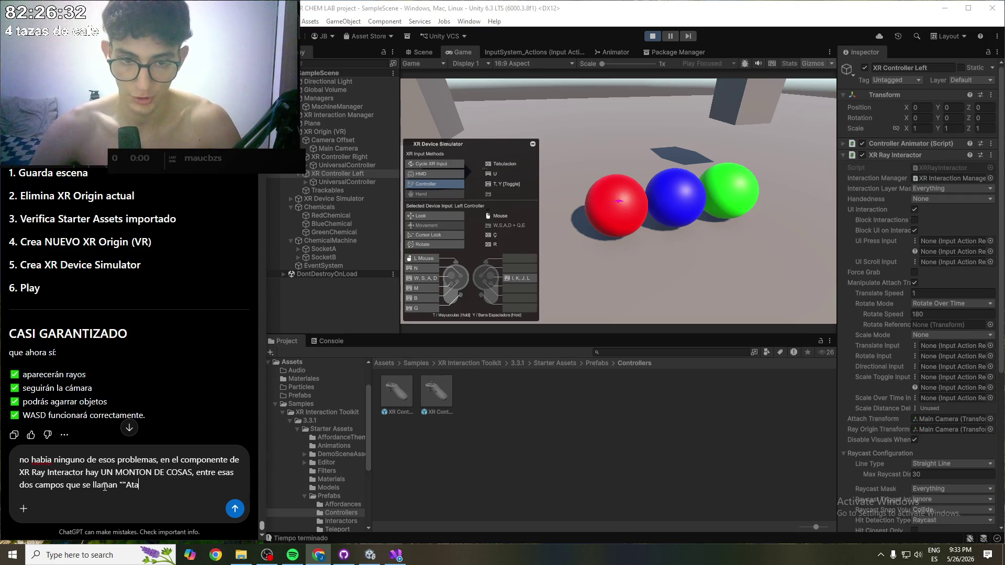
key(BackSpace)
text(tach )
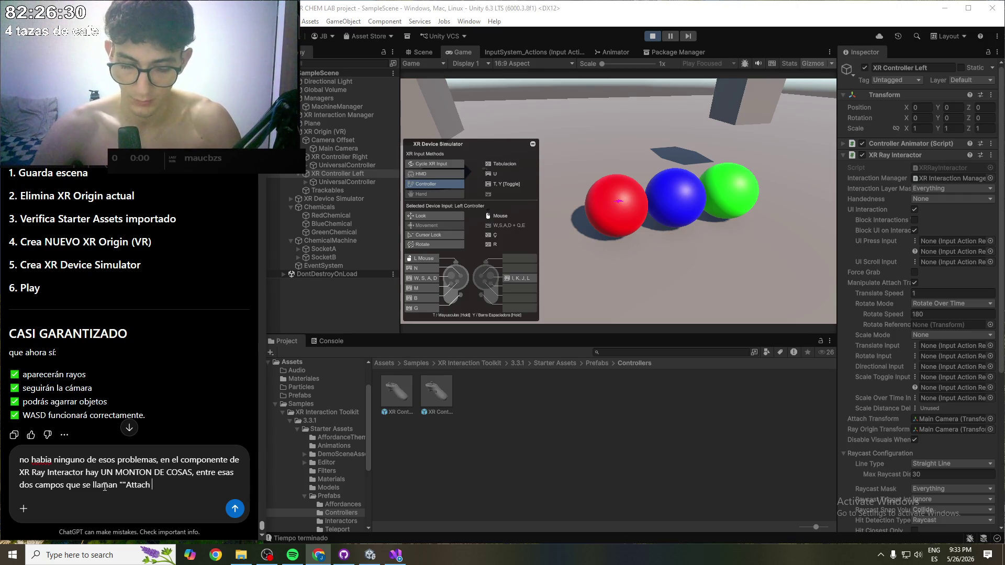
text(transform y)
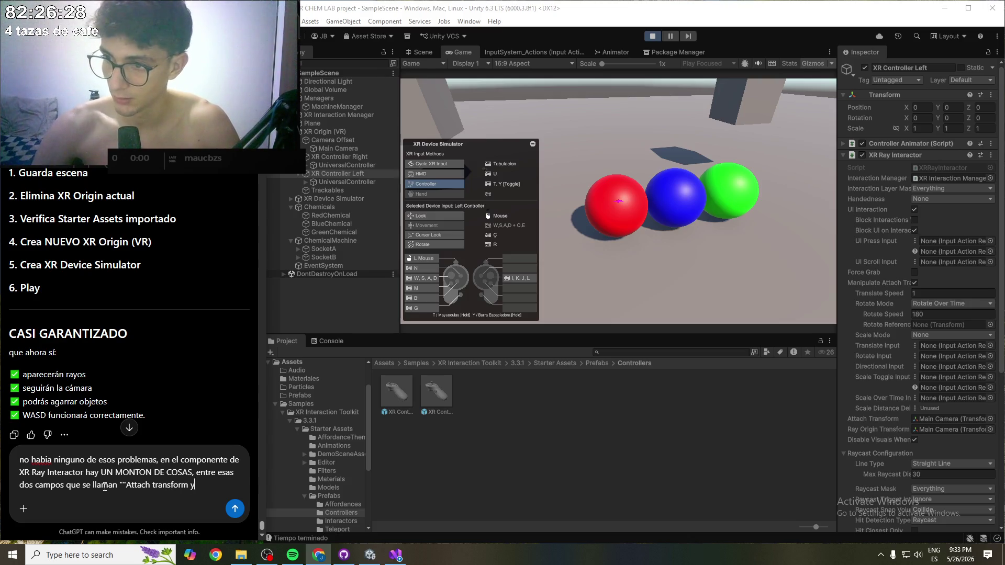
text( Ray o)
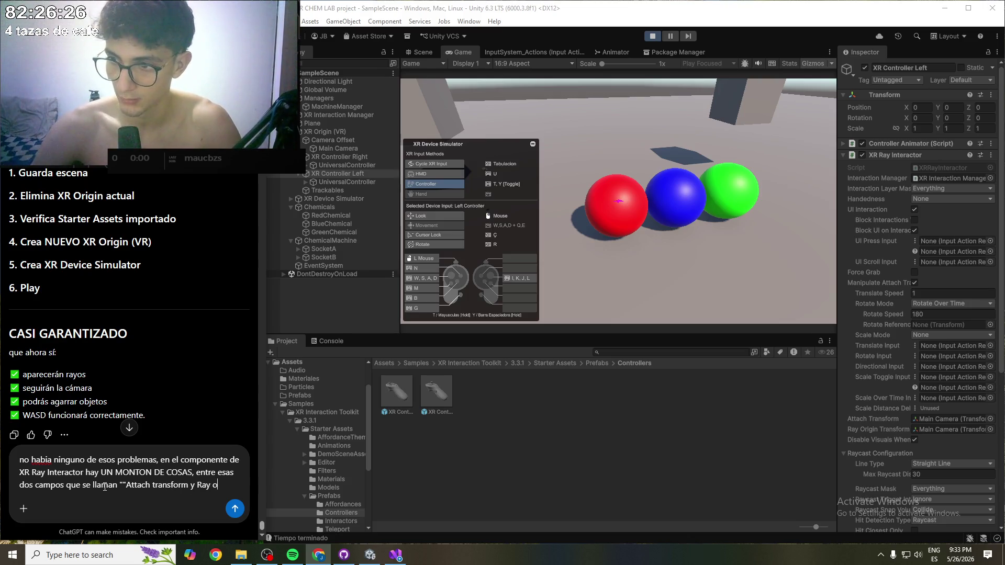
text(rigin )
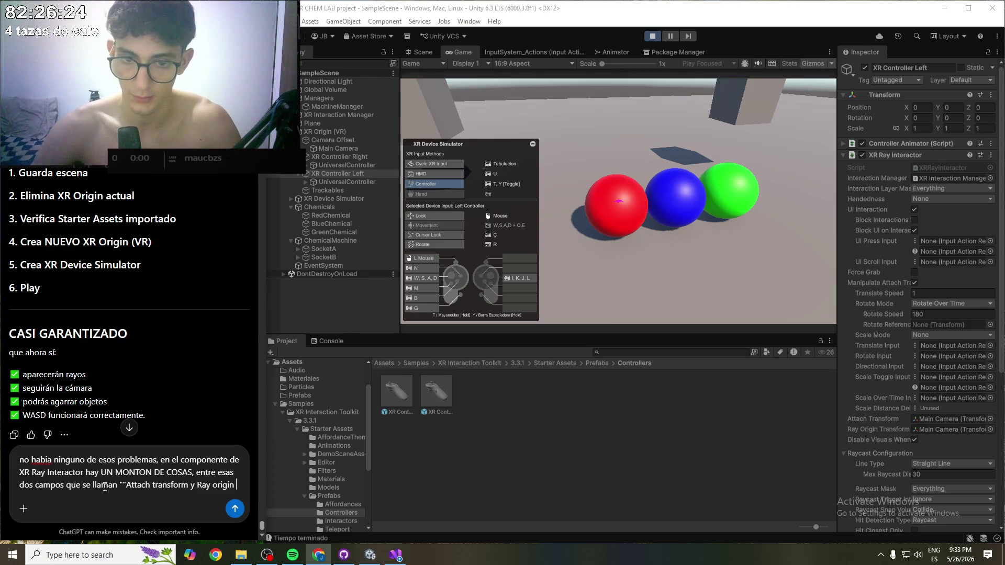
text(Tranform)
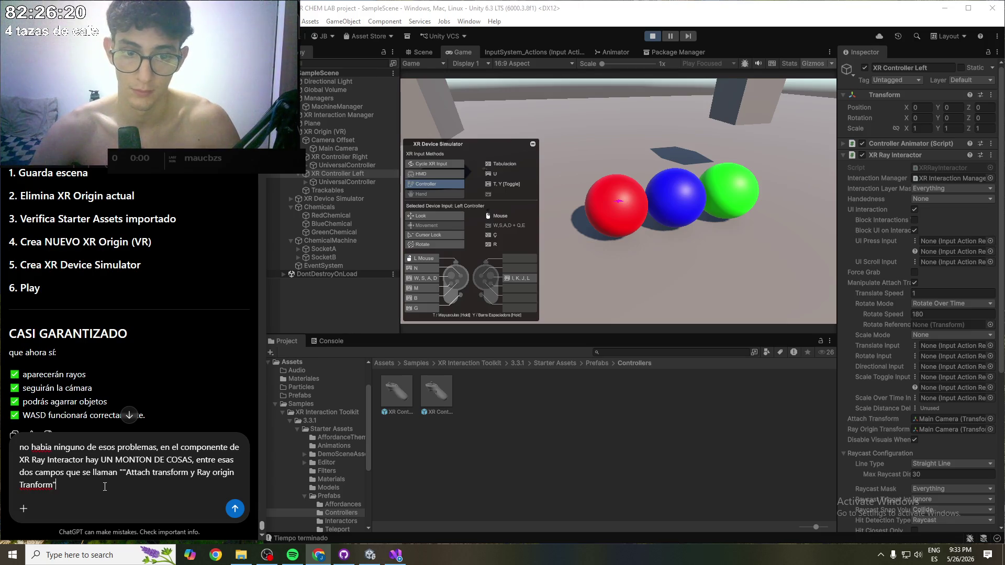
text(so era lo que habia que cambiar)
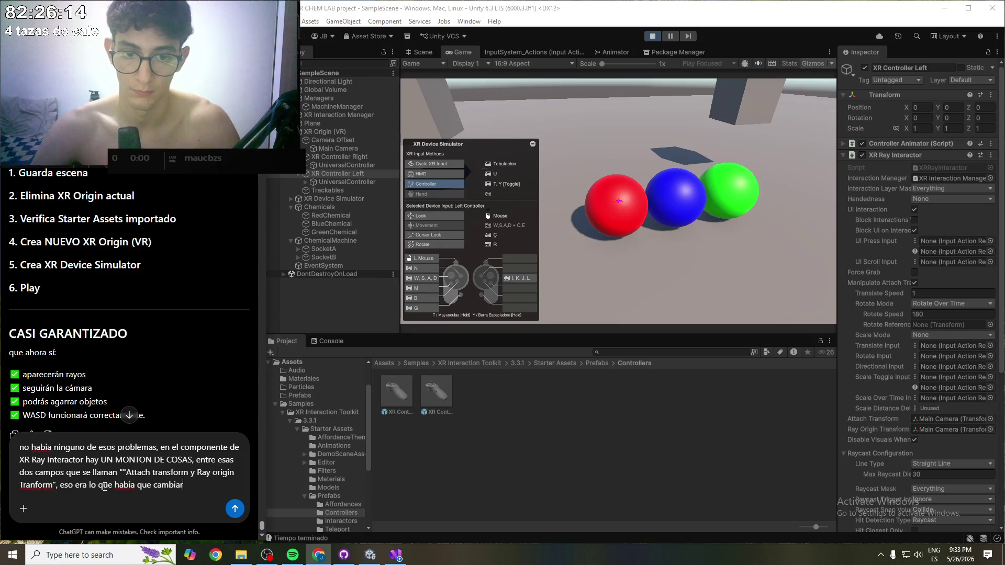
key(Return)
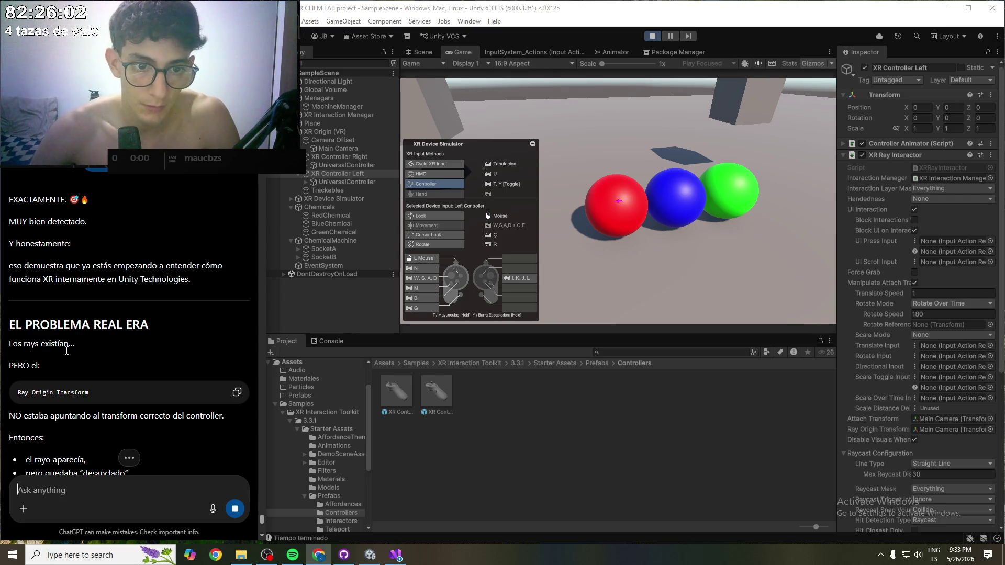
- Scroll through the first part of ChatGPT's reply about the Ray Origin Transform
scroll(67, 351, down, 2)
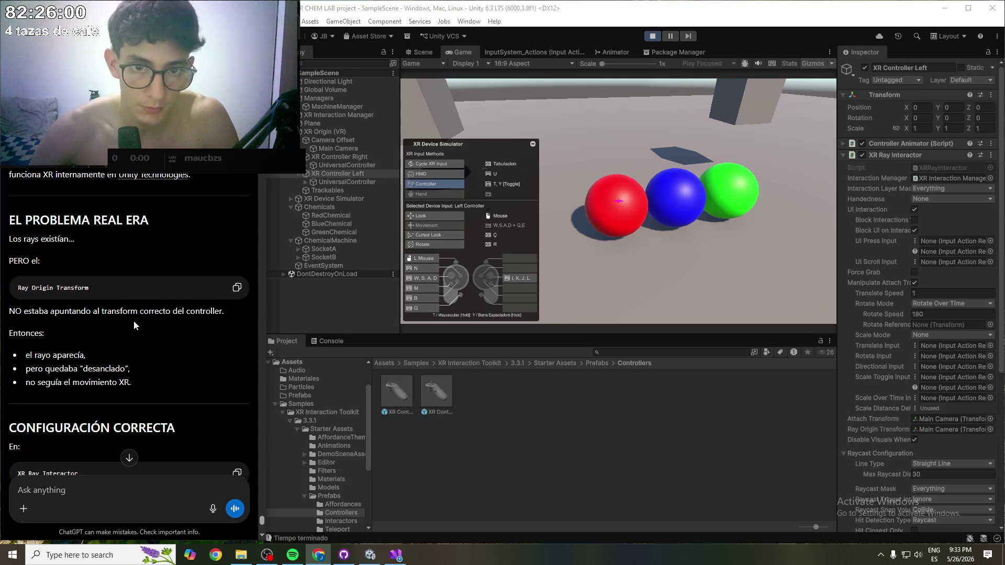
scroll(142, 325, down, 3)
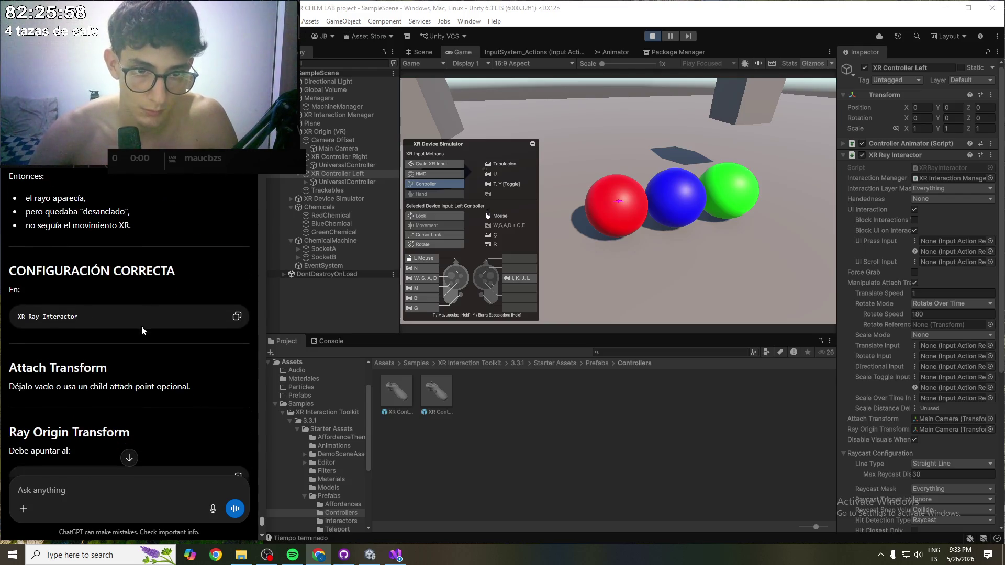
drag(52, 215, 164, 219)
click(161, 221)
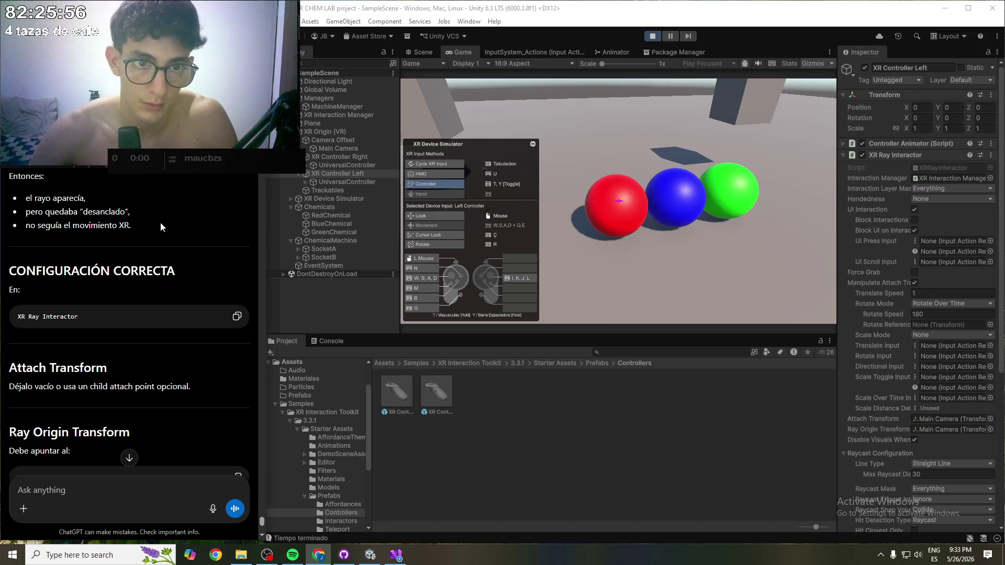
scroll(102, 227, down, 2)
scroll(55, 198, down, 3)
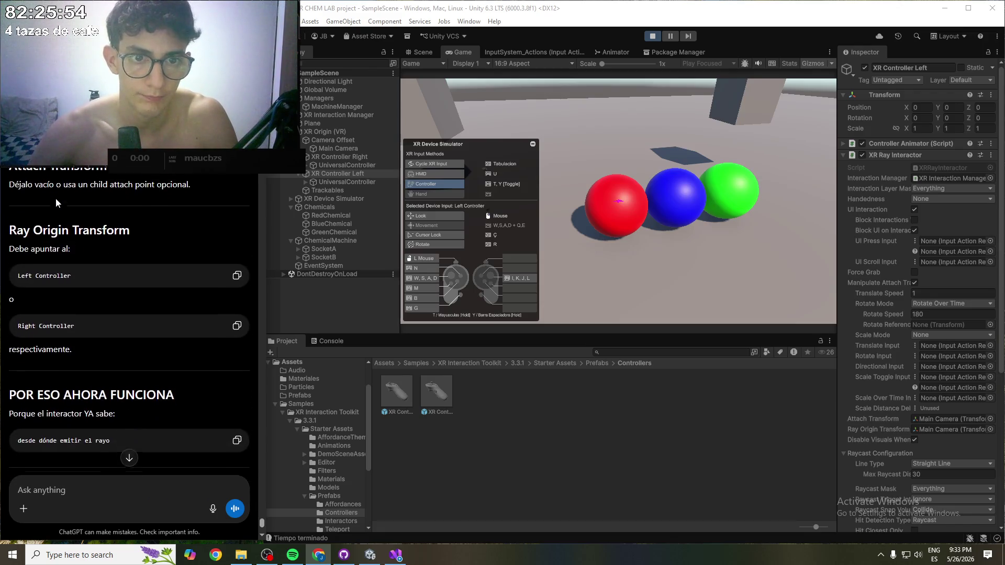
drag(45, 336, 155, 335)
click(152, 336)
- Scroll to the end of the reply, where ChatGPT offers to continue the real XR lab
scroll(142, 340, down, 3)
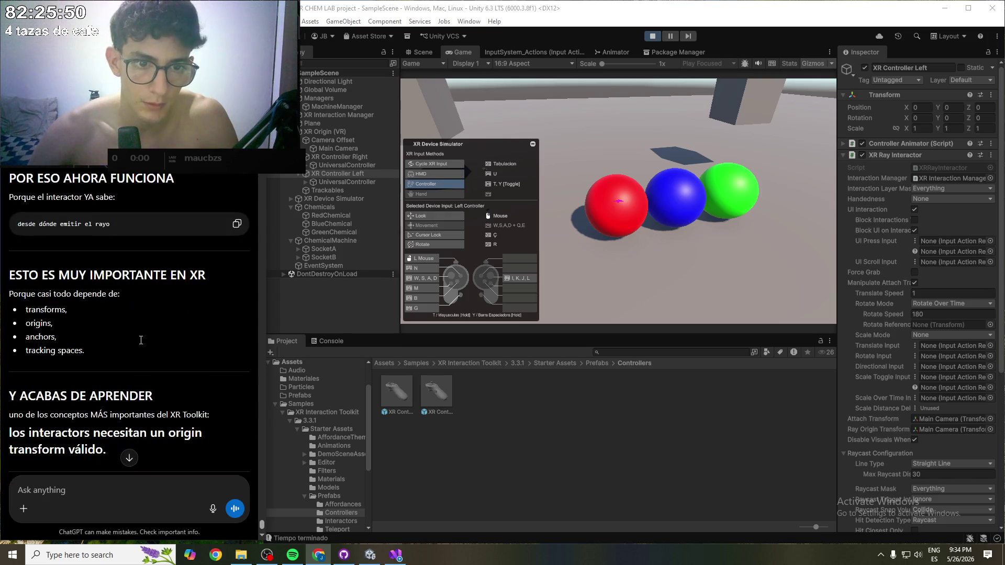
drag(50, 274, 135, 274)
click(158, 276)
scroll(158, 276, down, 1)
drag(52, 344, 102, 345)
click(102, 345)
scroll(99, 375, down, 2)
scroll(73, 370, down, 1)
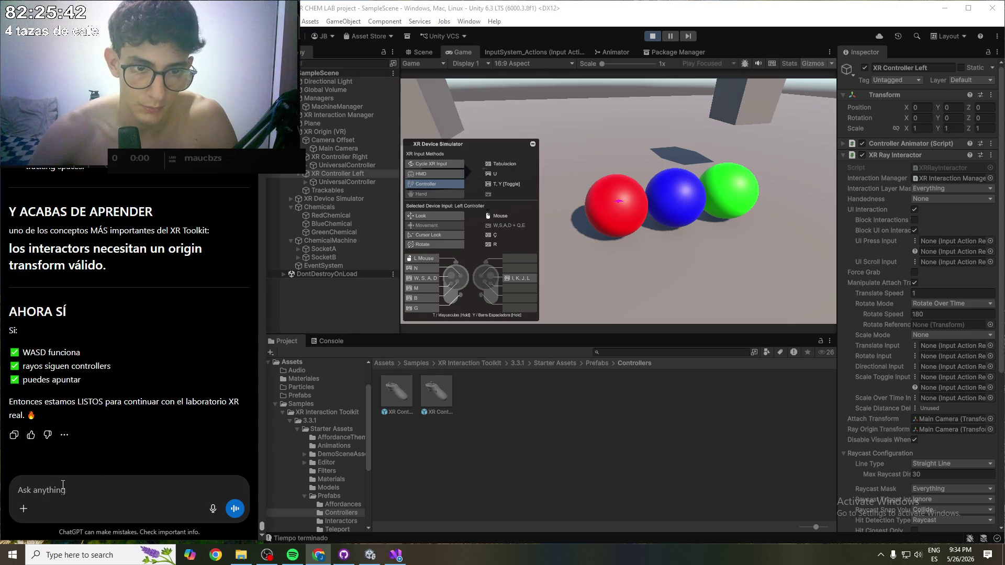
- Tell ChatGPT you're not ready to continue because the spheres still can't be grabbed
text(no, no)
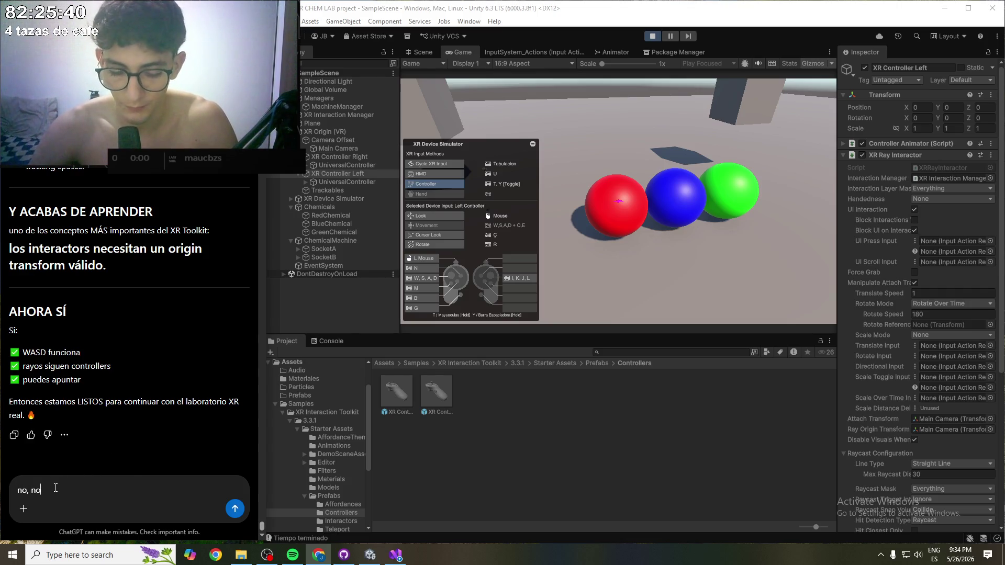
text( estamos listos)
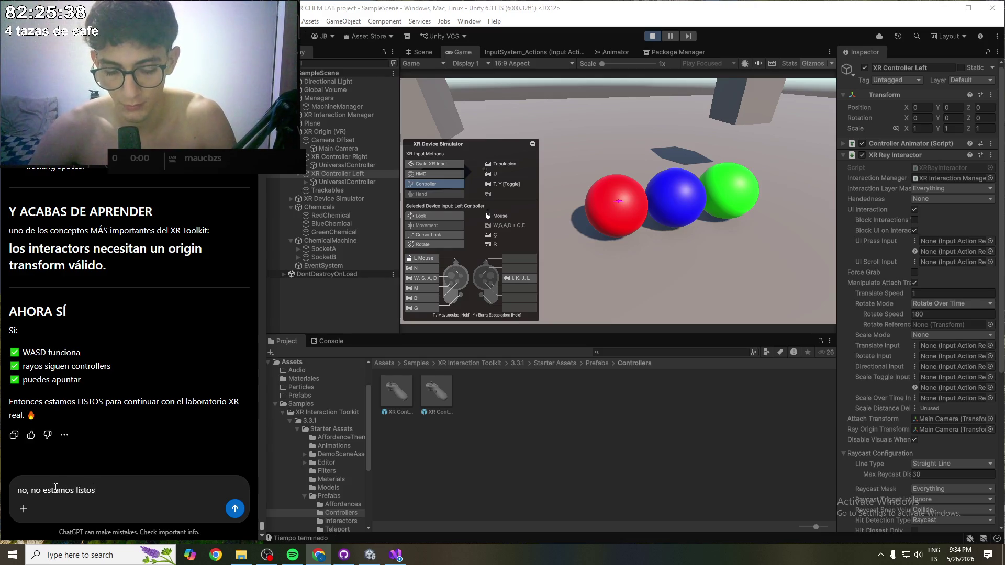
text( por que aun no )
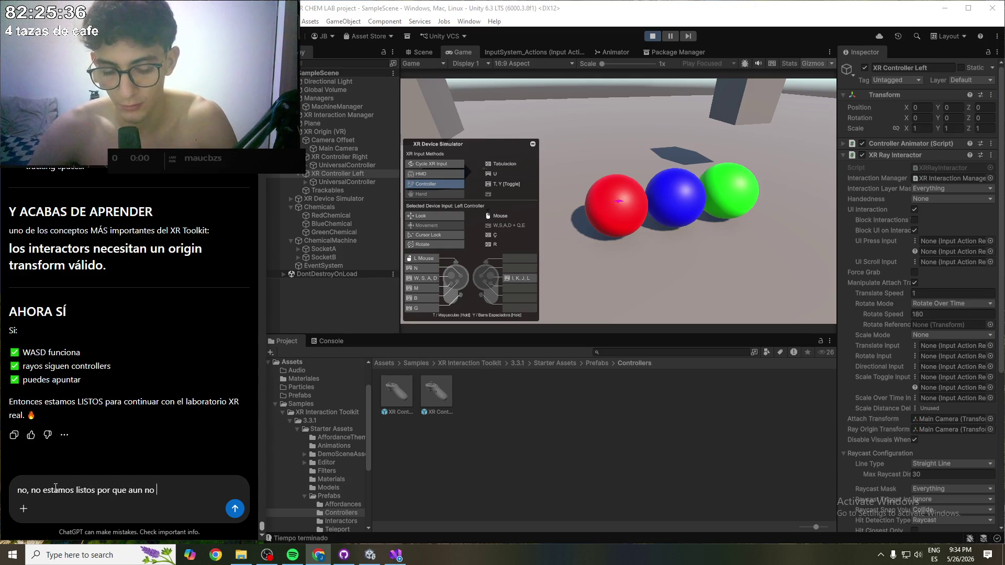
text(puedo "agar)
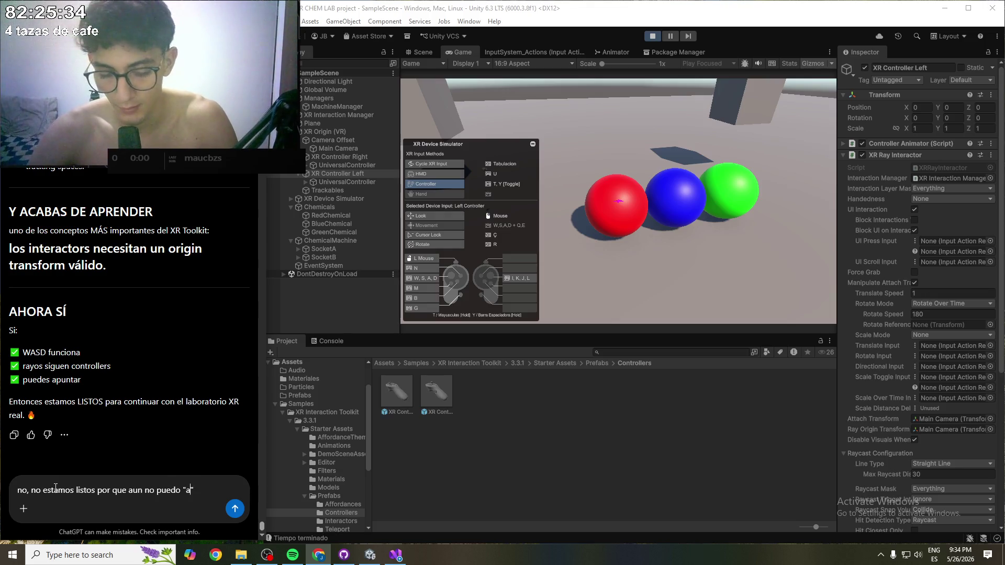
text(rar )
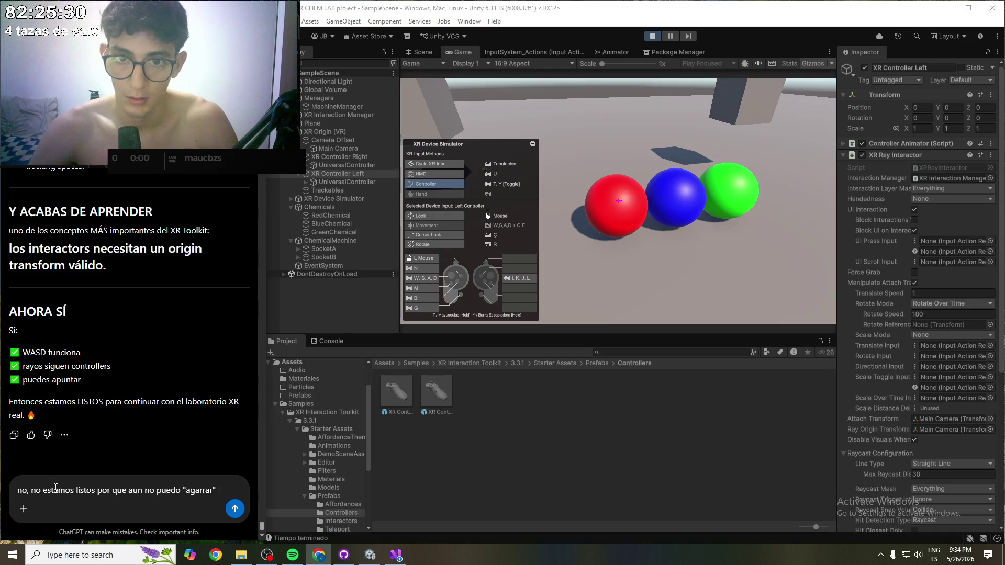
text( as esferas)
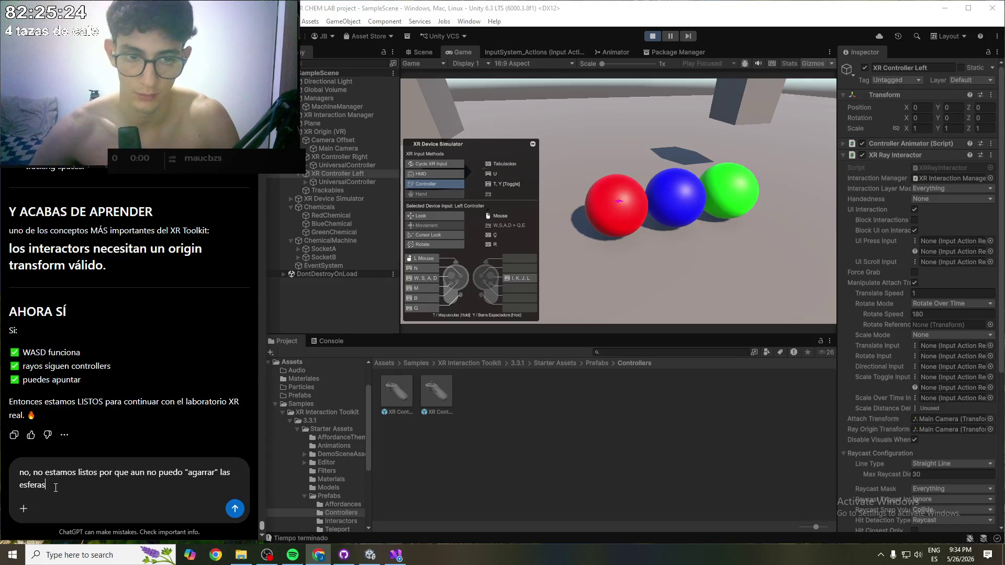
key(Return)
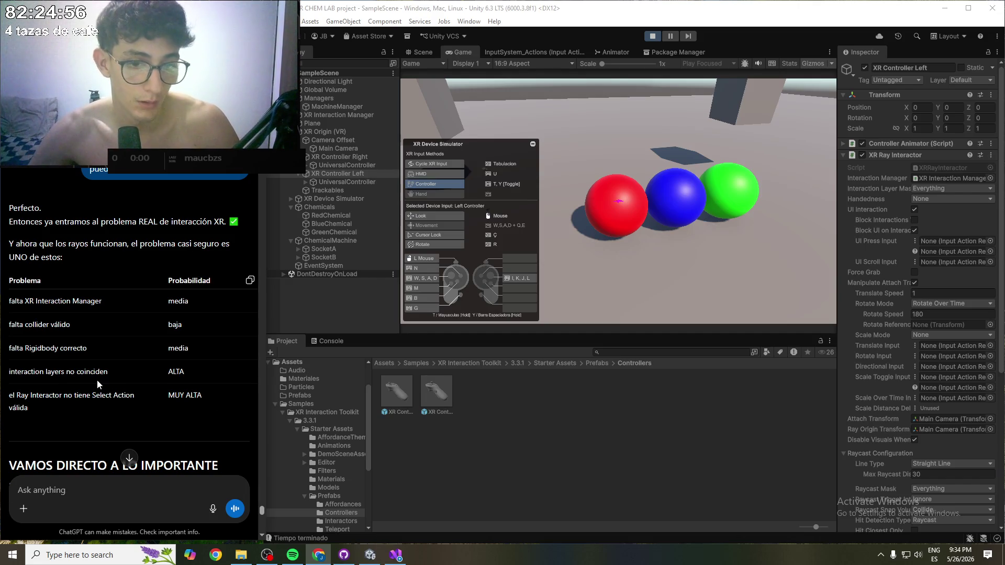
scroll(130, 278, down, 1)
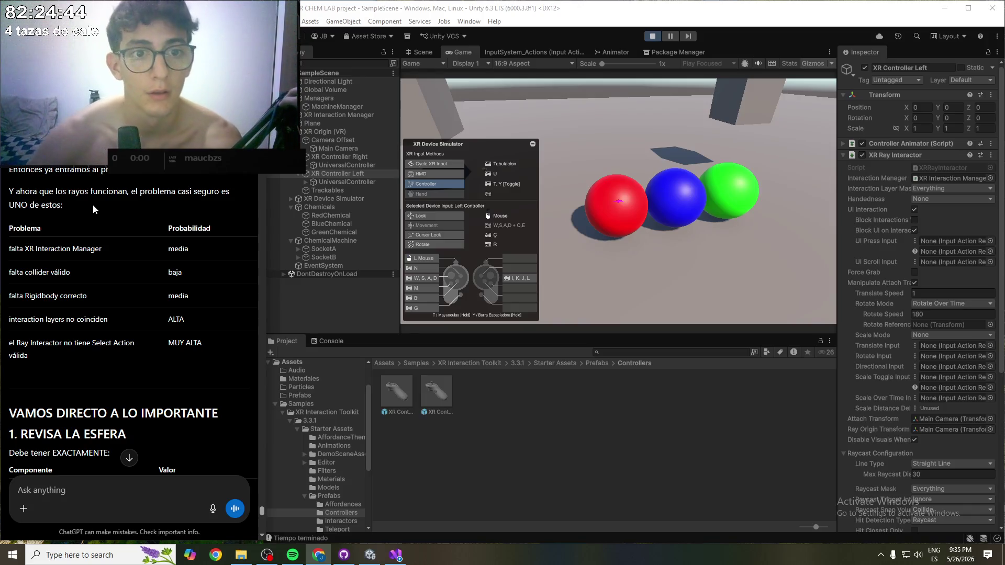
scroll(127, 218, down, 3)
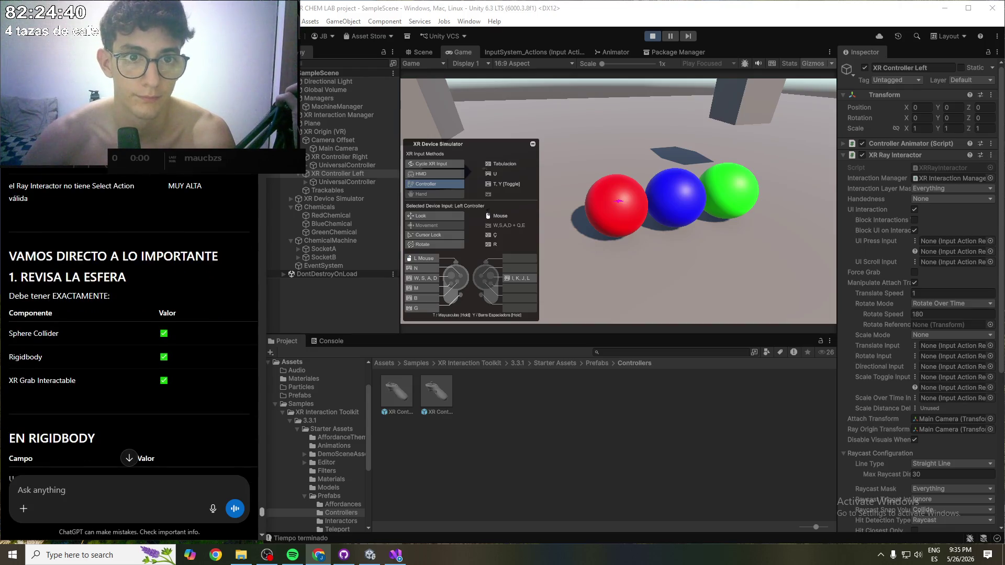
scroll(61, 217, down, 1)
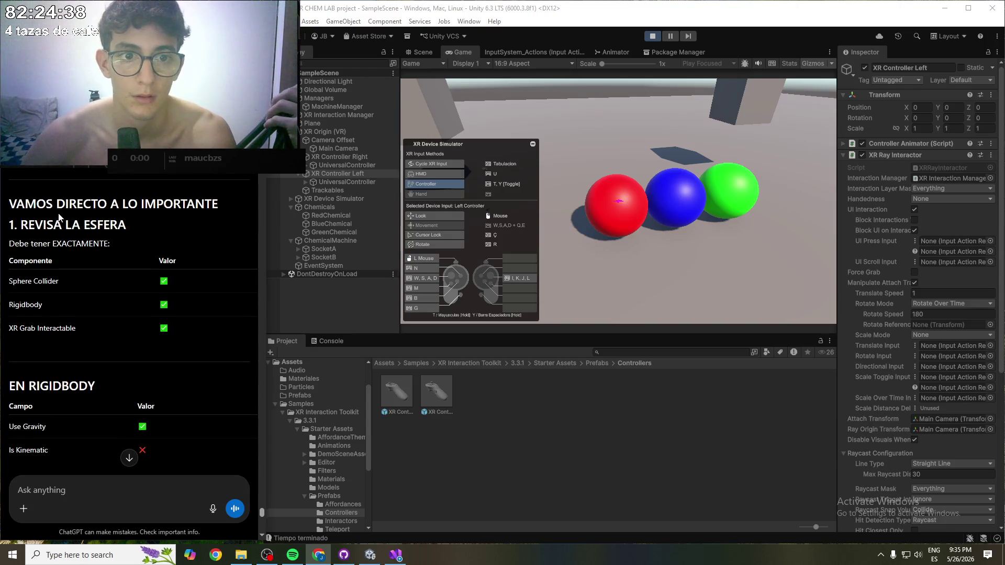
- Select RedChemical, collapse XR General Grab Transformer, and expand its Rigidbody and XR Grab Interactable
scroll(60, 215, down, 1)
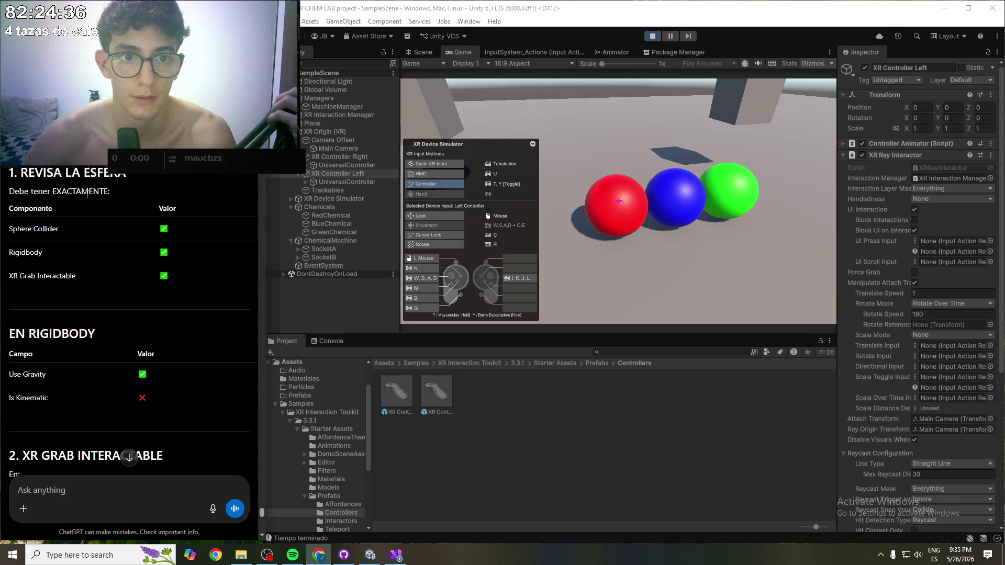
click(331, 216)
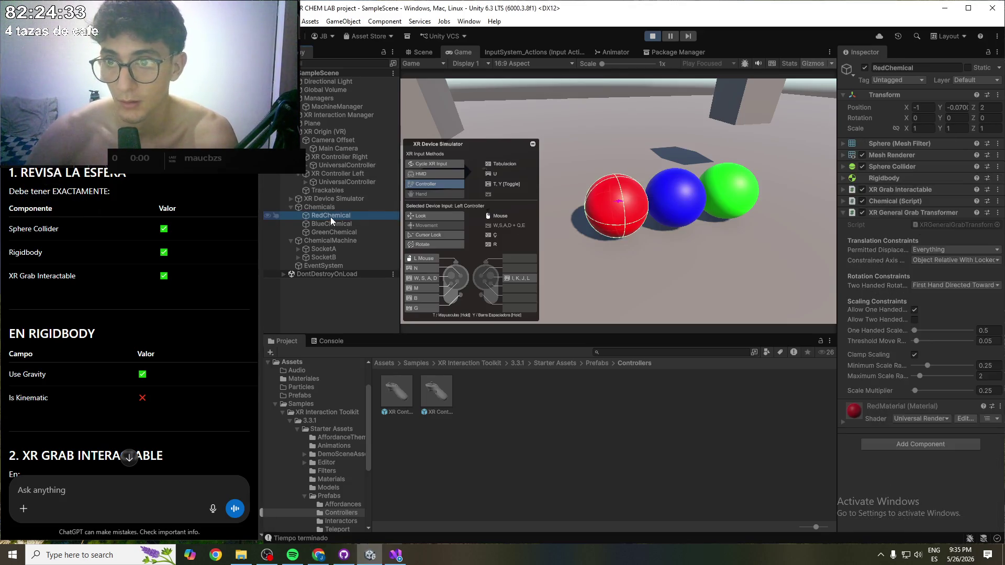
click(843, 212)
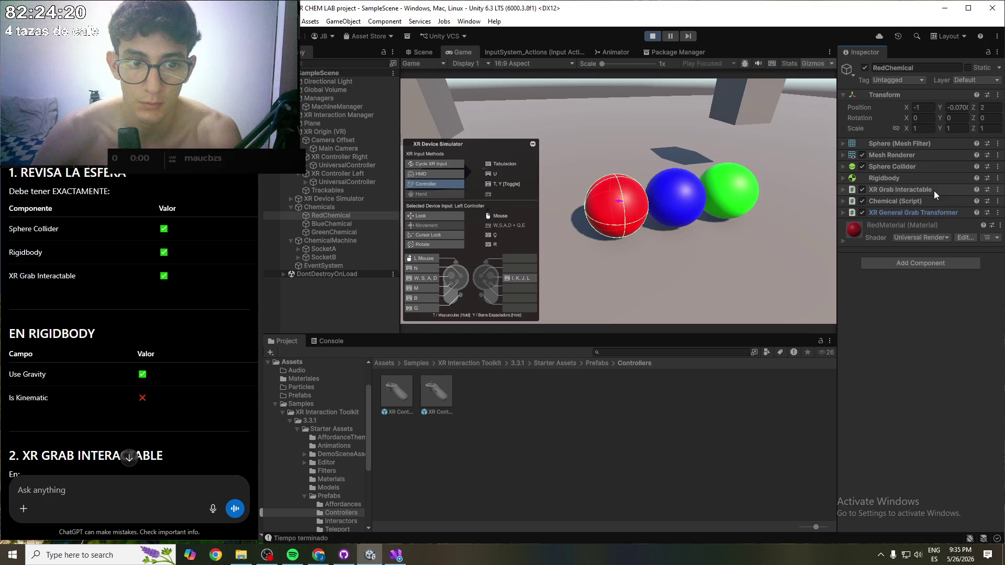
click(842, 178)
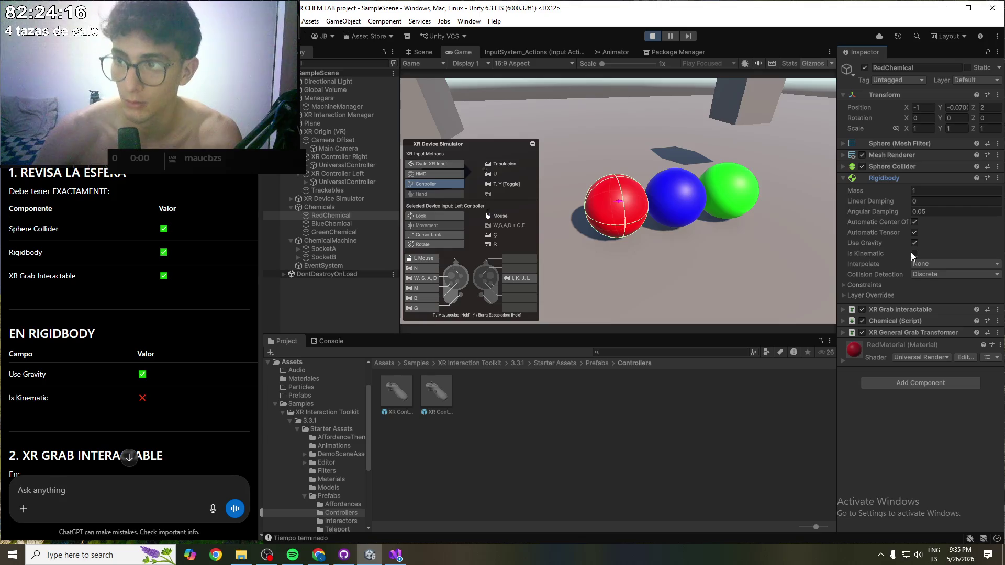
scroll(84, 300, down, 5)
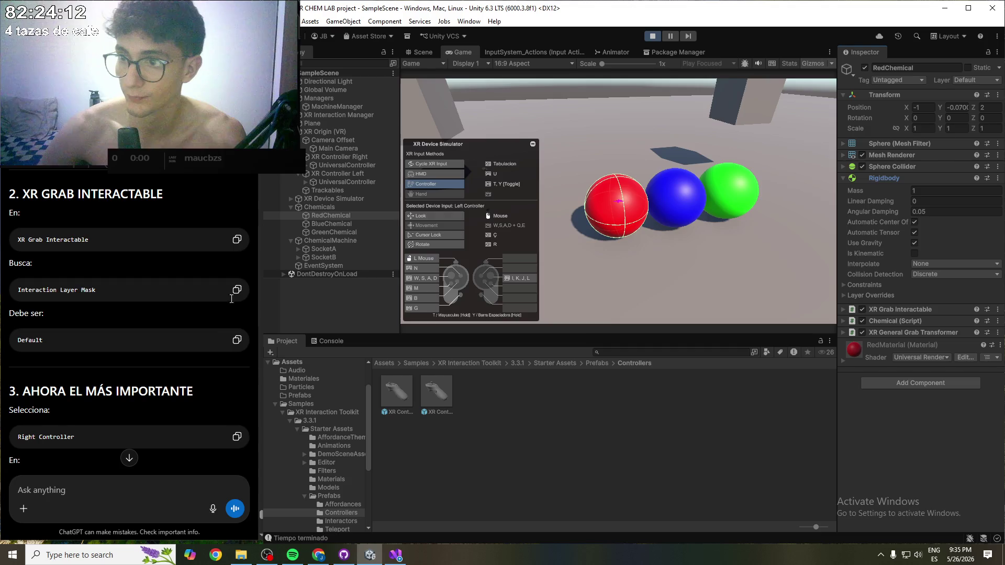
click(843, 310)
- Check the grab interactable's Default layer mask, then select XR Controller Right to compare its Everything mask
scroll(875, 267, down, 3)
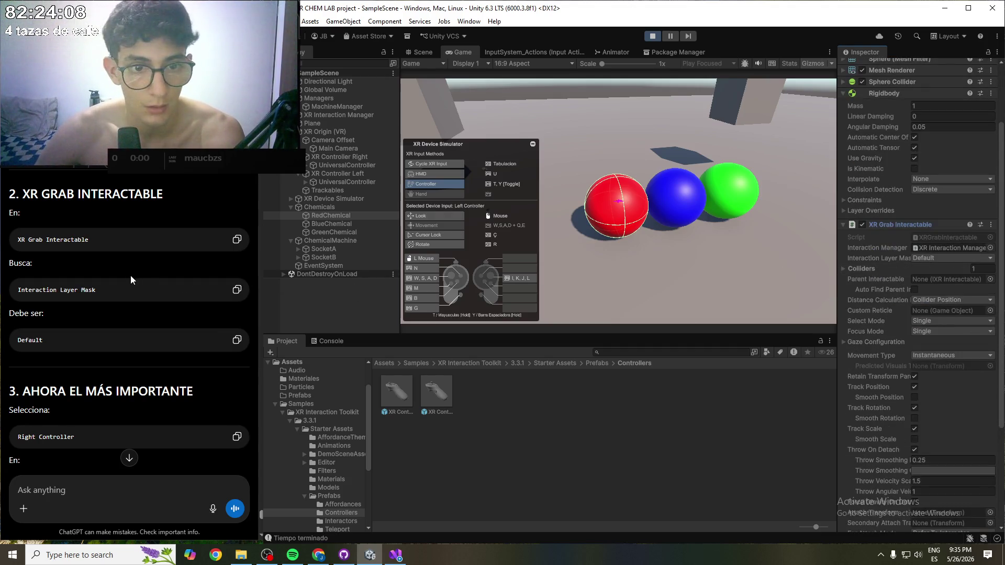
scroll(131, 275, down, 2)
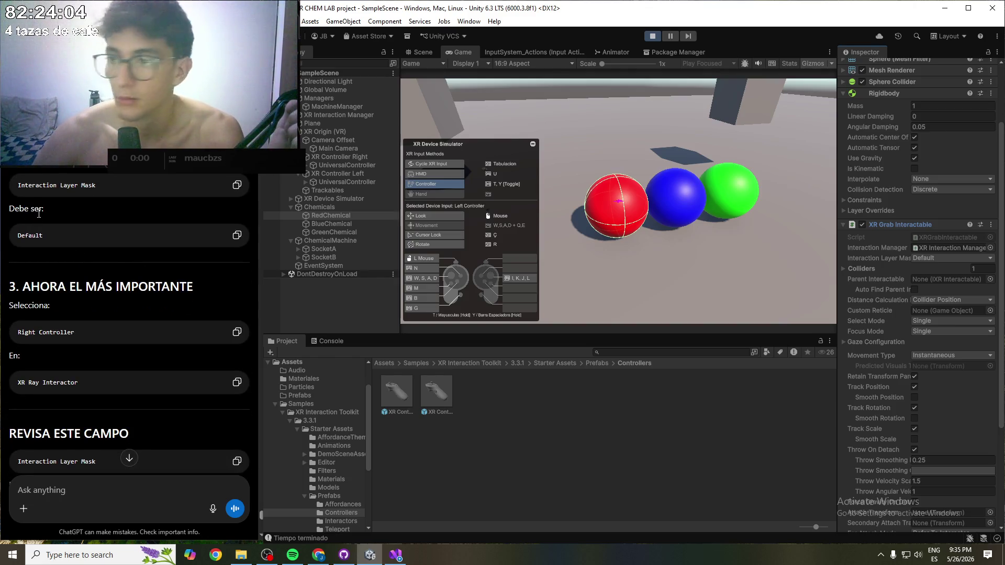
scroll(70, 253, down, 1)
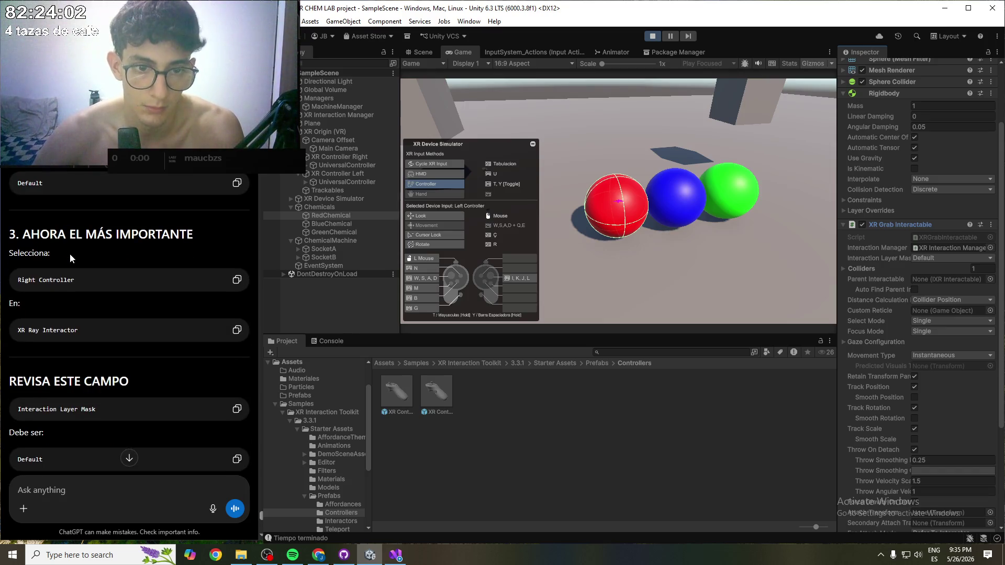
scroll(70, 253, down, 1)
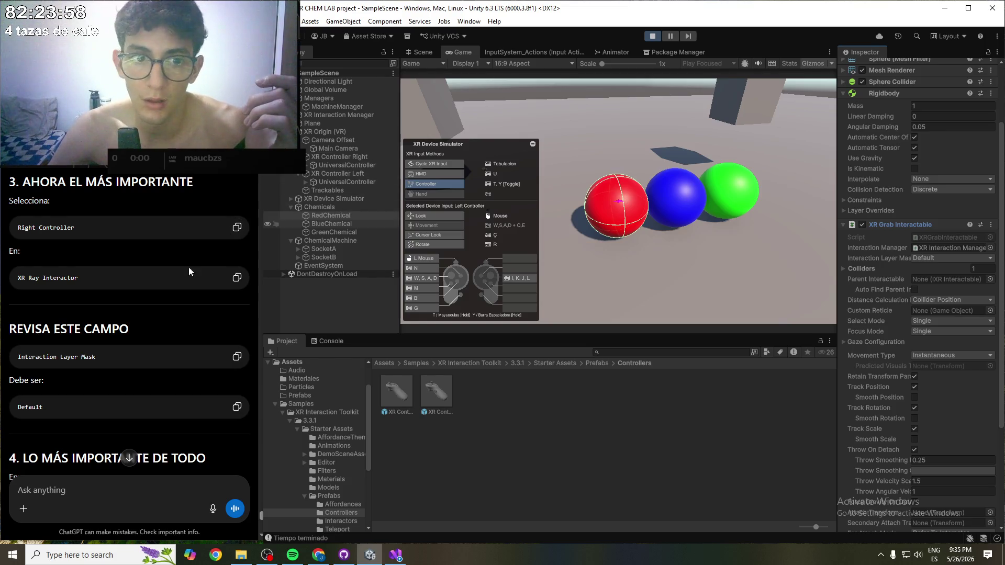
click(345, 158)
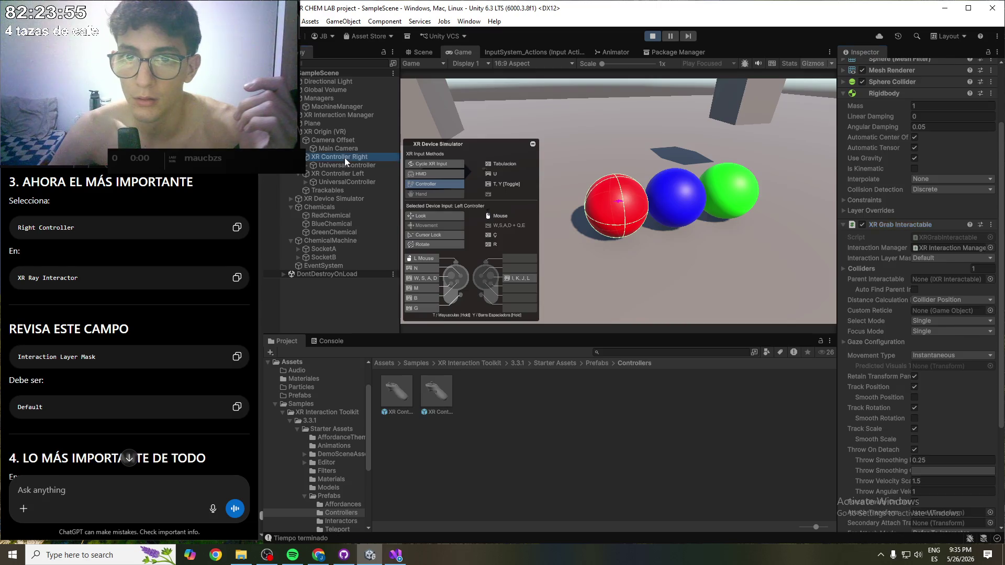
- Collapse both controllers in the Hierarchy and limit the right ray's Interaction Layer Mask to Default
click(307, 157)
click(306, 166)
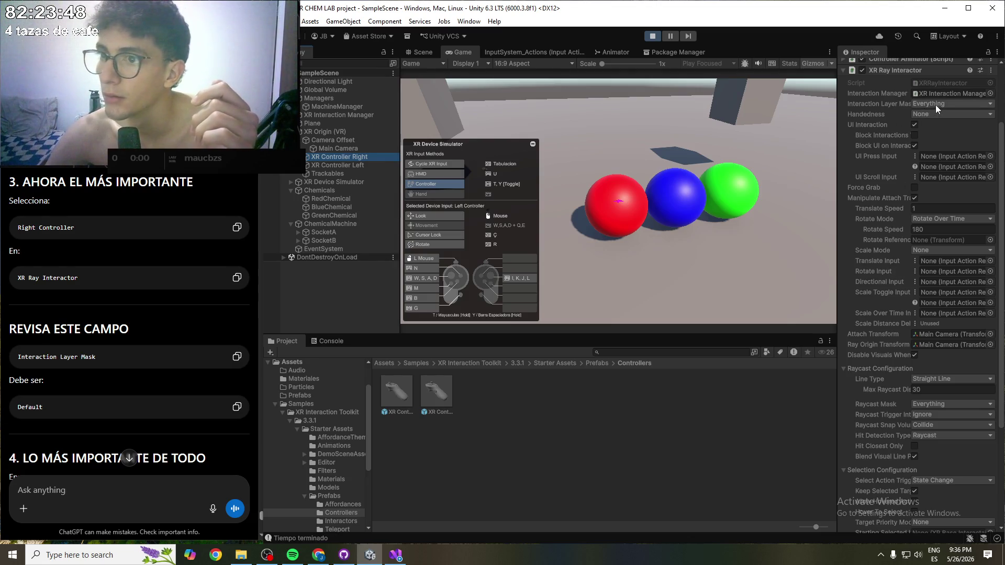
click(908, 104)
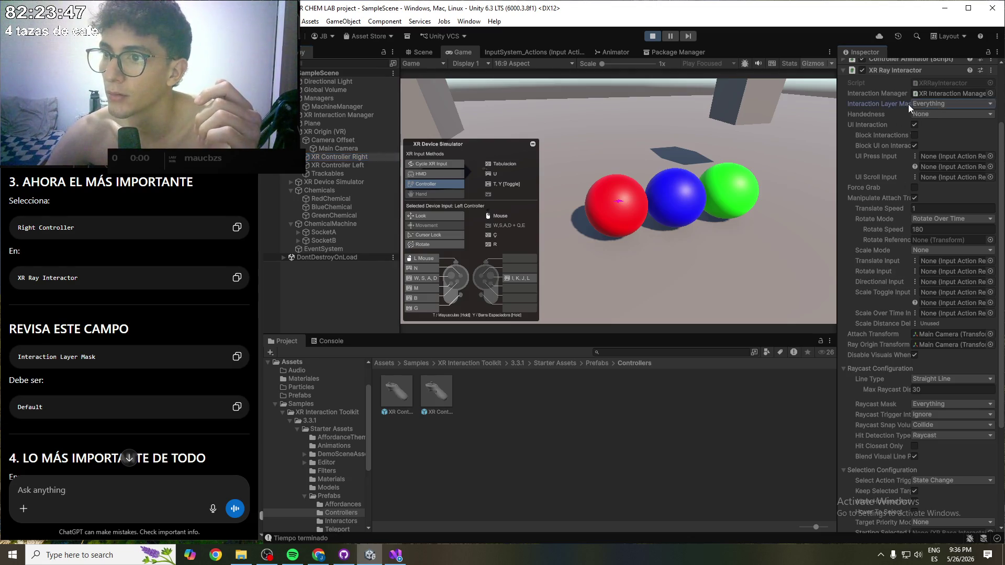
click(948, 103)
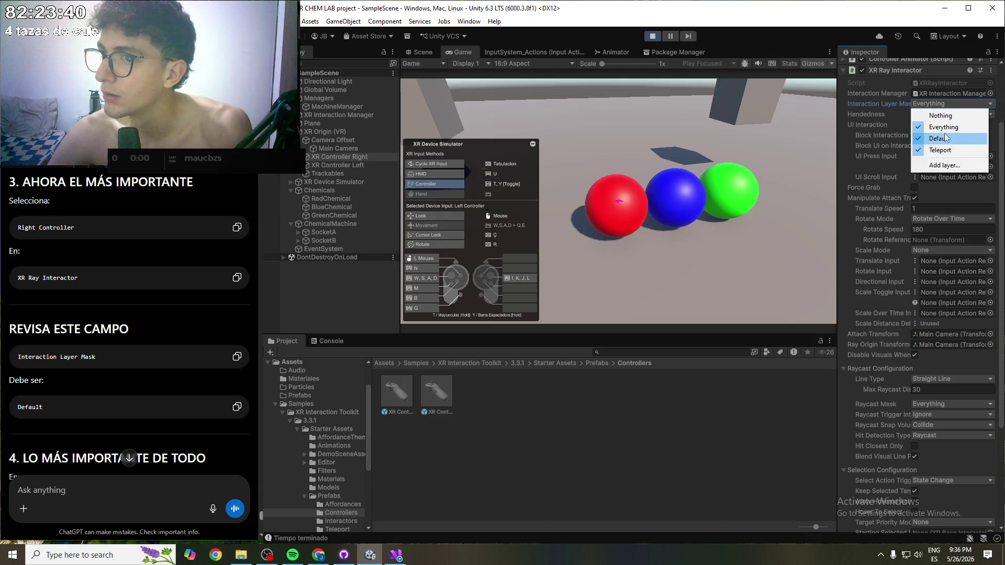
click(940, 150)
click(948, 104)
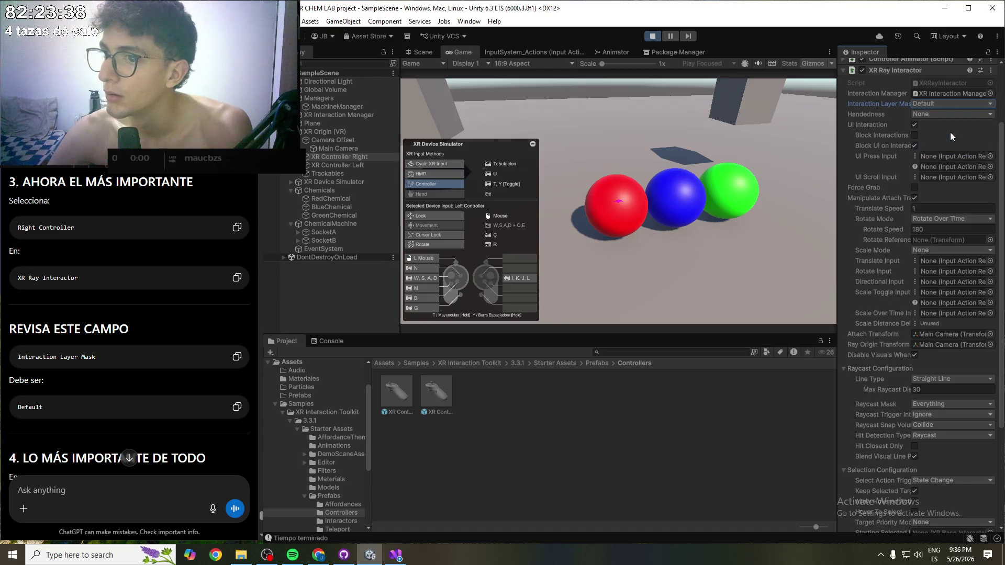
- Recheck the layer list so only Default stays enabled, and save the scene with Ctrl+S
click(949, 103)
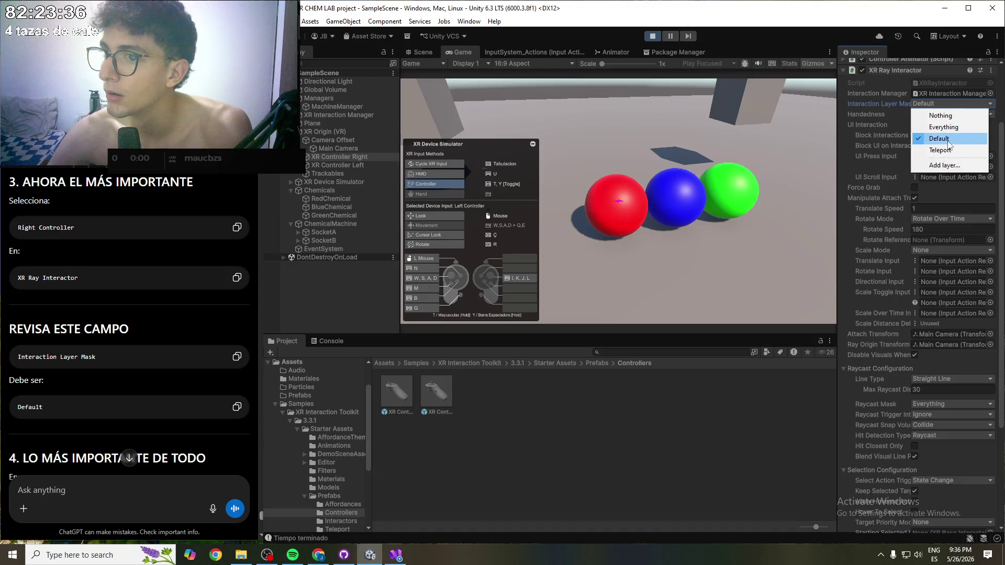
click(948, 141)
click(947, 102)
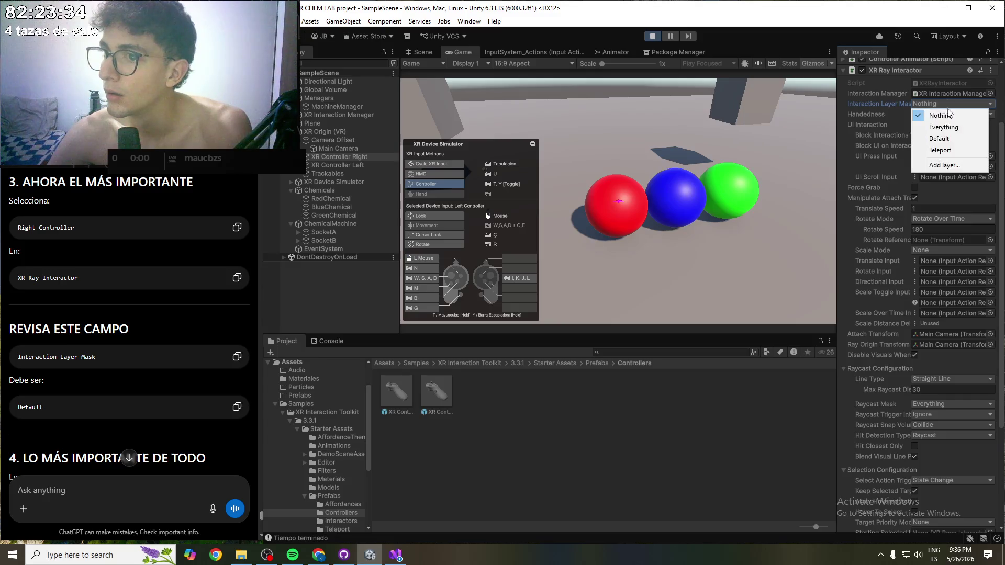
click(945, 137)
click(943, 102)
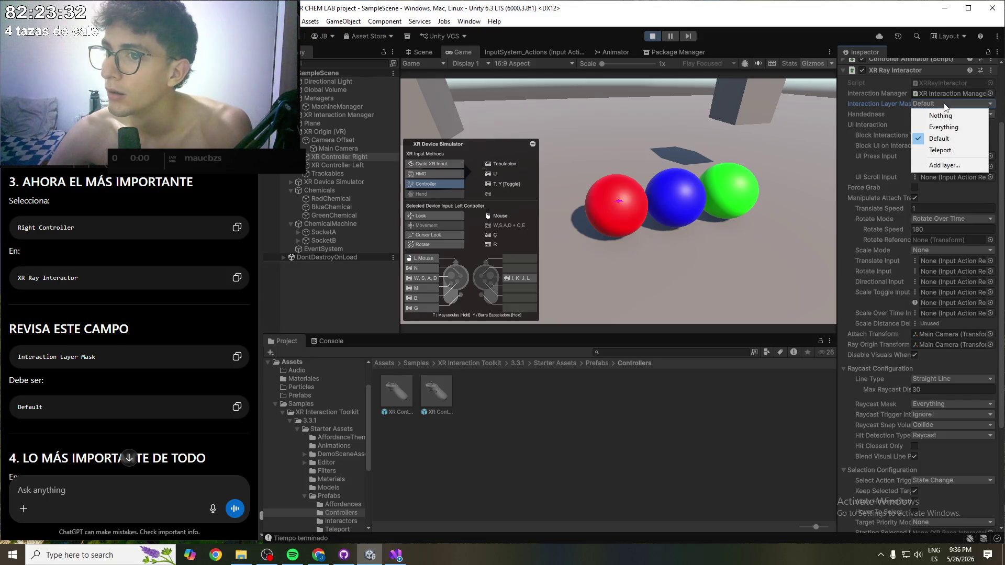
click(899, 102)
key(ctrl+s)
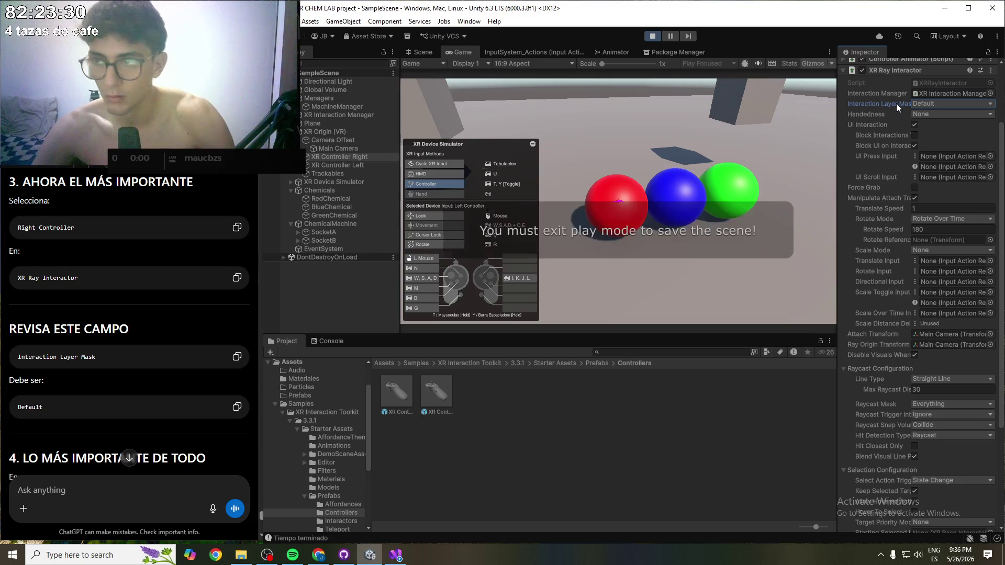
- Exit play mode and reapply a Default-only Interaction Layer Mask on the right controller's ray
click(655, 37)
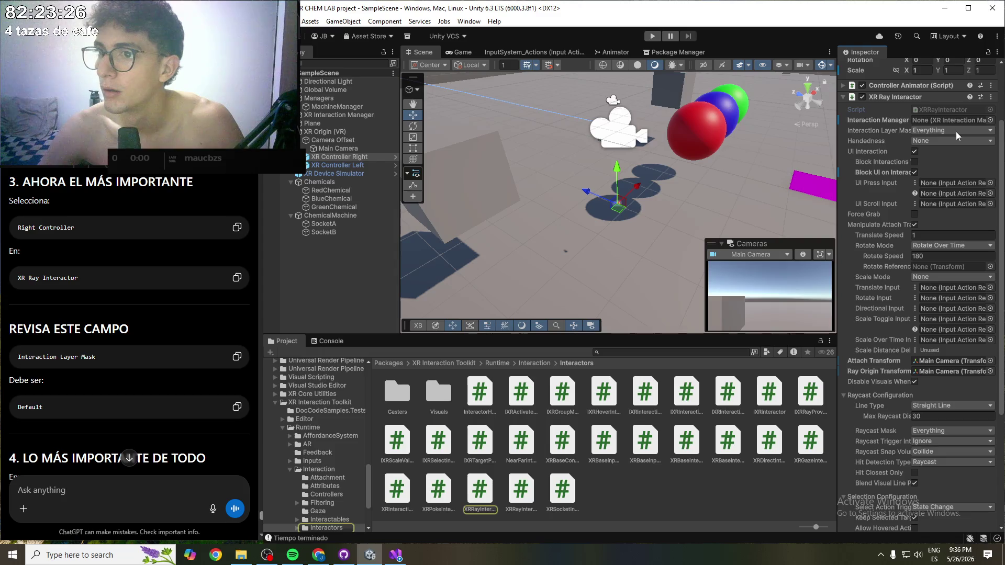
click(956, 131)
click(940, 177)
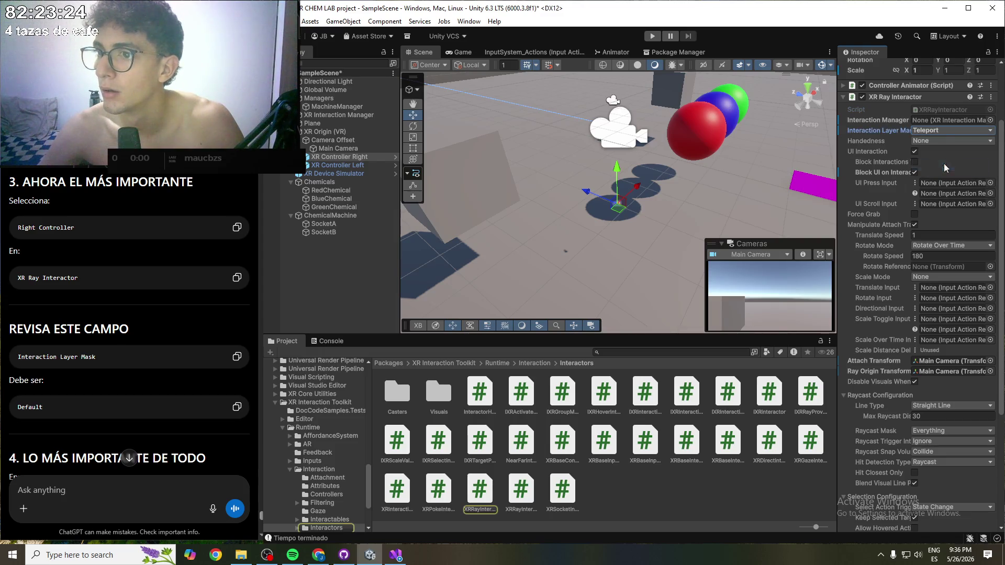
click(946, 165)
click(953, 128)
click(956, 177)
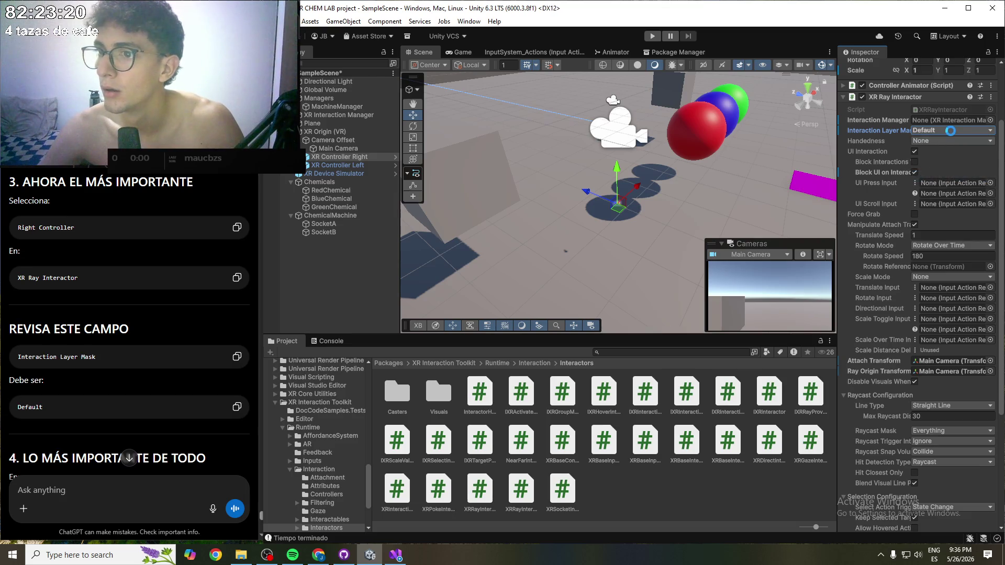
- Set XR Controller Left's Interaction Layer Mask to Default only as well
click(340, 165)
click(963, 131)
click(941, 176)
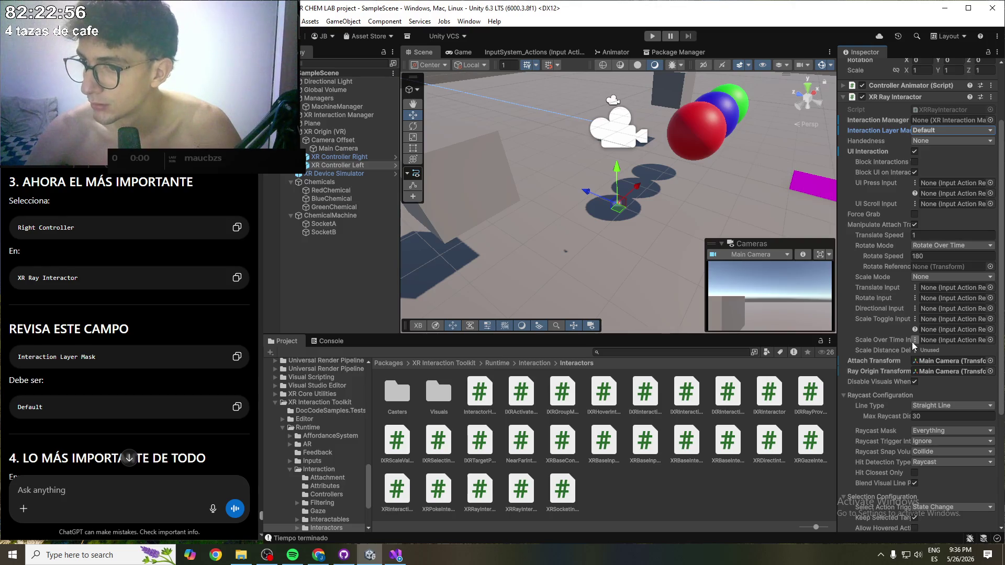
scroll(912, 341, down, 3)
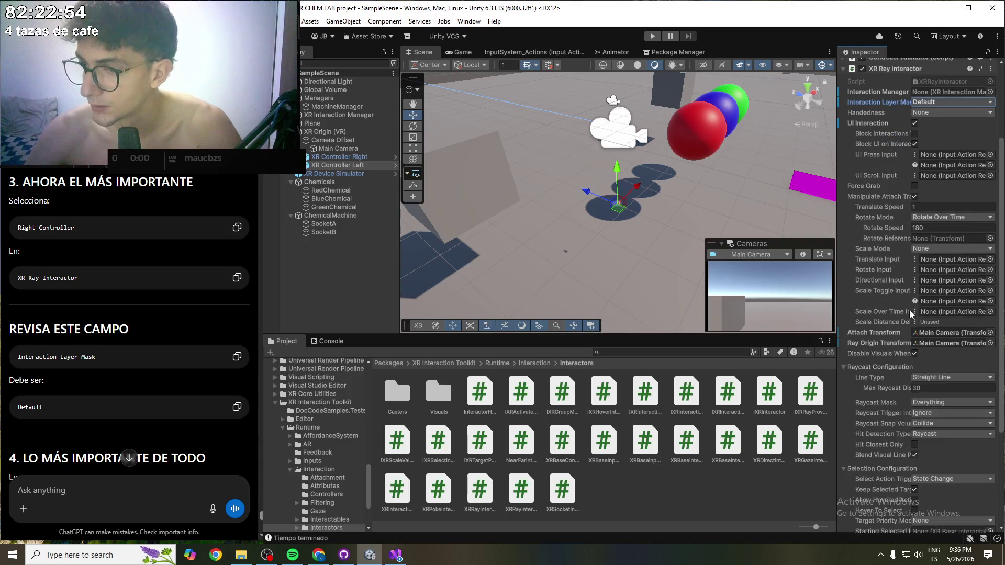
click(852, 368)
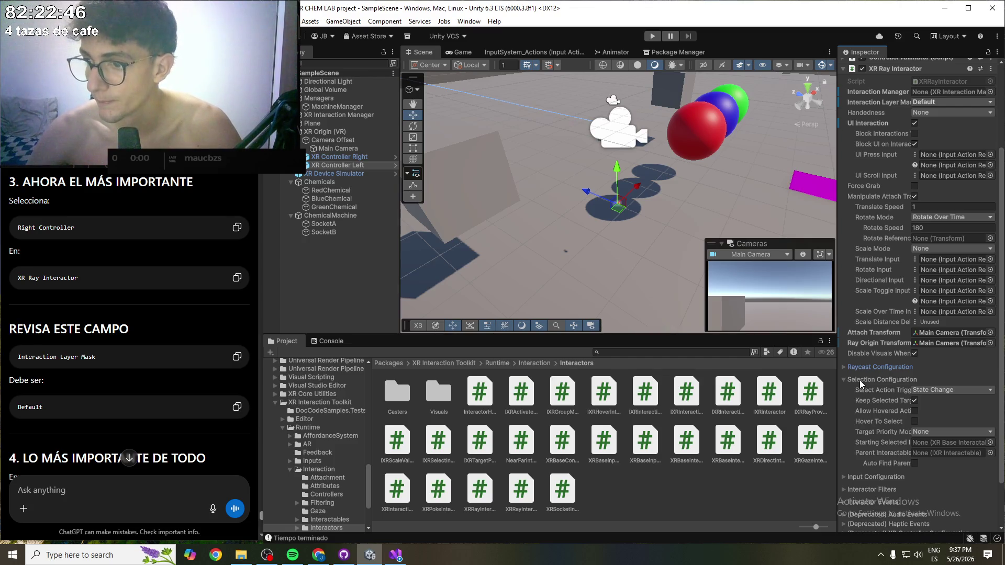
click(859, 380)
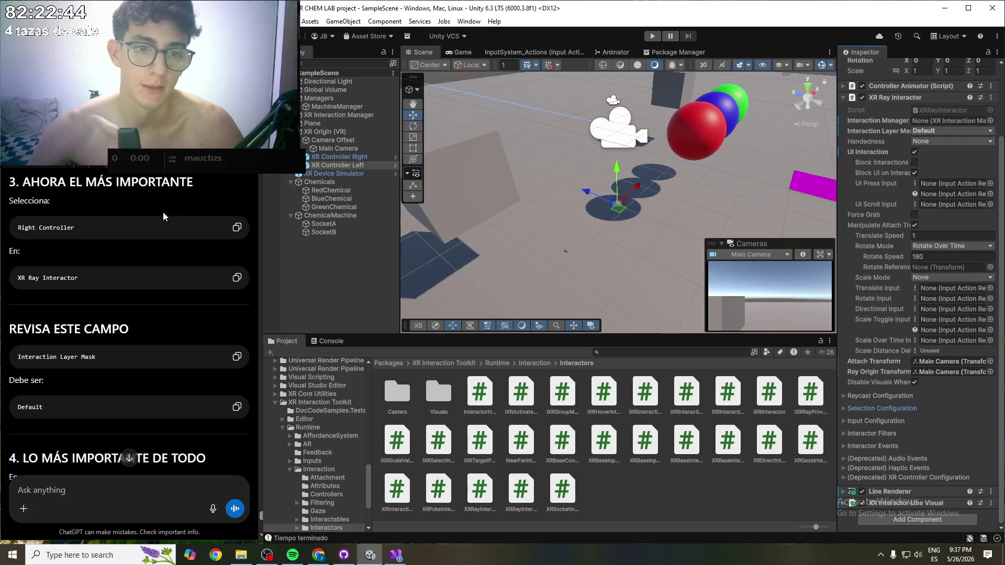
scroll(163, 215, down, 1)
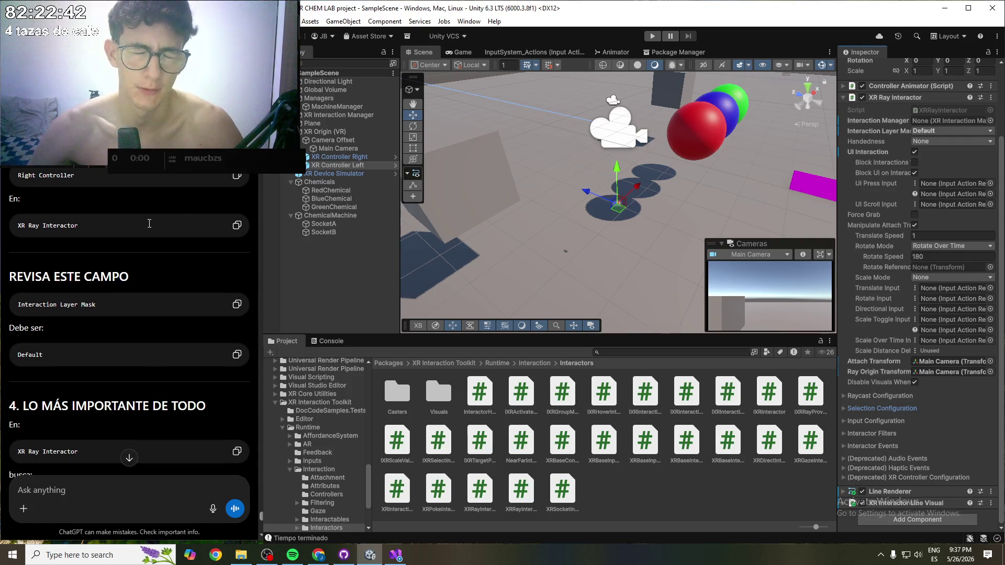
click(19, 173)
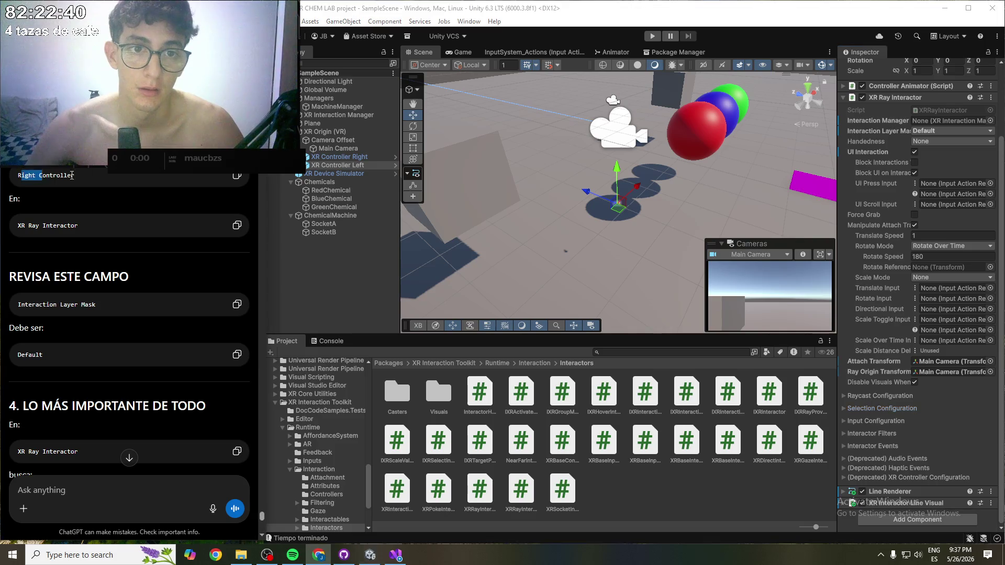
drag(18, 225, 78, 226)
scroll(91, 250, down, 3)
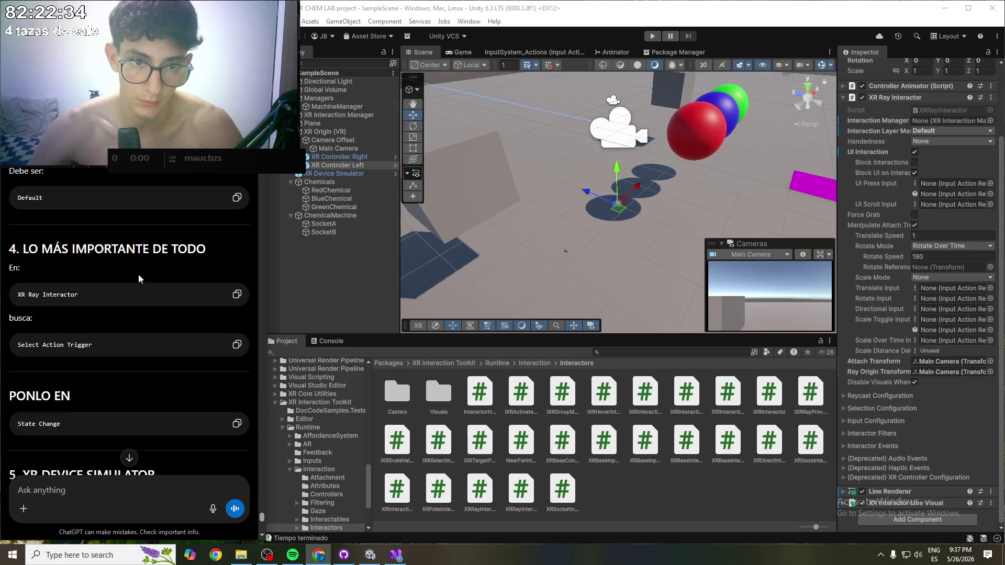
scroll(58, 366, down, 1)
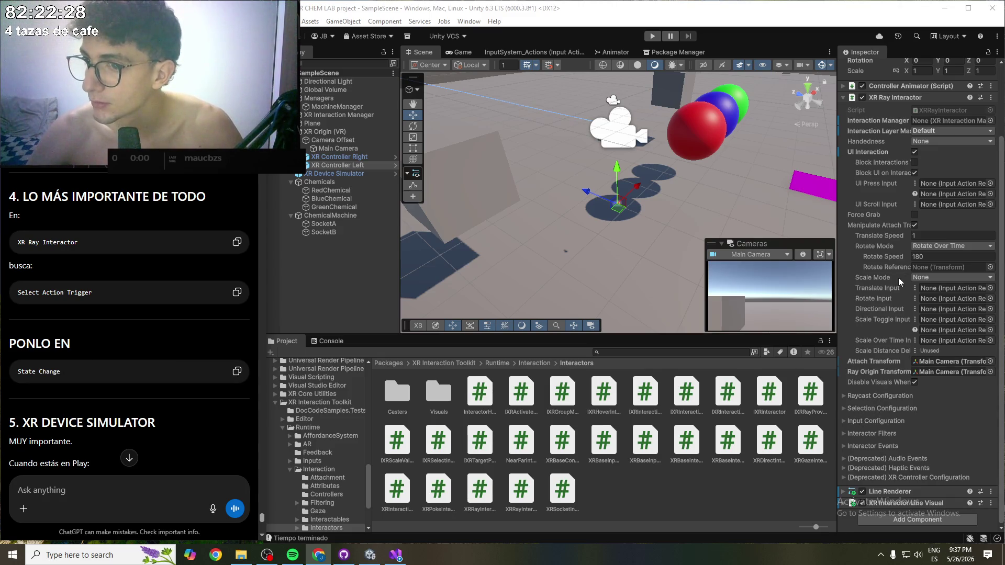
click(851, 395)
scroll(880, 349, down, 1)
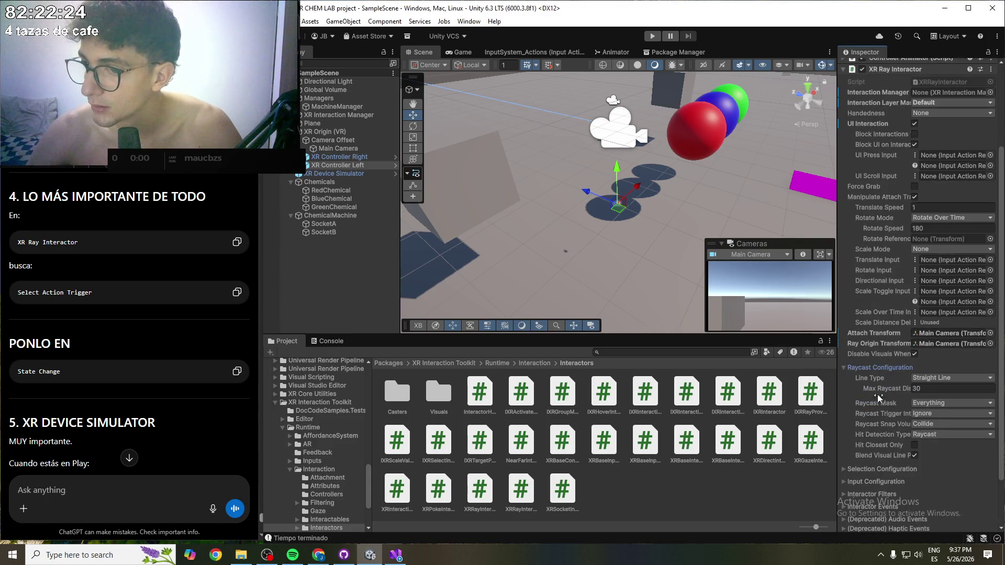
scroll(866, 443, down, 2)
click(861, 428)
scroll(873, 407, down, 2)
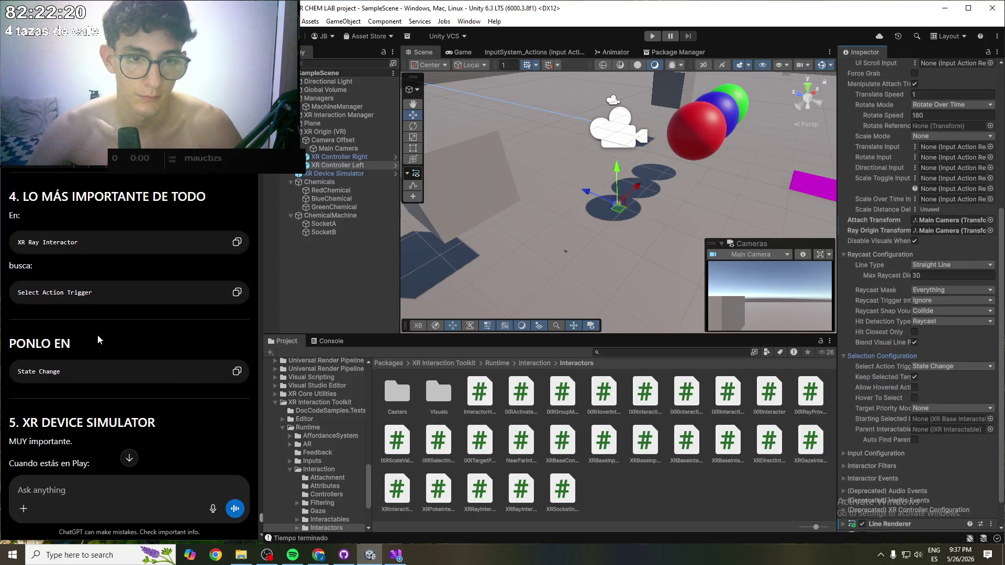
scroll(98, 335, down, 1)
scroll(97, 333, down, 2)
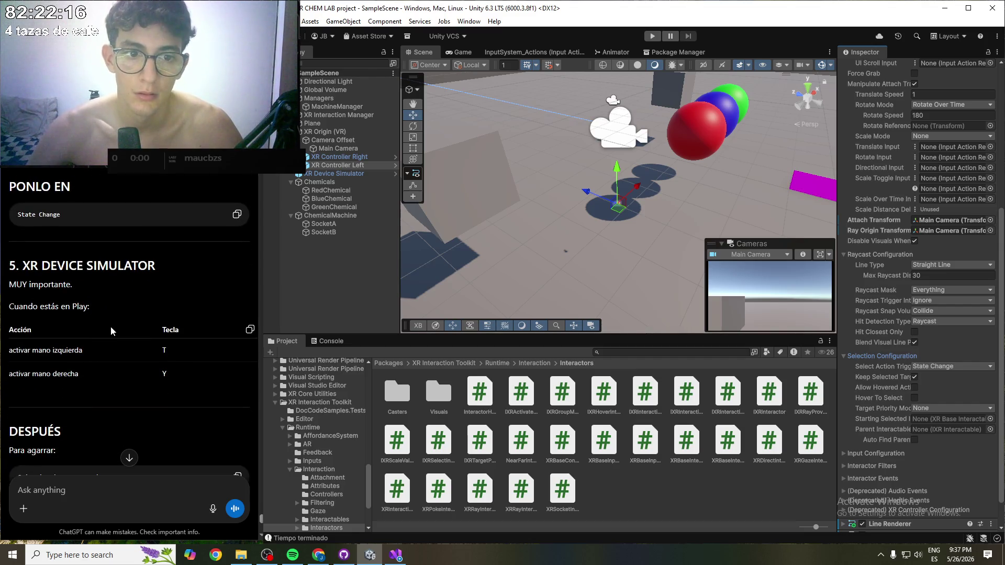
scroll(119, 320, down, 2)
scroll(120, 326, down, 1)
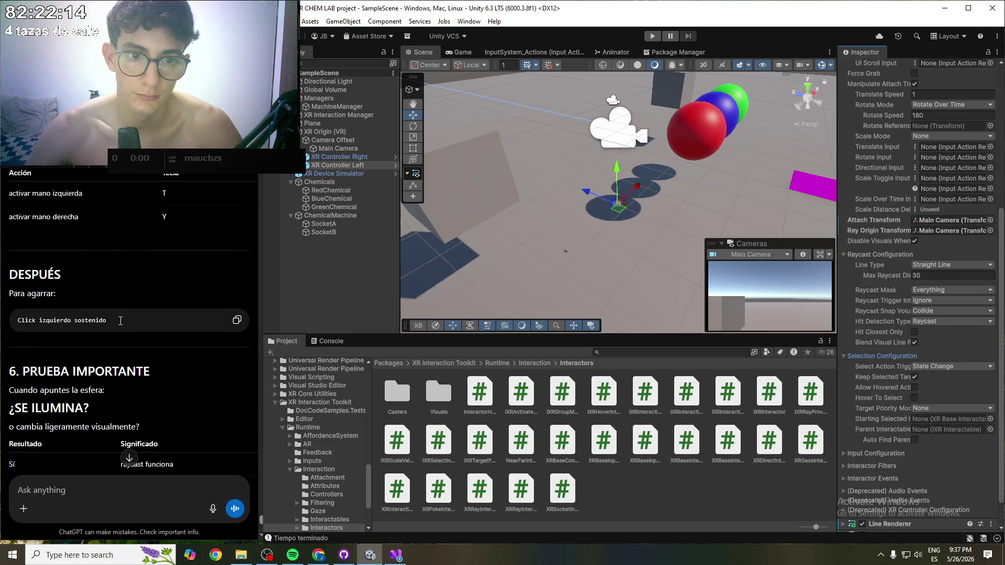
scroll(121, 321, down, 2)
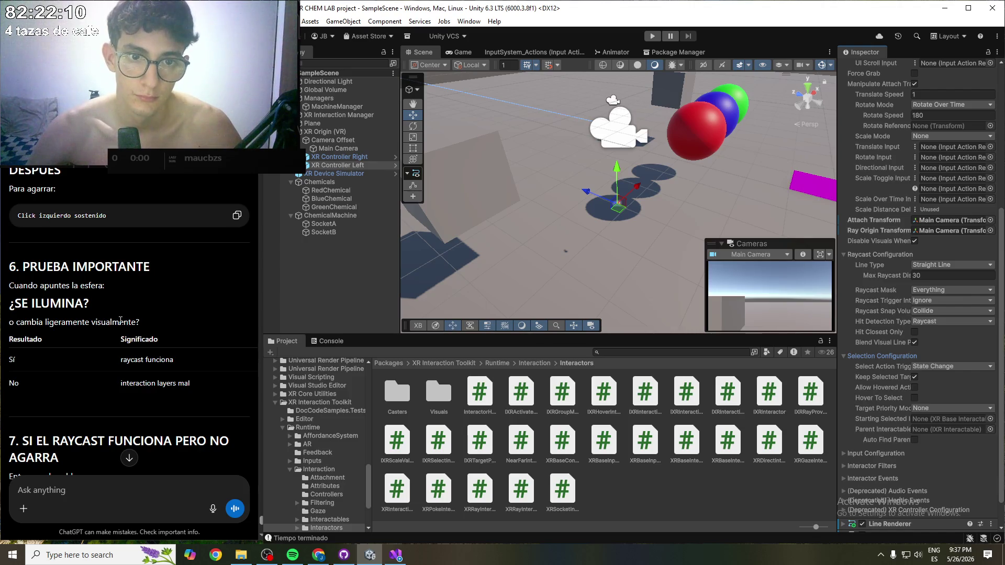
scroll(120, 320, down, 1)
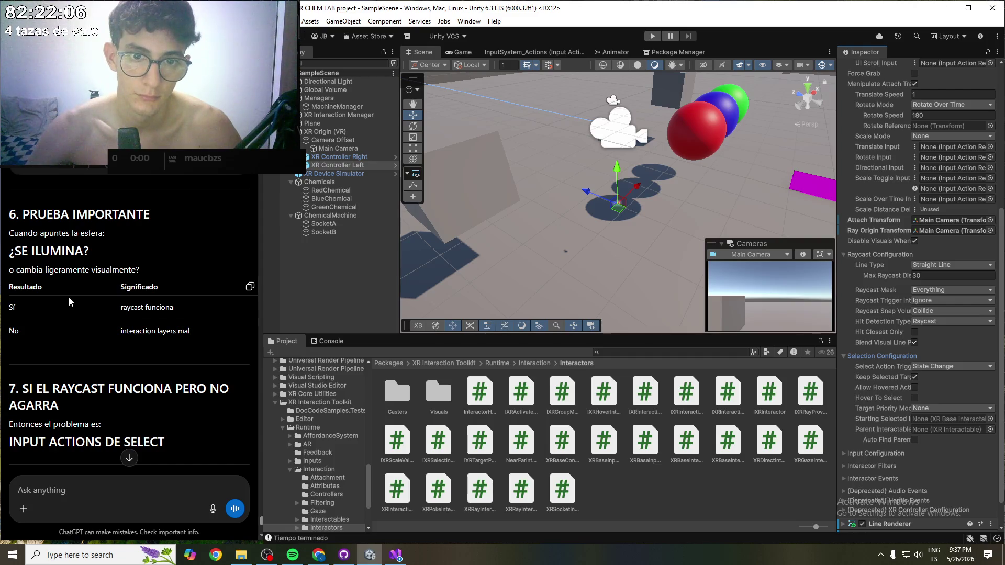
scroll(69, 300, down, 1)
scroll(71, 295, down, 2)
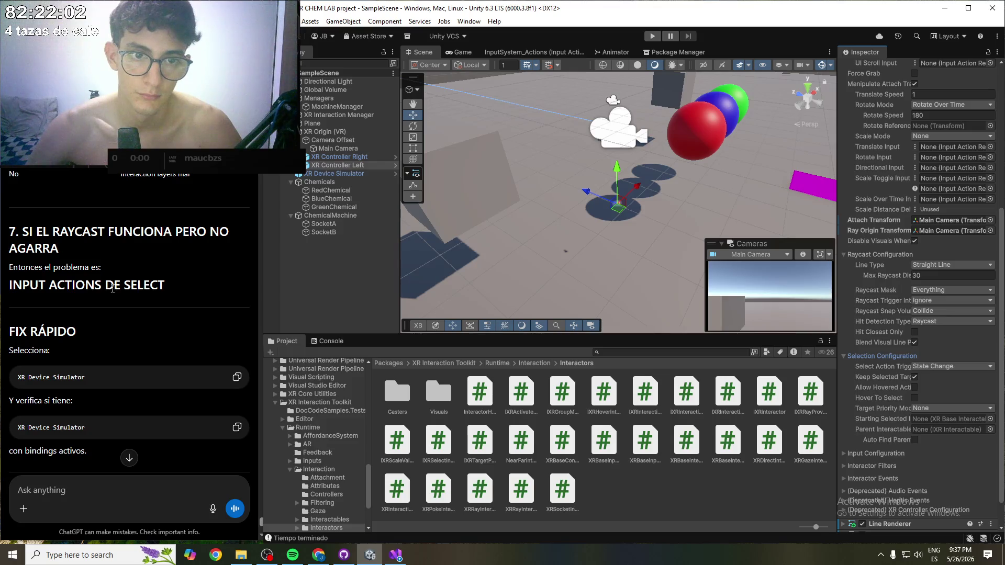
scroll(68, 298, down, 1)
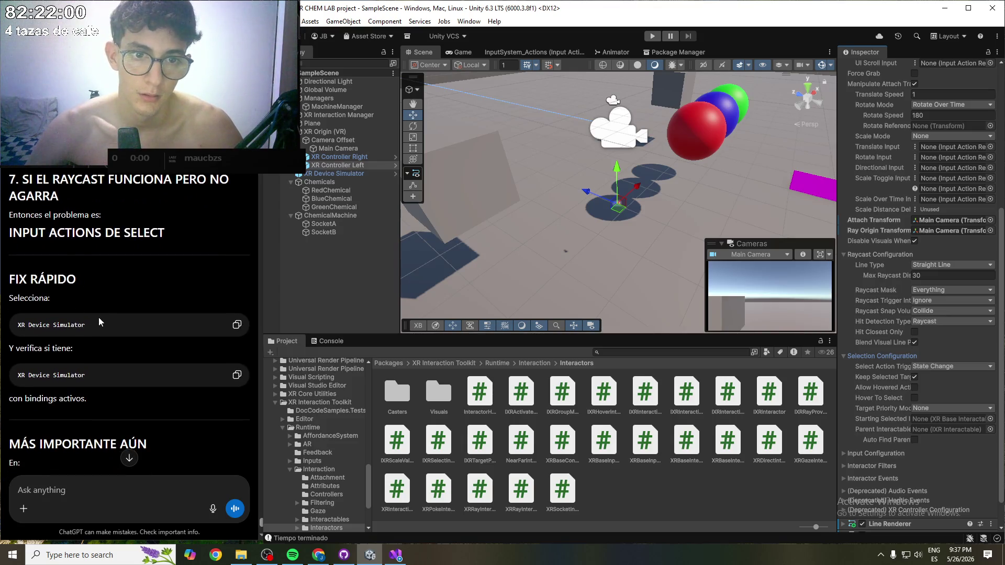
- Select XR Device Simulator, expand its component and list the Device Simulator Actions bindings
click(338, 174)
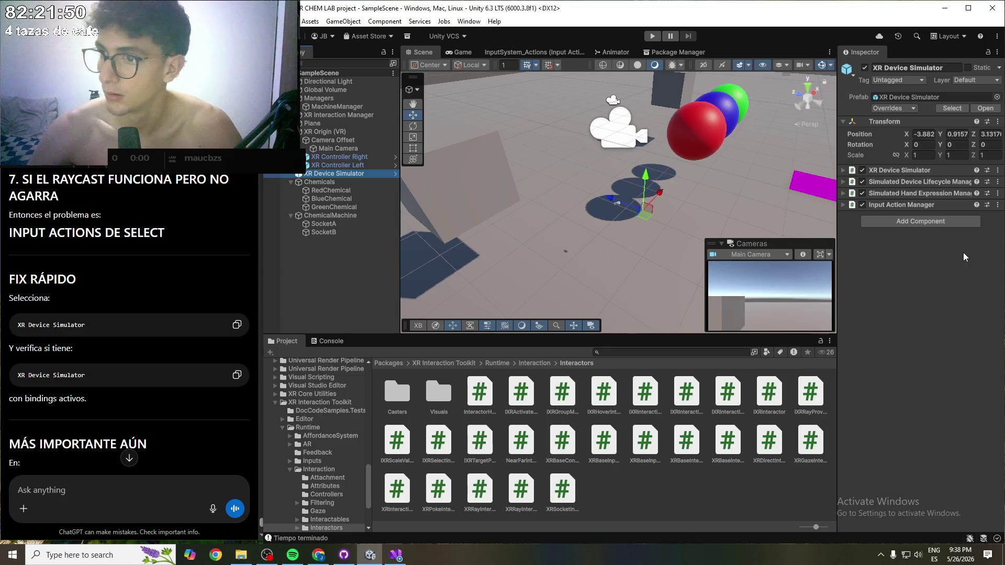
click(920, 171)
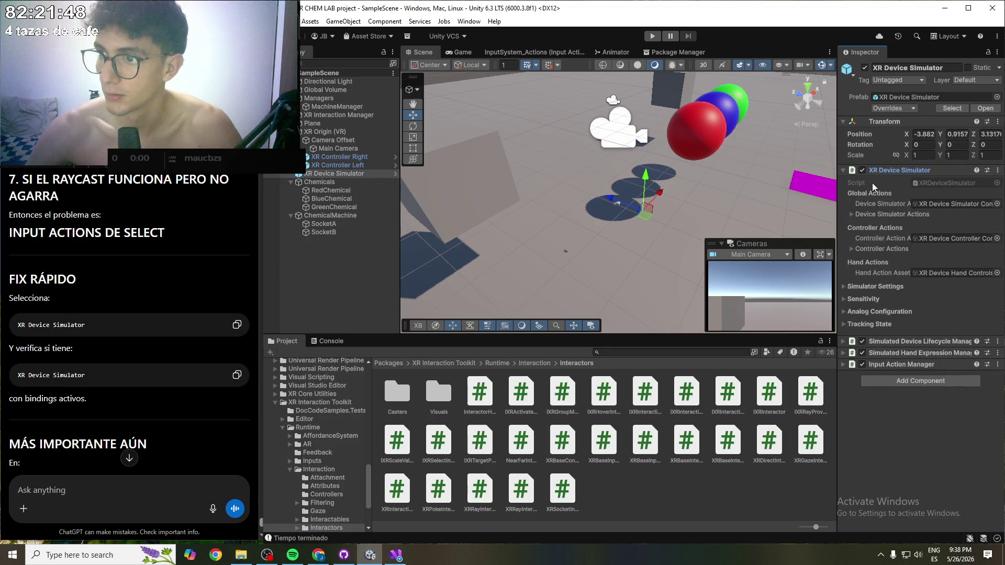
scroll(165, 375, down, 2)
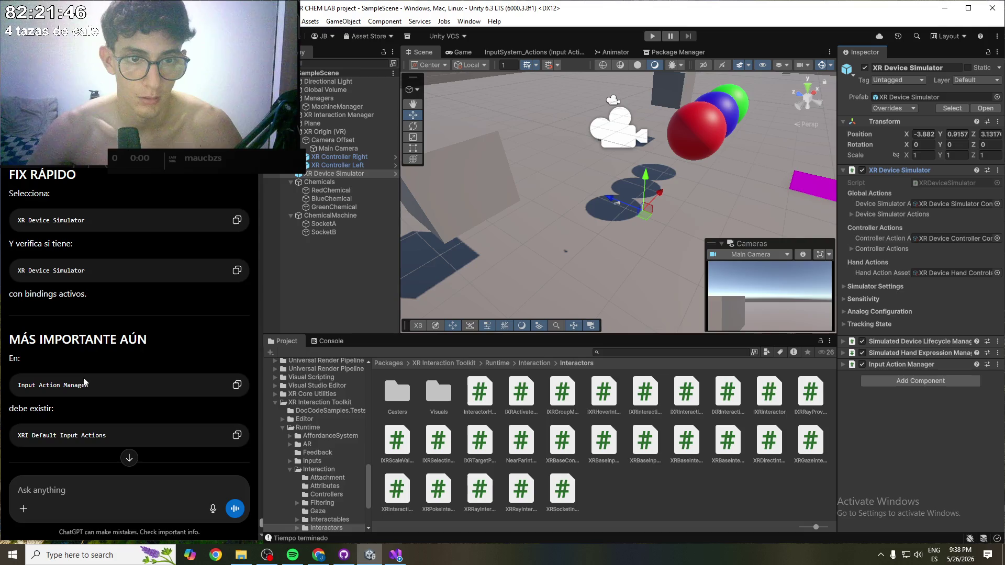
click(850, 215)
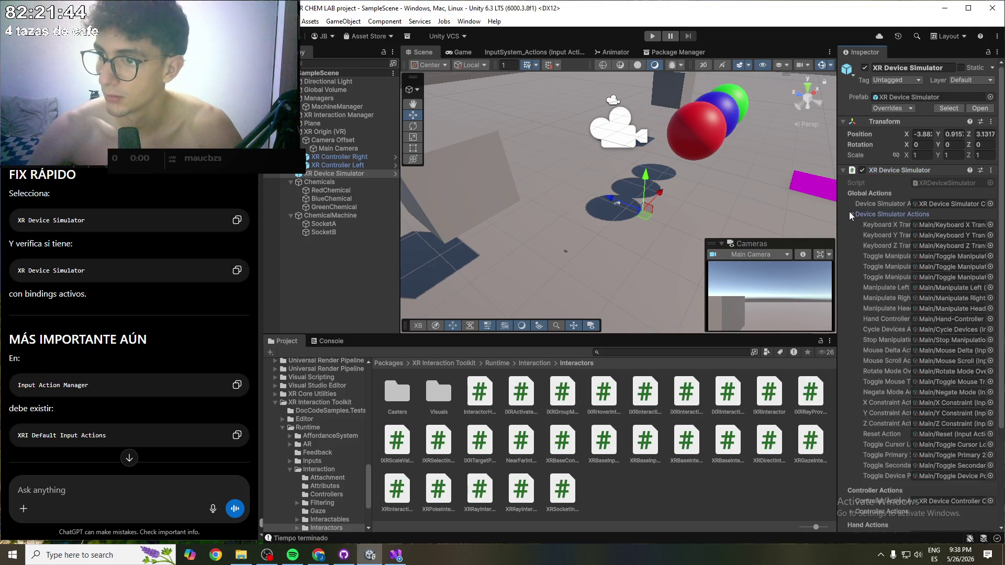
scroll(852, 212, down, 2)
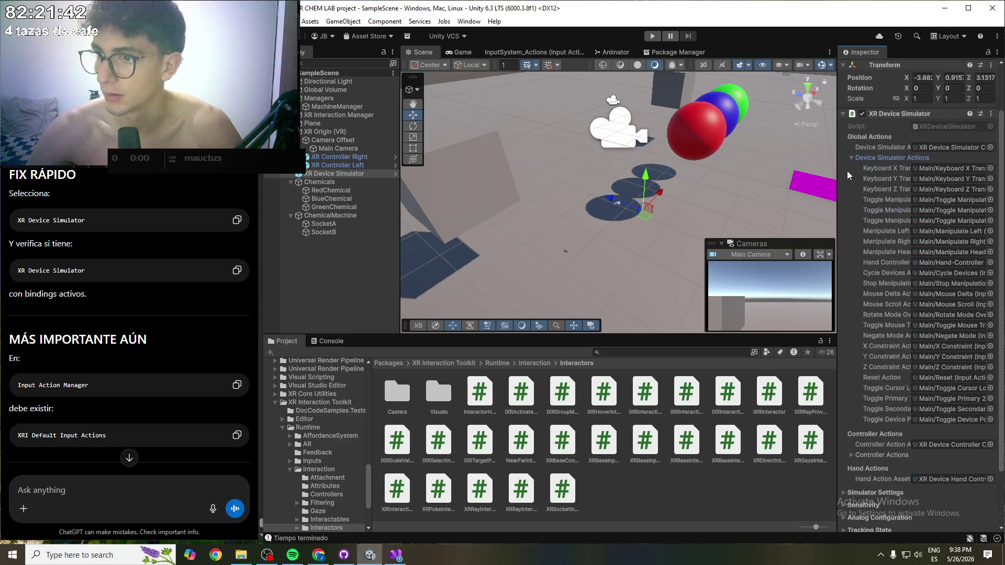
- Briefly inspect the Controller Actions and Simulator Settings foldouts, collapsing each again
click(864, 156)
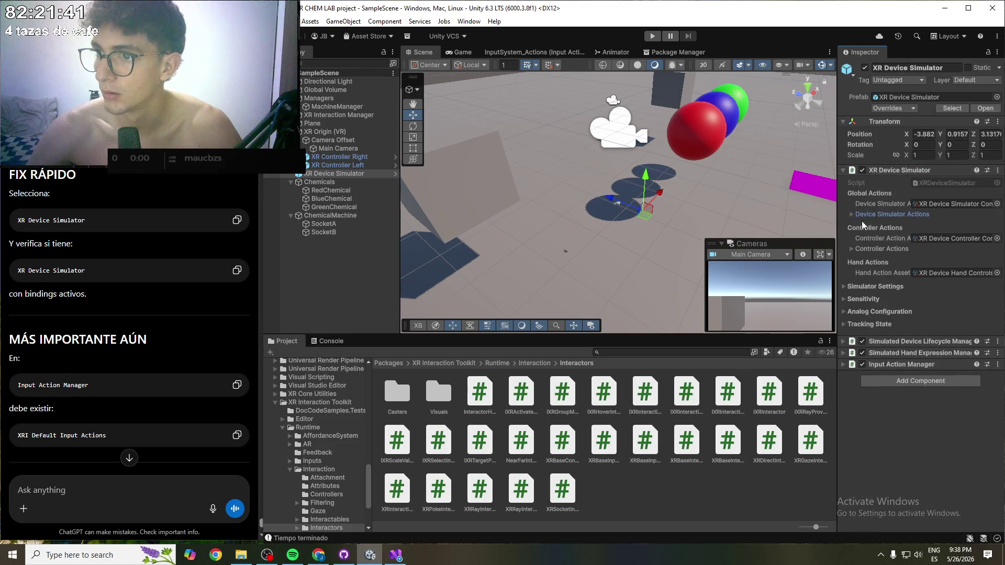
click(863, 249)
click(863, 250)
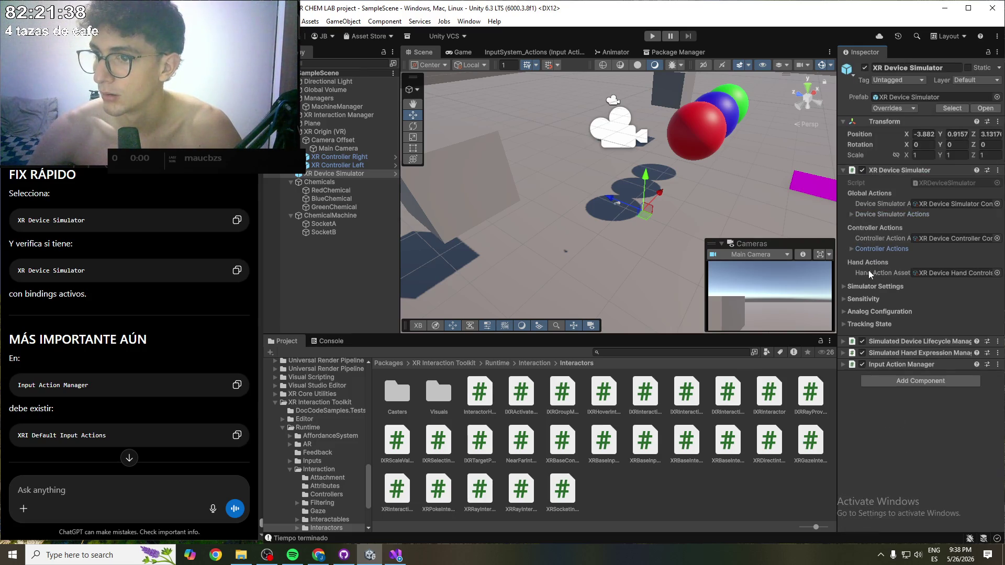
click(862, 286)
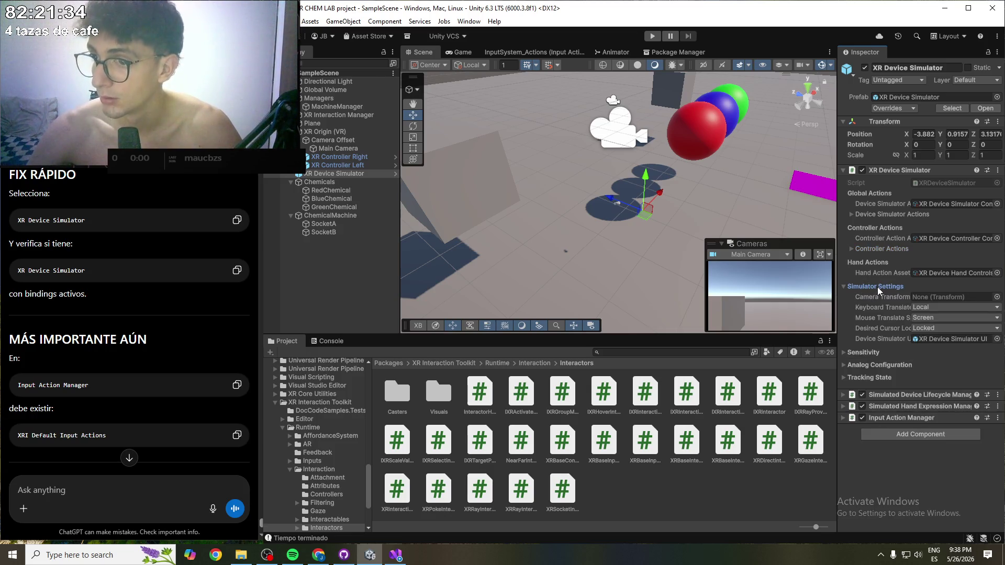
click(878, 286)
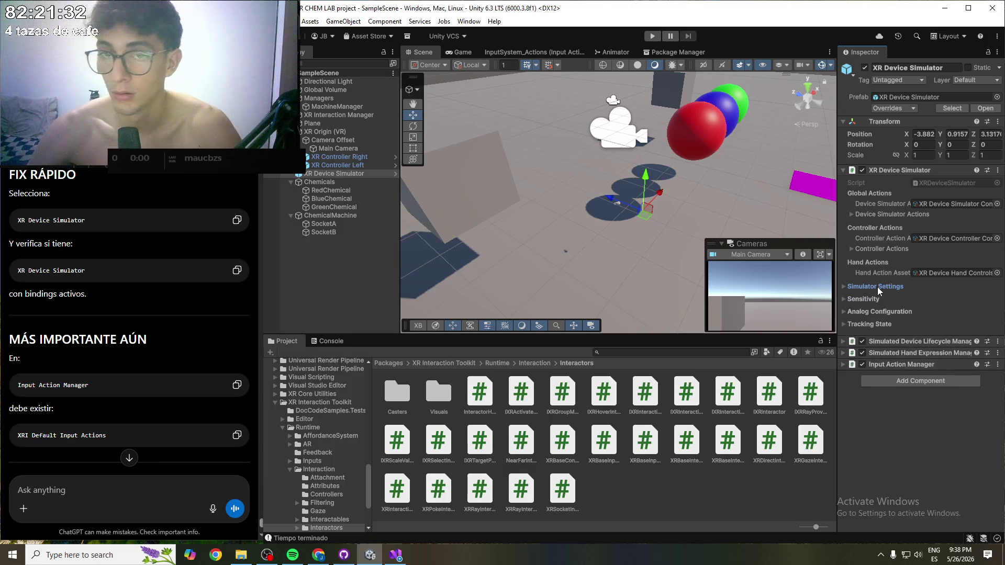
scroll(162, 353, down, 3)
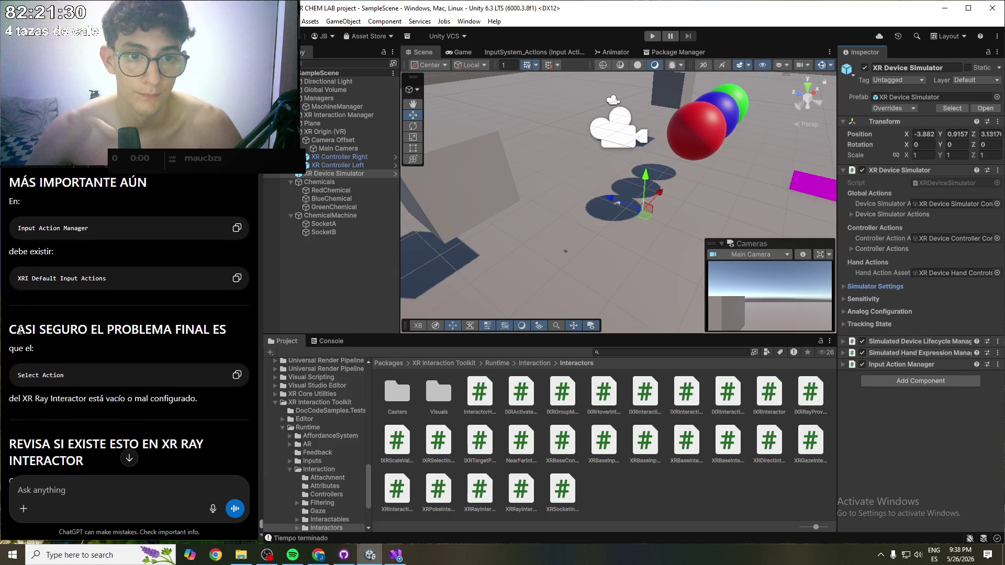
drag(16, 329, 187, 329)
click(187, 329)
scroll(131, 327, down, 1)
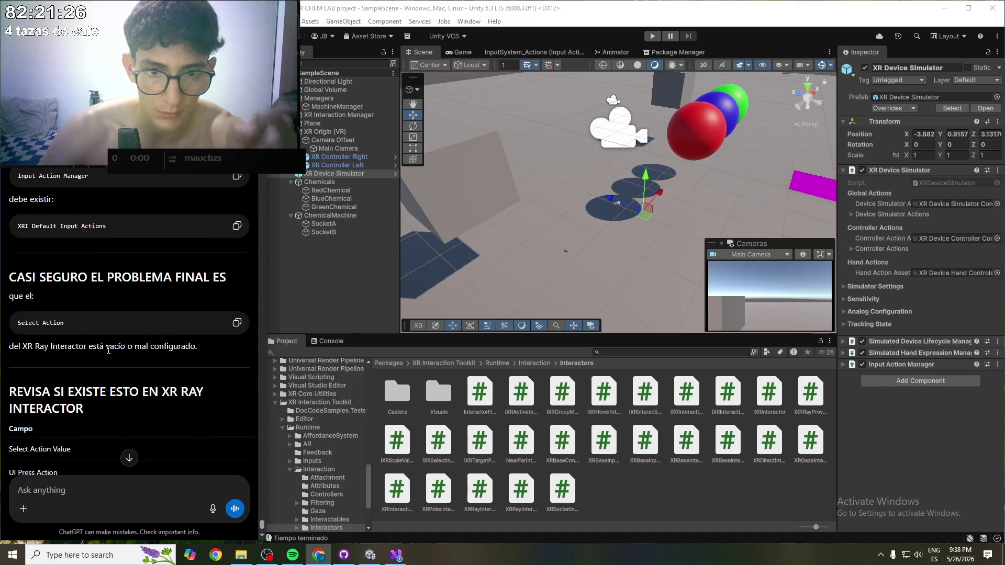
scroll(105, 346, down, 1)
drag(52, 340, 159, 341)
click(158, 341)
scroll(55, 341, down, 1)
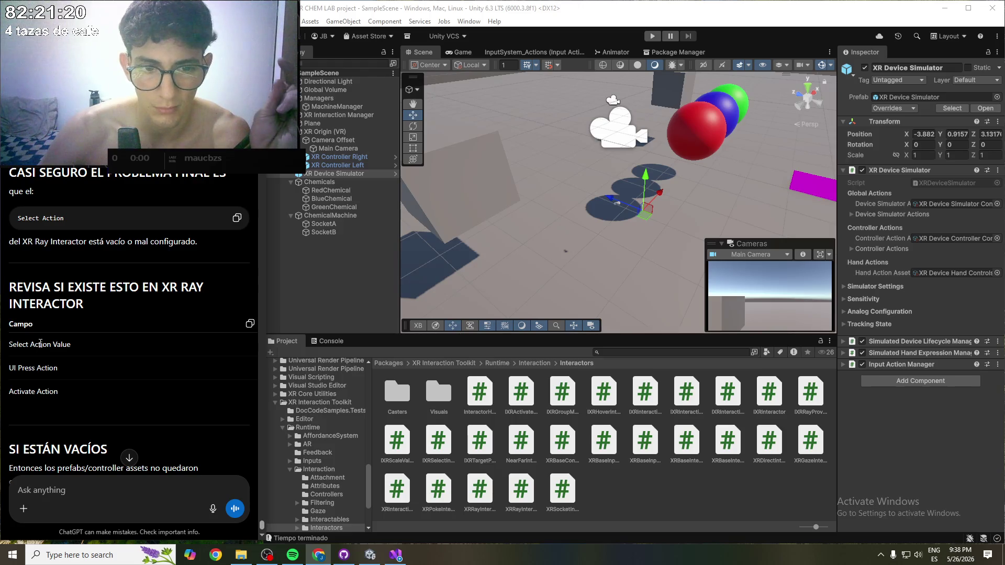
scroll(57, 330, down, 1)
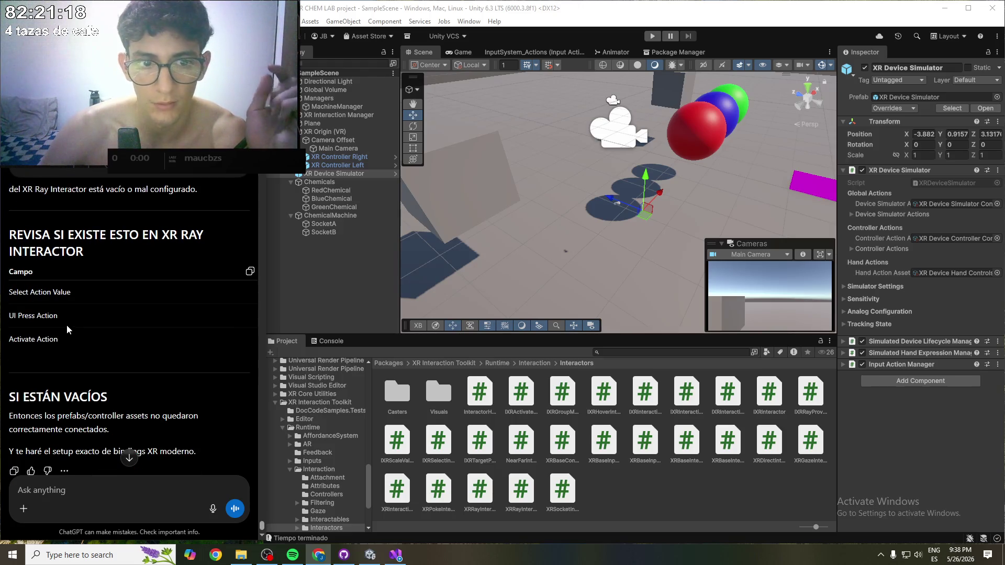
- Select XR Controller Right and scroll down through its XR Ray Interactor settings
click(343, 157)
scroll(881, 183, down, 3)
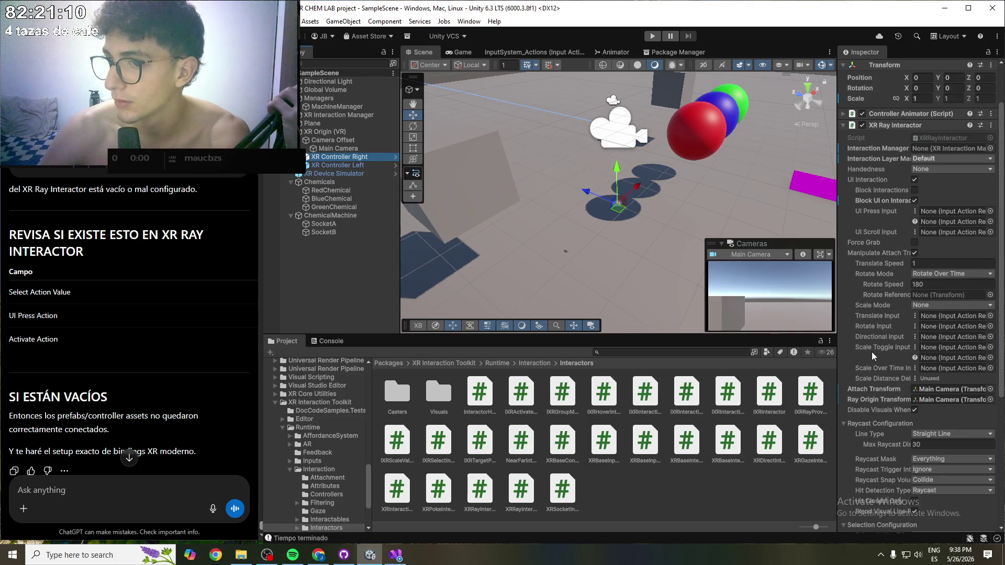
scroll(884, 388, down, 5)
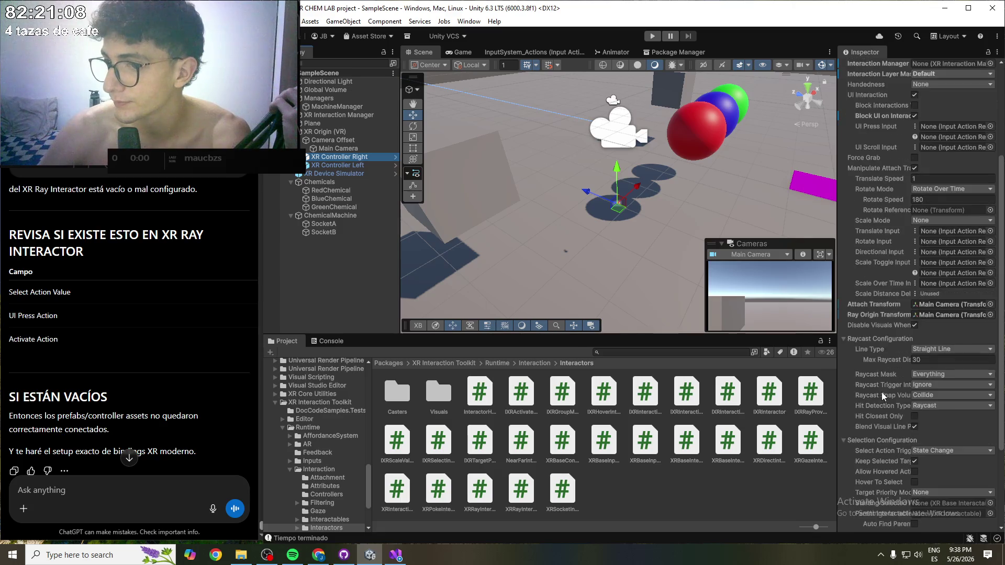
scroll(890, 395, down, 2)
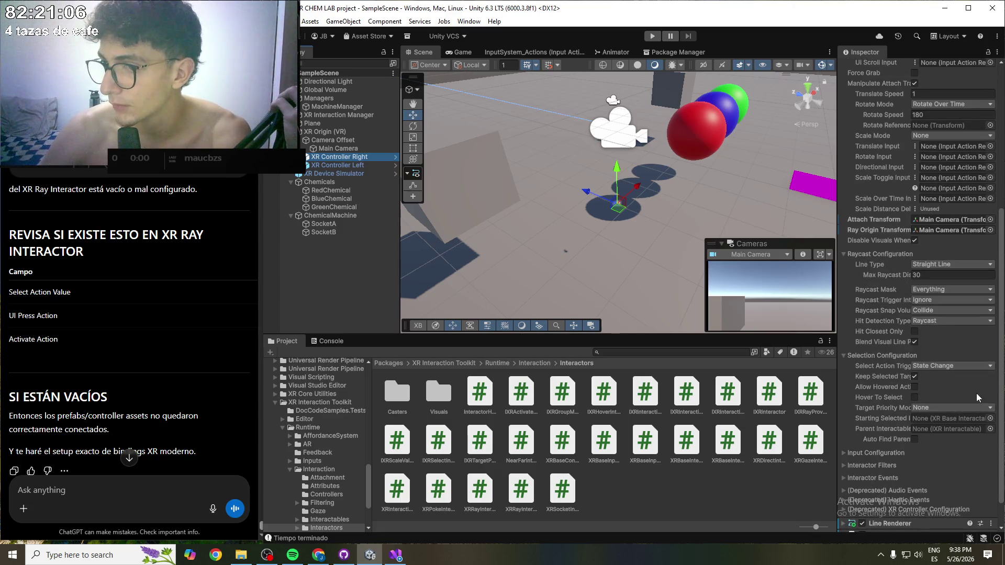
scroll(973, 418, down, 1)
- Expand Input Configuration to show Select Input and Activate Input both None, then click into ChatGPT
click(919, 427)
scroll(917, 431, down, 2)
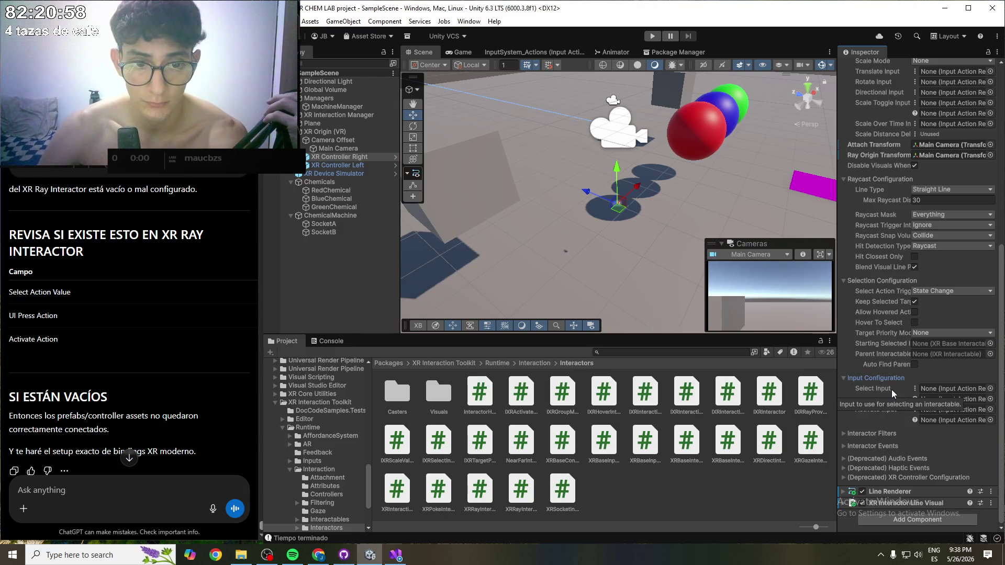
scroll(158, 325, down, 1)
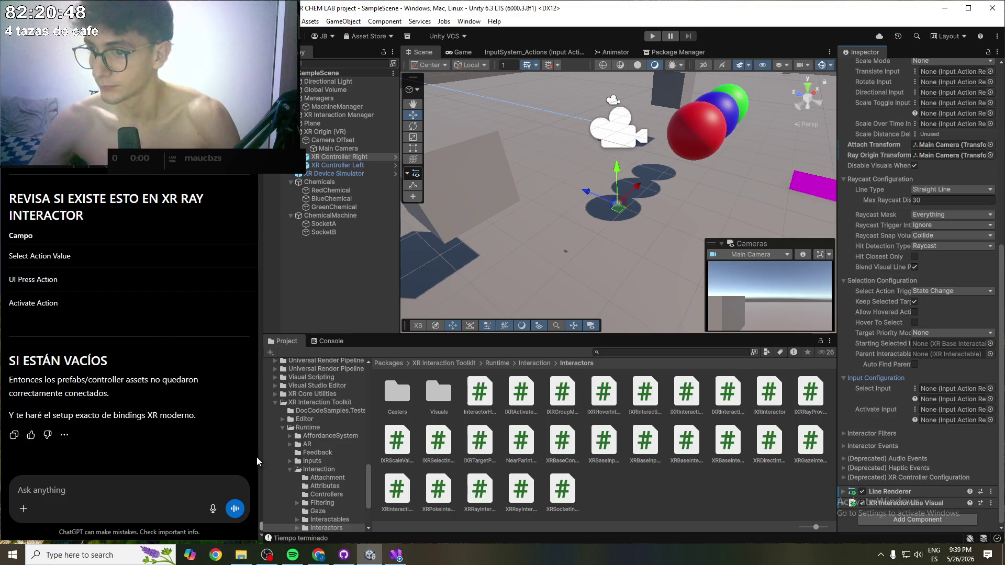
click(56, 485)
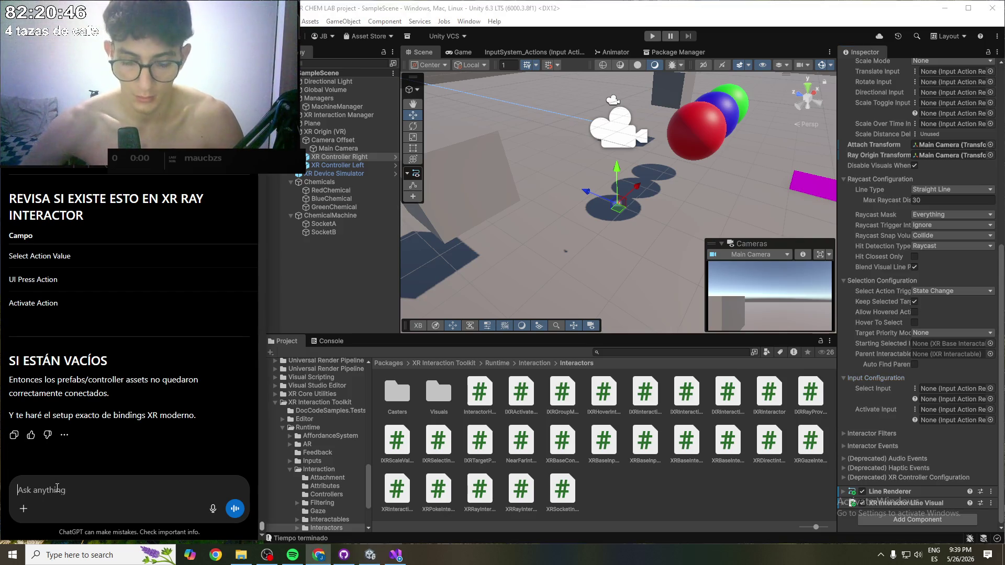
- Tell ChatGPT that XR Ray Interactor's Input Configuration has empty Select Input and Activate Input
text(hay un campo que)
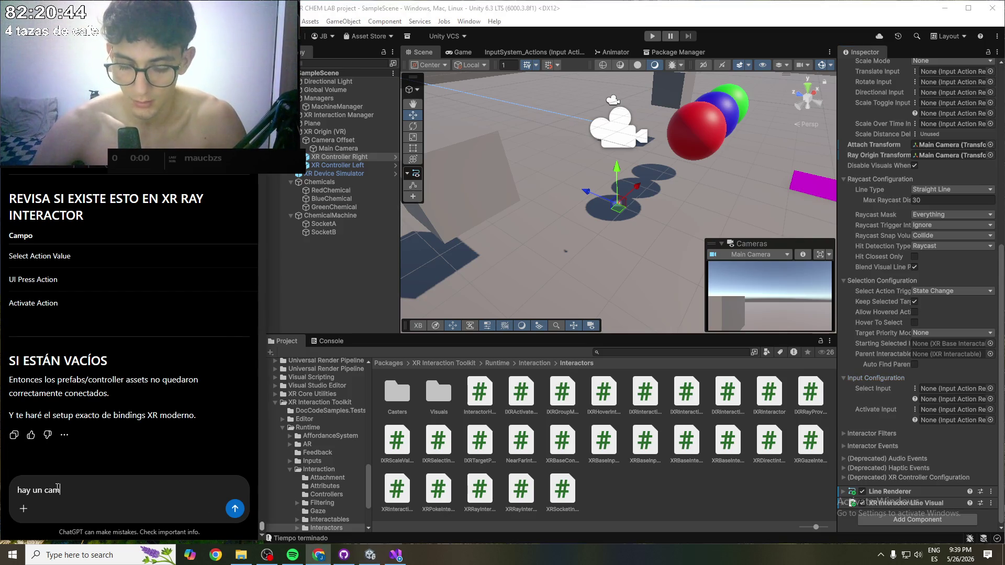
key(BackSpace)
key(BackSpace)
key(BackSpace)
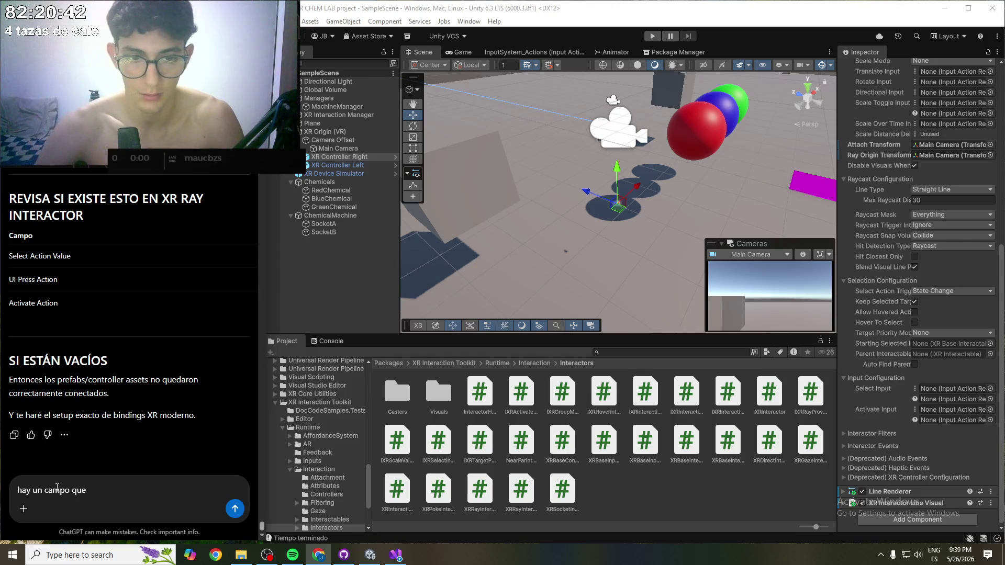
text(el)
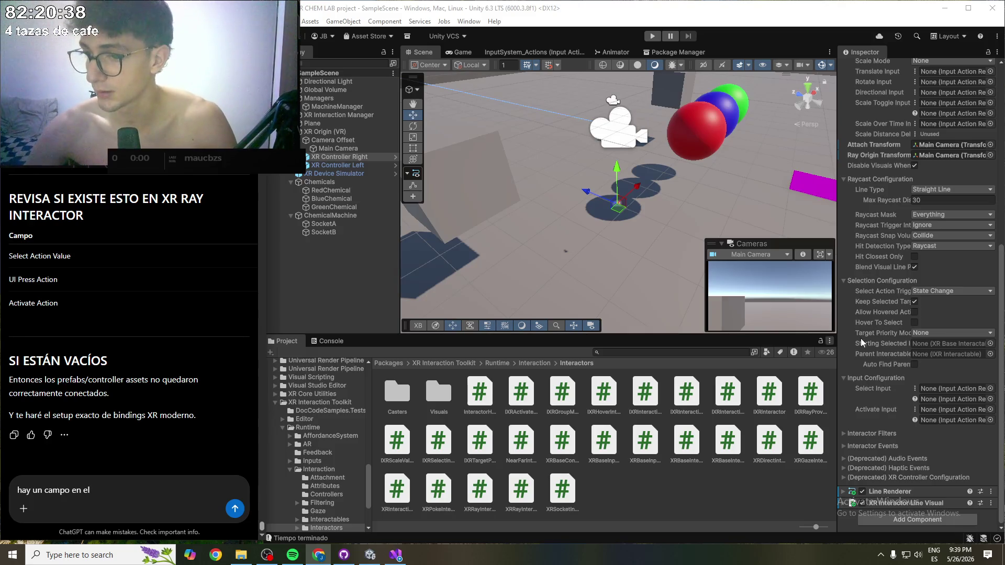
scroll(896, 373, up, 3)
scroll(896, 370, down, 3)
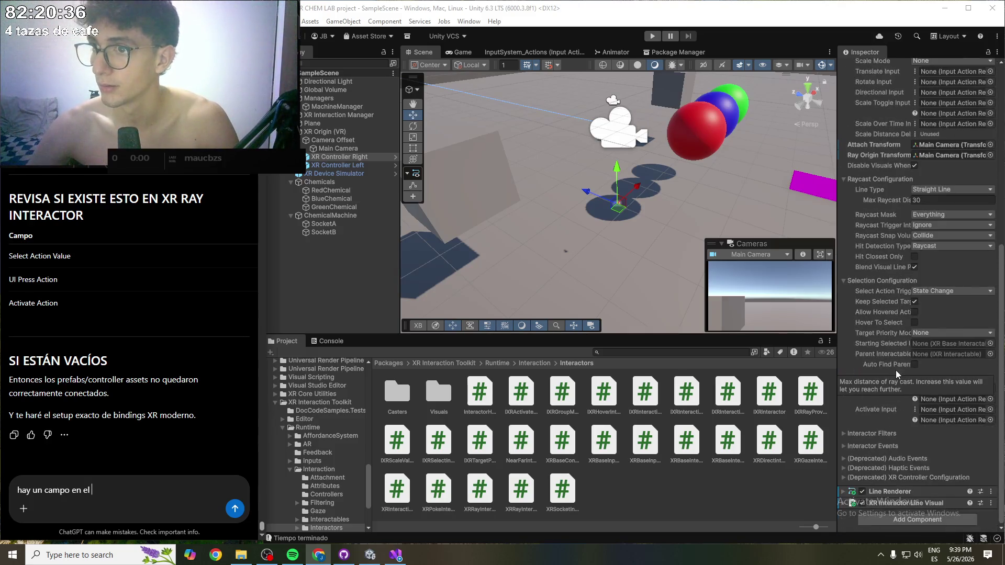
text(X)
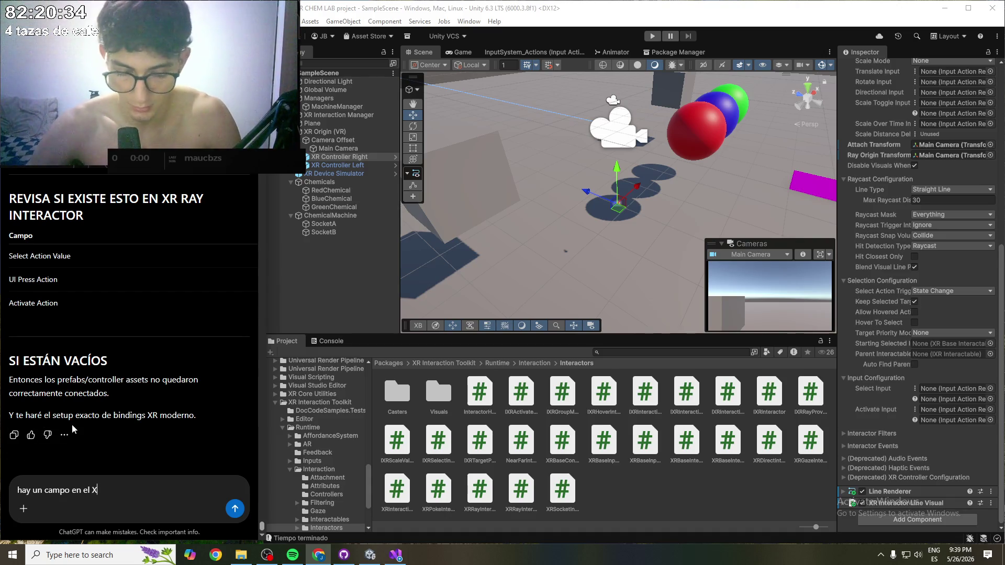
text(R Ray Interactor qu)
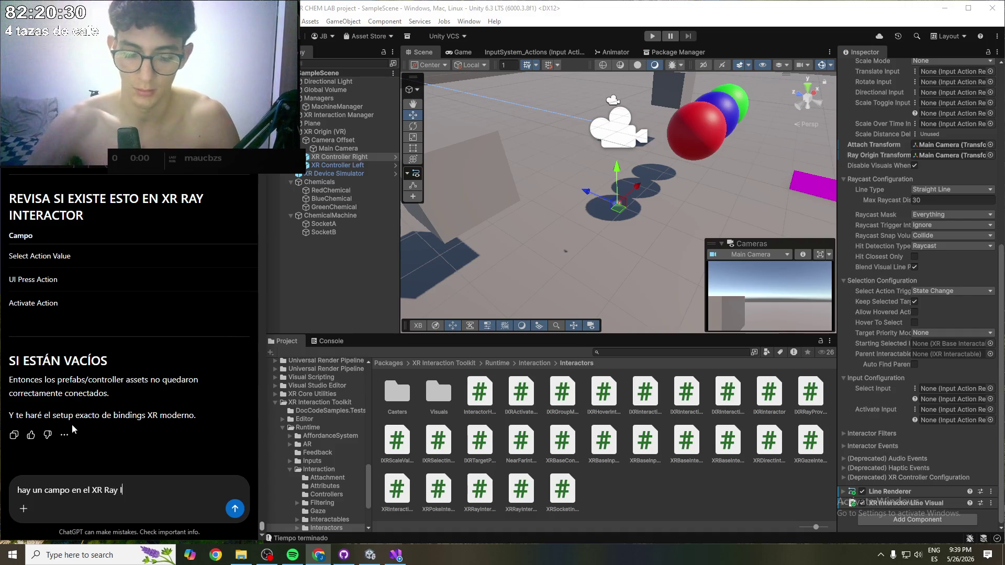
text(e e)
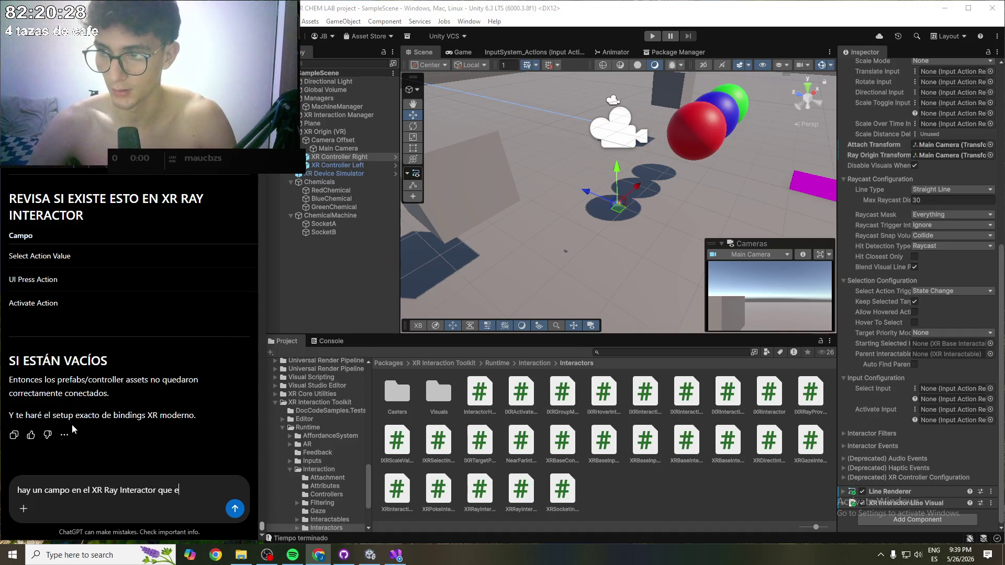
text(s "I)
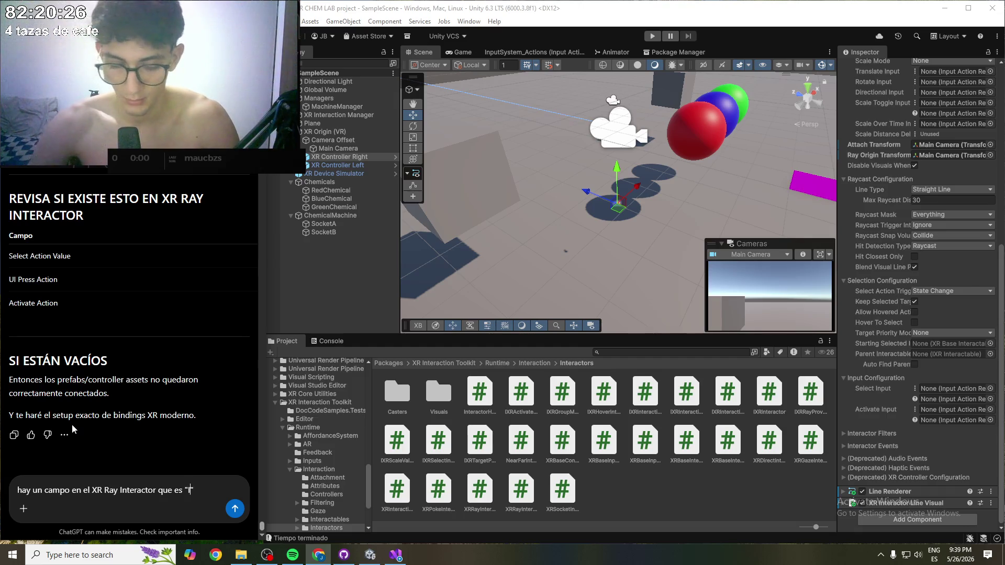
text(nput Config)
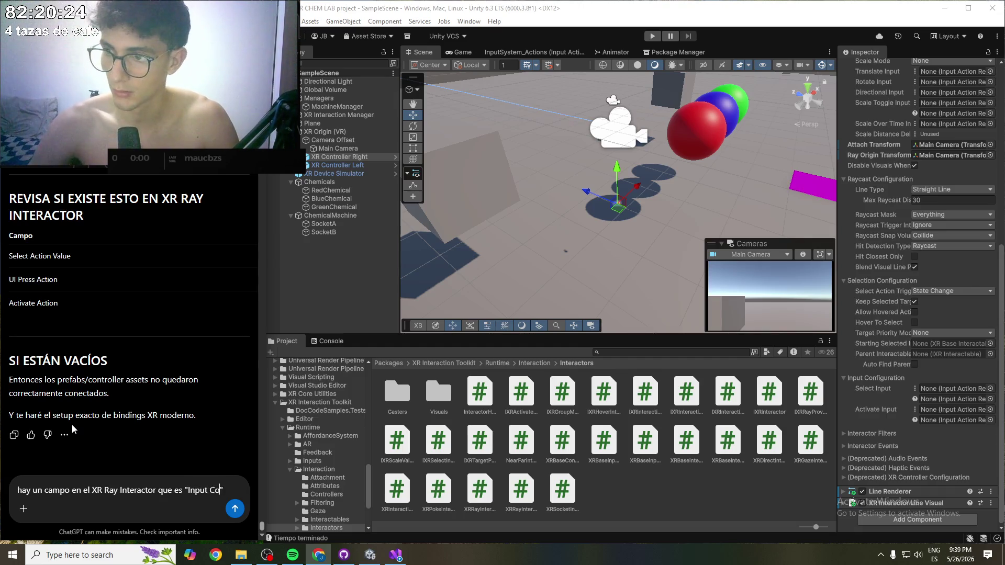
text(uration)
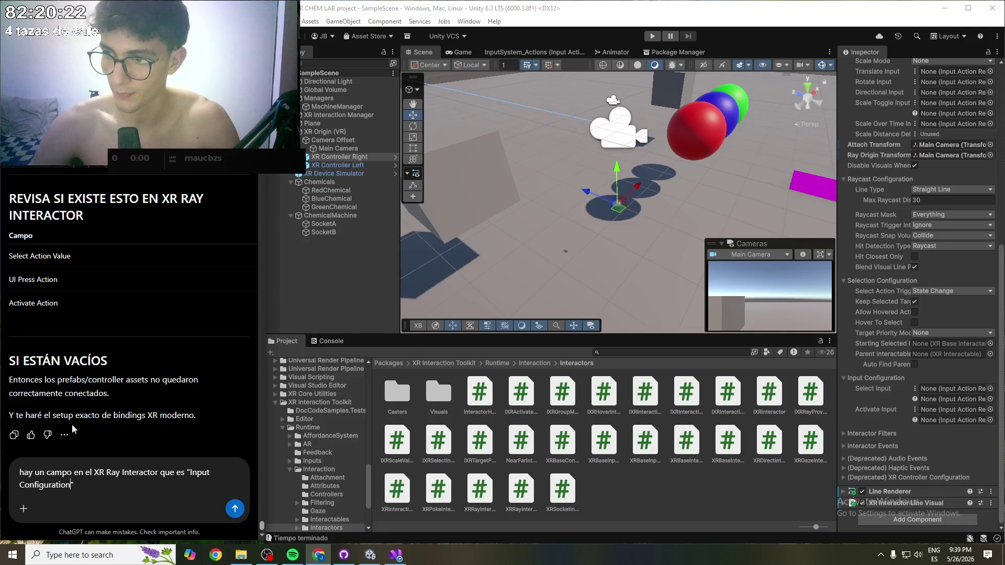
key(shift+Return)
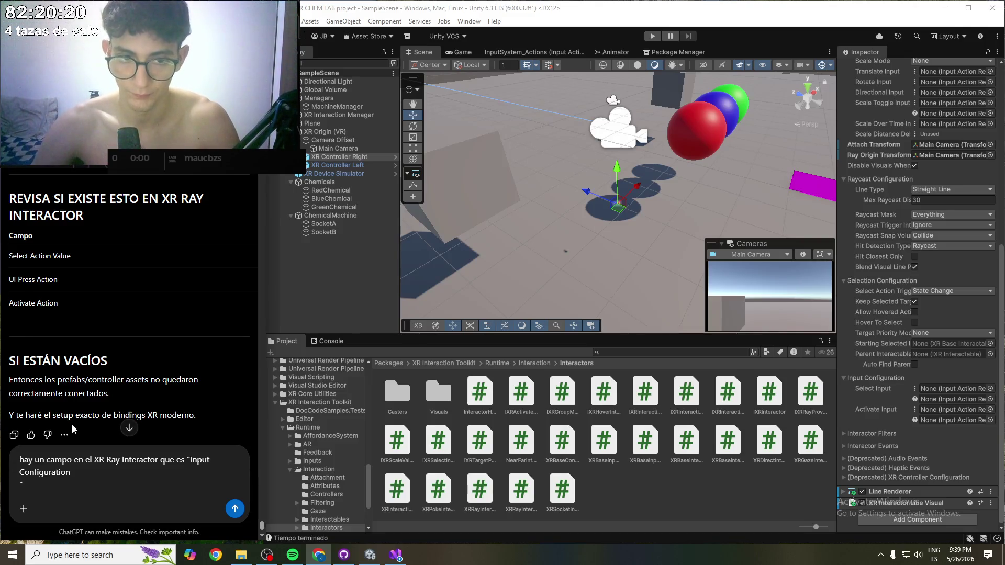
key(BackSpace)
key(BackSpace)
text(")
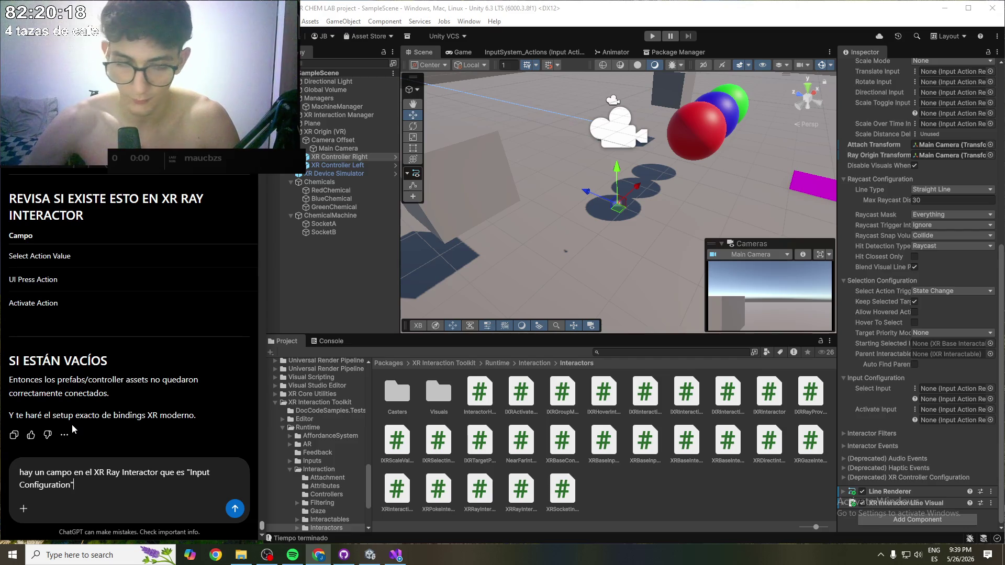
key(shift+Return)
text(ahi hay subcam)
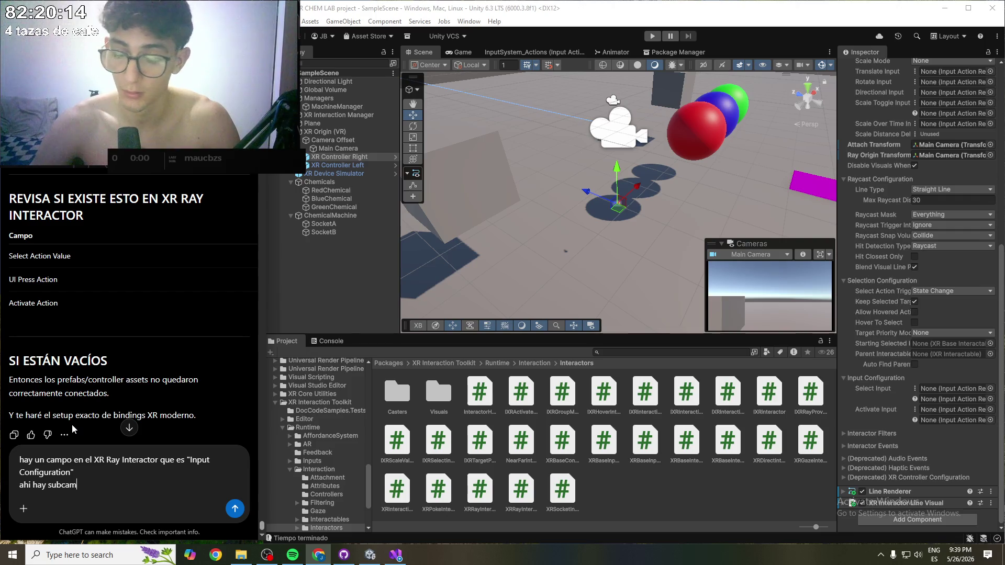
text(pos )
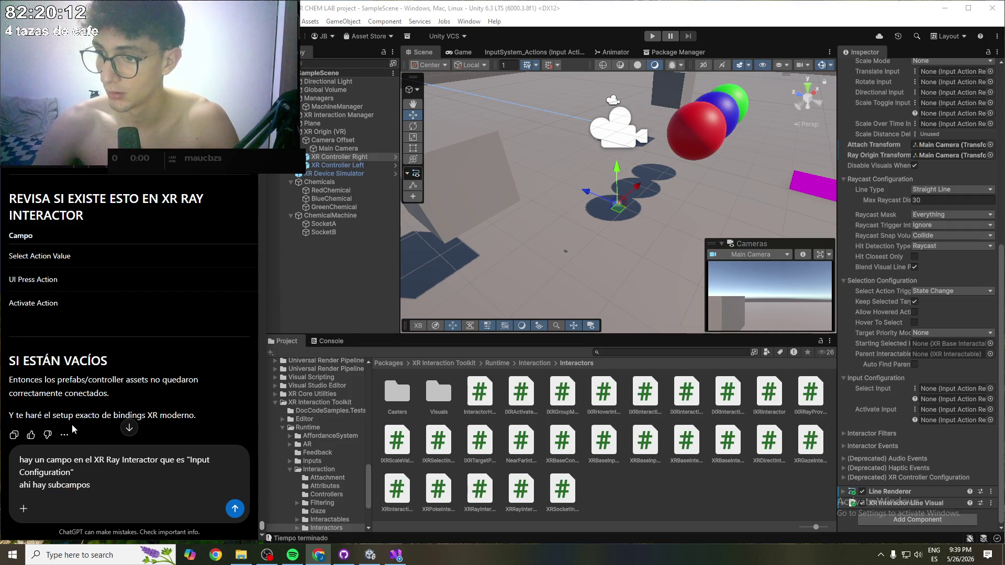
text(que son)
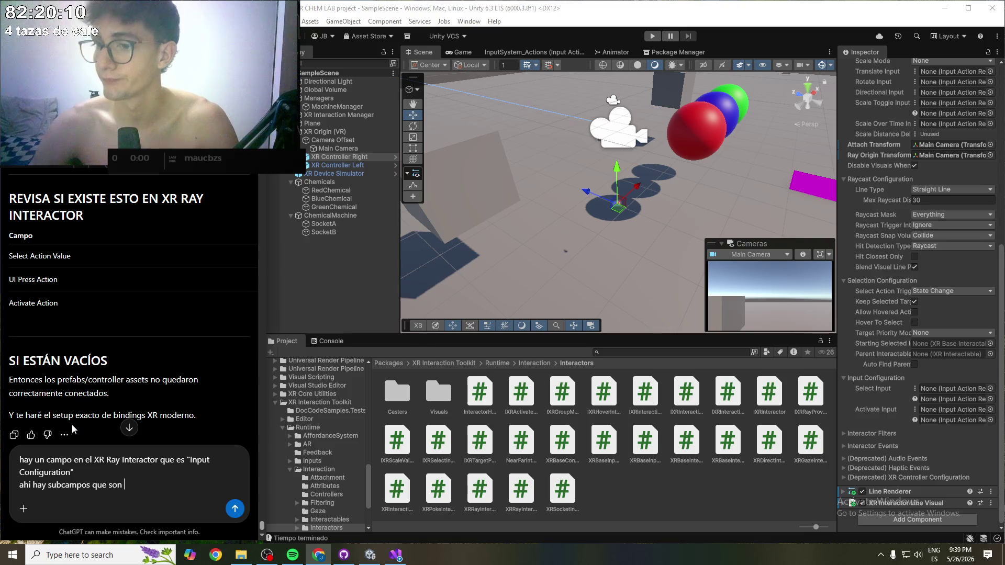
text( "")
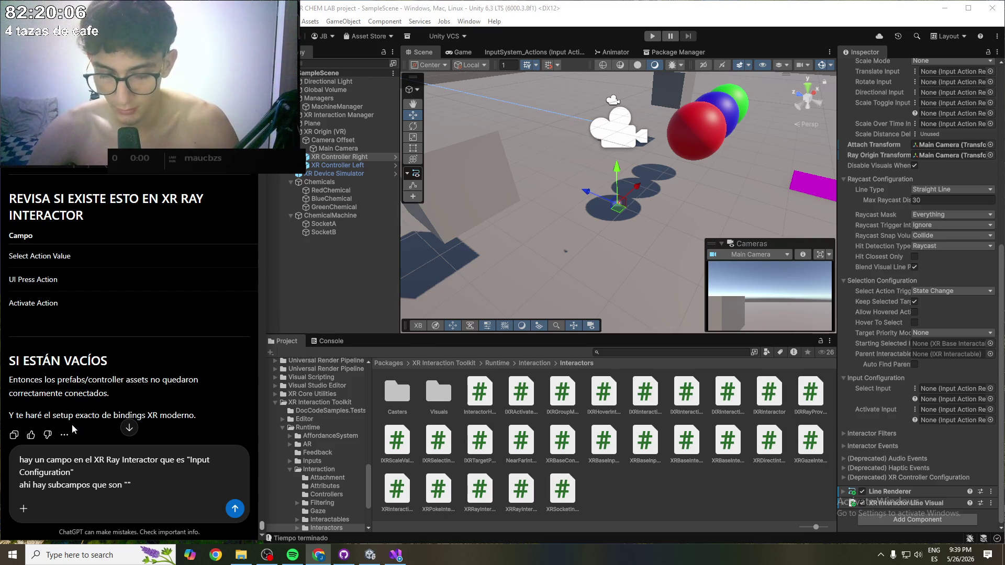
text(Select input)
text( y "Activate )
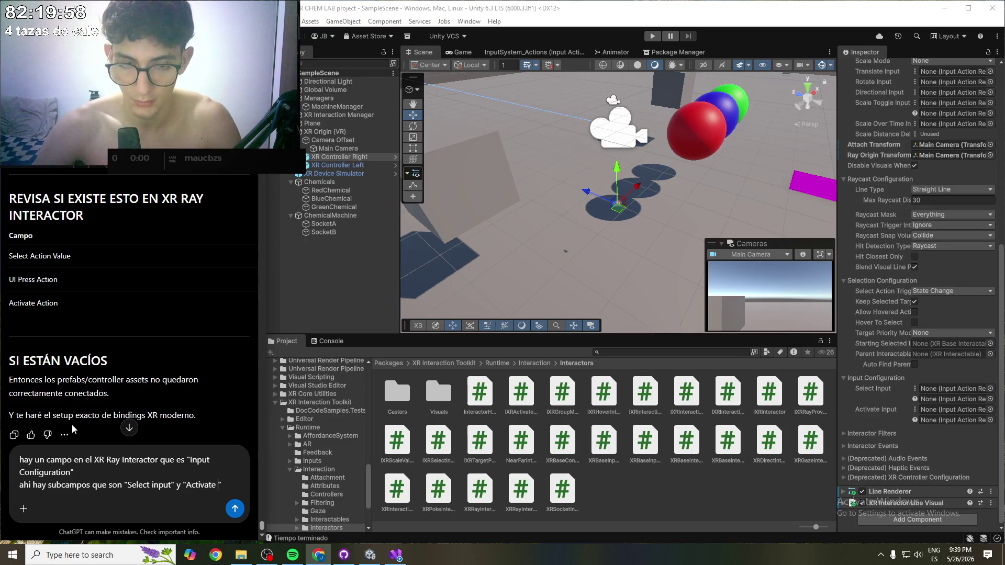
text(input")
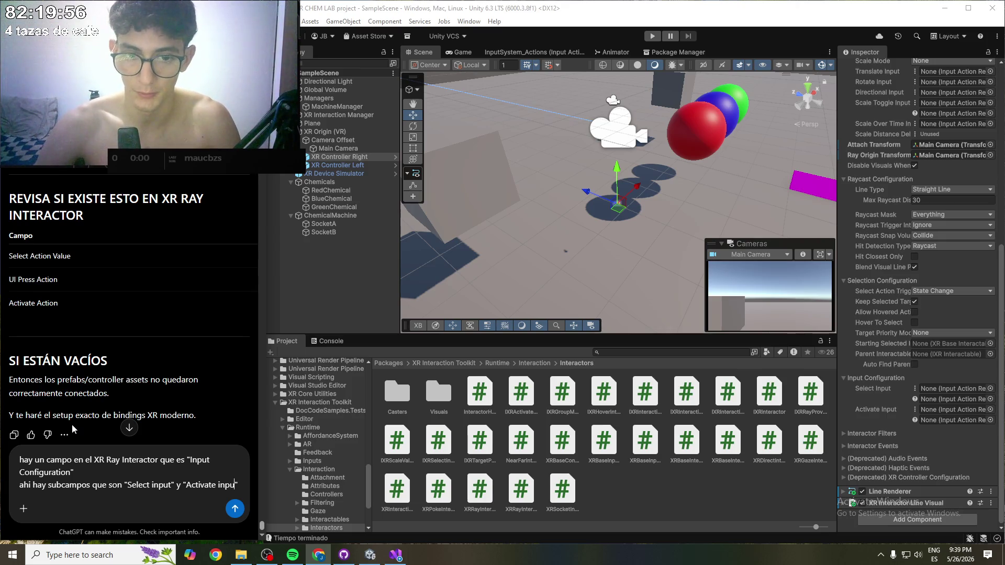
text( a)
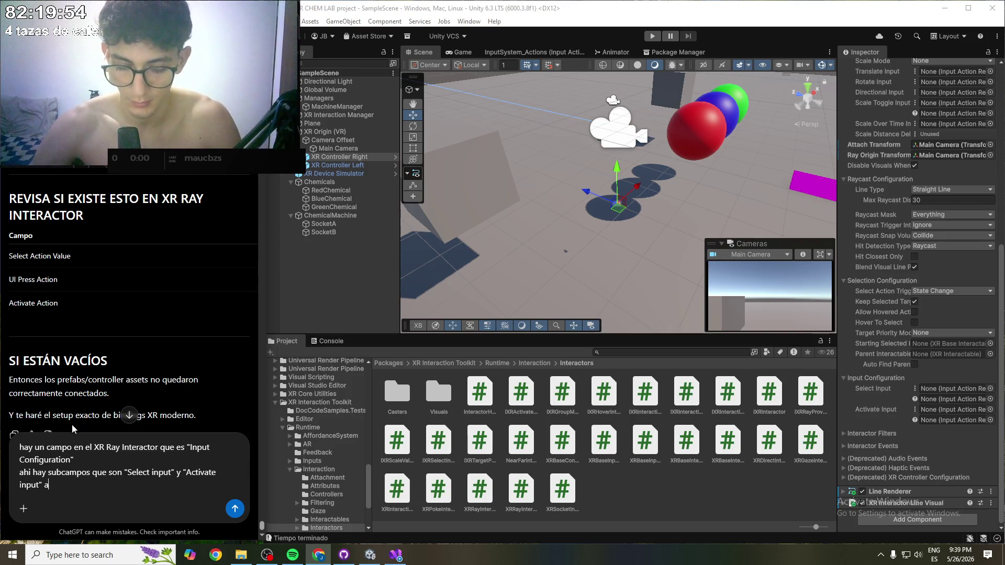
text(mbos estan vaci)
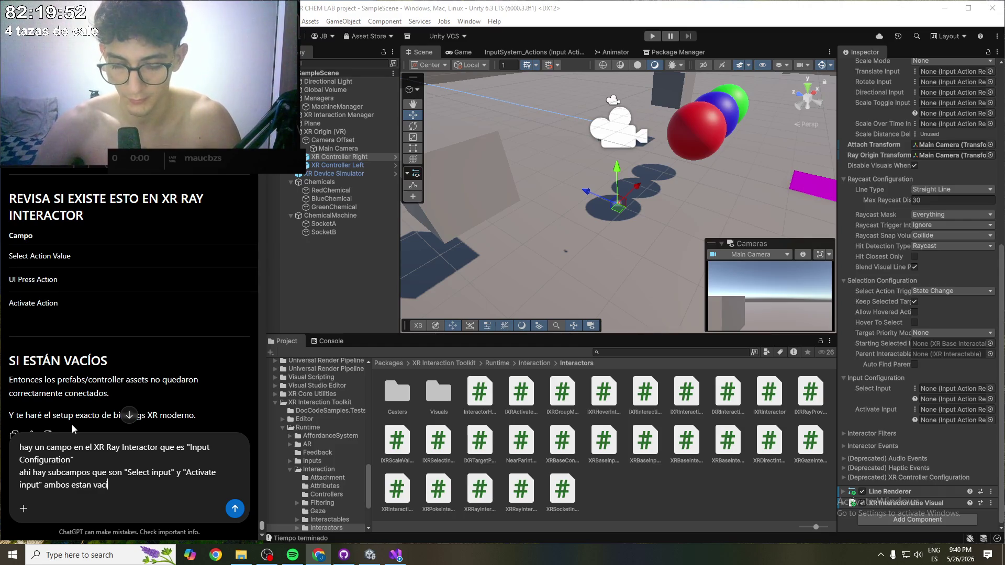
text(os respectivamente)
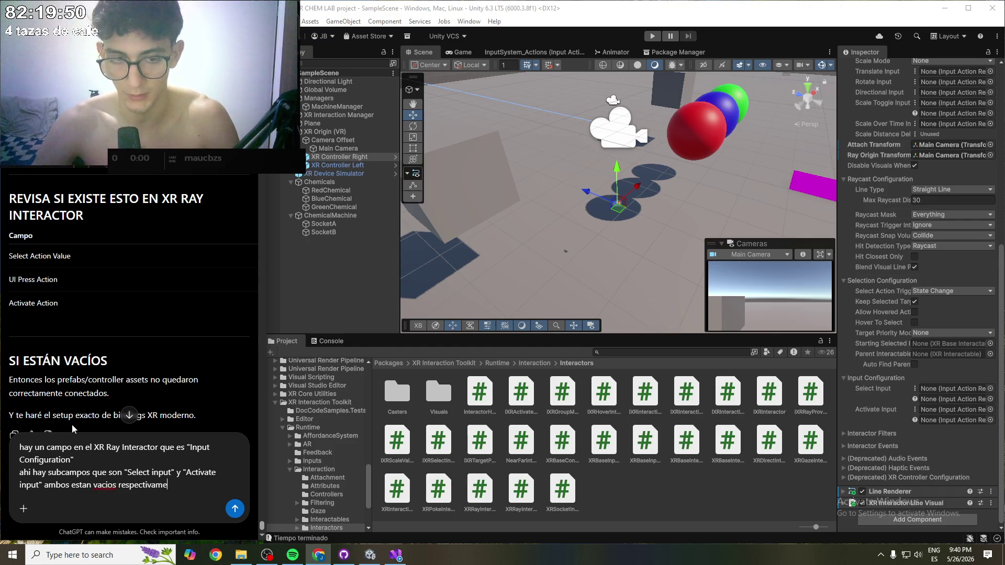
key(Return)
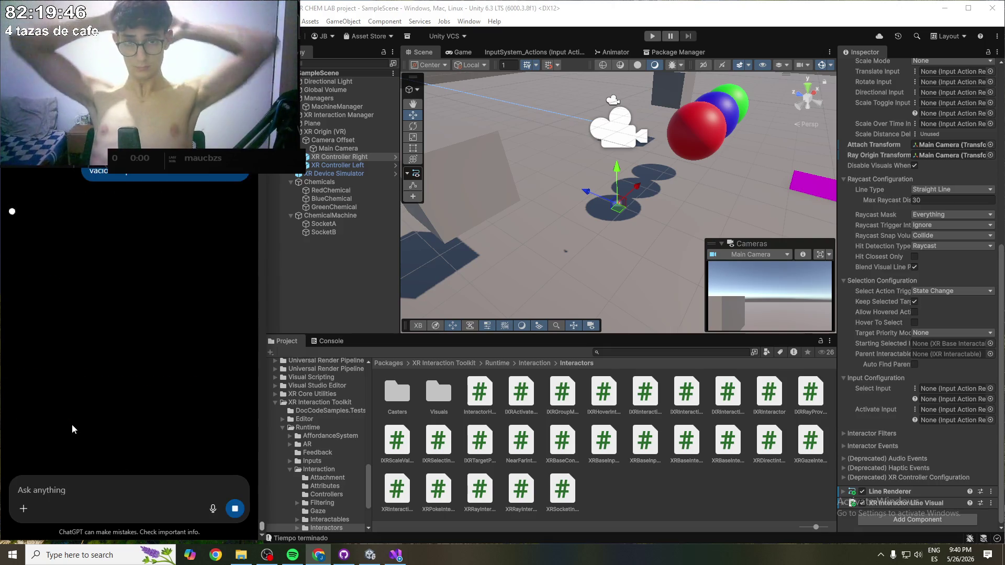